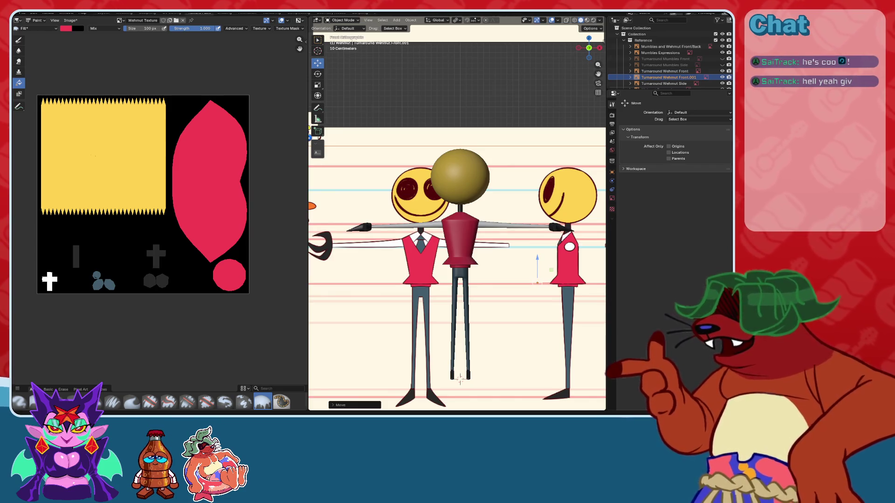
- Zoom in on the character and select the torso
{"action": "scroll", "coordinate": [438, 294], "scroll_direction": "up", "scroll_amount": 1}
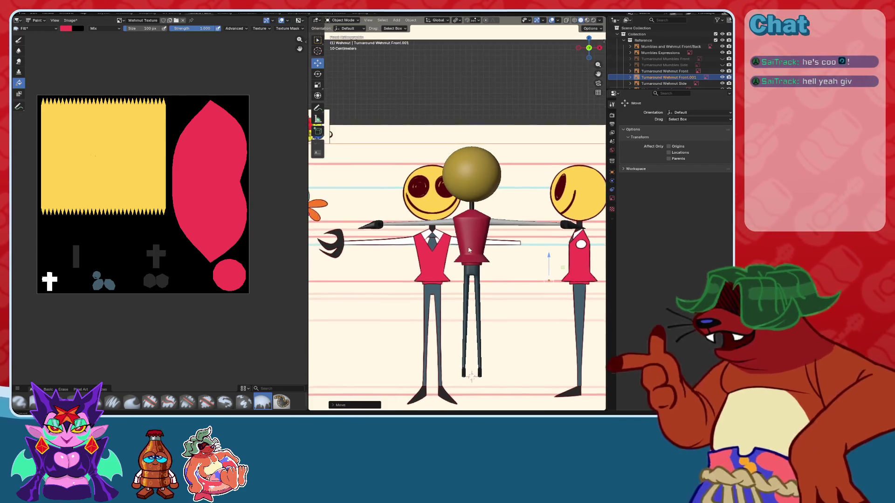
{"action": "scroll", "coordinate": [450, 270], "scroll_direction": "up", "scroll_amount": 1}
{"action": "scroll", "coordinate": [460, 244], "scroll_direction": "up", "scroll_amount": 1}
{"action": "scroll", "coordinate": [462, 249], "scroll_direction": "up", "scroll_amount": 1}
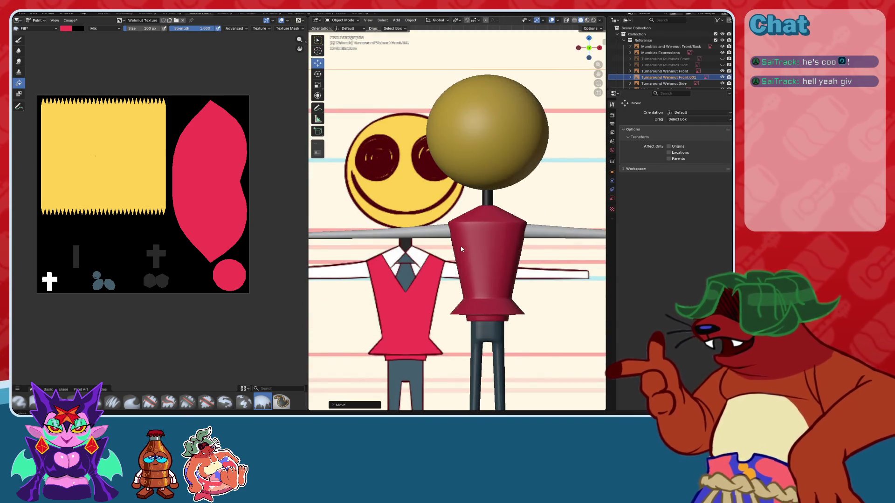
{"action": "scroll", "coordinate": [499, 258], "scroll_direction": "up", "scroll_amount": 2}
{"action": "mouse_move", "coordinate": [481, 265]}
{"action": "middle_mouse_down", "text": "shift"}
{"action": "mouse_move", "coordinate": [575, 269]}
{"action": "mouse_move", "coordinate": [541, 247]}
{"action": "mouse_move", "coordinate": [354, 243]}
{"action": "middle_mouse_up", "text": "shift"}
{"action": "scroll", "coordinate": [564, 273], "scroll_direction": "down", "scroll_amount": 4}
{"action": "scroll", "coordinate": [559, 274], "scroll_direction": "down", "scroll_amount": 2}
{"action": "middle_click_drag", "start_coordinate": [303, 245], "coordinate": [184, 247]}
{"action": "scroll", "coordinate": [414, 230], "scroll_direction": "up", "scroll_amount": 3}
{"action": "mouse_move", "coordinate": [415, 229]}
{"action": "middle_mouse_down"}
{"action": "mouse_move", "coordinate": [481, 235]}
{"action": "mouse_move", "coordinate": [457, 245]}
{"action": "mouse_move", "coordinate": [473, 245]}
{"action": "mouse_move", "coordinate": [429, 159]}
{"action": "middle_mouse_up"}
{"action": "scroll", "coordinate": [415, 229], "scroll_direction": "up", "scroll_amount": 2}
{"action": "scroll", "coordinate": [481, 236], "scroll_direction": "up", "scroll_amount": 3}
{"action": "left_click", "coordinate": [472, 245]}
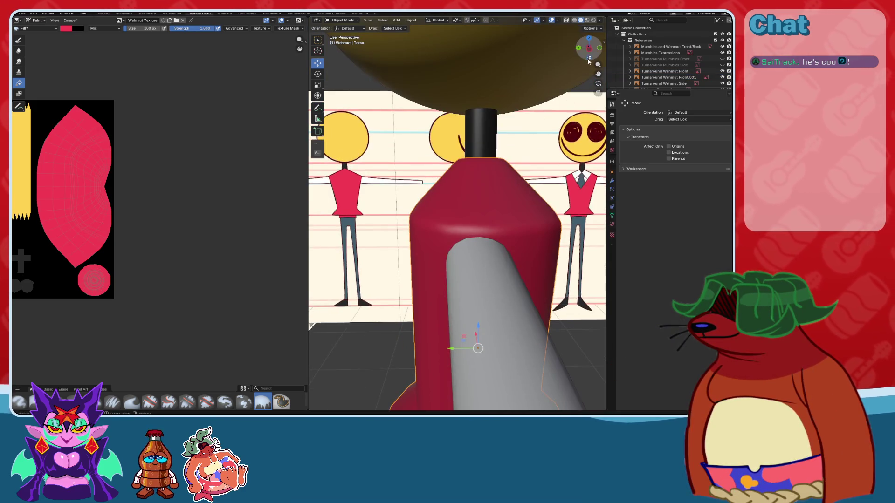
- Switch the torso from Object Mode into Texture Paint mode
{"action": "left_click_drag", "start_coordinate": [588, 61], "coordinate": [412, 119]}
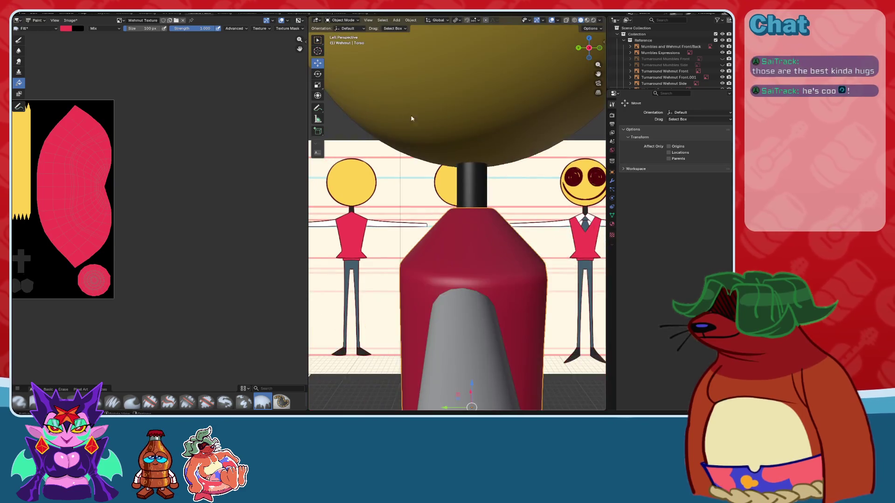
{"action": "scroll", "coordinate": [478, 183], "scroll_direction": "down", "scroll_amount": 3}
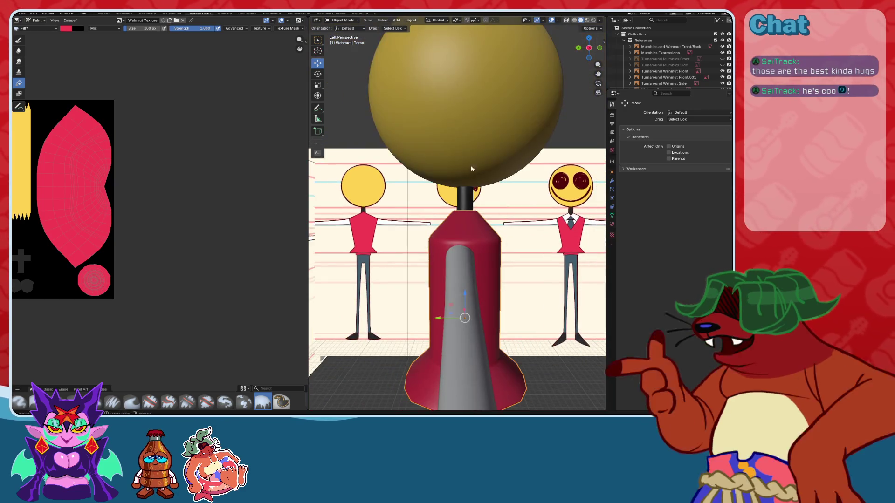
{"action": "left_click", "coordinate": [343, 20]}
{"action": "left_click", "coordinate": [345, 62]}
{"action": "middle_click_drag", "start_coordinate": [462, 195], "coordinate": [479, 213]}
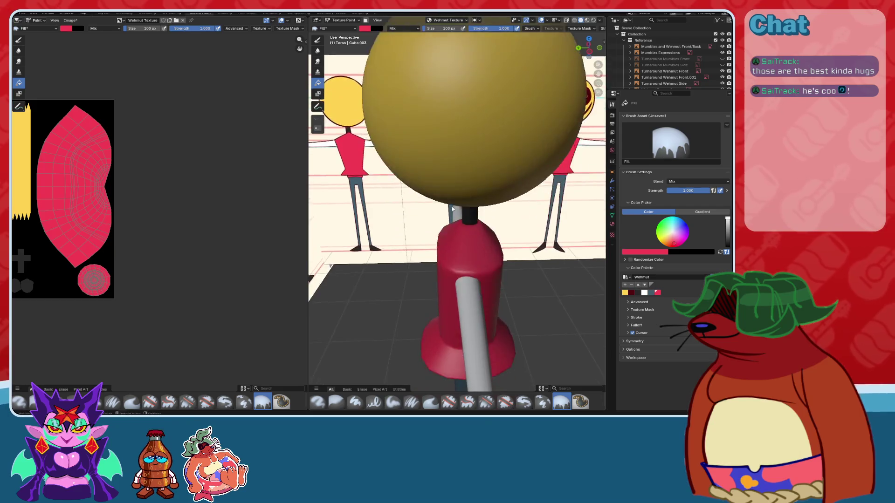
- Load white from the Color Palette and swap the Fill tool for the Paint Hard brush
{"action": "scroll", "coordinate": [485, 213], "scroll_direction": "up", "scroll_amount": 4}
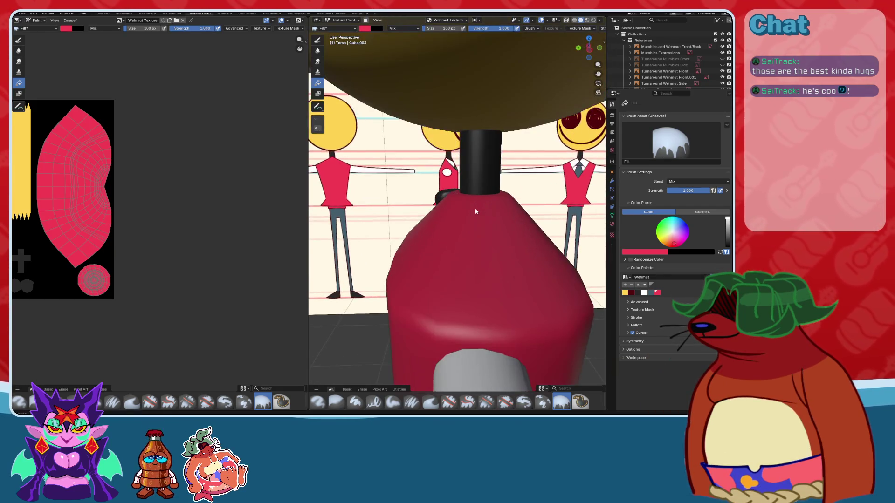
{"action": "mouse_move", "coordinate": [499, 213]}
{"action": "middle_mouse_down"}
{"action": "mouse_move", "coordinate": [469, 216]}
{"action": "mouse_move", "coordinate": [498, 154]}
{"action": "middle_mouse_up"}
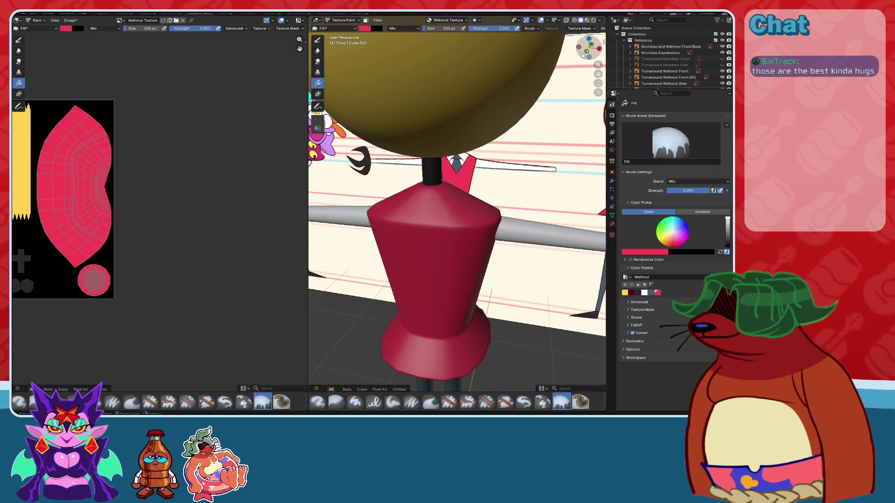
{"action": "scroll", "coordinate": [475, 155], "scroll_direction": "down", "scroll_amount": 3}
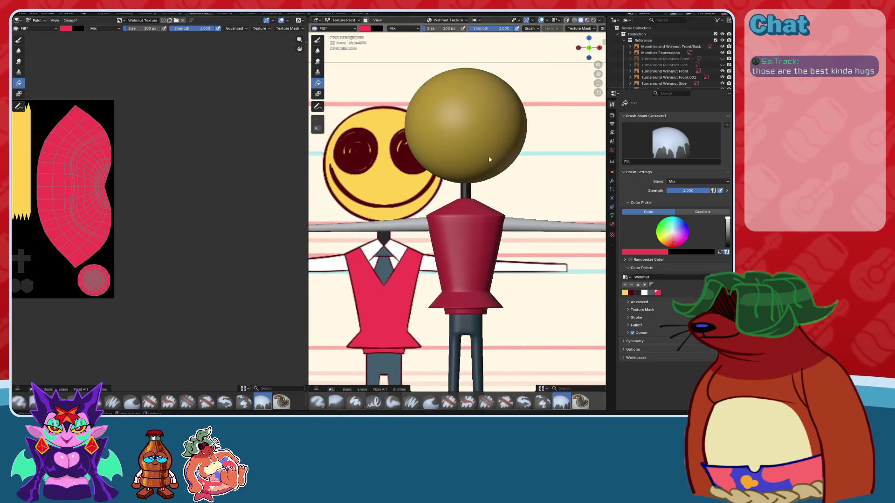
{"action": "scroll", "coordinate": [476, 156], "scroll_direction": "up", "scroll_amount": 2}
{"action": "scroll", "coordinate": [379, 171], "scroll_direction": "down", "scroll_amount": 5}
{"action": "scroll", "coordinate": [378, 171], "scroll_direction": "down", "scroll_amount": 4}
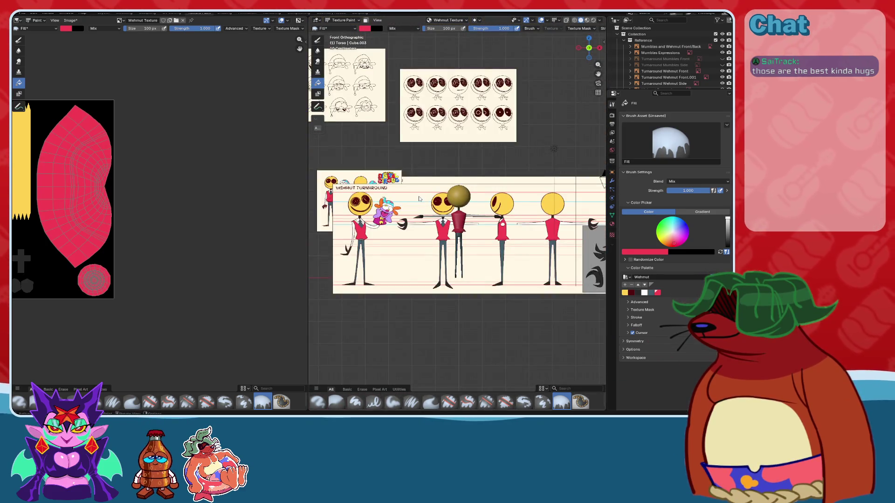
{"action": "scroll", "coordinate": [419, 199], "scroll_direction": "up", "scroll_amount": 5}
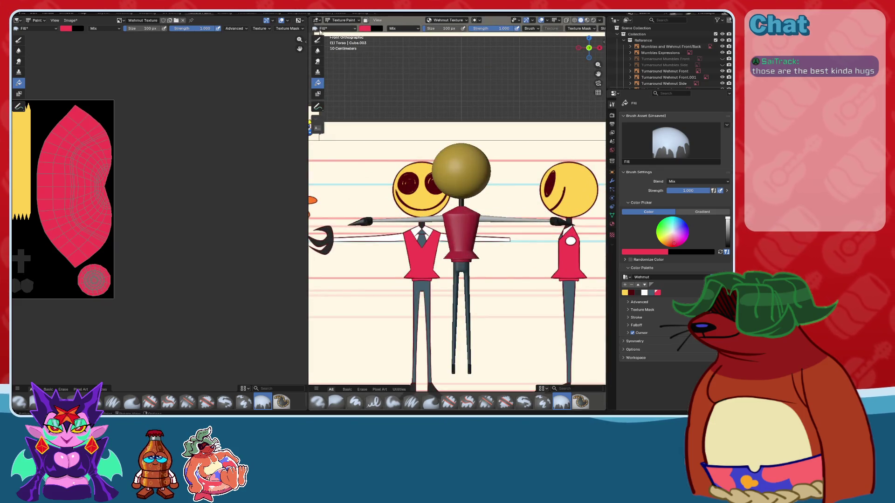
{"action": "left_click", "coordinate": [644, 293]}
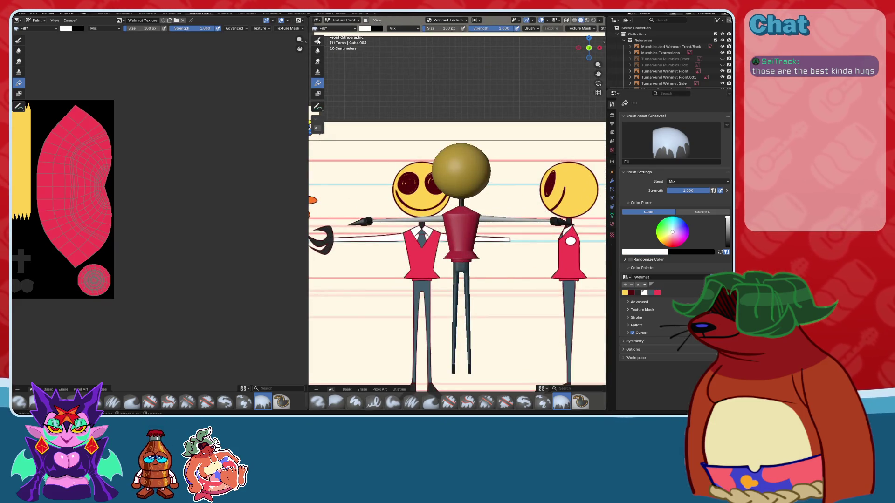
{"action": "left_click", "coordinate": [317, 40]}
{"action": "scroll", "coordinate": [461, 234], "scroll_direction": "up", "scroll_amount": 8}
{"action": "scroll", "coordinate": [438, 156], "scroll_direction": "up", "scroll_amount": 2}
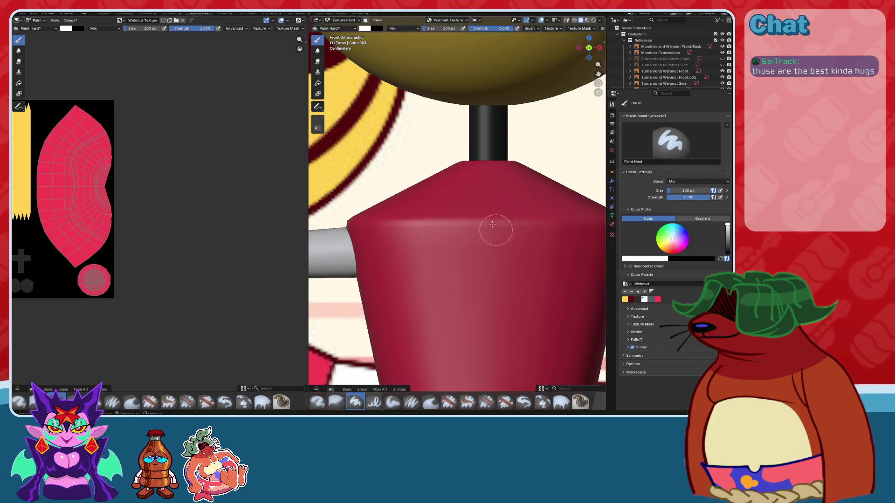
- Toggle face selection masking on and back off while orbiting the torso
{"action": "scroll", "coordinate": [469, 216], "scroll_direction": "down", "scroll_amount": 3}
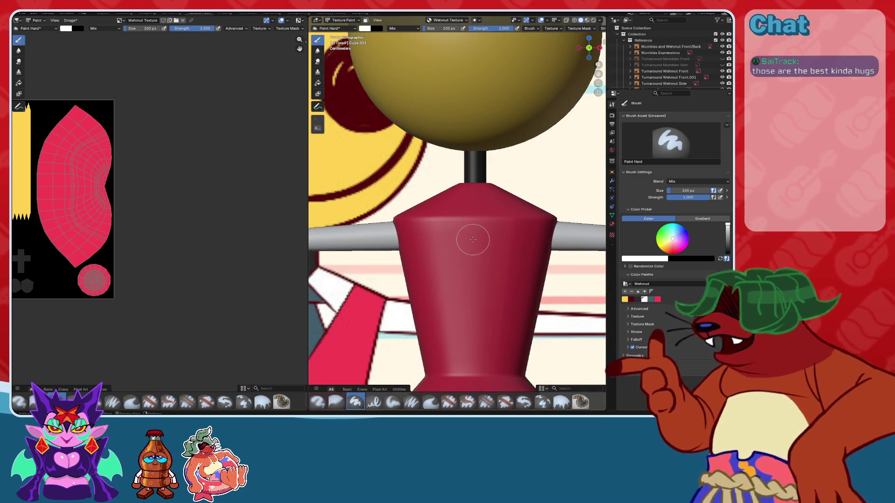
{"action": "left_click", "coordinate": [366, 21]}
{"action": "left_click", "coordinate": [367, 22]}
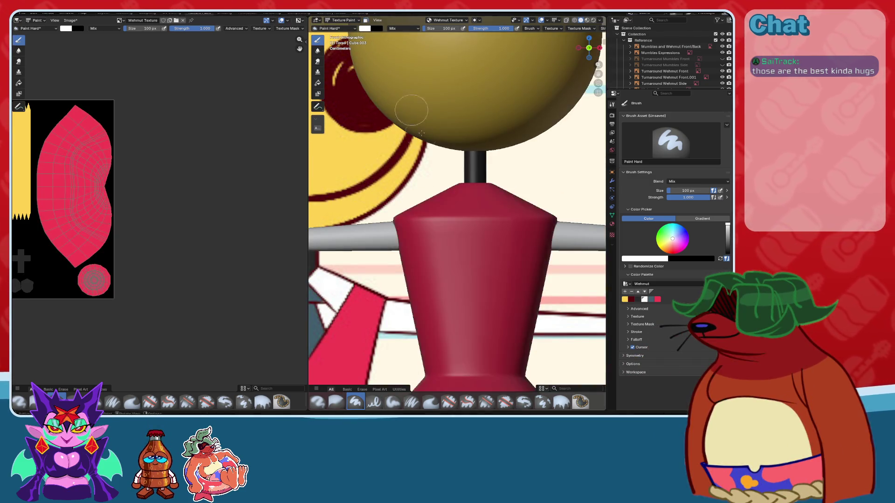
{"action": "middle_click_drag", "start_coordinate": [459, 213], "coordinate": [453, 226]}
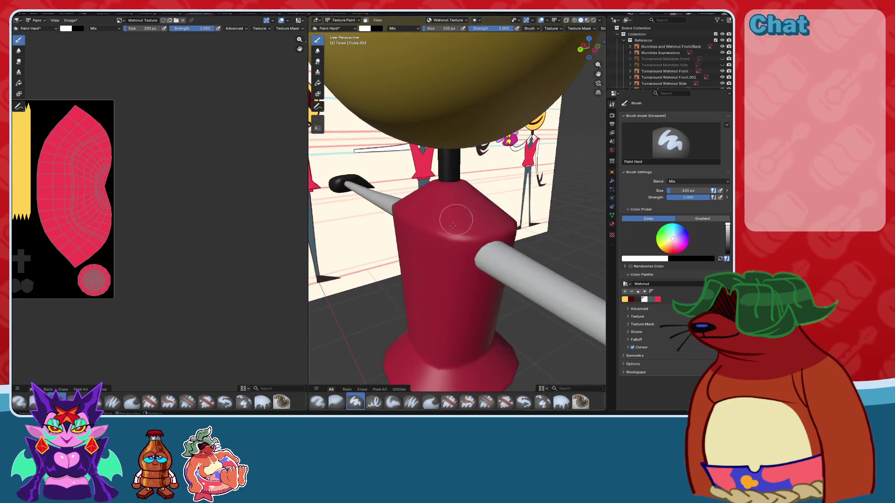
{"action": "middle_click_drag", "start_coordinate": [519, 233], "coordinate": [604, 17]}
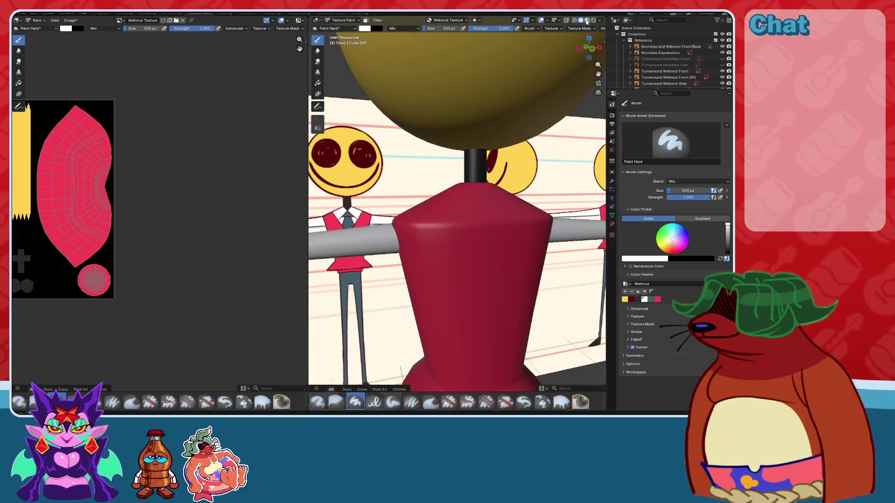
- Change the viewport shading and inspect the torso from several angles
{"action": "left_click", "coordinate": [587, 21]}
{"action": "middle_click_drag", "start_coordinate": [472, 177], "coordinate": [472, 199]}
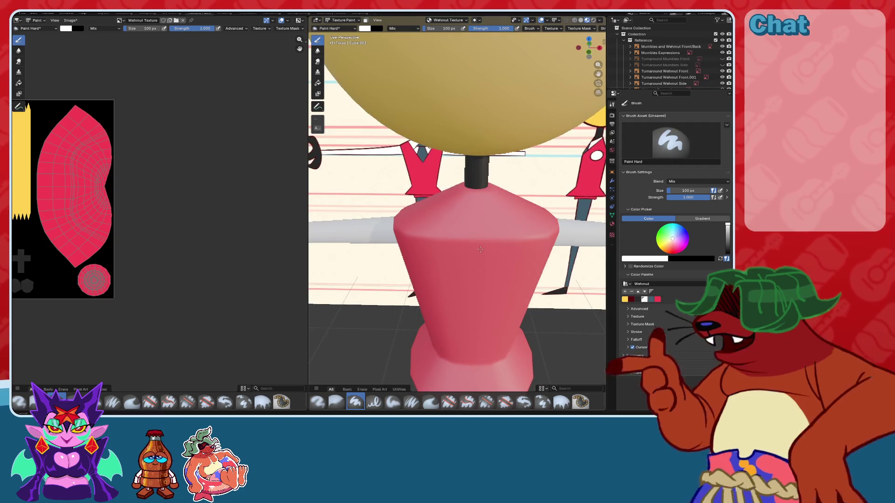
{"action": "middle_click_drag", "start_coordinate": [474, 268], "coordinate": [483, 232]}
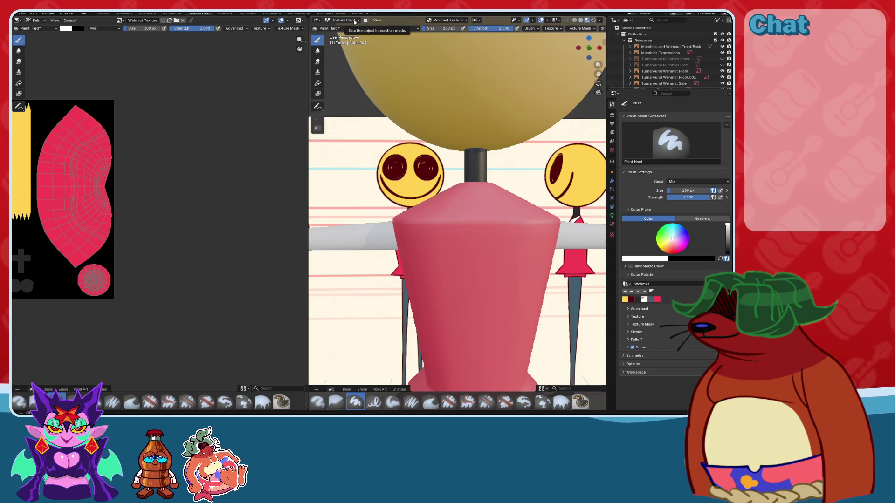
{"action": "mouse_move", "coordinate": [440, 240]}
{"action": "middle_mouse_down"}
{"action": "mouse_move", "coordinate": [425, 241]}
{"action": "mouse_move", "coordinate": [406, 56]}
{"action": "middle_mouse_up"}
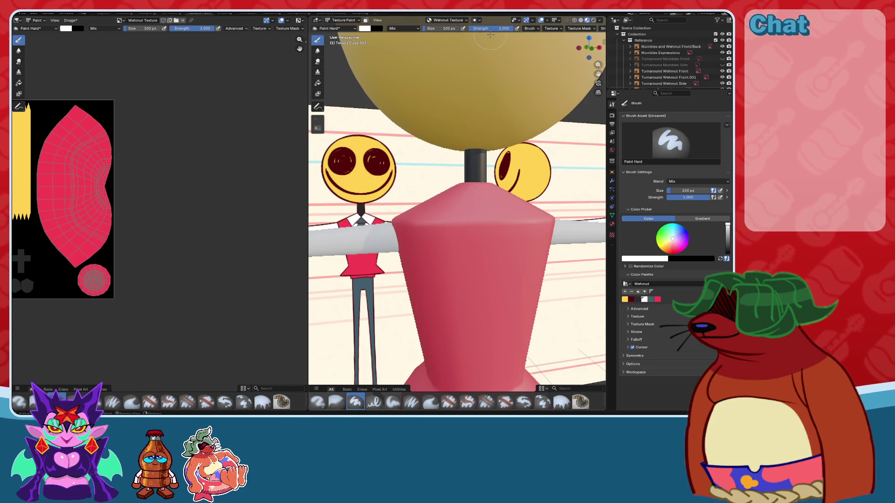
{"action": "middle_click_drag", "start_coordinate": [445, 187], "coordinate": [480, 212]}
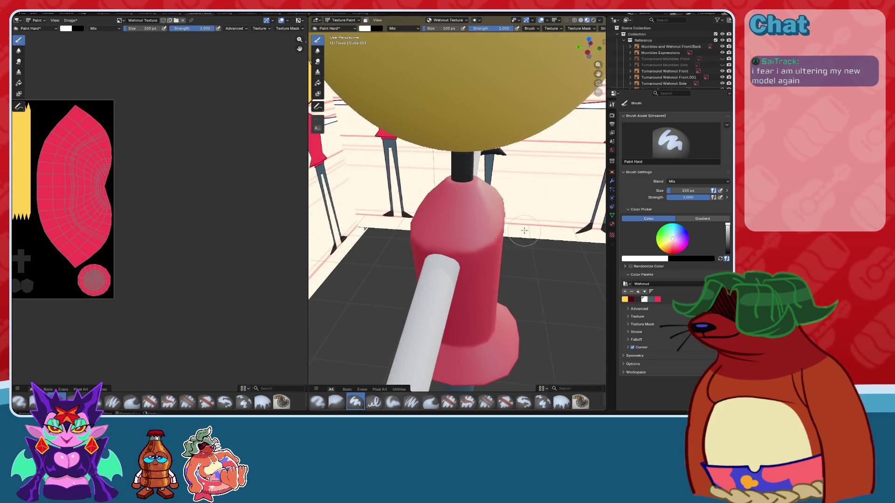
{"action": "middle_click_drag", "start_coordinate": [525, 230], "coordinate": [463, 207]}
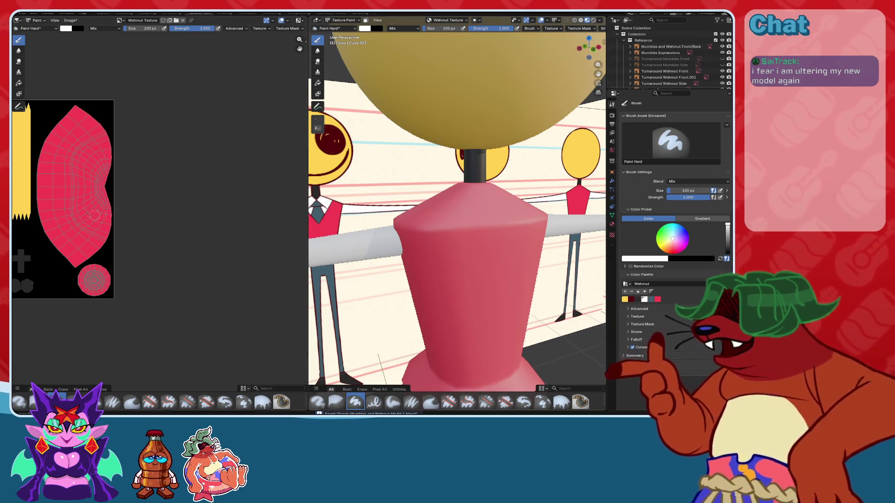
- Save the Wehmut Texture.png image with Alt+S and view the whole texture
{"action": "key", "text": "alt+s"}
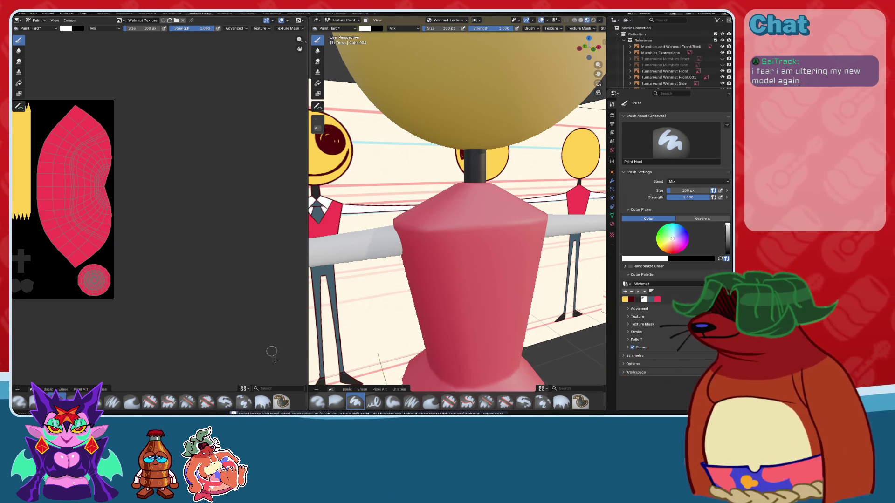
{"action": "scroll", "coordinate": [254, 261], "scroll_direction": "up", "scroll_amount": 3}
{"action": "middle_click_drag", "start_coordinate": [254, 260], "coordinate": [373, 254]}
{"action": "scroll", "coordinate": [286, 261], "scroll_direction": "up", "scroll_amount": 1}
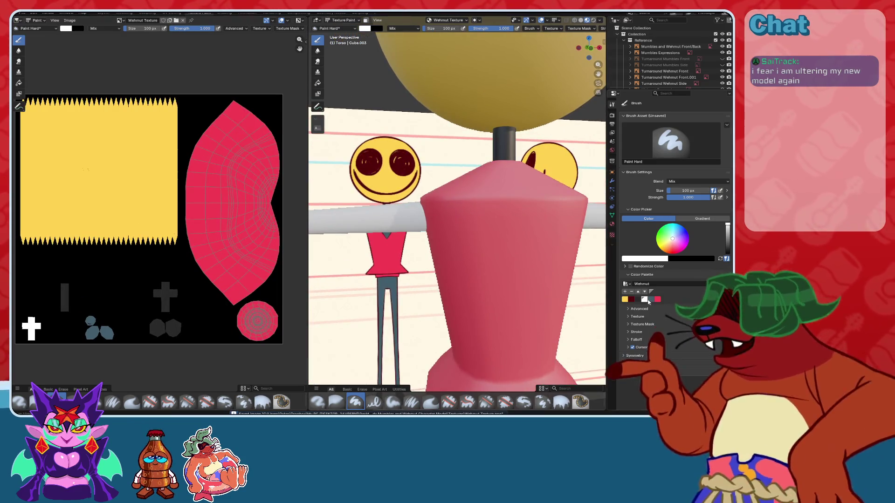
- Try the grey-blue palette colour, then return to white
{"action": "left_click", "coordinate": [651, 299]}
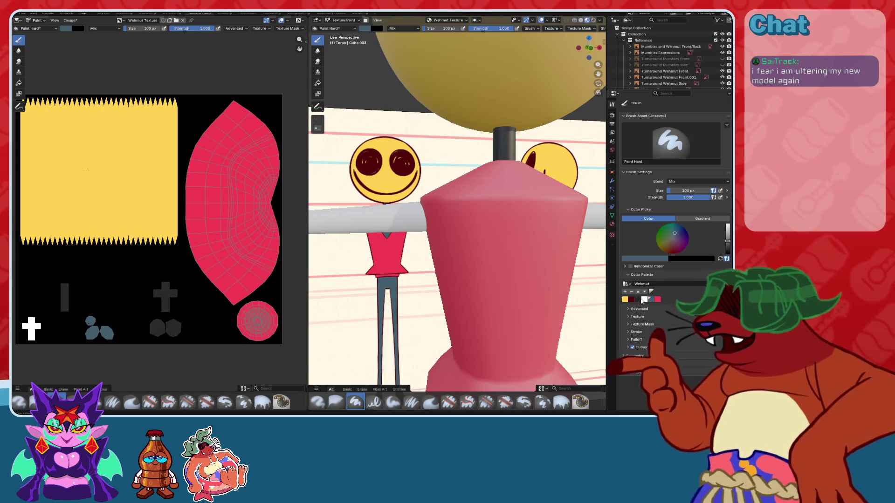
{"action": "left_click", "coordinate": [644, 299]}
{"action": "middle_click_drag", "start_coordinate": [391, 243], "coordinate": [420, 233]}
{"action": "middle_click_drag", "start_coordinate": [424, 202], "coordinate": [465, 196]}
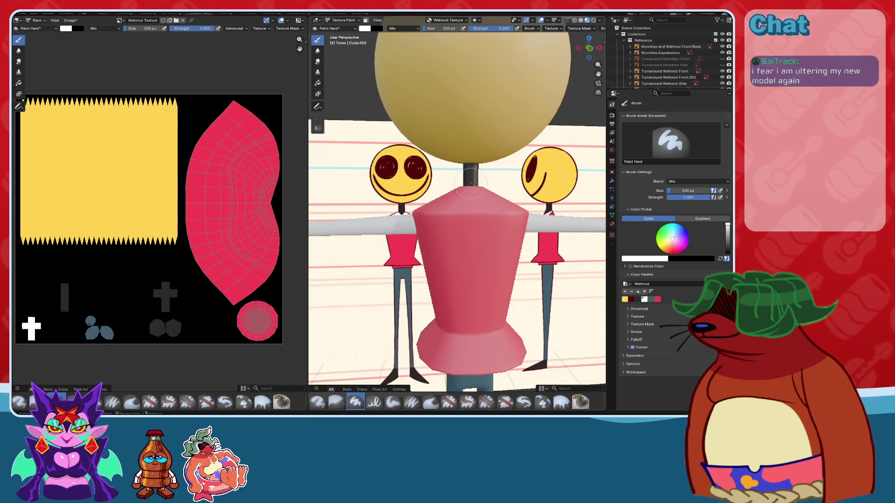
{"action": "scroll", "coordinate": [472, 183], "scroll_direction": "up", "scroll_amount": 1}
{"action": "scroll", "coordinate": [471, 183], "scroll_direction": "up", "scroll_amount": 1}
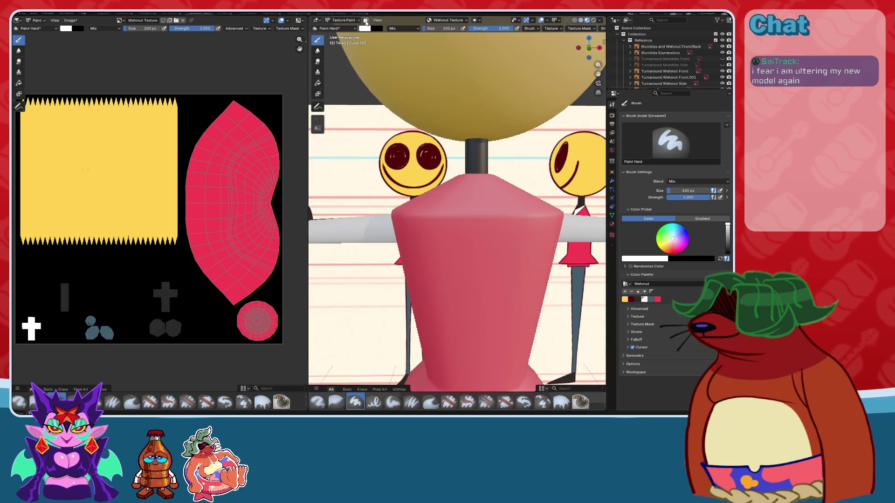
- Look at the brush presets, then return to the Layout workspace in Object Mode
{"action": "left_click", "coordinate": [351, 28]}
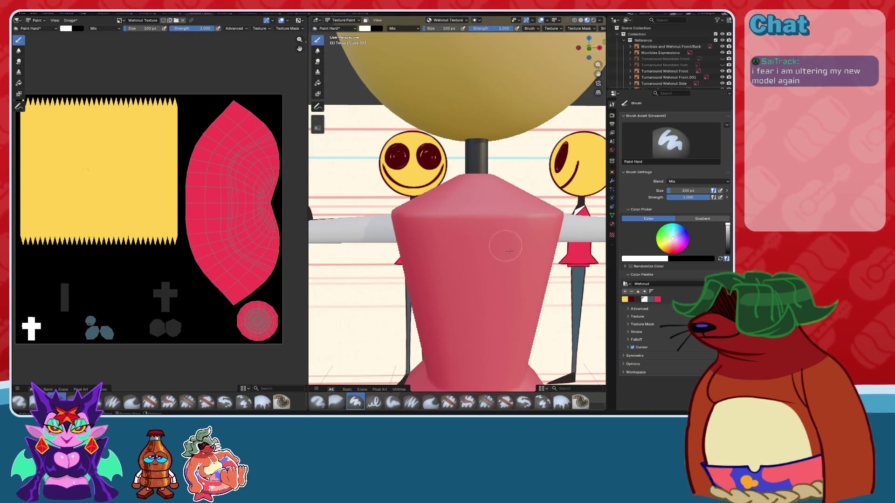
{"action": "mouse_move", "coordinate": [509, 252]}
{"action": "middle_mouse_down"}
{"action": "mouse_move", "coordinate": [503, 152]}
{"action": "mouse_move", "coordinate": [507, 167]}
{"action": "middle_mouse_up"}
{"action": "left_click", "coordinate": [108, 13]}
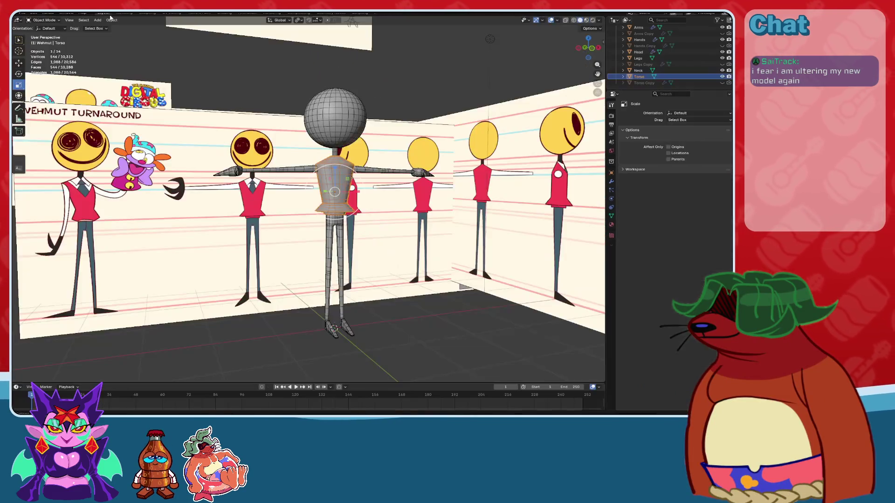
- Zoom to the torso and switch it into Texture Paint mode
{"action": "scroll", "coordinate": [361, 198], "scroll_direction": "up", "scroll_amount": 10}
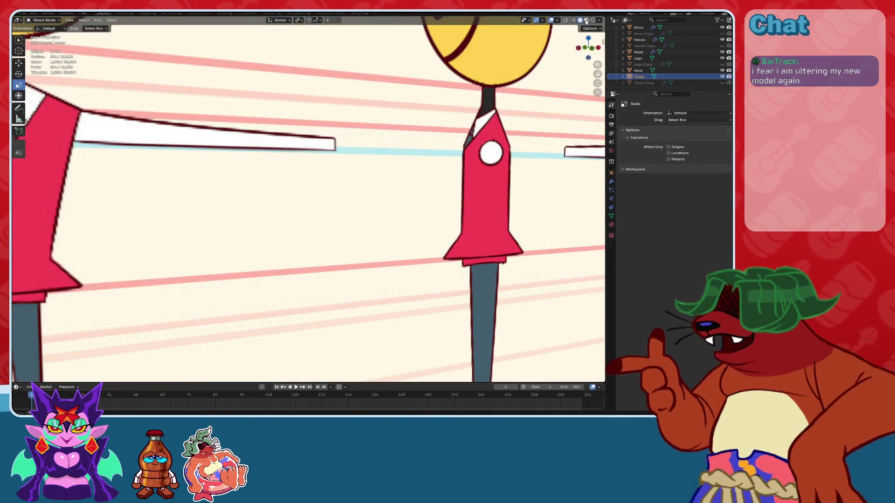
{"action": "scroll", "coordinate": [386, 152], "scroll_direction": "up", "scroll_amount": 5}
{"action": "scroll", "coordinate": [386, 152], "scroll_direction": "down", "scroll_amount": 5}
{"action": "scroll", "coordinate": [386, 159], "scroll_direction": "down", "scroll_amount": 5}
{"action": "scroll", "coordinate": [385, 168], "scroll_direction": "up", "scroll_amount": 3}
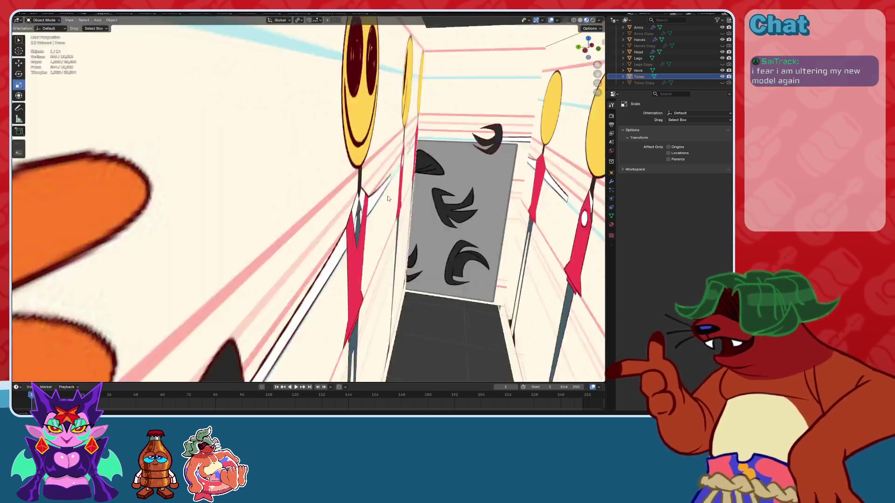
{"action": "scroll", "coordinate": [384, 176], "scroll_direction": "down", "scroll_amount": 4}
{"action": "scroll", "coordinate": [384, 177], "scroll_direction": "up", "scroll_amount": 5}
{"action": "scroll", "coordinate": [370, 189], "scroll_direction": "down", "scroll_amount": 2}
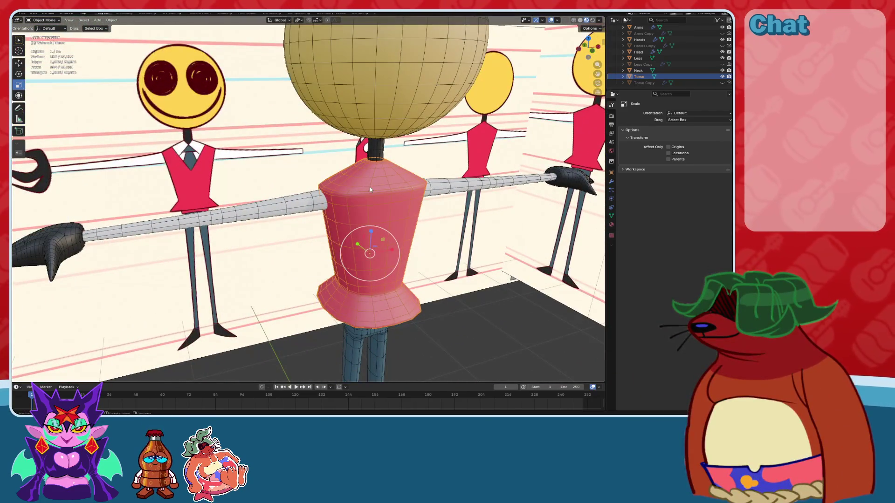
{"action": "middle_click_drag", "start_coordinate": [370, 188], "coordinate": [350, 170]}
{"action": "scroll", "coordinate": [350, 170], "scroll_direction": "up", "scroll_amount": 2}
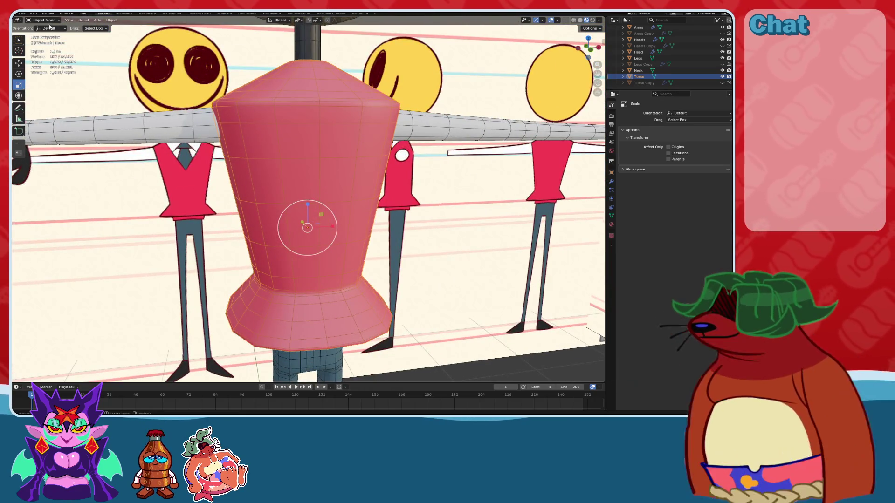
{"action": "left_click", "coordinate": [44, 20]}
{"action": "left_click", "coordinate": [47, 61]}
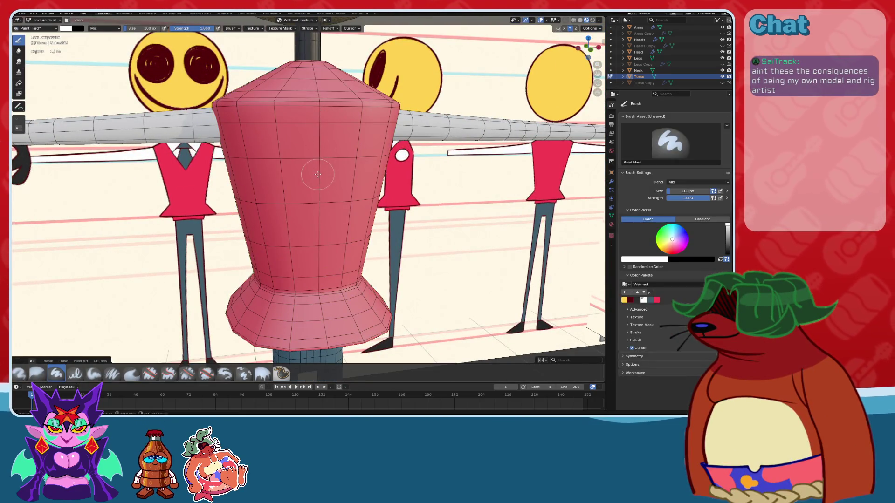
- Pick a dark paint colour with the head and level arms framed in view
{"action": "middle_click_drag", "start_coordinate": [317, 174], "coordinate": [375, 229], "text": "shift"}
{"action": "left_click", "coordinate": [632, 300]}
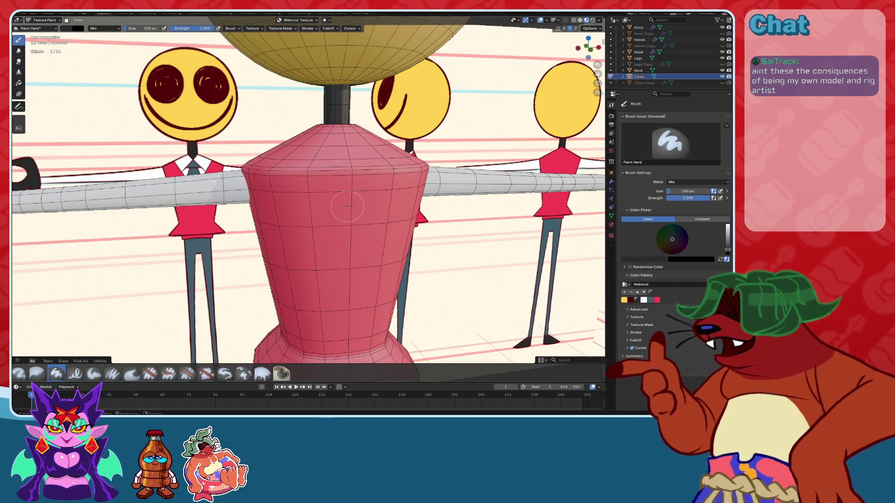
{"action": "middle_click_drag", "start_coordinate": [351, 201], "coordinate": [363, 225]}
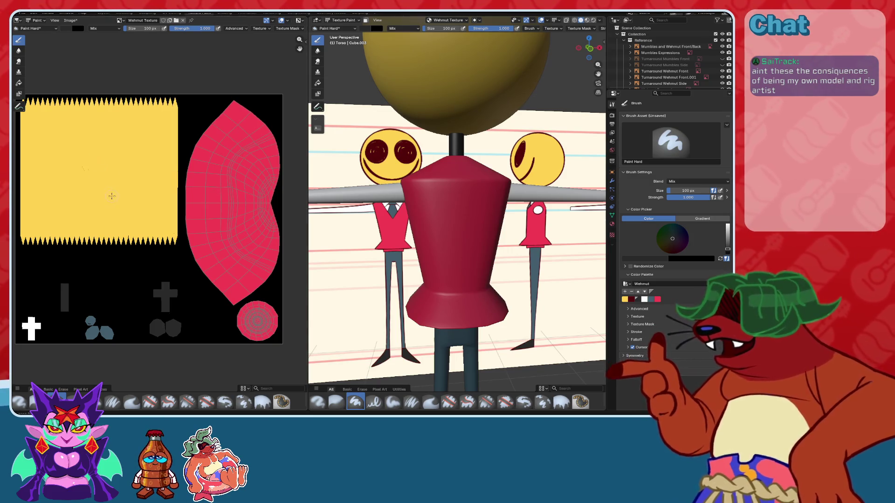
- Save the .blend file with Ctrl+S and select the Clone brush
{"action": "scroll", "coordinate": [130, 214], "scroll_direction": "up", "scroll_amount": 2}
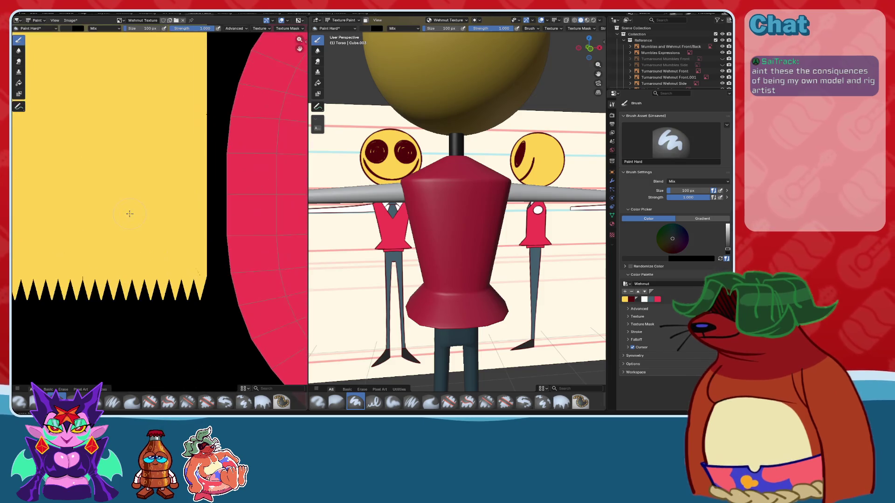
{"action": "scroll", "coordinate": [129, 213], "scroll_direction": "down", "scroll_amount": 3}
{"action": "key", "text": "ctrl+s"}
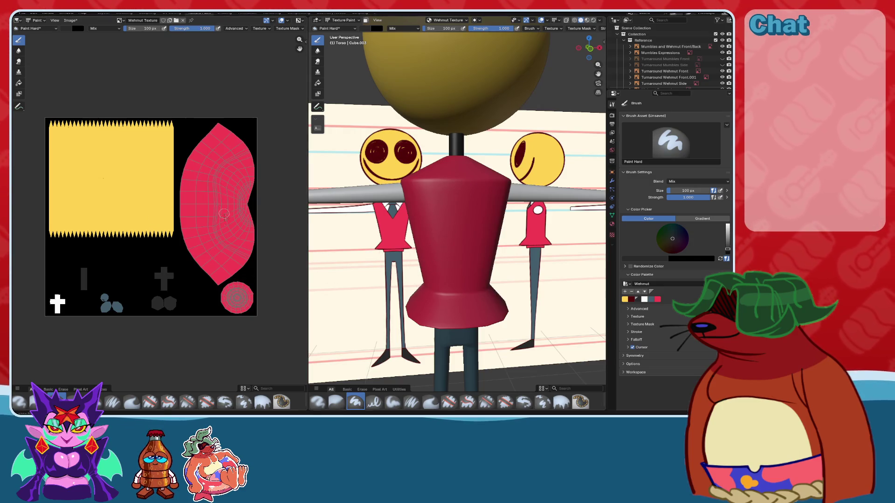
{"action": "left_click", "coordinate": [318, 71]}
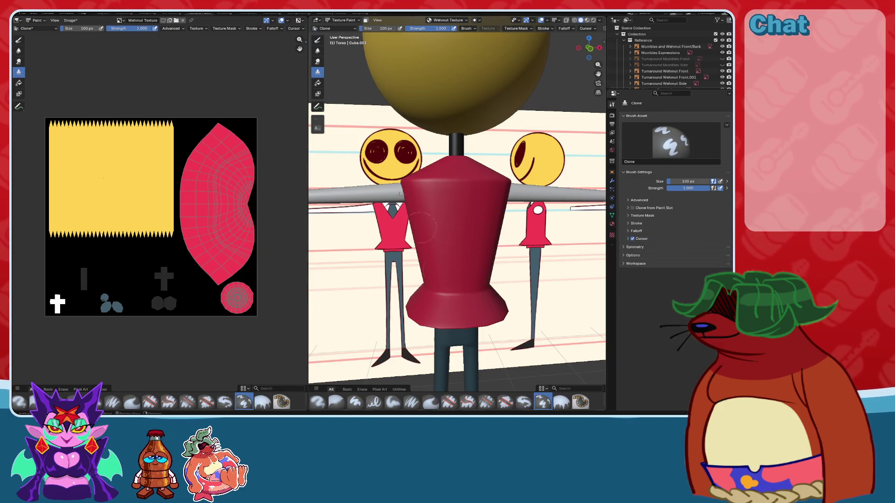
- Trial-fill the torso black and undo it, then load Paint Hard with the sampled torso red
{"action": "left_click", "coordinate": [318, 82]}
{"action": "left_click", "coordinate": [470, 220]}
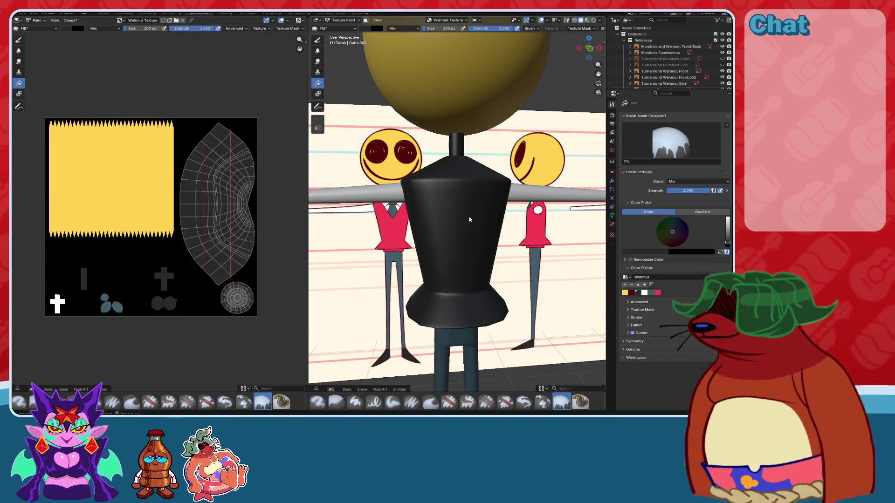
{"action": "key", "text": "ctrl+z"}
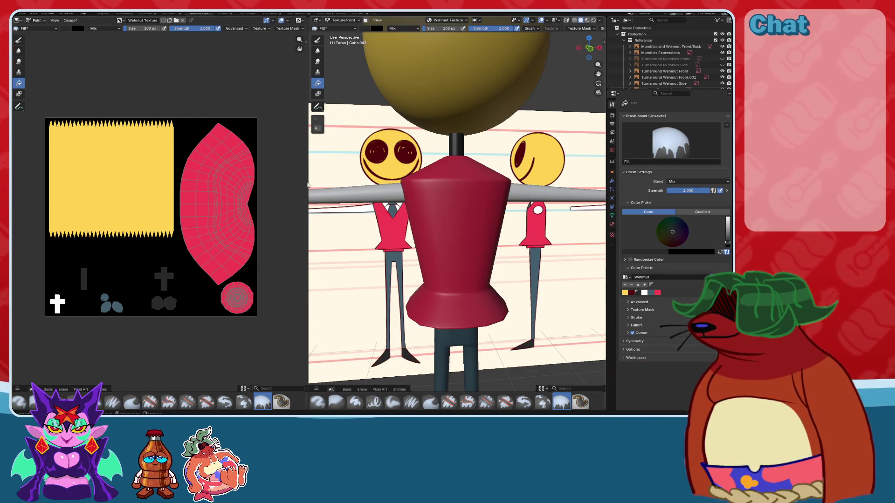
{"action": "left_click", "coordinate": [355, 402]}
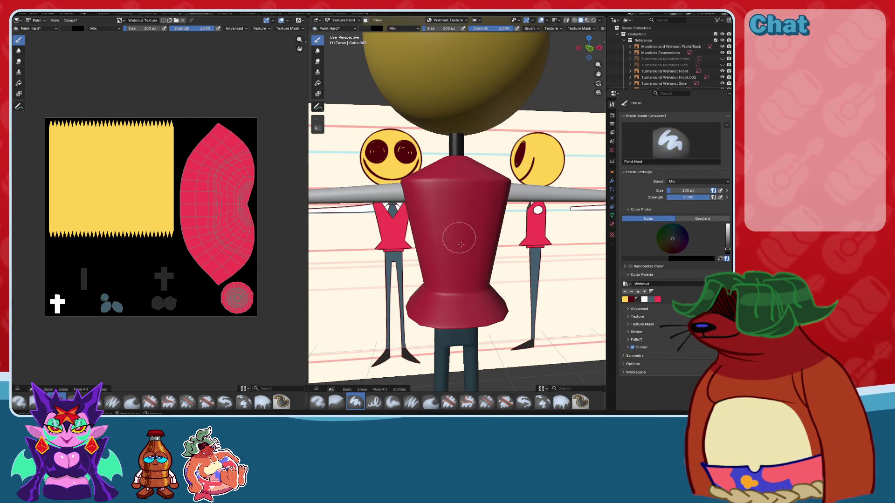
{"action": "key", "text": "s"}
{"action": "mouse_move", "coordinate": [478, 198]}
{"action": "middle_mouse_down"}
{"action": "mouse_move", "coordinate": [455, 227]}
{"action": "mouse_move", "coordinate": [437, 176]}
{"action": "mouse_move", "coordinate": [440, 204]}
{"action": "middle_mouse_up"}
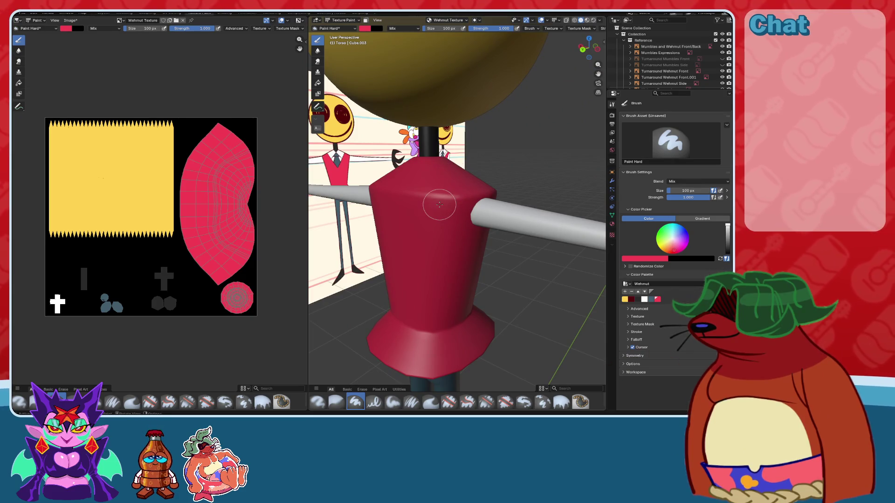
- Make the arms the paint target with Alt+Q, save the texture image, and dab their texture
{"action": "key", "text": "alt+q"}
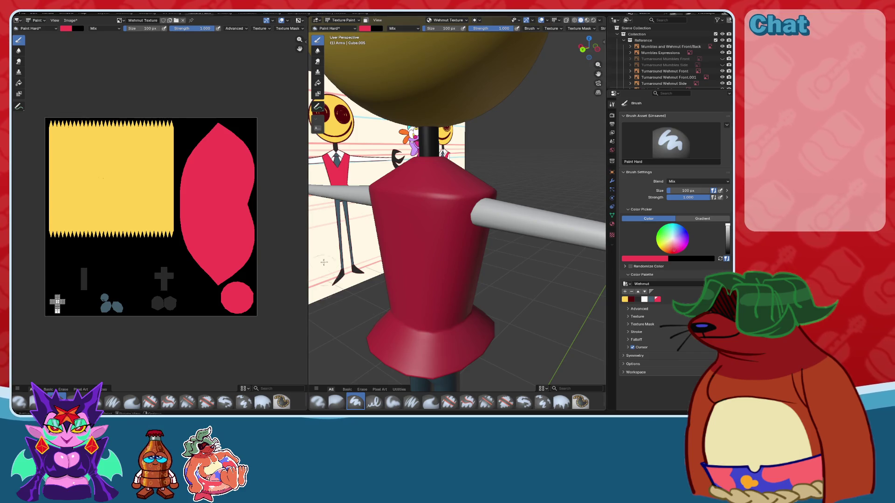
{"action": "key", "text": "alt+s"}
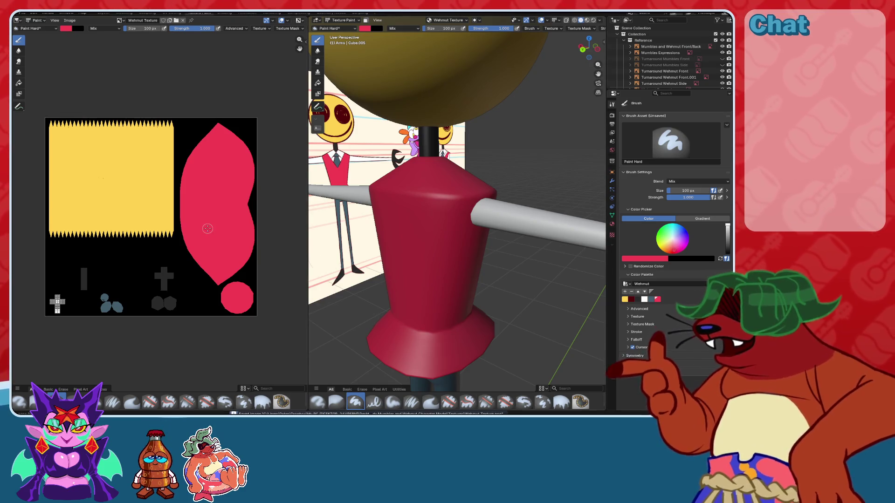
{"action": "scroll", "coordinate": [147, 315], "scroll_direction": "up", "scroll_amount": 5}
{"action": "scroll", "coordinate": [168, 186], "scroll_direction": "down", "scroll_amount": 3}
{"action": "scroll", "coordinate": [177, 206], "scroll_direction": "down", "scroll_amount": 2}
{"action": "scroll", "coordinate": [177, 206], "scroll_direction": "down", "scroll_amount": 1}
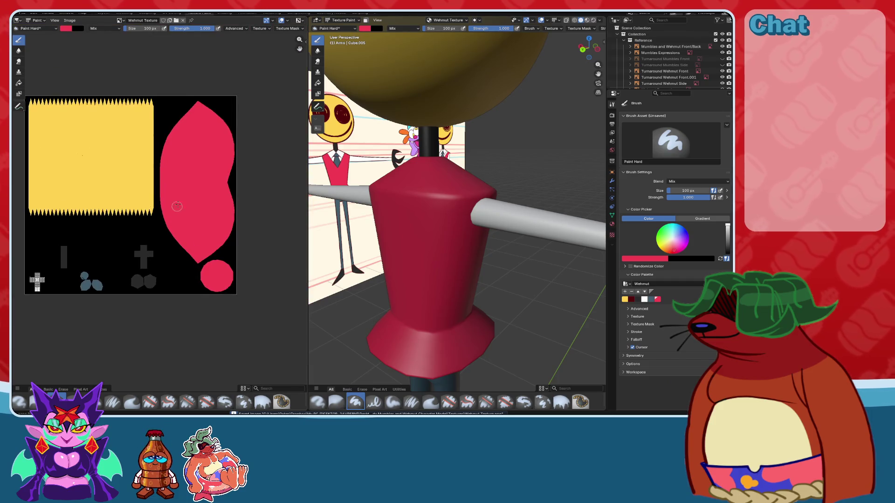
{"action": "left_click", "coordinate": [208, 209]}
{"action": "scroll", "coordinate": [211, 226], "scroll_direction": "up", "scroll_amount": 1}
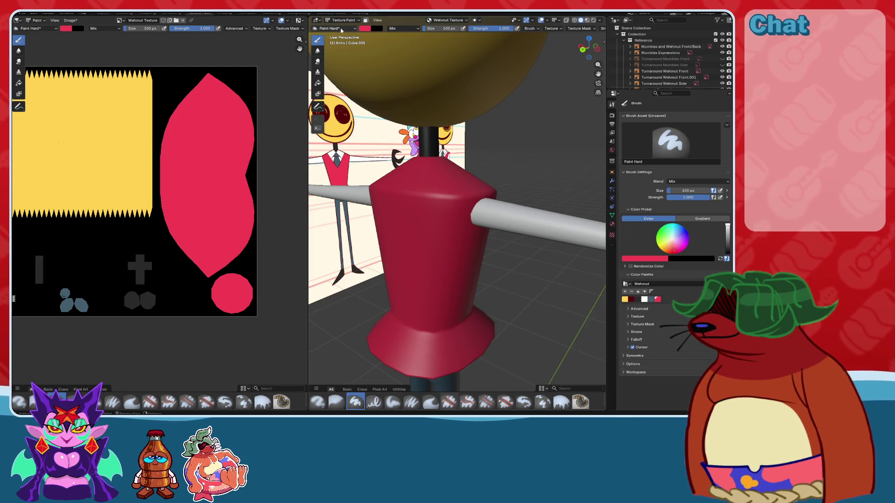
{"action": "mouse_move", "coordinate": [493, 140]}
{"action": "middle_mouse_down"}
{"action": "mouse_move", "coordinate": [423, 140]}
{"action": "mouse_move", "coordinate": [447, 145]}
{"action": "middle_mouse_up"}
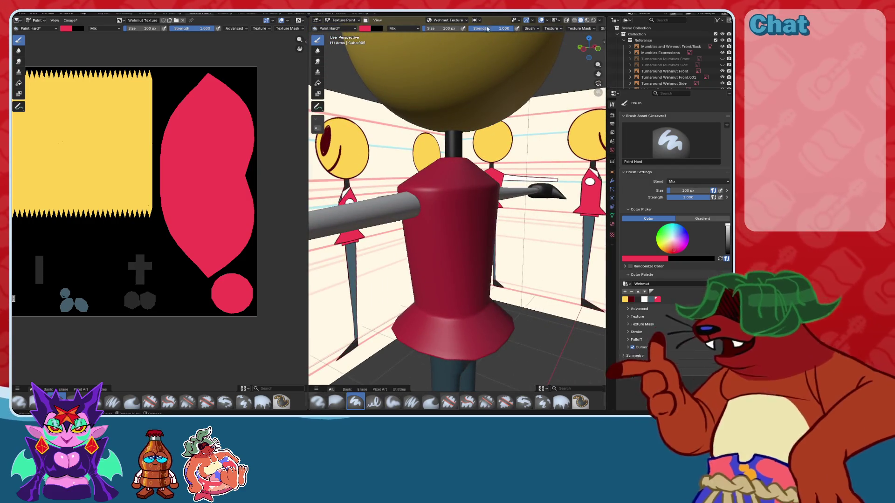
- Open and close the Brush, Texture and Stroke popovers to inspect their settings
{"action": "left_click", "coordinate": [532, 28]}
{"action": "left_click", "coordinate": [533, 31]}
{"action": "left_click", "coordinate": [535, 31]}
{"action": "left_click", "coordinate": [535, 30]}
{"action": "left_click", "coordinate": [553, 29]}
{"action": "left_click", "coordinate": [553, 30]}
{"action": "left_click", "coordinate": [553, 30]}
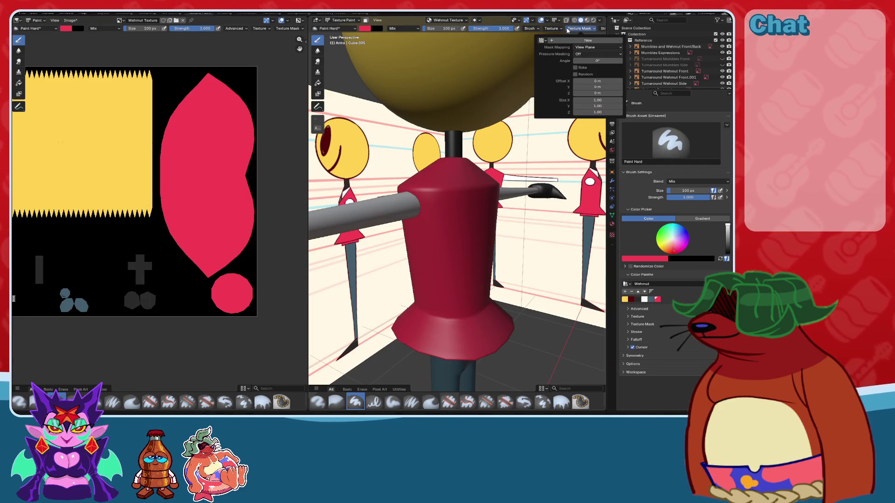
{"action": "left_click", "coordinate": [603, 30]}
{"action": "left_click", "coordinate": [604, 30]}
{"action": "left_click", "coordinate": [604, 30]}
{"action": "left_click", "coordinate": [604, 29]}
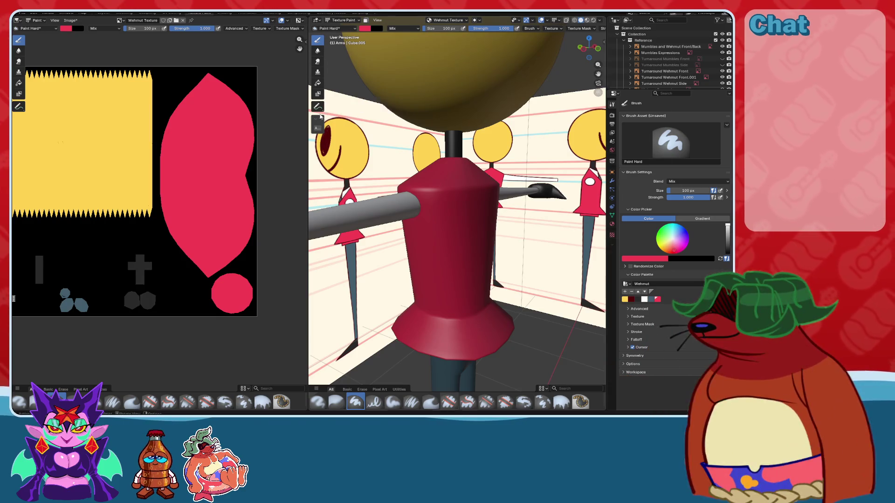
- Expand and collapse the Stroke and Options panels, then save the .blend with Ctrl+S
{"action": "middle_click_drag", "start_coordinate": [495, 257], "coordinate": [472, 242]}
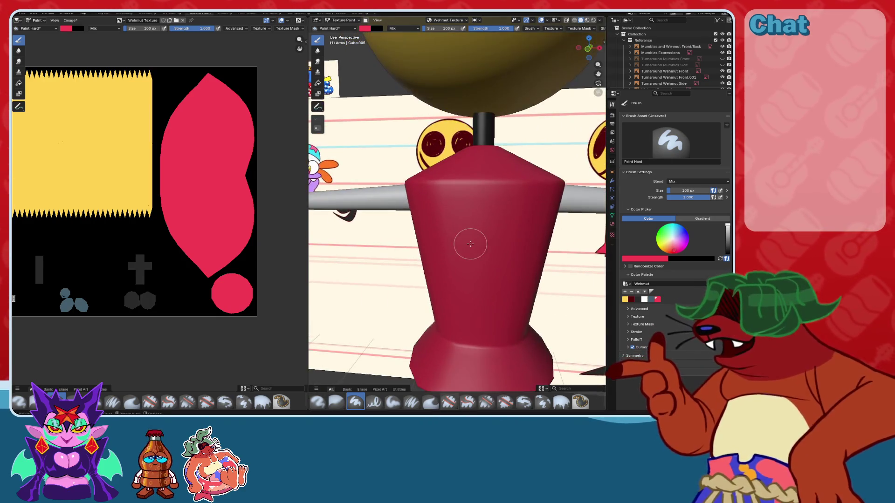
{"action": "scroll", "coordinate": [472, 242], "scroll_direction": "up", "scroll_amount": 2}
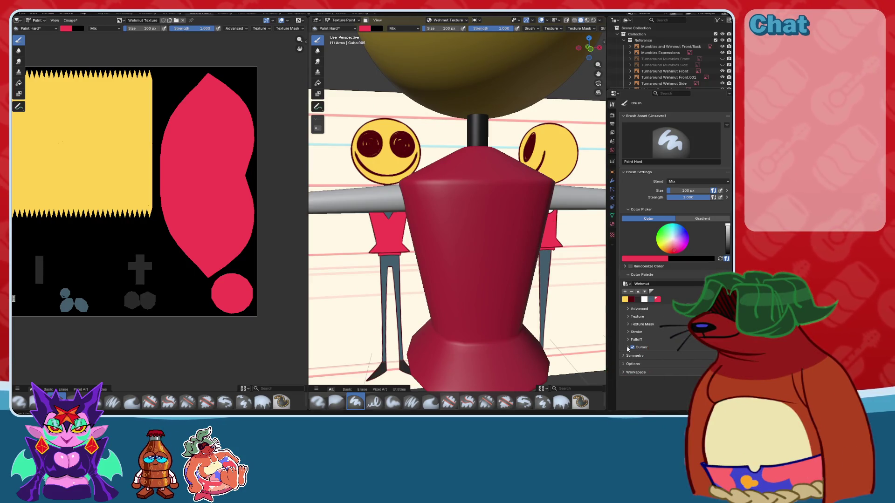
{"action": "left_click", "coordinate": [628, 333]}
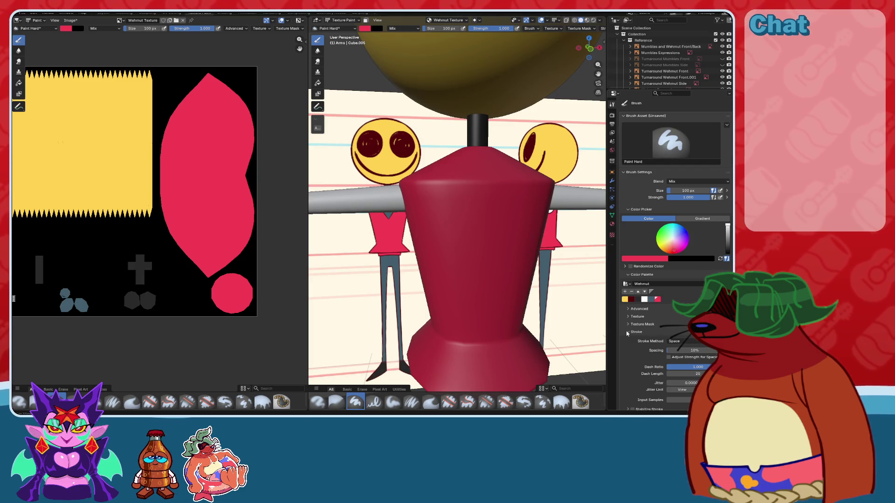
{"action": "left_click", "coordinate": [627, 332]}
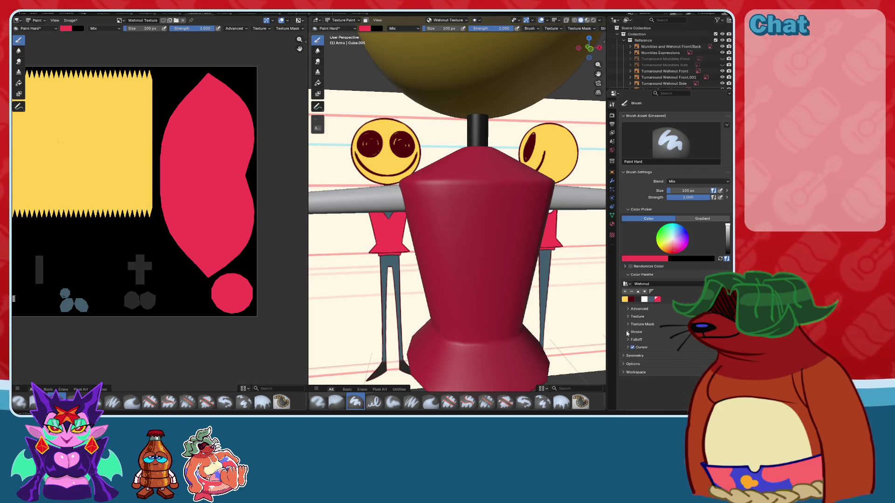
{"action": "left_click", "coordinate": [626, 364]}
{"action": "left_click", "coordinate": [625, 364]}
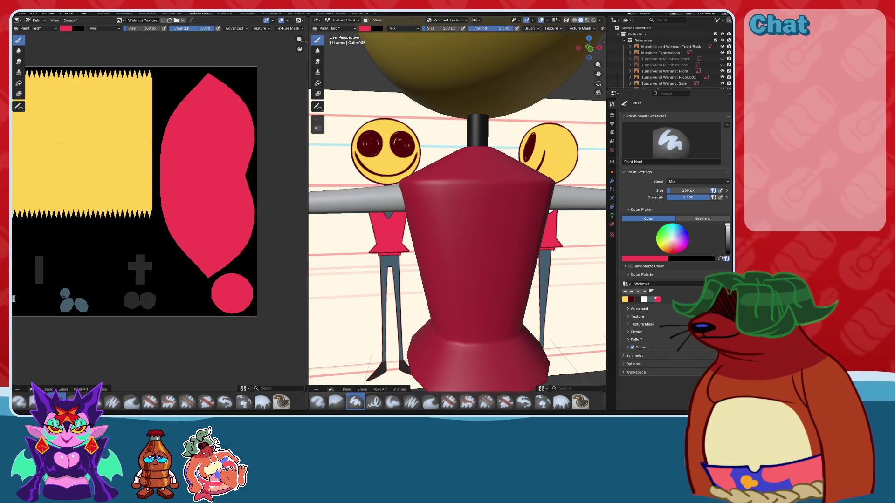
{"action": "key", "text": "ctrl+s"}
{"action": "scroll", "coordinate": [453, 257], "scroll_direction": "down", "scroll_amount": 2}
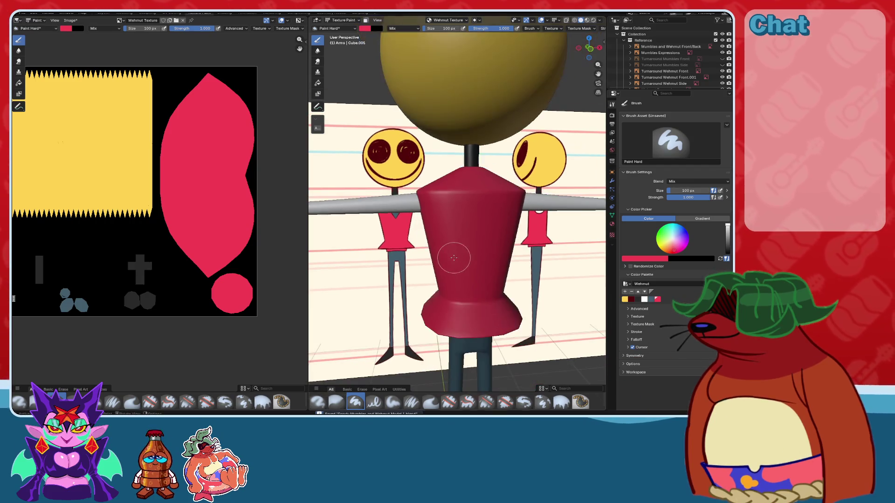
- Reopen the Dandy Mumbles and Wehmut Model 1 file from Open Recent, saving the modified image first
{"action": "left_click", "coordinate": [22, 12]}
{"action": "mouse_move", "coordinate": [42, 31]}
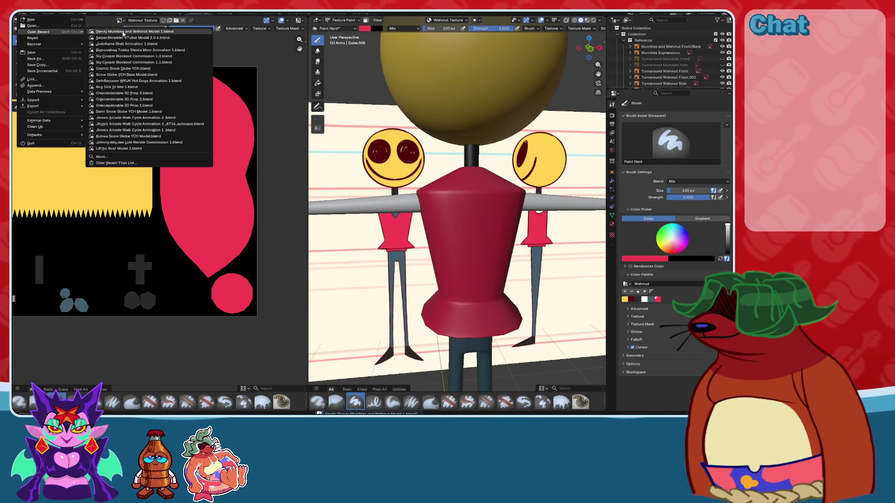
{"action": "left_click", "coordinate": [123, 31]}
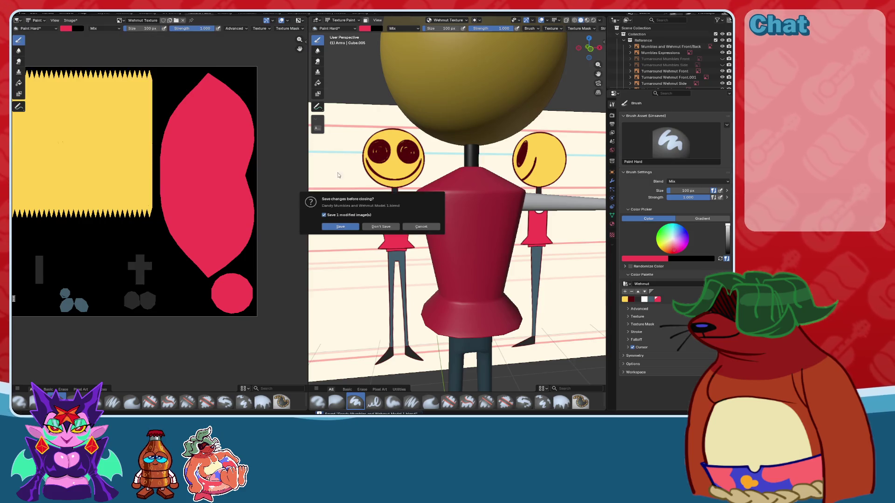
{"action": "left_click", "coordinate": [351, 227]}
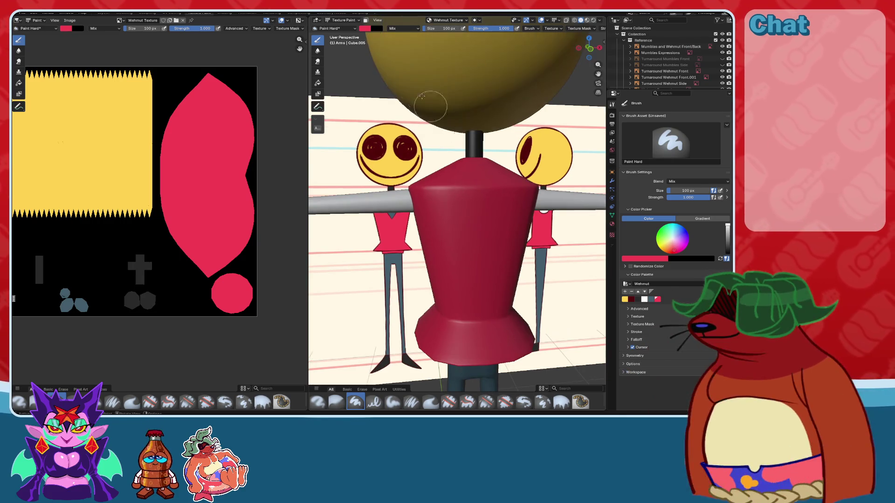
- Pick black from the palette and cycle through wireframe, material preview and solid shading
{"action": "left_click", "coordinate": [642, 299]}
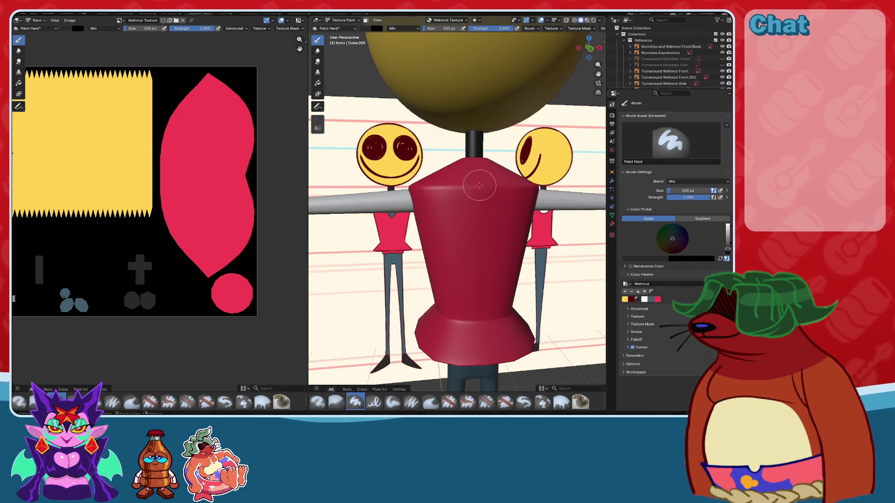
{"action": "left_click", "coordinate": [574, 20]}
{"action": "left_click", "coordinate": [587, 20]}
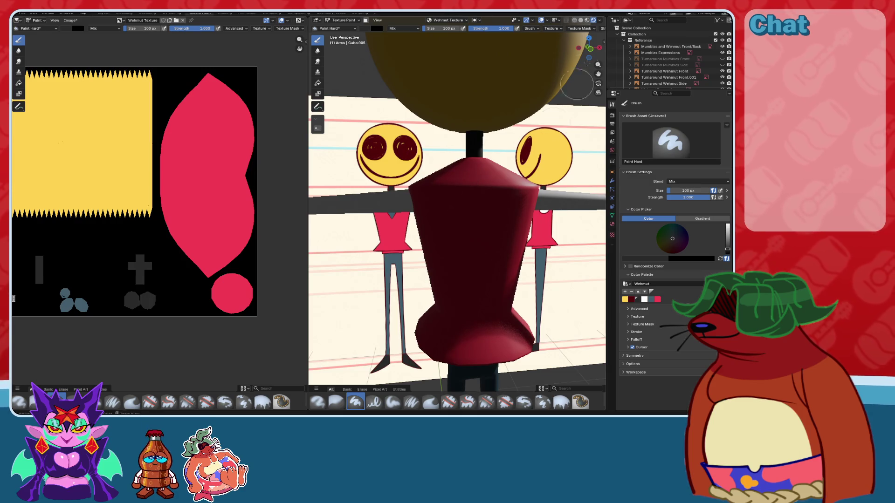
{"action": "left_click", "coordinate": [582, 20]}
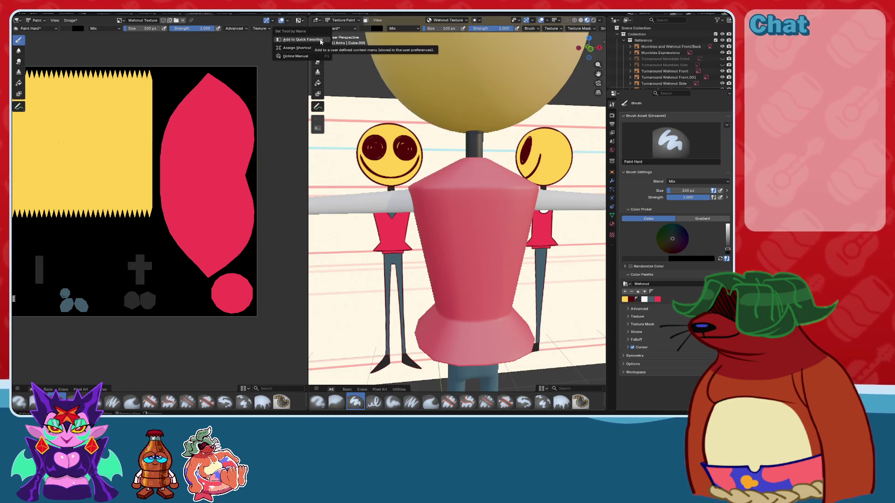
- Try the soft pressure brush, then settle on the Paint Hard brush
{"action": "left_click", "coordinate": [346, 29]}
{"action": "left_click", "coordinate": [307, 55]}
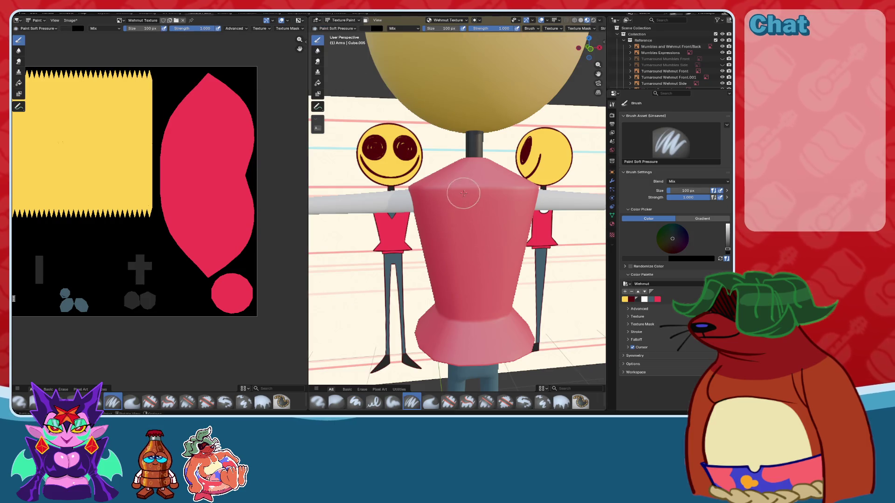
{"action": "left_click", "coordinate": [328, 29]}
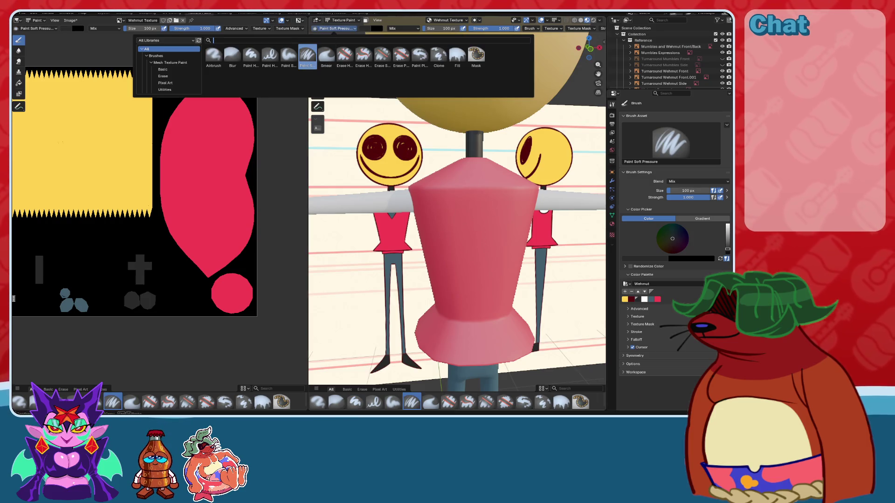
{"action": "left_click", "coordinate": [252, 55]}
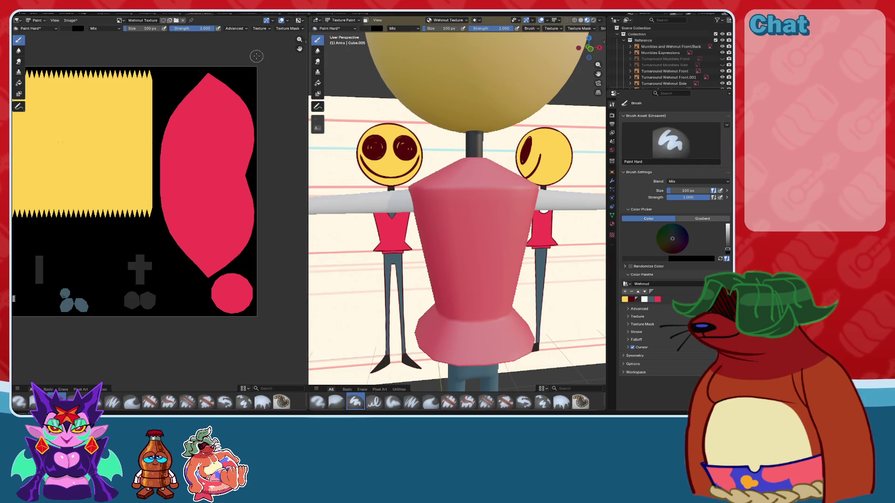
- Try 3D for the brush Texture mapping, then leave it on View Plane
{"action": "left_click", "coordinate": [628, 317]}
{"action": "scroll", "coordinate": [628, 318], "scroll_direction": "down", "scroll_amount": 2}
{"action": "scroll", "coordinate": [626, 327], "scroll_direction": "down", "scroll_amount": 1}
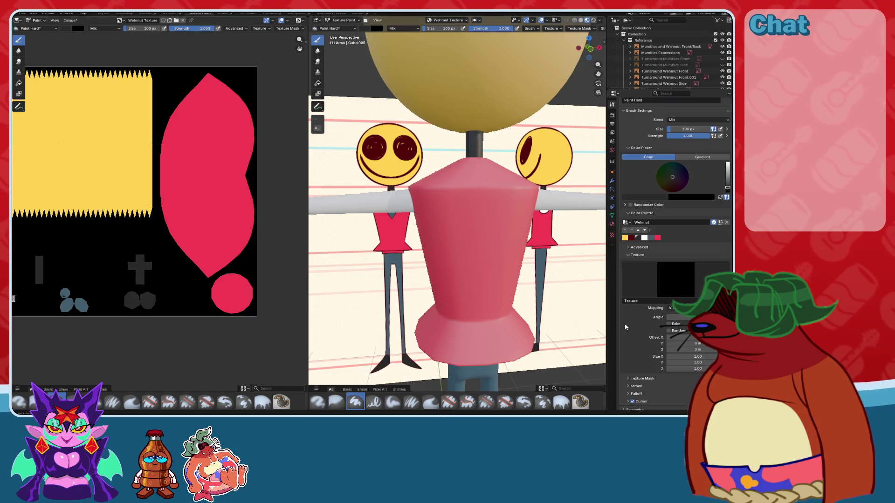
{"action": "left_click", "coordinate": [676, 308]}
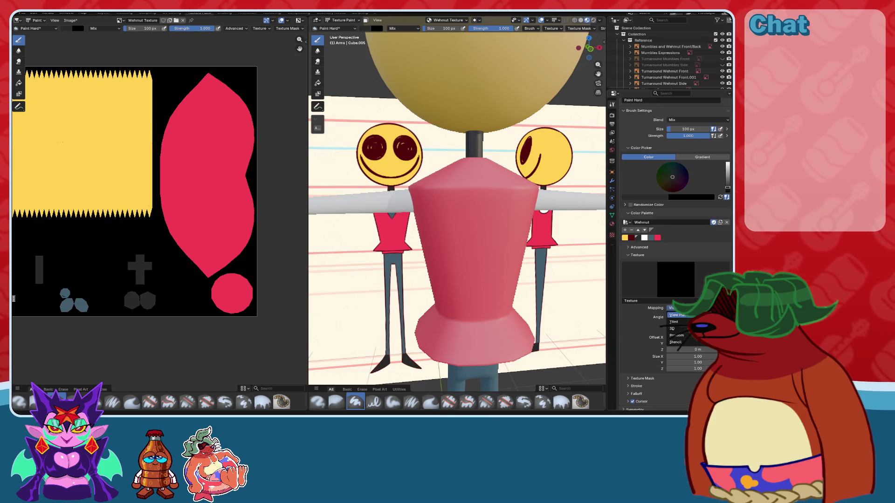
{"action": "left_click", "coordinate": [686, 329]}
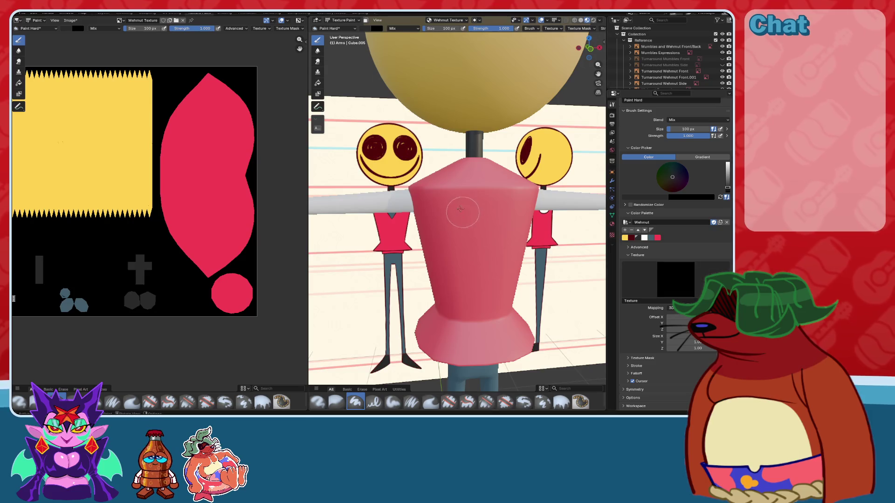
{"action": "left_click", "coordinate": [676, 308]}
{"action": "left_click", "coordinate": [681, 288]}
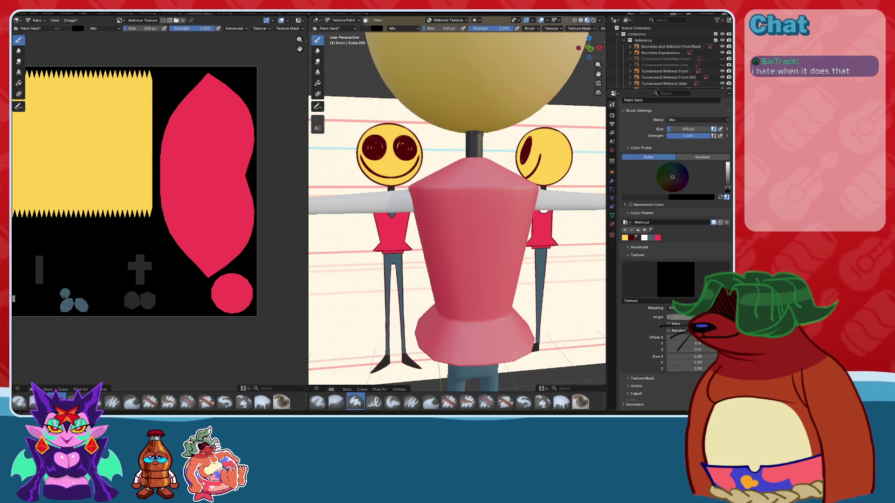
{"action": "scroll", "coordinate": [632, 368], "scroll_direction": "down", "scroll_amount": 1}
- Keep the Texture Mask mapping on View Plane, then return to the Layout workspace
{"action": "left_click", "coordinate": [630, 358]}
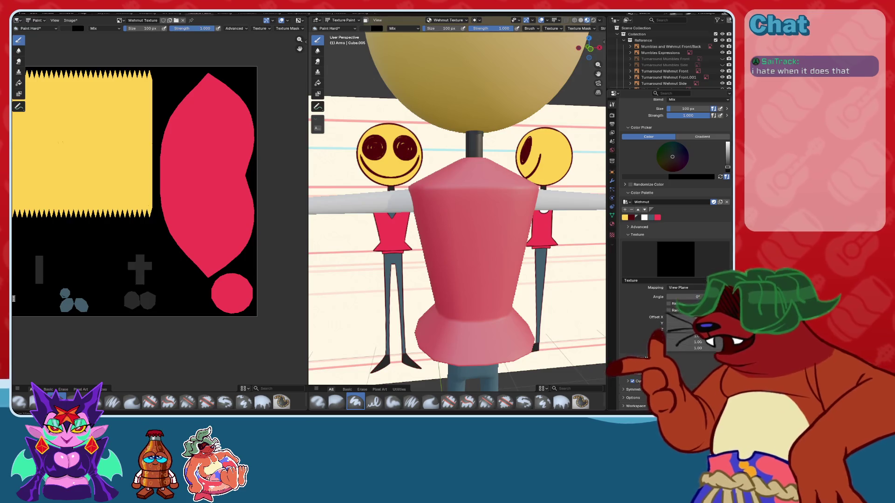
{"action": "scroll", "coordinate": [632, 360], "scroll_direction": "down", "scroll_amount": 3}
{"action": "scroll", "coordinate": [632, 360], "scroll_direction": "down", "scroll_amount": 2}
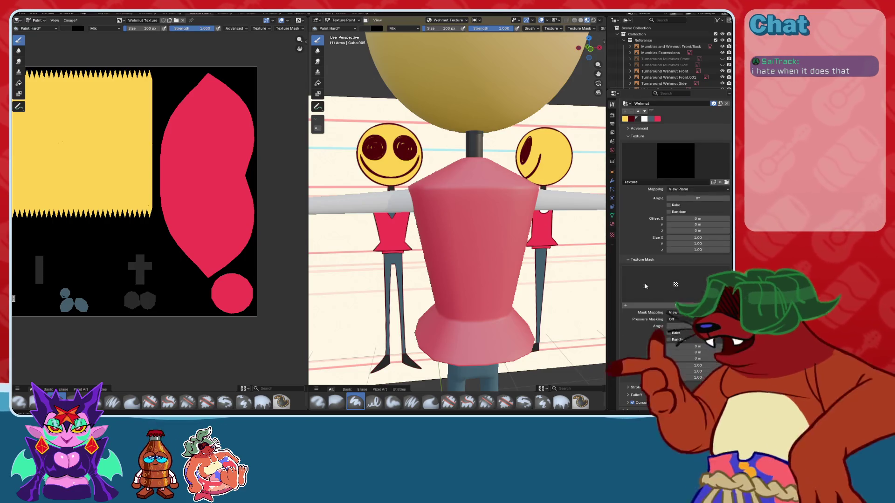
{"action": "left_click", "coordinate": [676, 312]}
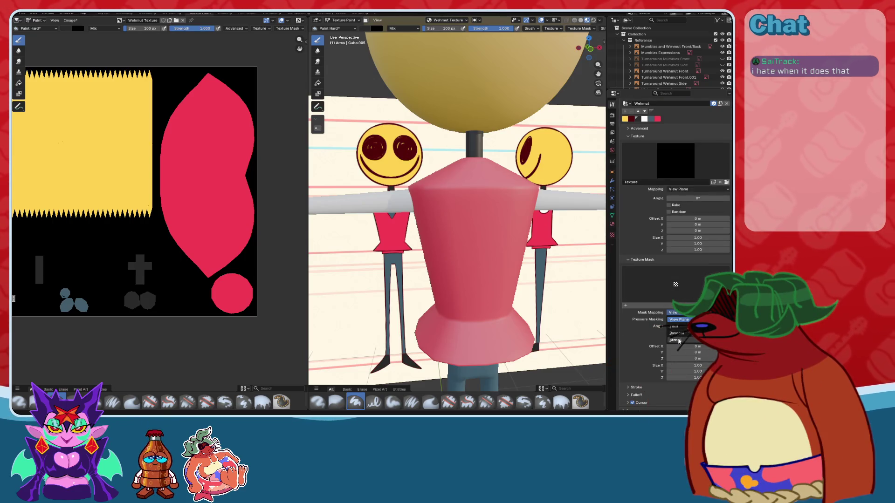
{"action": "left_click", "coordinate": [651, 334]}
{"action": "scroll", "coordinate": [662, 326], "scroll_direction": "up", "scroll_amount": 5}
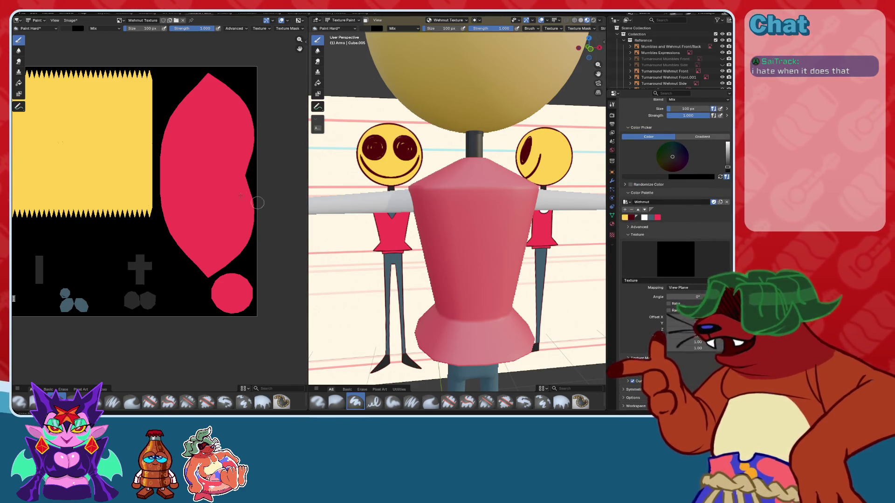
{"action": "middle_click_drag", "start_coordinate": [81, 120], "coordinate": [108, 134]}
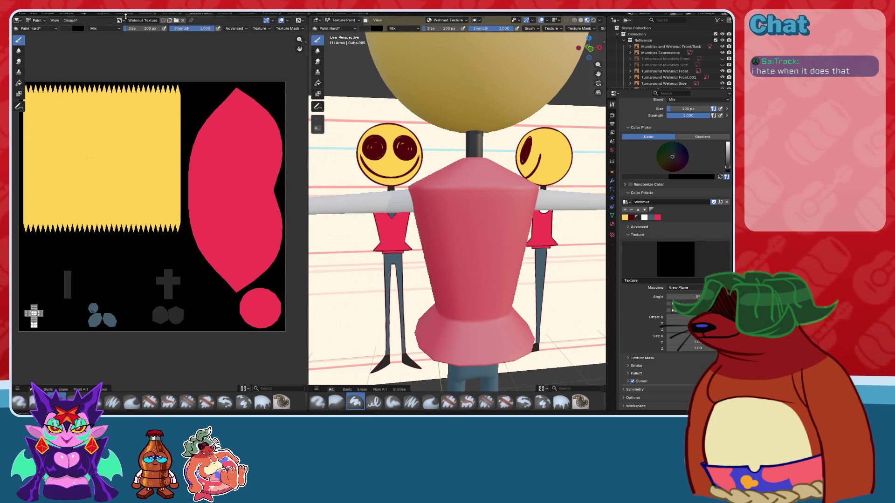
{"action": "left_click", "coordinate": [104, 13]}
- Select only the Torso, enter Texture Paint mode and pick the dark red swatch
{"action": "left_click_drag", "start_coordinate": [315, 211], "coordinate": [363, 206]}
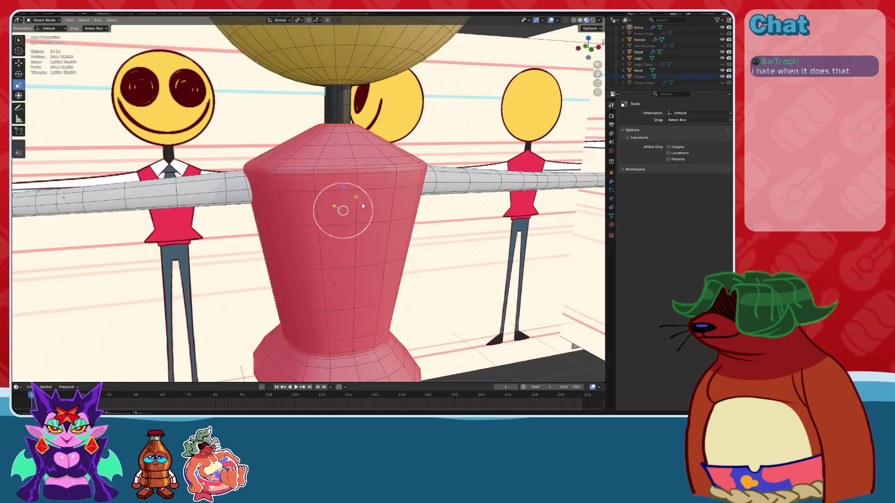
{"action": "left_click", "coordinate": [278, 143]}
{"action": "left_click", "coordinate": [44, 20]}
{"action": "left_click", "coordinate": [46, 61]}
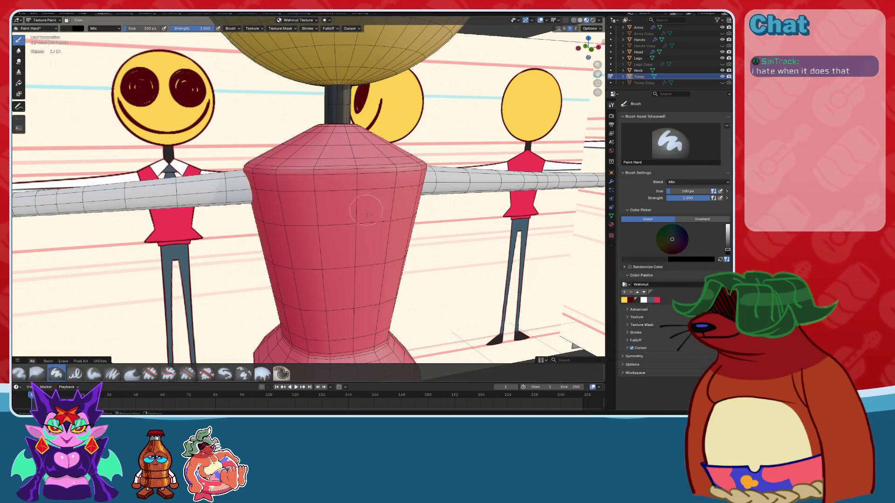
{"action": "left_click", "coordinate": [630, 300]}
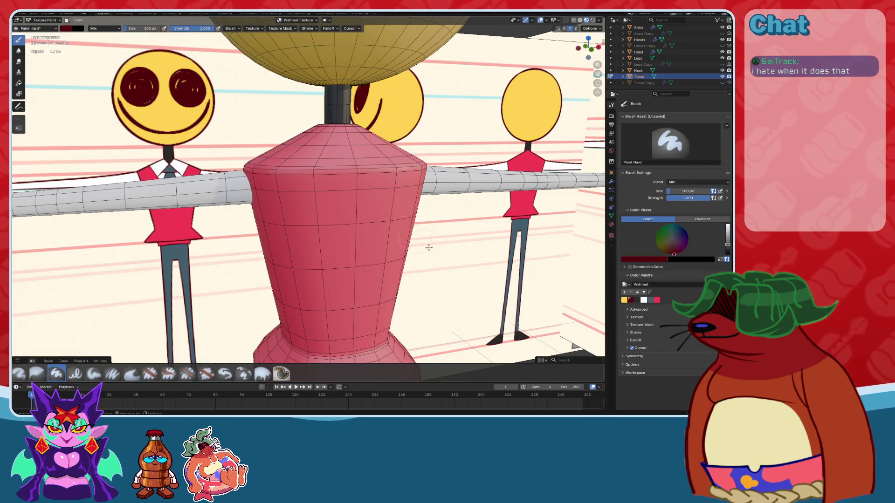
- Back in Object Mode, put the 3D cursor at the character's feet and add a cube there
{"action": "scroll", "coordinate": [371, 255], "scroll_direction": "down", "scroll_amount": 5}
{"action": "middle_click_drag", "start_coordinate": [371, 255], "coordinate": [367, 62]}
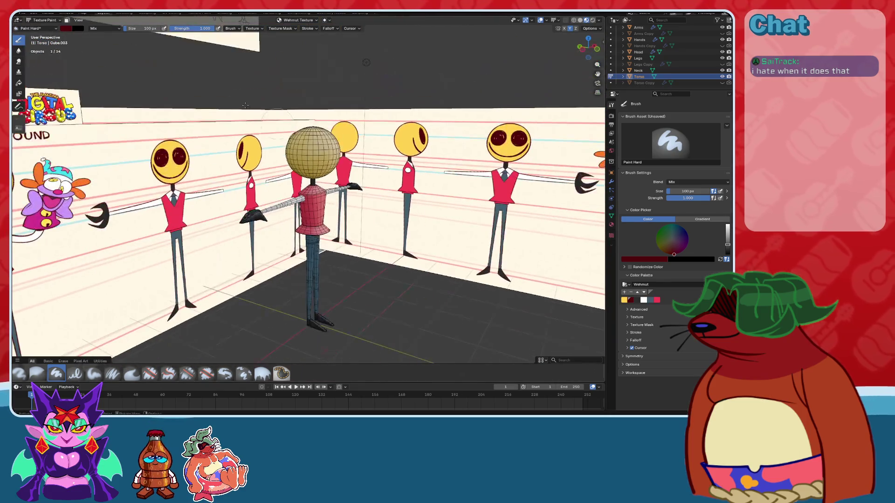
{"action": "left_click", "coordinate": [45, 20]}
{"action": "left_click", "coordinate": [46, 30]}
{"action": "right_click", "coordinate": [312, 322], "text": "shift"}
{"action": "key", "text": "shift+a"}
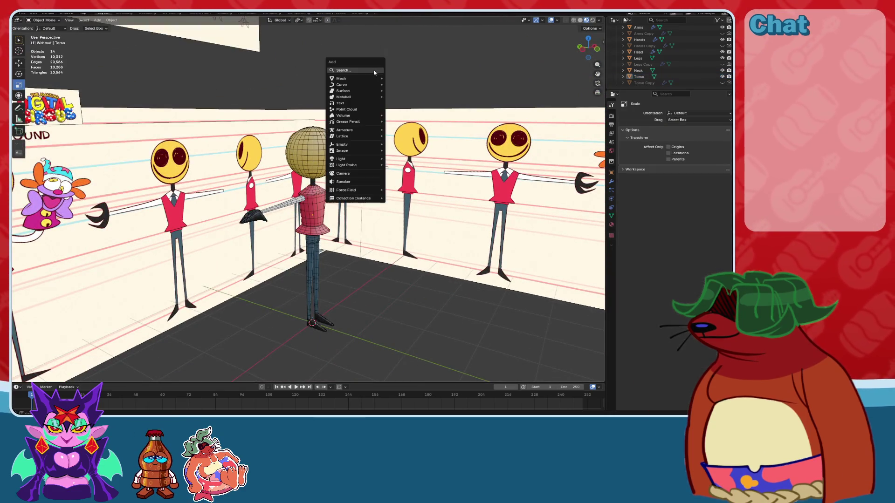
{"action": "mouse_move", "coordinate": [371, 79]}
{"action": "left_click", "coordinate": [401, 85]}
- Move the test cube about 1.3 m along Y, away from the character
{"action": "middle_click_drag", "start_coordinate": [401, 85], "coordinate": [352, 65]}
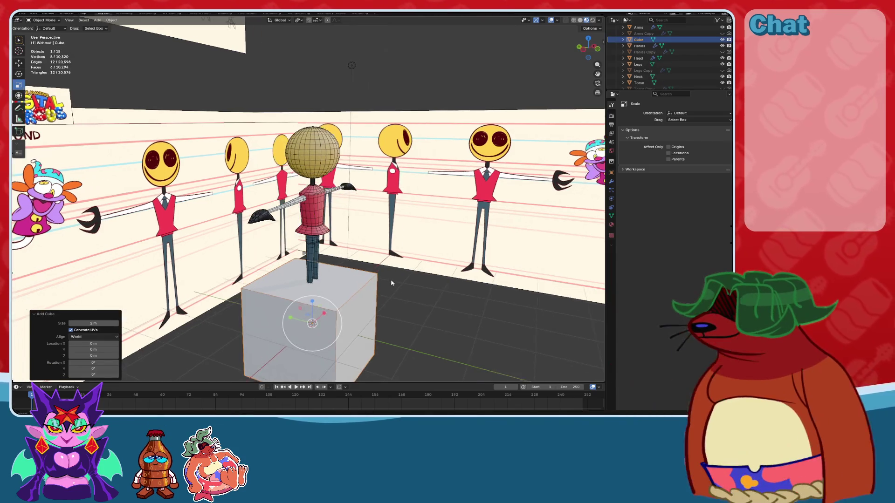
{"action": "left_click", "coordinate": [20, 64]}
{"action": "middle_click_drag", "start_coordinate": [219, 46], "coordinate": [307, 290]}
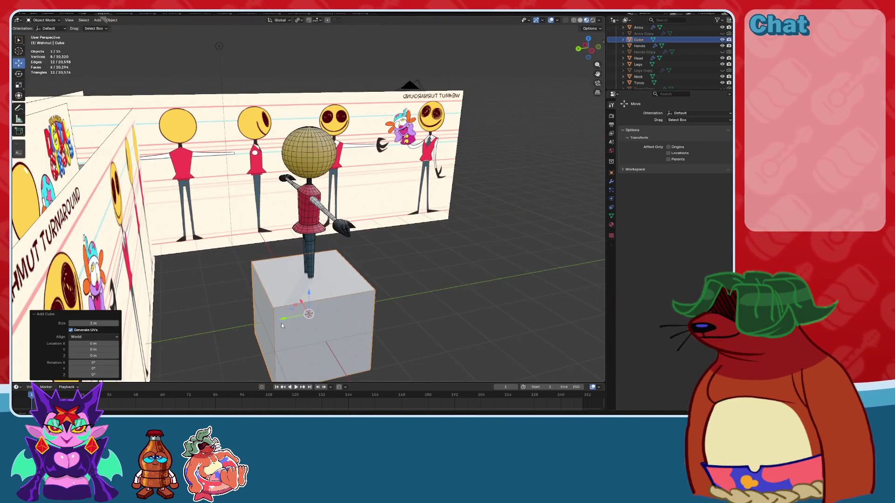
{"action": "left_click_drag", "start_coordinate": [281, 325], "coordinate": [327, 310]}
{"action": "middle_click_drag", "start_coordinate": [334, 308], "coordinate": [363, 289]}
- Assign the existing Wehmut material to the cube
{"action": "left_click", "coordinate": [612, 225]}
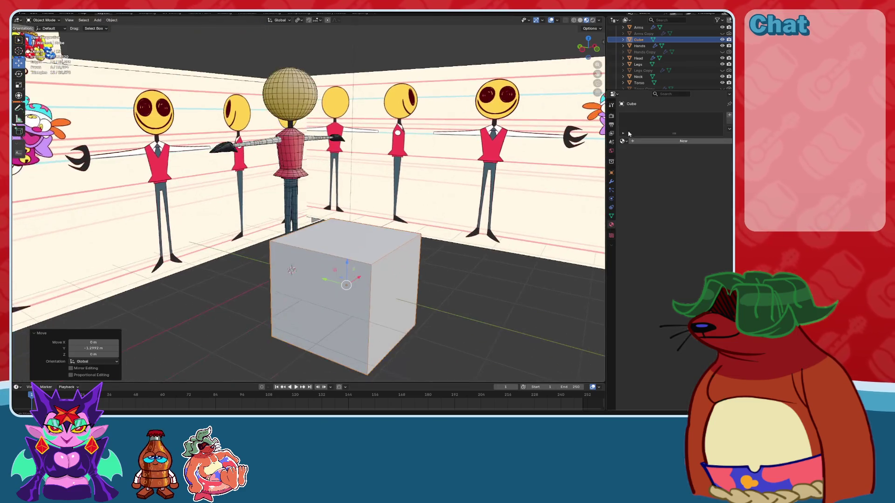
{"action": "left_click", "coordinate": [623, 141]}
{"action": "left_click", "coordinate": [634, 150]}
{"action": "scroll", "coordinate": [379, 176], "scroll_direction": "up", "scroll_amount": 3}
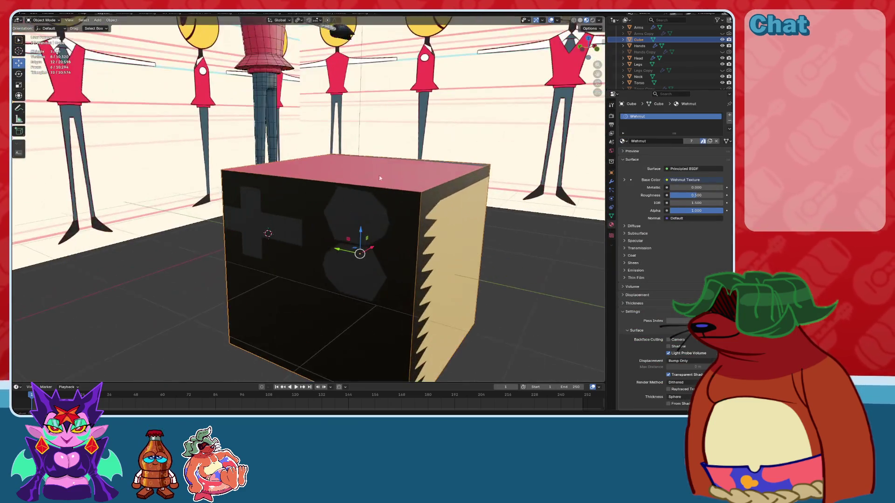
- Inspect the cube in Texture Paint, then return to Object Mode and delete it
{"action": "left_click", "coordinate": [44, 20]}
{"action": "left_click", "coordinate": [44, 62]}
{"action": "mouse_move", "coordinate": [335, 154]}
{"action": "middle_mouse_down"}
{"action": "mouse_move", "coordinate": [353, 179]}
{"action": "mouse_move", "coordinate": [326, 209]}
{"action": "mouse_move", "coordinate": [343, 230]}
{"action": "middle_mouse_up"}
{"action": "middle_click_drag", "start_coordinate": [426, 230], "coordinate": [406, 200]}
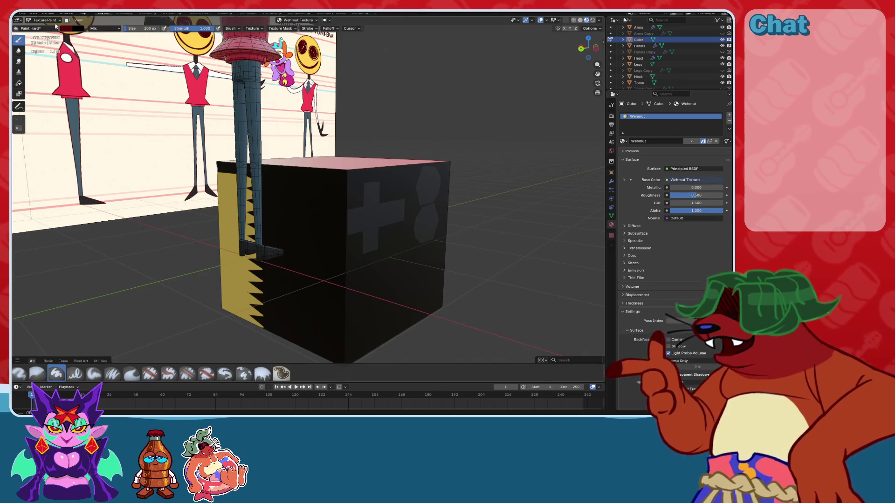
{"action": "left_click", "coordinate": [44, 20]}
{"action": "left_click", "coordinate": [47, 27]}
{"action": "key", "text": "Delete"}
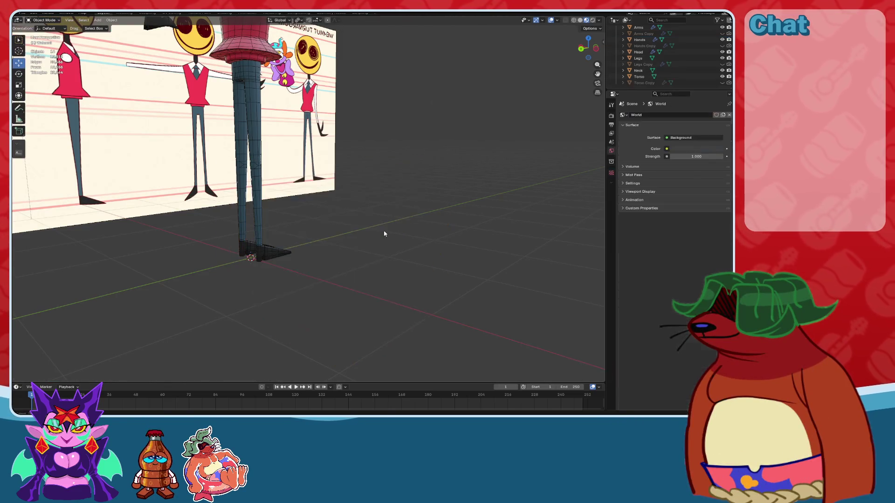
- Select and frame the Legs, orbit toward the torso and save the blend file
{"action": "left_click", "coordinate": [254, 149]}
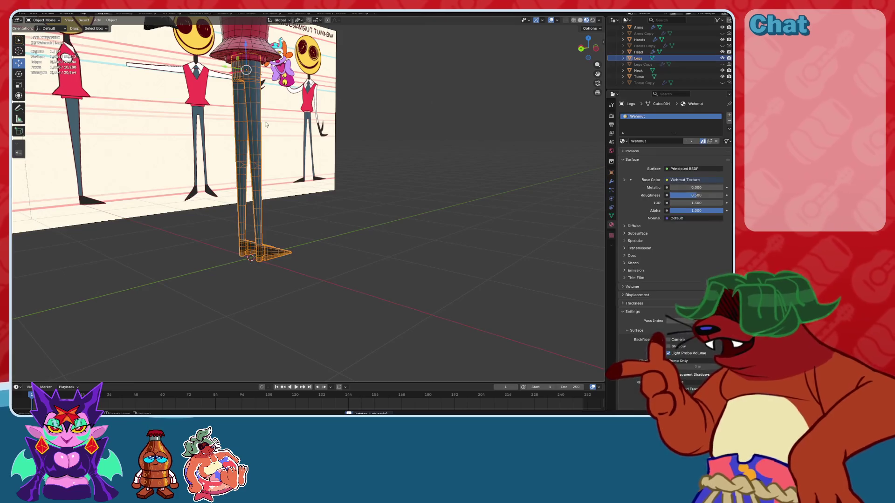
{"action": "key", "text": "KP_Decimal"}
{"action": "mouse_move", "coordinate": [424, 139]}
{"action": "middle_mouse_down"}
{"action": "mouse_move", "coordinate": [380, 188]}
{"action": "mouse_move", "coordinate": [322, 206]}
{"action": "middle_mouse_up"}
{"action": "scroll", "coordinate": [380, 187], "scroll_direction": "up", "scroll_amount": 3}
{"action": "key", "text": "ctrl+s"}
{"action": "scroll", "coordinate": [380, 187], "scroll_direction": "up", "scroll_amount": 2}
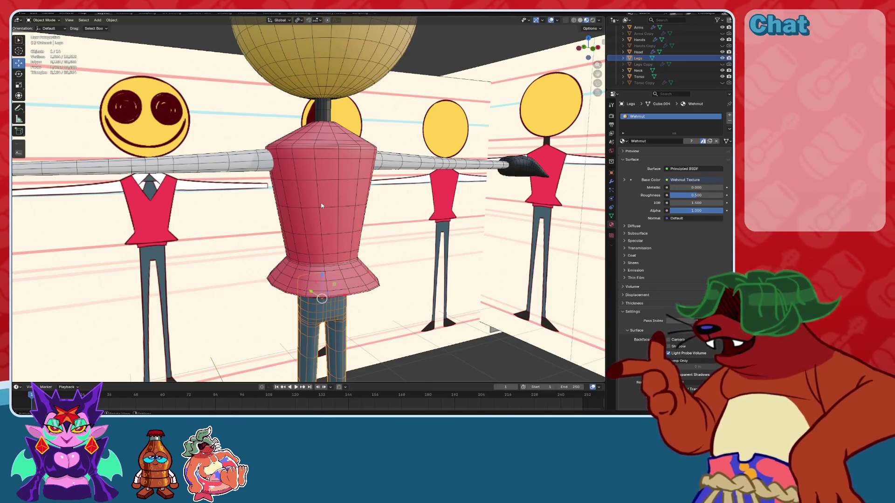
- Select the torso, enter Texture Paint and orbit around it, checking the overlay settings
{"action": "left_click", "coordinate": [316, 259]}
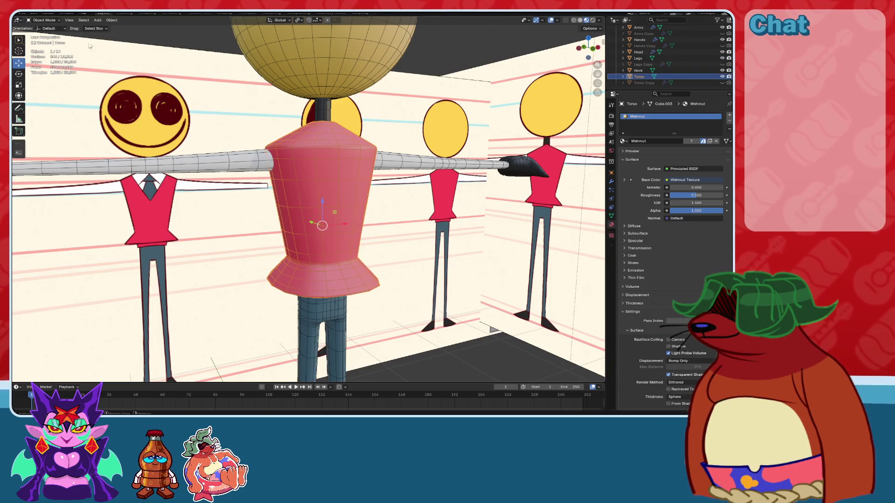
{"action": "left_click", "coordinate": [38, 21]}
{"action": "left_click", "coordinate": [46, 61]}
{"action": "middle_click_drag", "start_coordinate": [210, 200], "coordinate": [351, 201]}
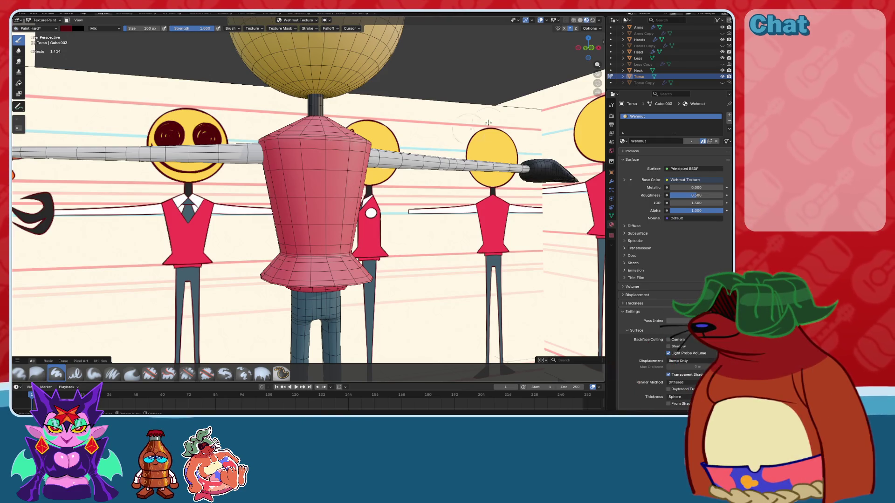
{"action": "middle_click_drag", "start_coordinate": [572, 27], "coordinate": [353, 101]}
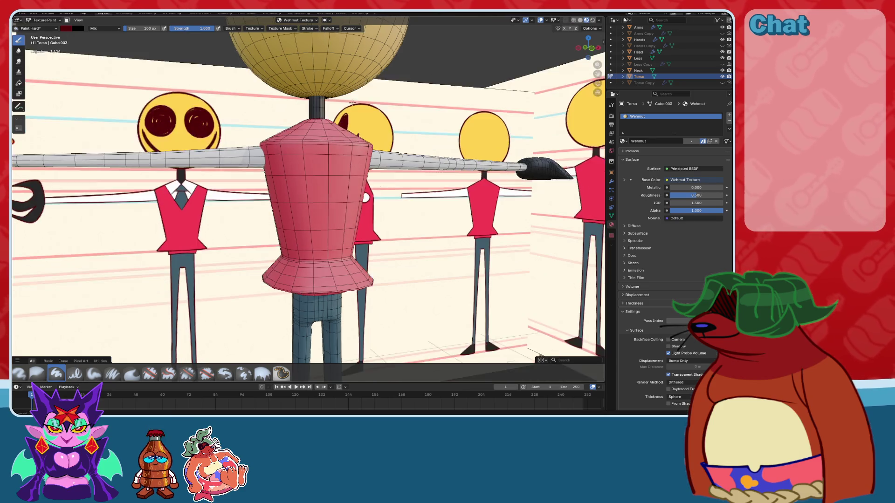
{"action": "left_click", "coordinate": [558, 21]}
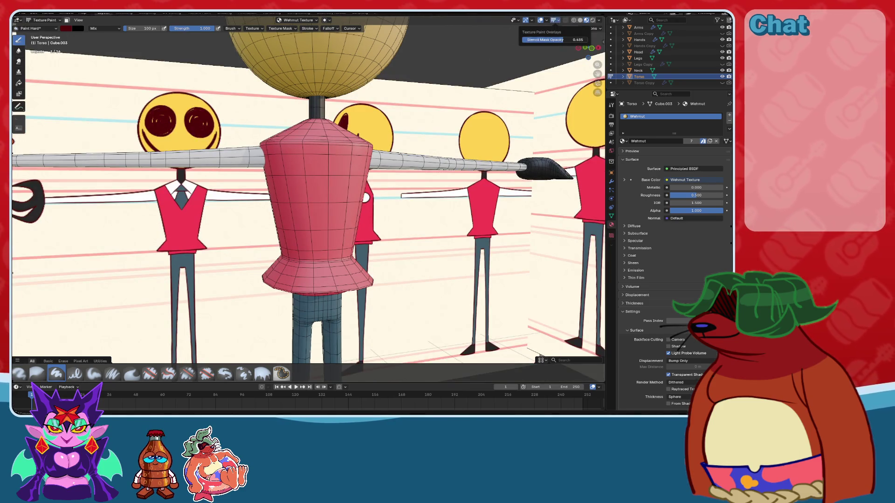
{"action": "middle_click_drag", "start_coordinate": [330, 187], "coordinate": [329, 170]}
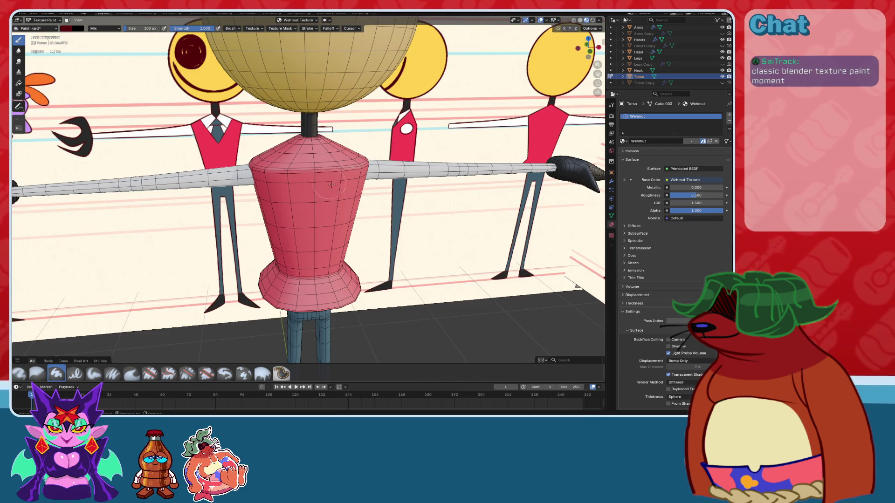
{"action": "middle_click_drag", "start_coordinate": [332, 184], "coordinate": [57, 47]}
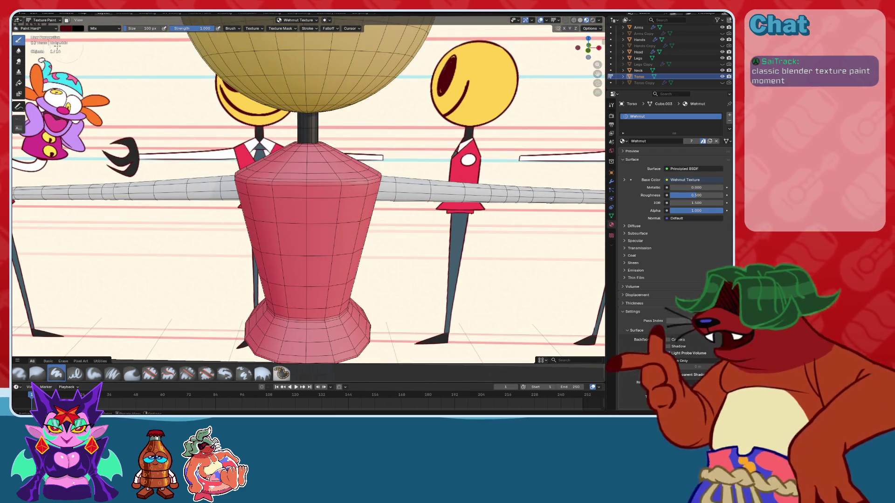
- Toggle face selection masking on and off, then go back to texture painting the torso
{"action": "key", "text": "m"}
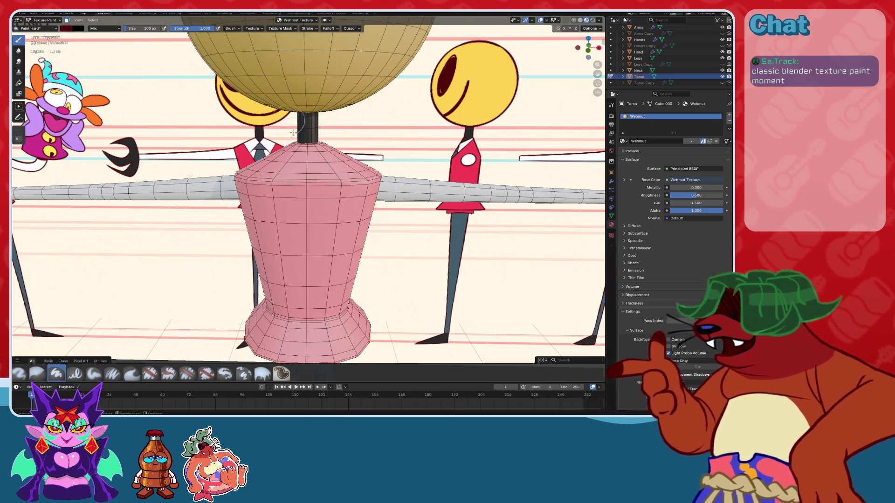
{"action": "left_click", "coordinate": [67, 20]}
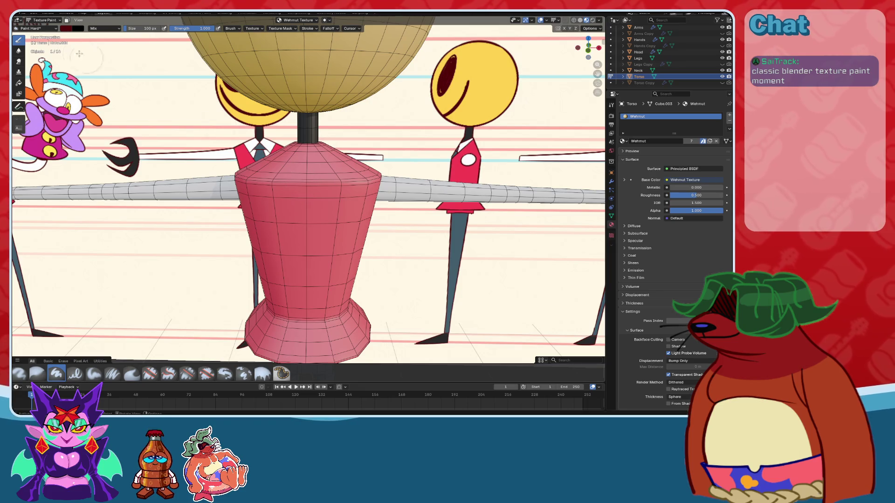
{"action": "key", "text": "Tab"}
{"action": "left_click", "coordinate": [42, 20]}
{"action": "left_click", "coordinate": [45, 64]}
- Orbit to a front-on view of the torso and bring up the Draw tool's extra options
{"action": "middle_click_drag", "start_coordinate": [318, 221], "coordinate": [252, 222]}
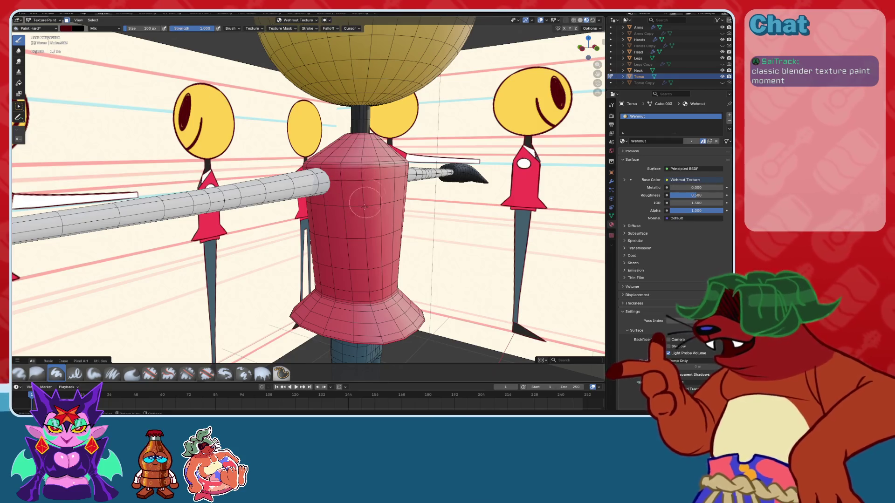
{"action": "middle_click_drag", "start_coordinate": [247, 95], "coordinate": [318, 196]}
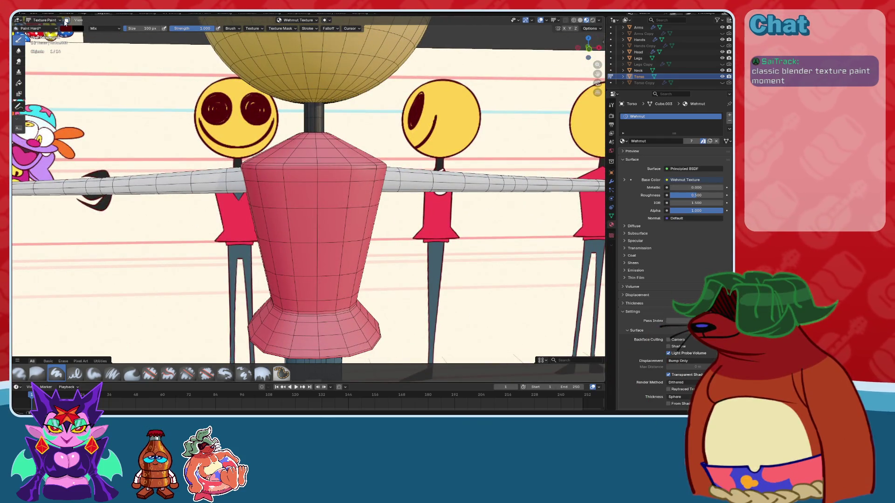
{"action": "left_click", "coordinate": [78, 20]}
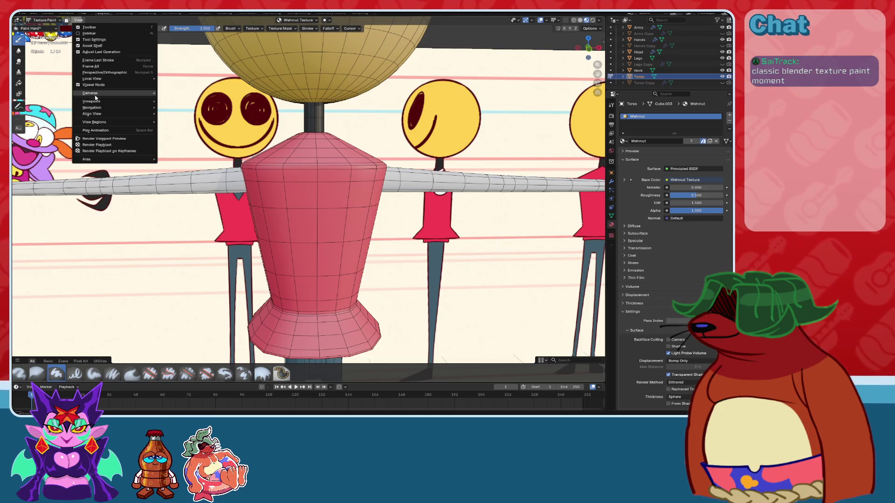
{"action": "right_click", "coordinate": [22, 43]}
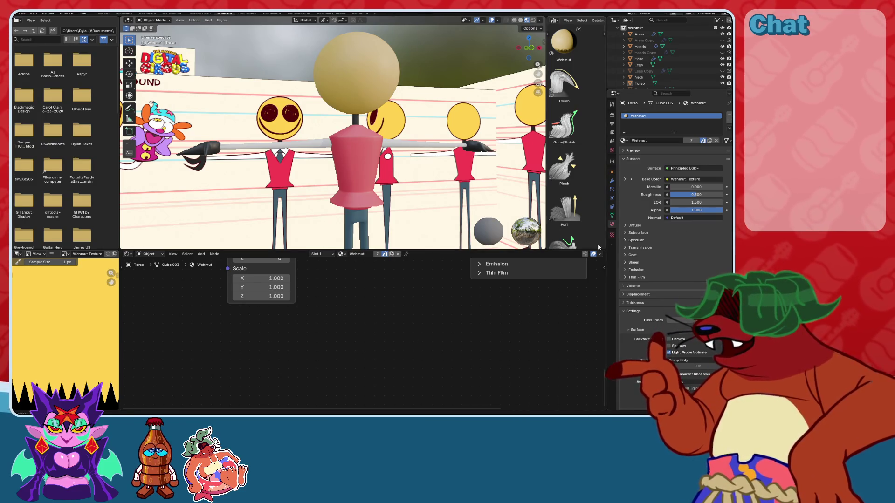
- In the brush texture settings, create a new blank 1024 px image
{"action": "left_click", "coordinate": [612, 235]}
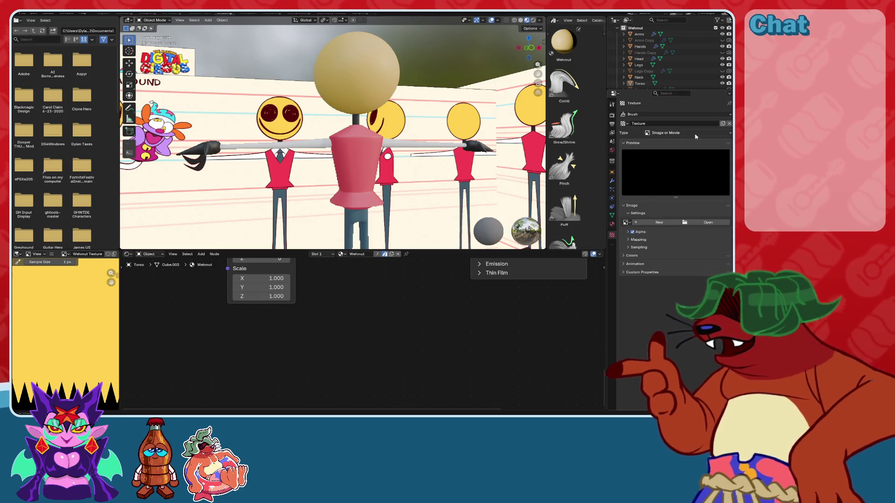
{"action": "left_click", "coordinate": [659, 223]}
{"action": "left_click", "coordinate": [659, 223]}
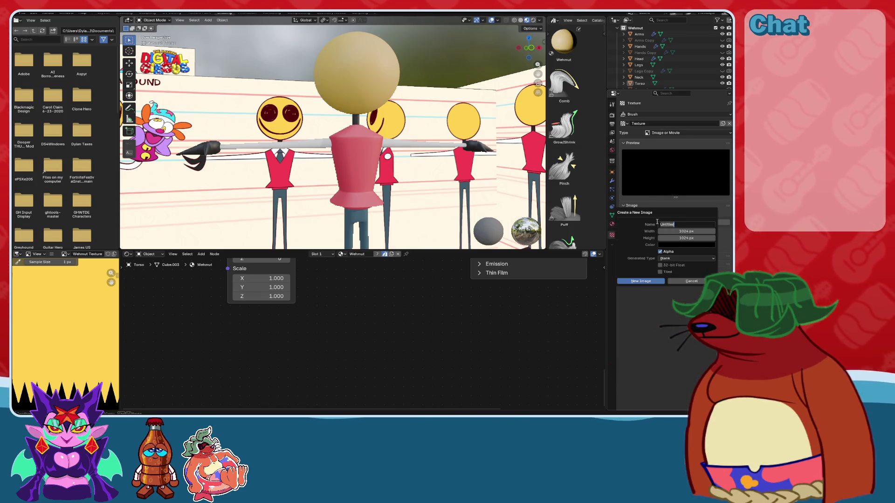
{"action": "left_click", "coordinate": [667, 246]}
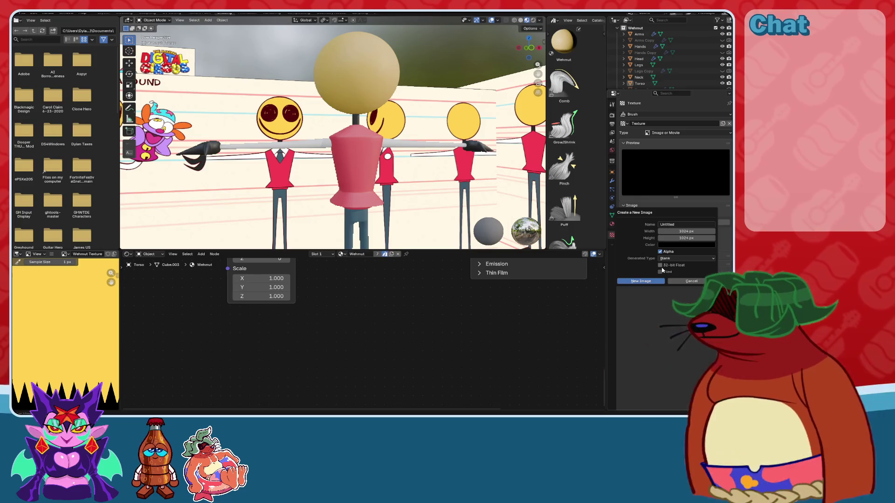
{"action": "left_click", "coordinate": [672, 260]}
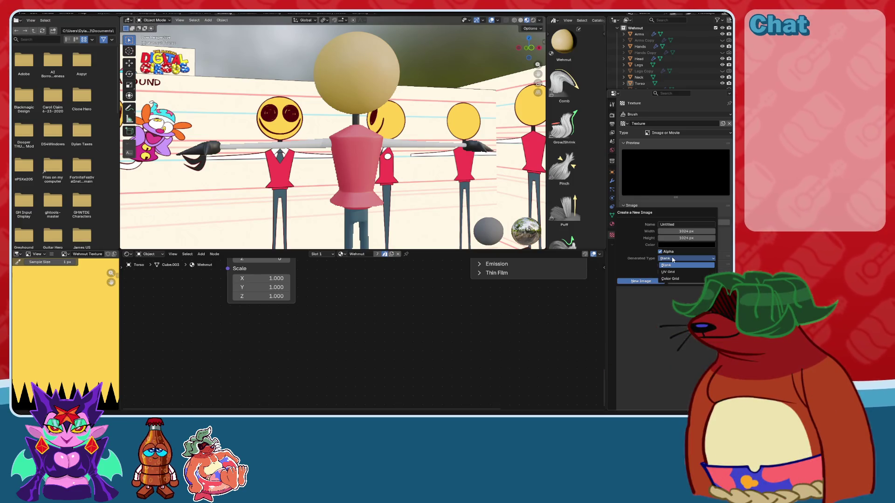
{"action": "left_click", "coordinate": [673, 259]}
{"action": "left_click", "coordinate": [672, 266]}
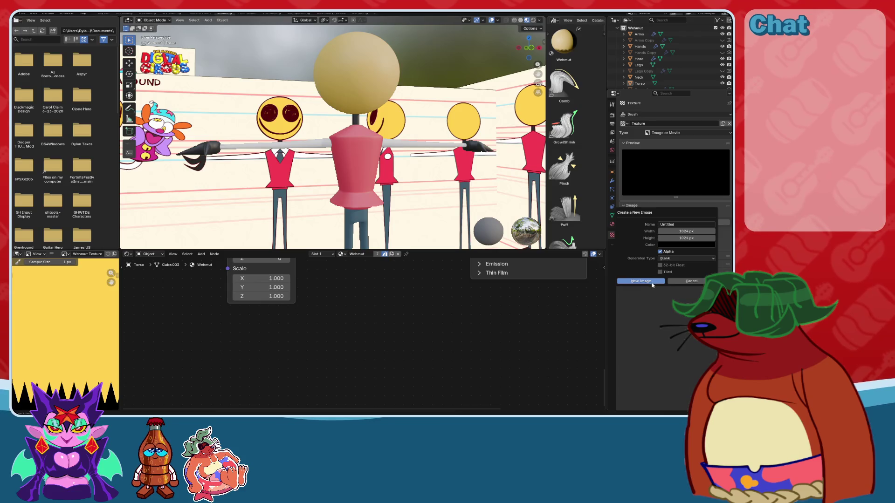
{"action": "left_click", "coordinate": [652, 281]}
- Display the blank Untitled image in the image editor
{"action": "scroll", "coordinate": [447, 295], "scroll_direction": "down", "scroll_amount": 2}
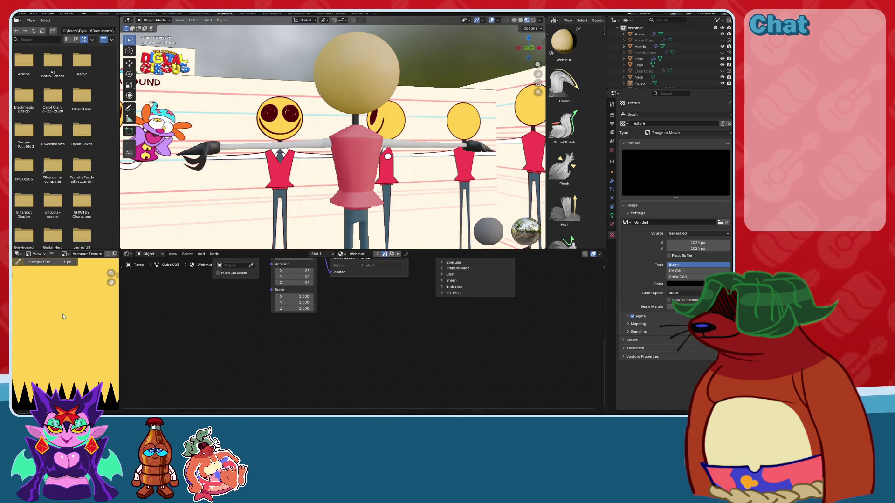
{"action": "scroll", "coordinate": [64, 320], "scroll_direction": "down", "scroll_amount": 5}
{"action": "left_click", "coordinate": [62, 254]}
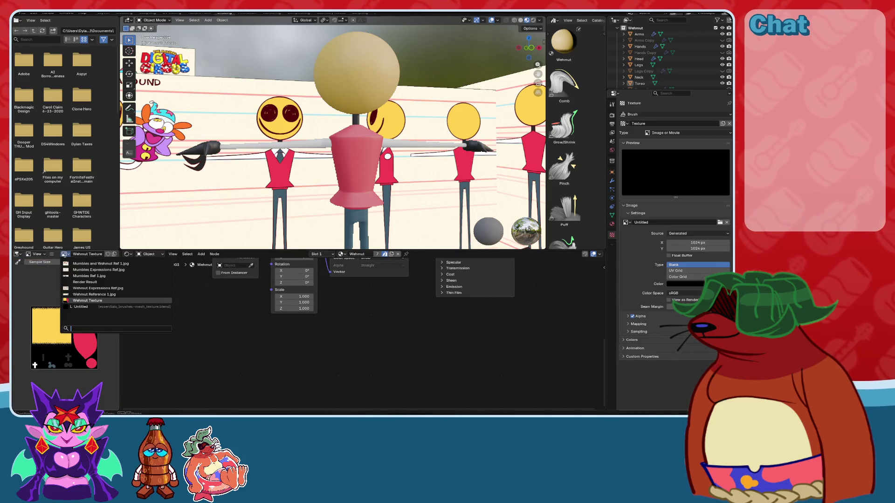
{"action": "left_click", "coordinate": [82, 307]}
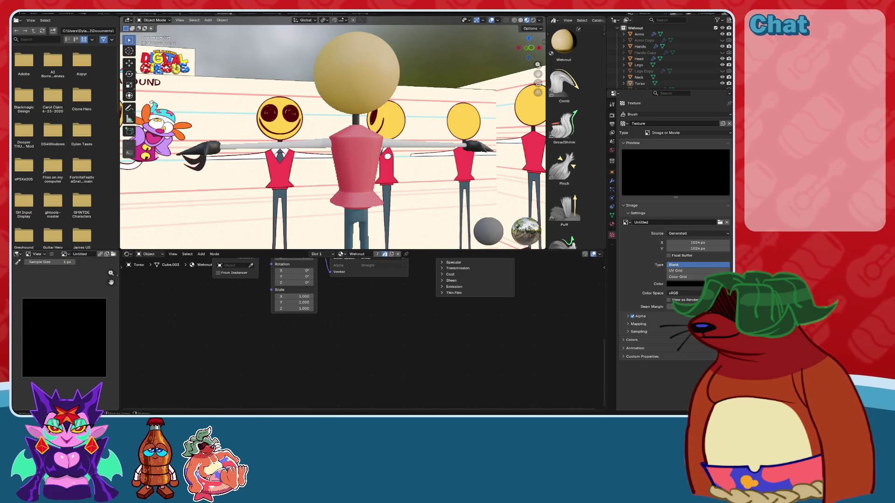
- In the Texture Paint workspace, paint a maroon test stroke on the torso, then undo it
{"action": "left_click", "coordinate": [190, 14]}
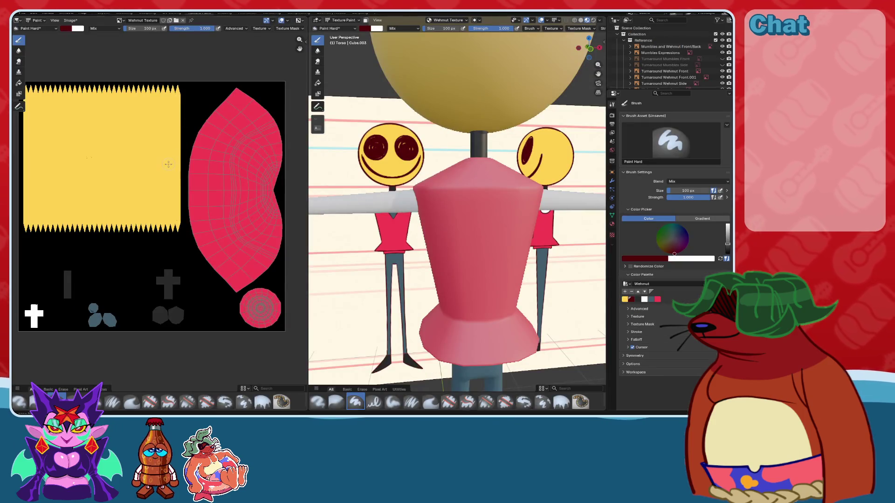
{"action": "scroll", "coordinate": [168, 164], "scroll_direction": "down", "scroll_amount": 2}
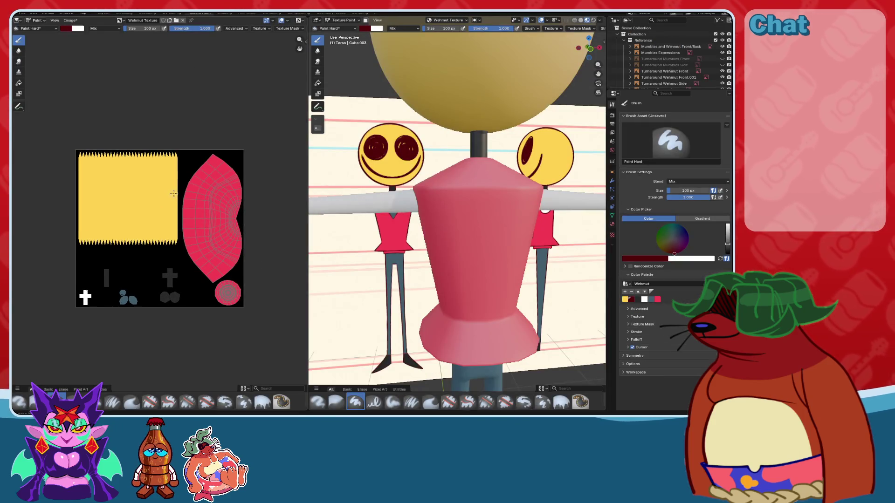
{"action": "scroll", "coordinate": [173, 194], "scroll_direction": "up", "scroll_amount": 1}
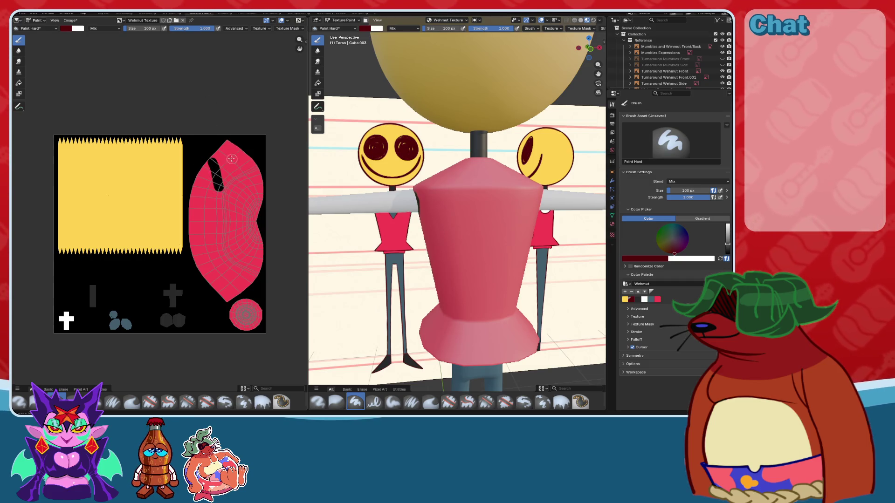
{"action": "left_click_drag", "start_coordinate": [215, 151], "coordinate": [220, 187]}
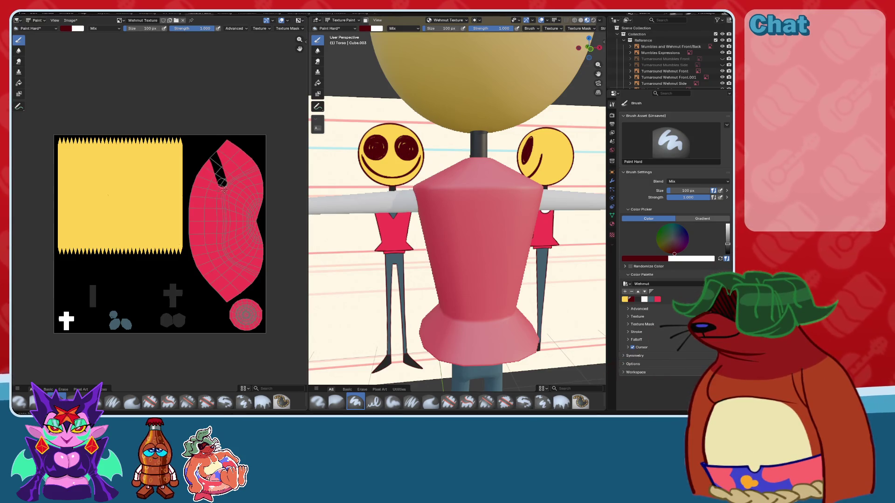
{"action": "key", "text": "ctrl+z"}
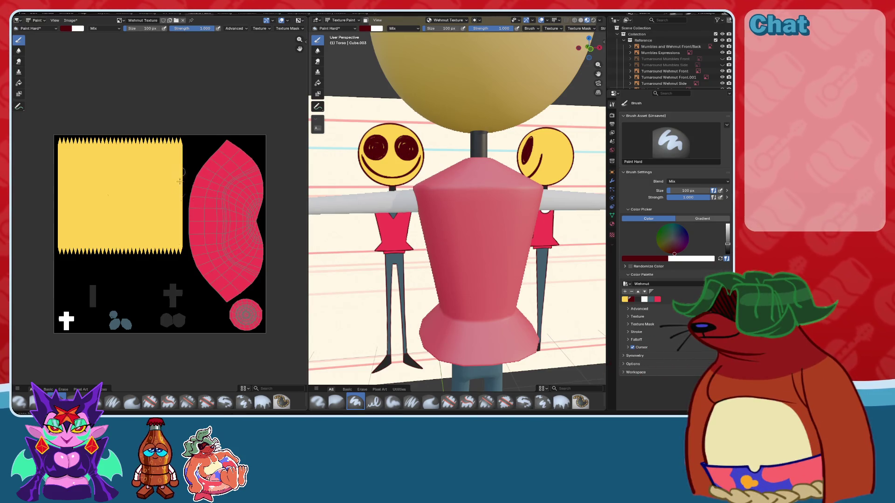
{"action": "key", "text": "ctrl+z"}
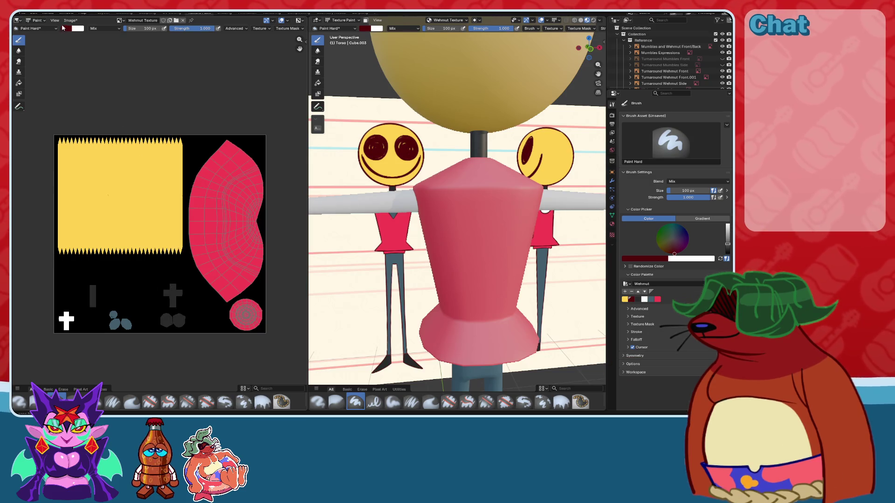
- Check the paint colour, try a mask stroke and undo it, then return to the regular brush
{"action": "left_click", "coordinate": [68, 30]}
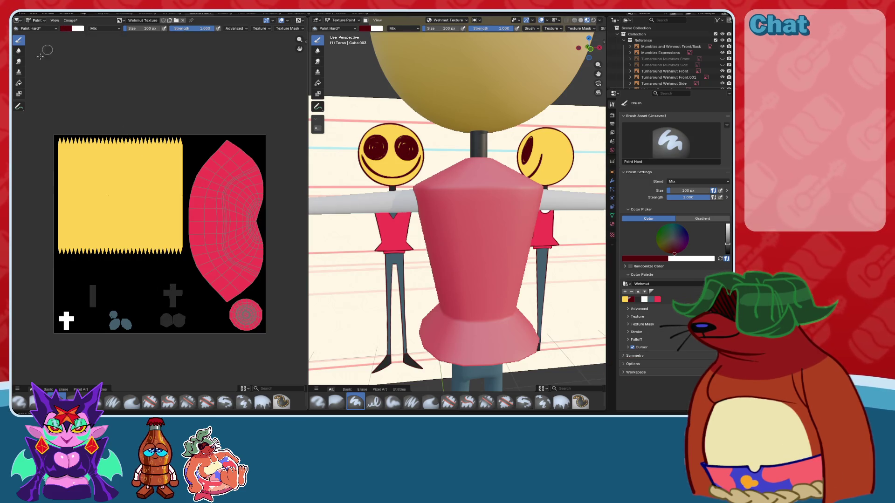
{"action": "left_click", "coordinate": [17, 95]}
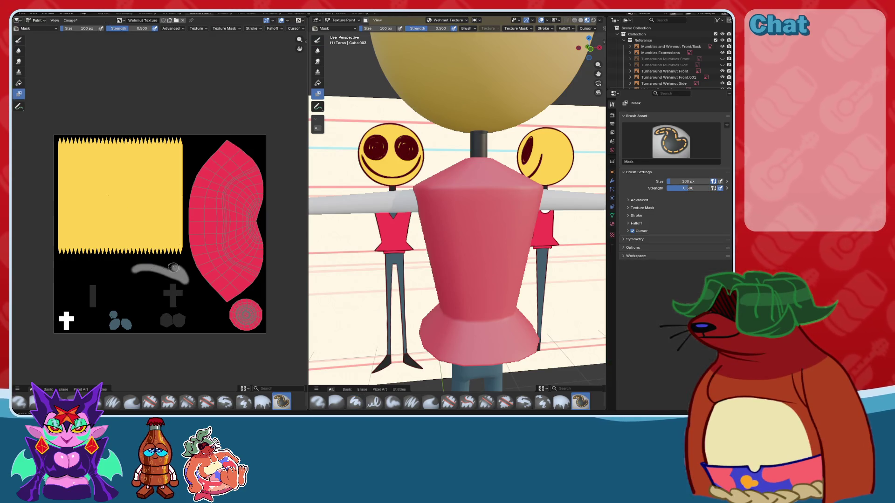
{"action": "key", "text": "ctrl+z"}
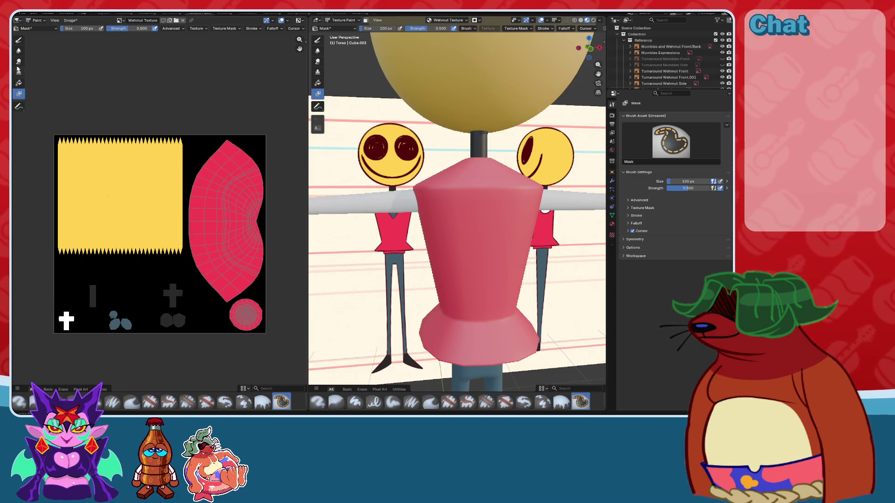
{"action": "left_click", "coordinate": [16, 41]}
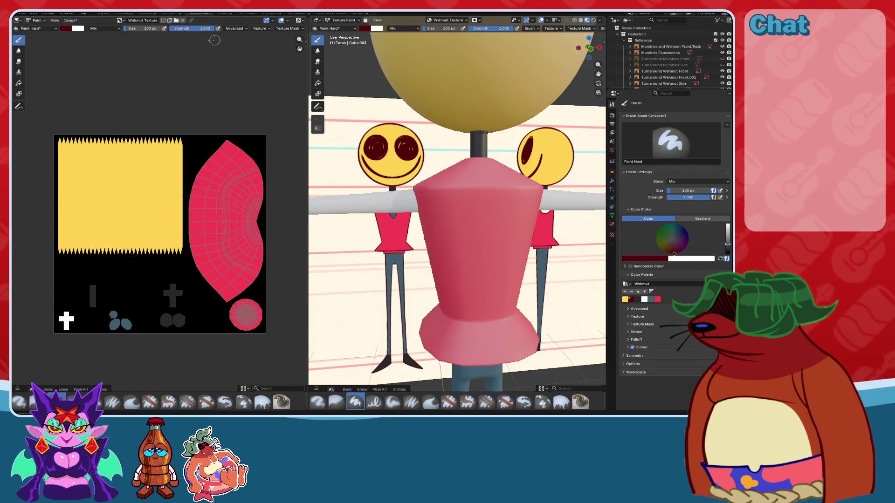
- Check the brush texture mapping popover and orbit to a three-quarter view of torso and head
{"action": "left_click", "coordinate": [235, 28]}
{"action": "left_click", "coordinate": [255, 29]}
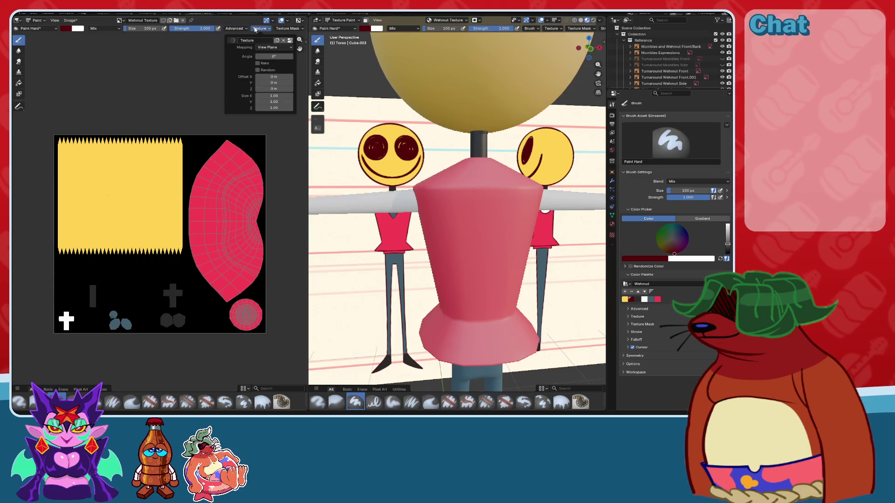
{"action": "left_click", "coordinate": [255, 29]}
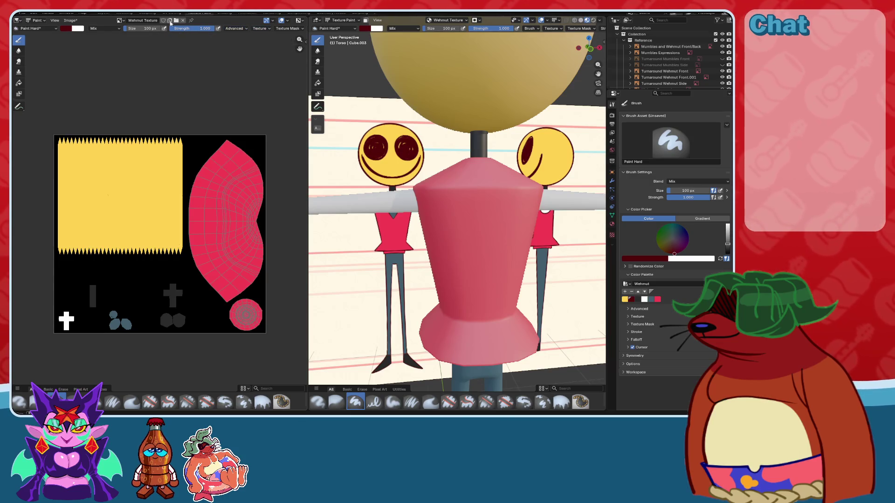
{"action": "scroll", "coordinate": [401, 242], "scroll_direction": "down", "scroll_amount": 3}
{"action": "mouse_move", "coordinate": [402, 242]}
{"action": "middle_mouse_down"}
{"action": "mouse_move", "coordinate": [447, 256]}
{"action": "mouse_move", "coordinate": [490, 205]}
{"action": "middle_mouse_up"}
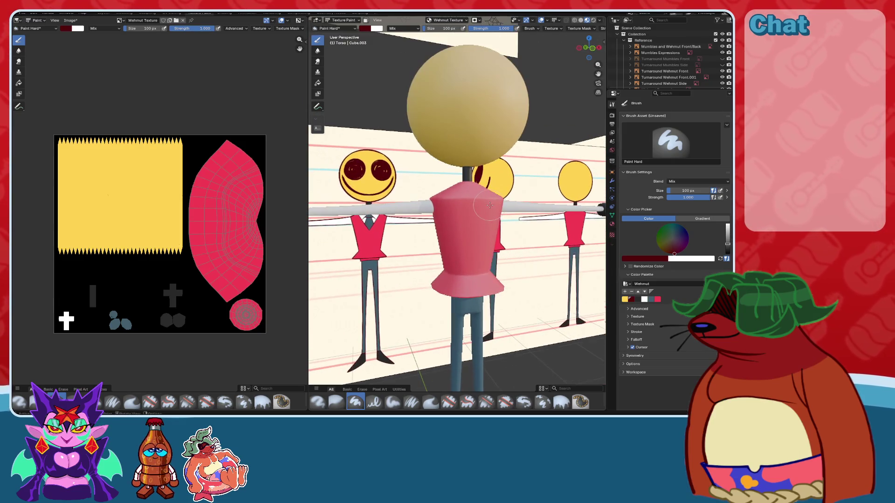
- Swap the image editor from Wehmut Texture to the Untitled image and check the paint colour
{"action": "left_click", "coordinate": [124, 22]}
{"action": "left_click", "coordinate": [135, 72]}
{"action": "scroll", "coordinate": [210, 225], "scroll_direction": "up", "scroll_amount": 4}
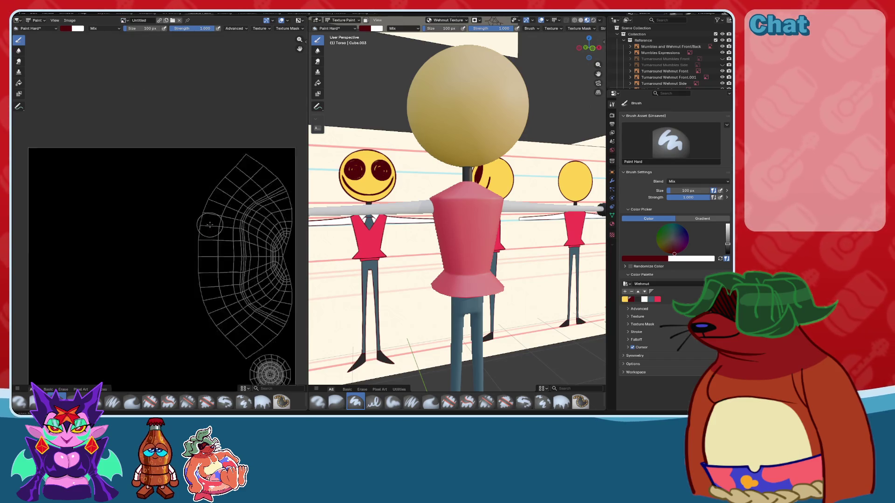
{"action": "scroll", "coordinate": [160, 195], "scroll_direction": "down", "scroll_amount": 2}
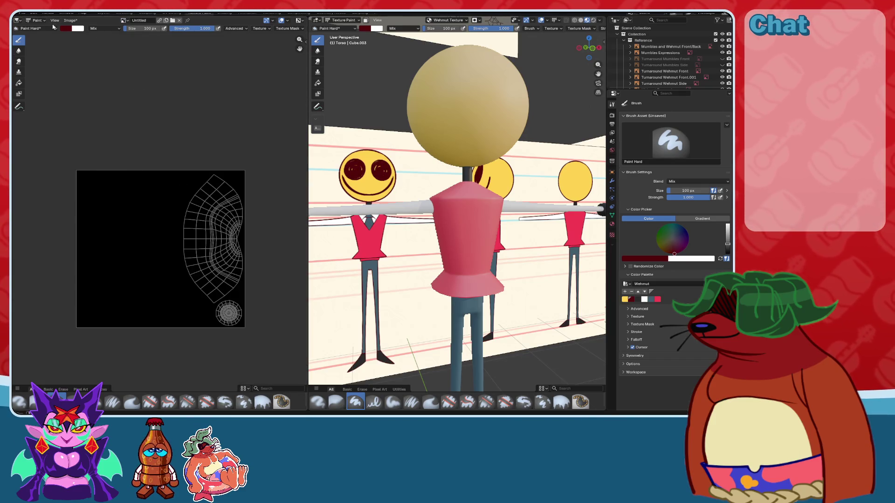
{"action": "left_click", "coordinate": [64, 29]}
{"action": "key", "text": "Escape"}
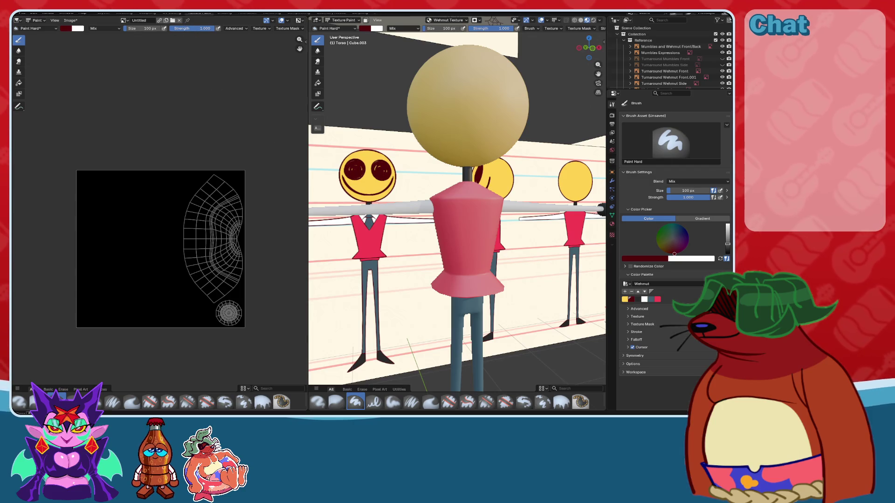
- Keep the brush blend mode at Mix and switch the viewport to Object Mode
{"action": "middle_click_drag", "start_coordinate": [468, 174], "coordinate": [485, 181]}
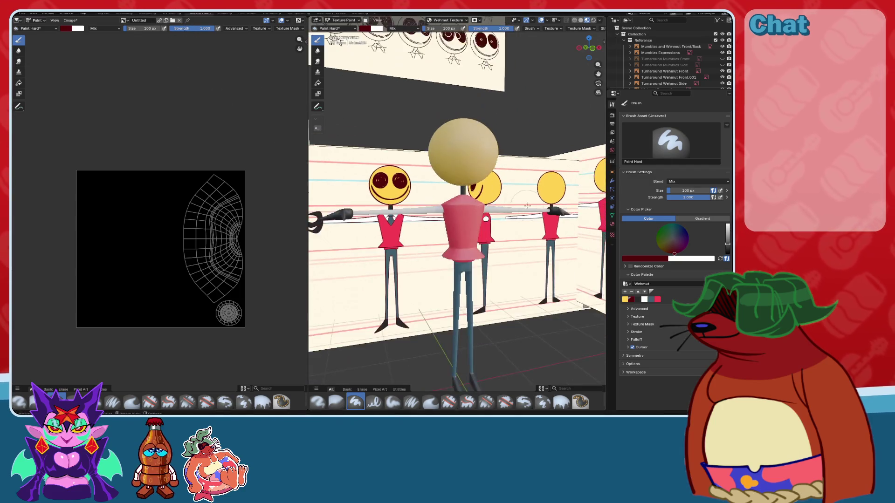
{"action": "left_click", "coordinate": [725, 182]}
{"action": "left_click", "coordinate": [726, 183]}
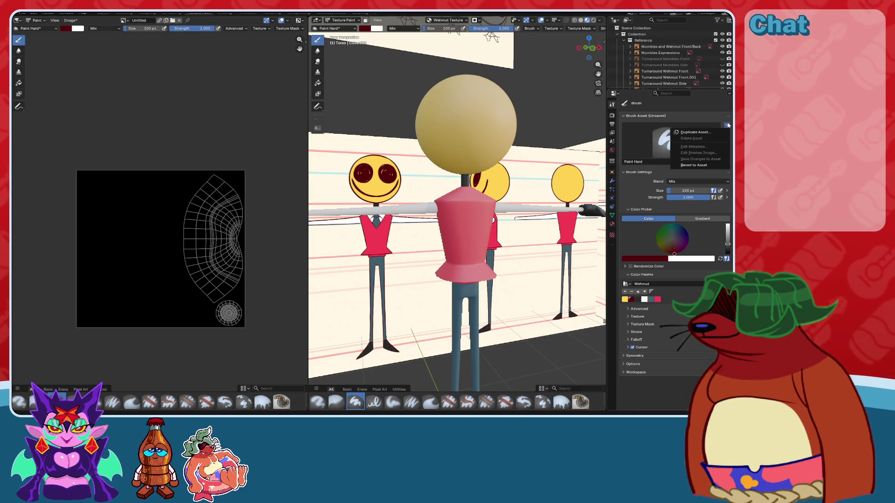
{"action": "left_click", "coordinate": [339, 20]}
{"action": "left_click", "coordinate": [339, 27]}
{"action": "left_click", "coordinate": [492, 110]}
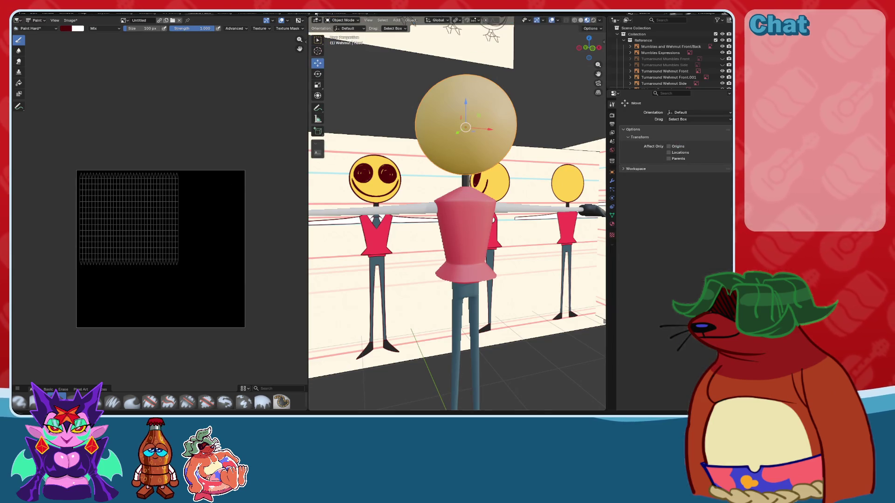
- In Shading, unlink the image from the head's Wehmut Texture node and start a new image
{"action": "left_click", "coordinate": [230, 13]}
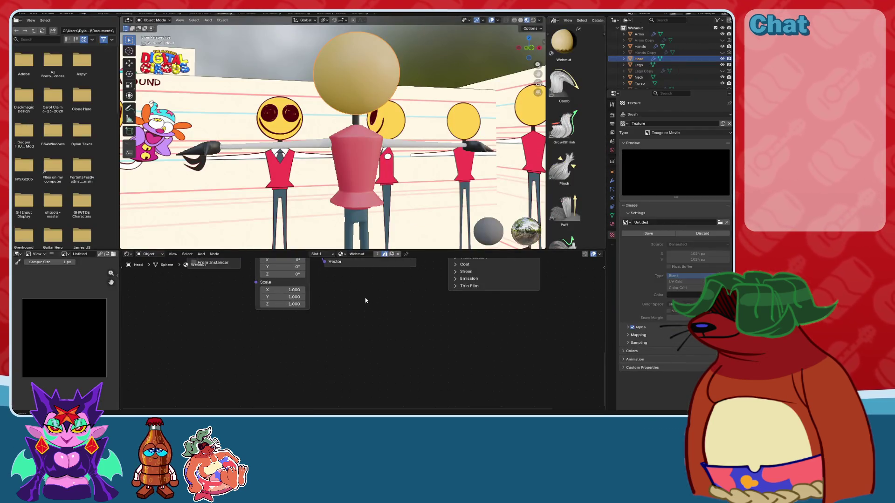
{"action": "left_click", "coordinate": [396, 312]}
{"action": "scroll", "coordinate": [391, 326], "scroll_direction": "down", "scroll_amount": 4}
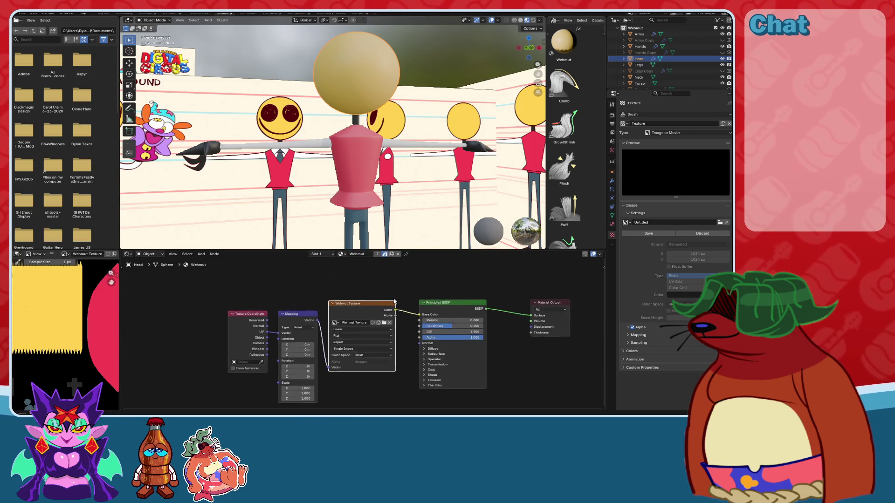
{"action": "scroll", "coordinate": [387, 349], "scroll_direction": "up", "scroll_amount": 2}
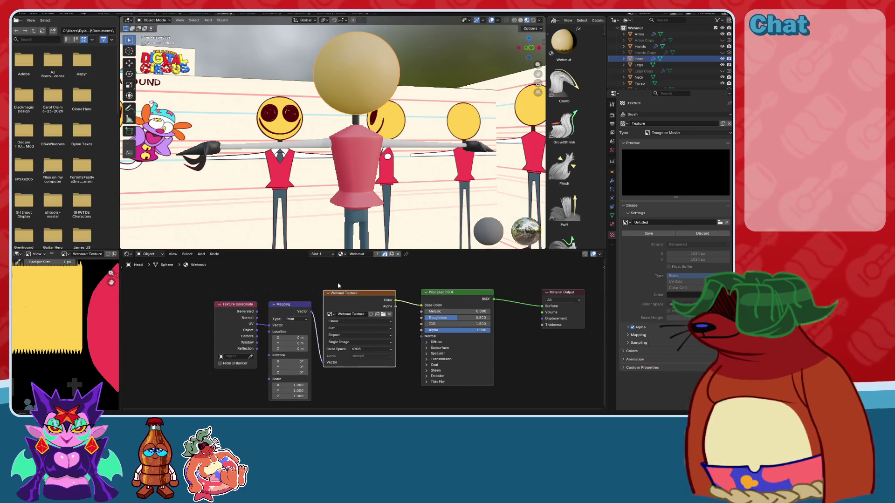
{"action": "left_click", "coordinate": [390, 314]}
{"action": "scroll", "coordinate": [368, 329], "scroll_direction": "up", "scroll_amount": 1}
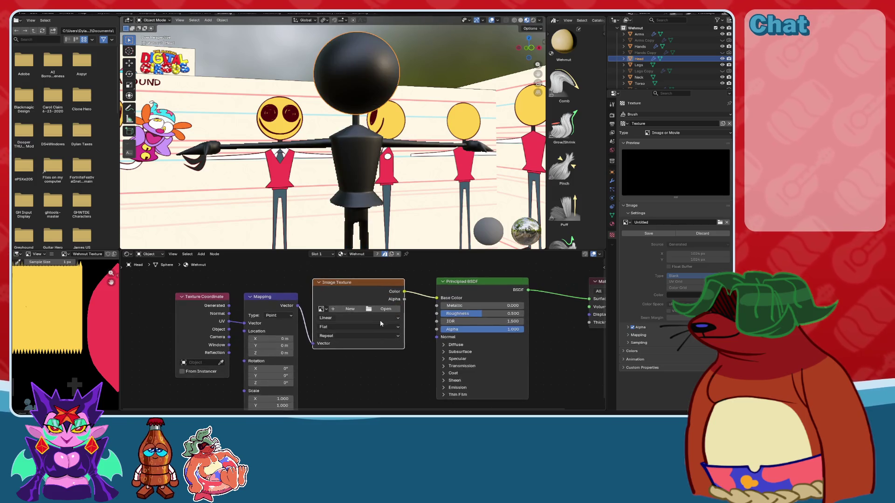
{"action": "left_click", "coordinate": [322, 309]}
{"action": "scroll", "coordinate": [340, 315], "scroll_direction": "up", "scroll_amount": 1}
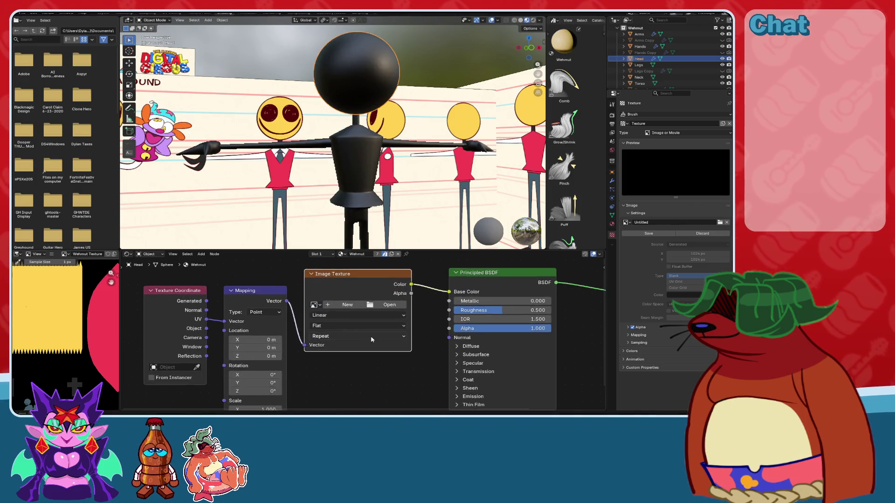
{"action": "scroll", "coordinate": [340, 314], "scroll_direction": "up", "scroll_amount": 1}
{"action": "left_click", "coordinate": [340, 314]}
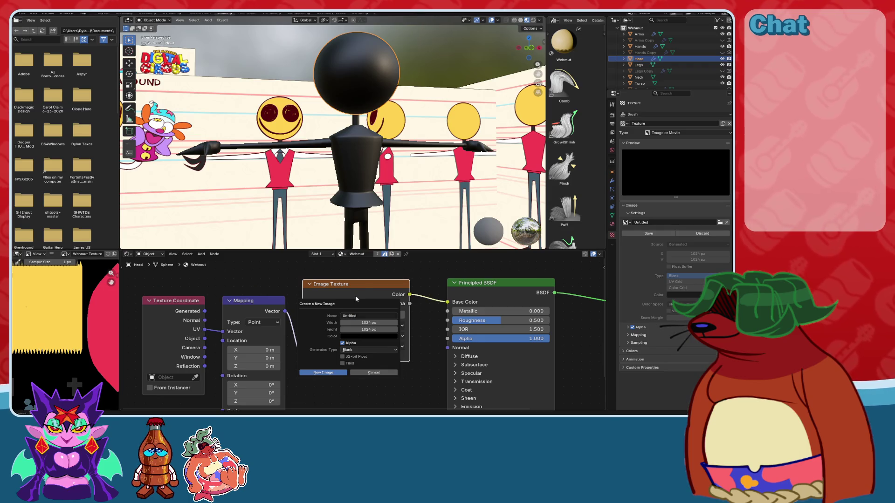
- Show the active tool settings and switch the viewport into Texture Paint
{"action": "left_click", "coordinate": [612, 105]}
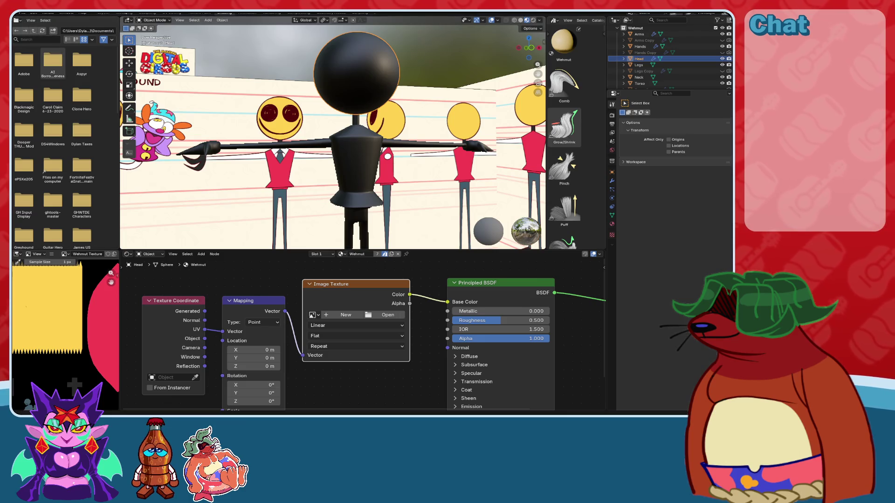
{"action": "left_click", "coordinate": [154, 20]}
{"action": "left_click", "coordinate": [154, 61]}
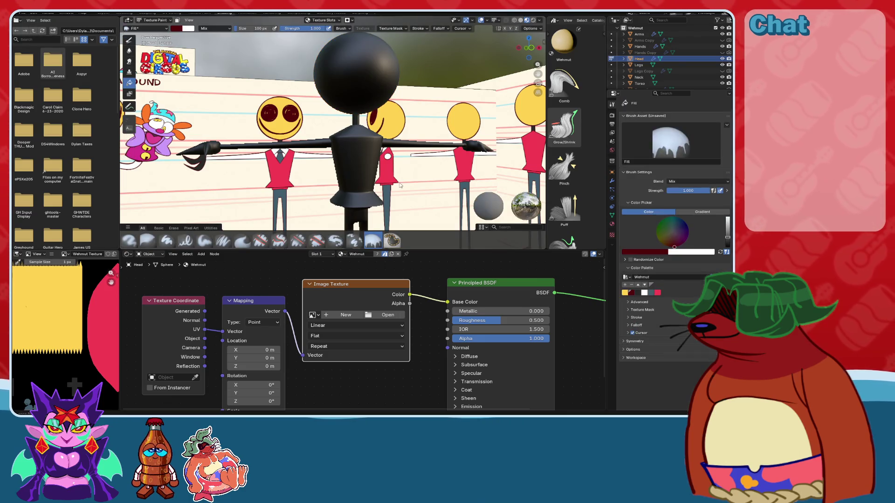
- Expand the brush's Texture Mask settings and create the new mask texture Texture.001
{"action": "left_click", "coordinate": [668, 154]}
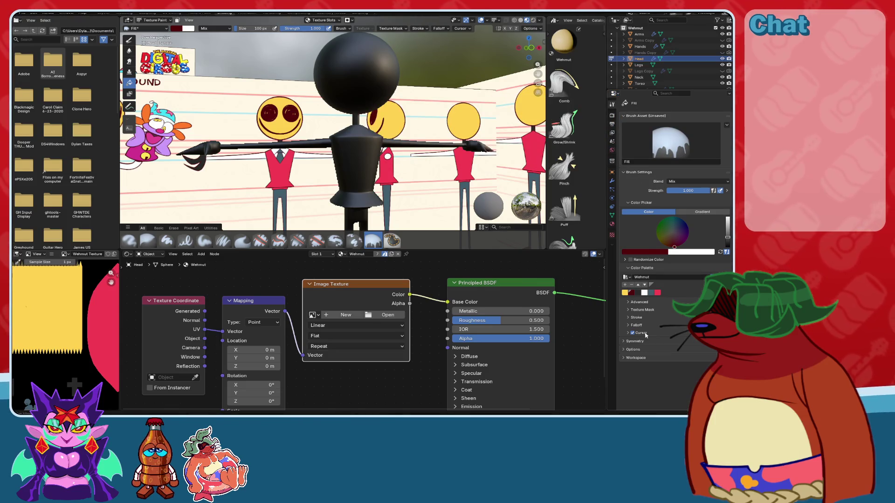
{"action": "left_click", "coordinate": [624, 358]}
{"action": "left_click", "coordinate": [624, 359]}
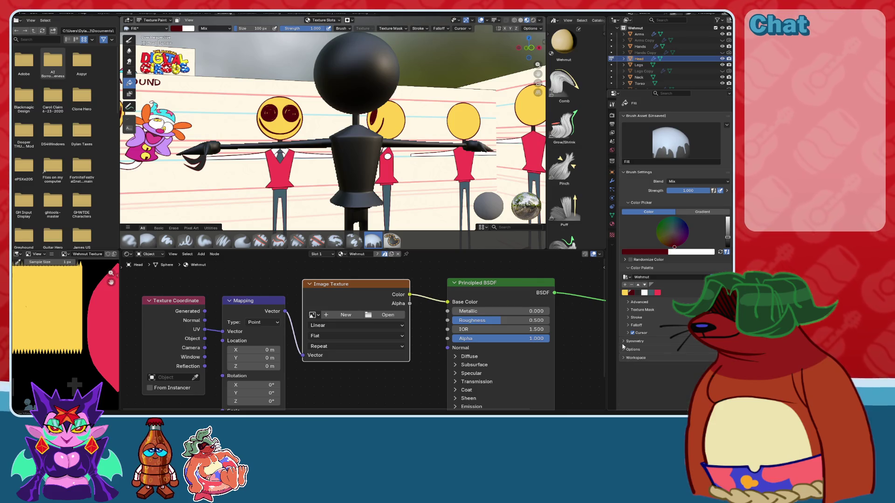
{"action": "left_click", "coordinate": [627, 309]}
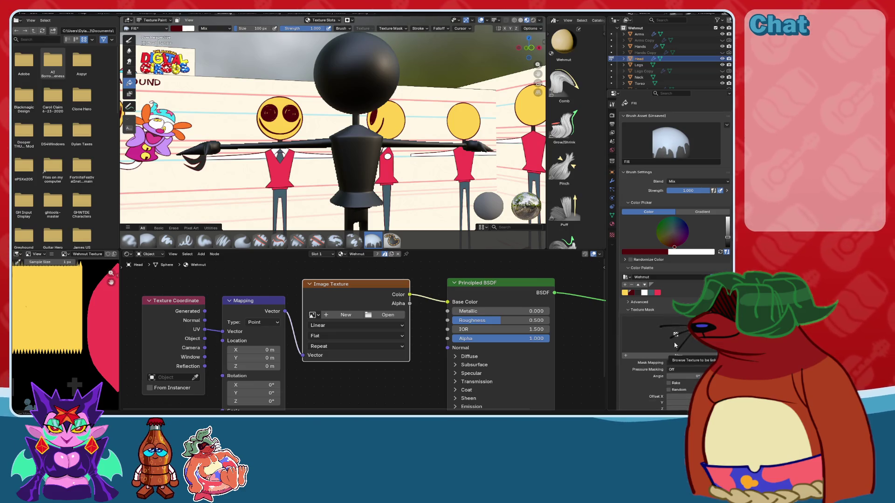
{"action": "left_click", "coordinate": [628, 356]}
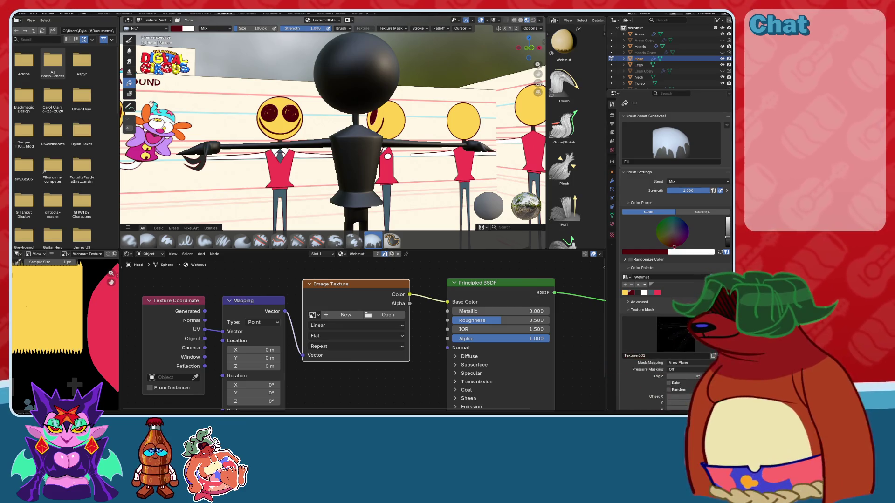
- Undo the new mask and the image unlink, then move to the Texture Paint workspace
{"action": "key", "text": "ctrl+z"}
{"action": "key", "text": "ctrl+z"}
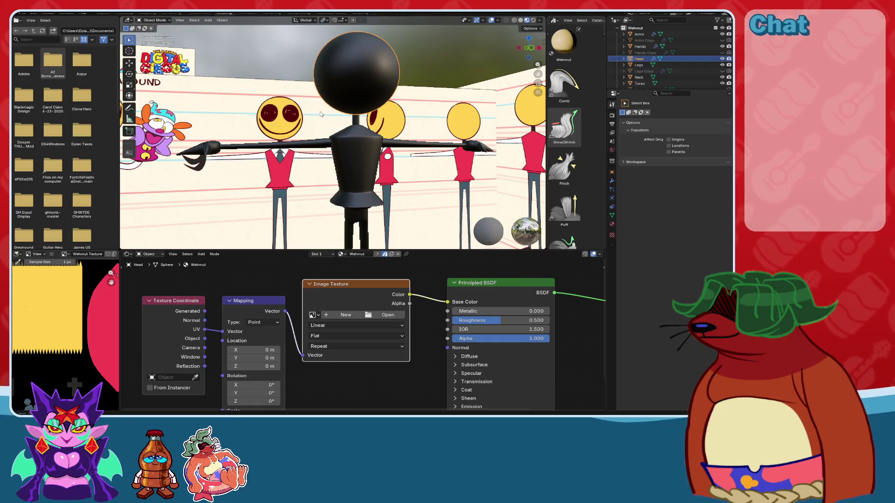
{"action": "key", "text": "ctrl+z"}
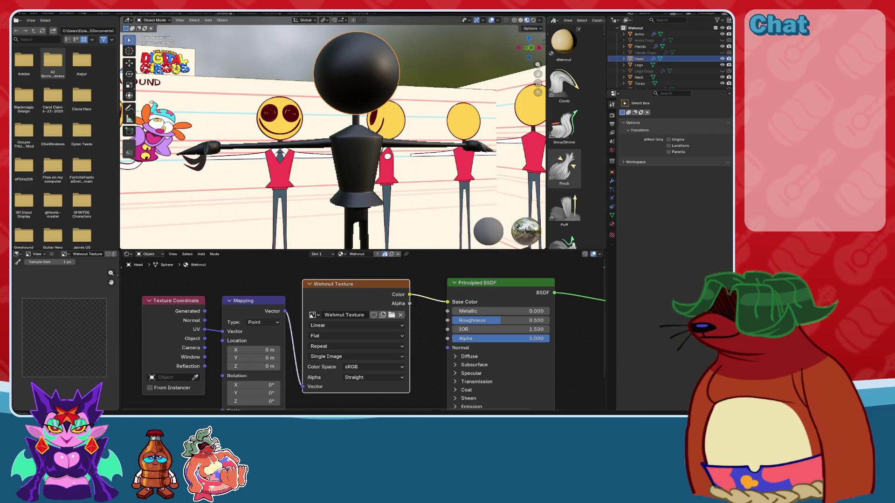
{"action": "middle_click_drag", "start_coordinate": [385, 211], "coordinate": [385, 211]}
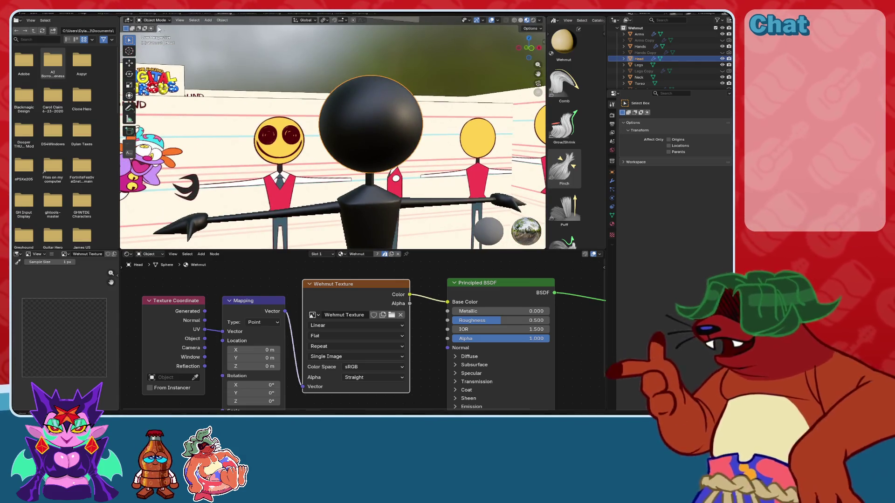
{"action": "left_click", "coordinate": [147, 13]}
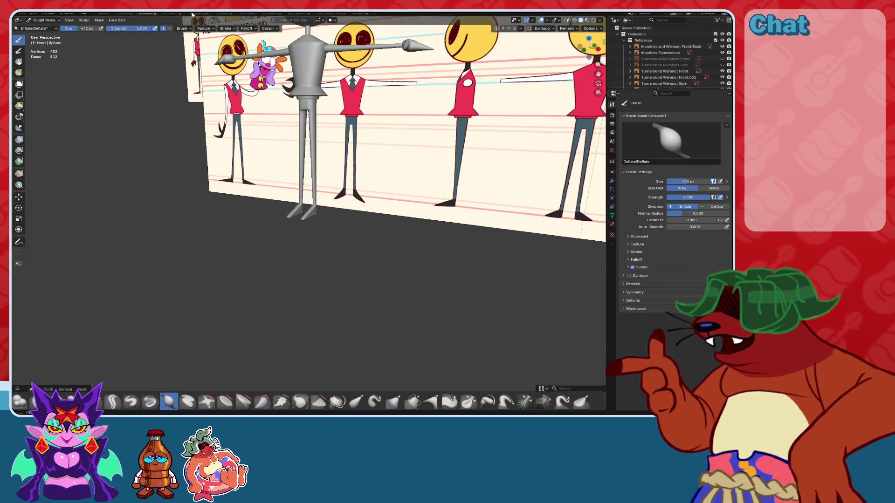
{"action": "key", "text": "ctrl+Page_Down"}
{"action": "key", "text": "ctrl+Page_Down"}
{"action": "key", "text": "ctrl+Page_Down"}
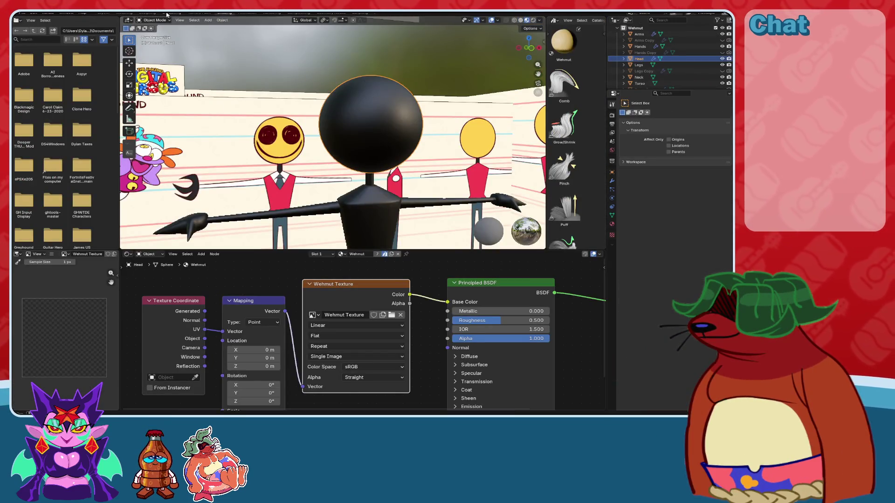
{"action": "key", "text": "ctrl+Page_Up"}
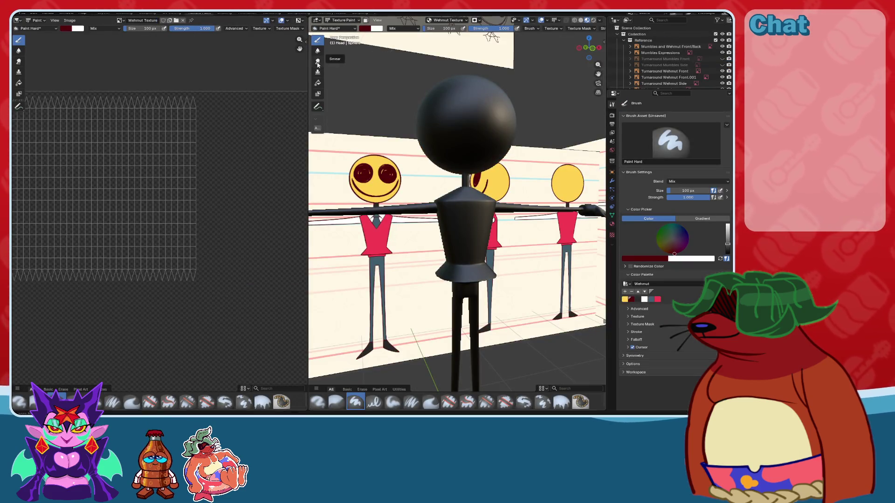
- Fill the head with yellow using the Fill tool
{"action": "left_click", "coordinate": [318, 83]}
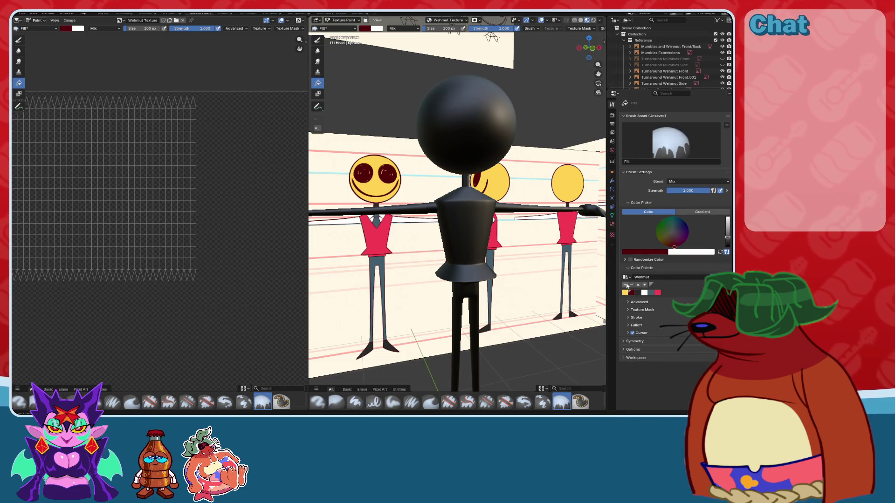
{"action": "left_click", "coordinate": [625, 293]}
{"action": "left_click", "coordinate": [466, 121]}
- Cycle the painted object from torso through neck to the legs and orbit around them
{"action": "key", "text": "alt+q"}
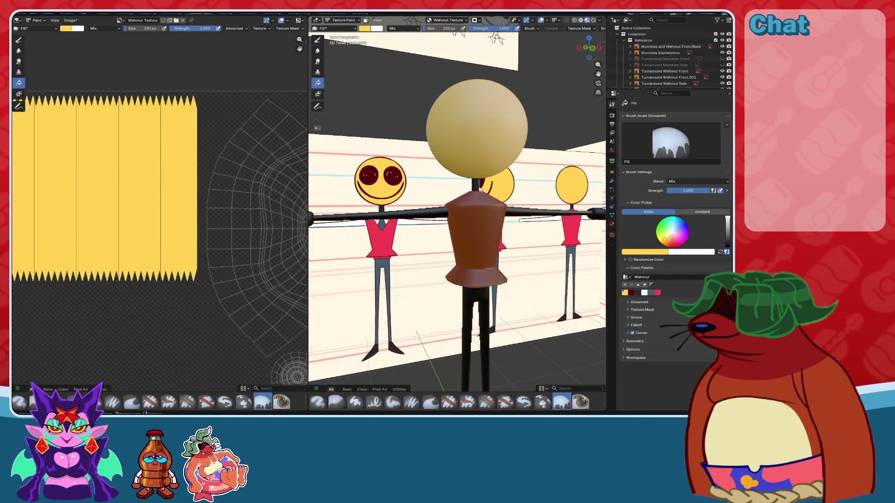
{"action": "scroll", "coordinate": [478, 186], "scroll_direction": "up", "scroll_amount": 3}
{"action": "key", "text": "alt+q"}
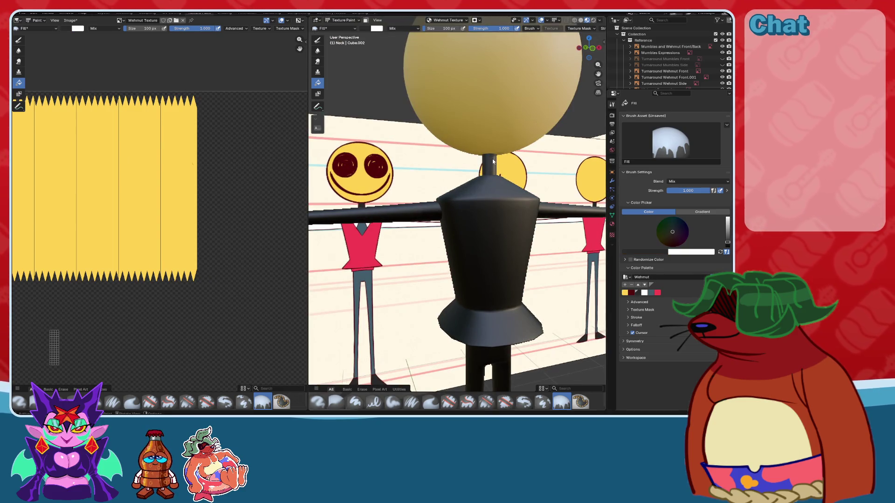
{"action": "scroll", "coordinate": [466, 248], "scroll_direction": "down", "scroll_amount": 3}
{"action": "key", "text": "alt+q"}
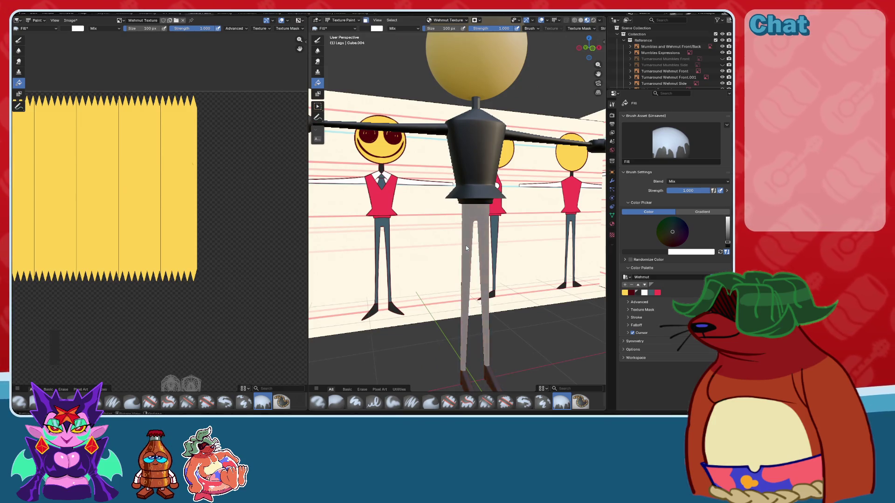
{"action": "scroll", "coordinate": [483, 341], "scroll_direction": "up", "scroll_amount": 2}
{"action": "scroll", "coordinate": [483, 340], "scroll_direction": "up", "scroll_amount": 2}
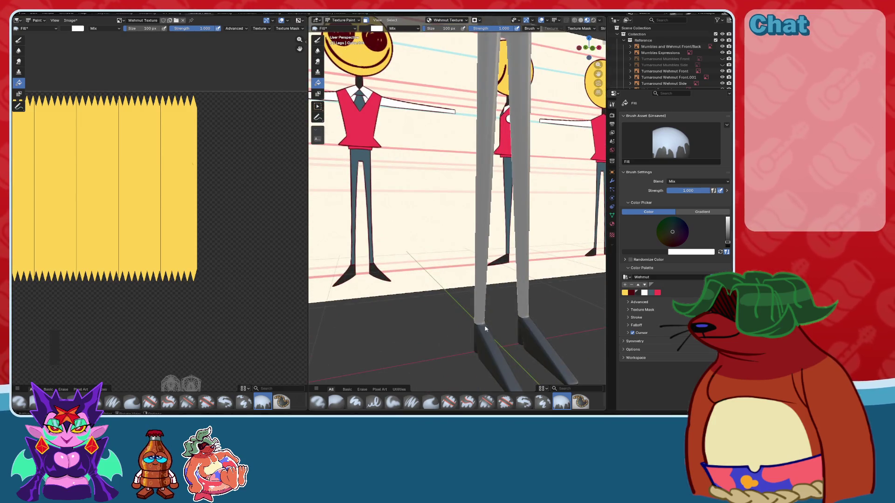
{"action": "middle_click_drag", "start_coordinate": [514, 280], "coordinate": [502, 282]}
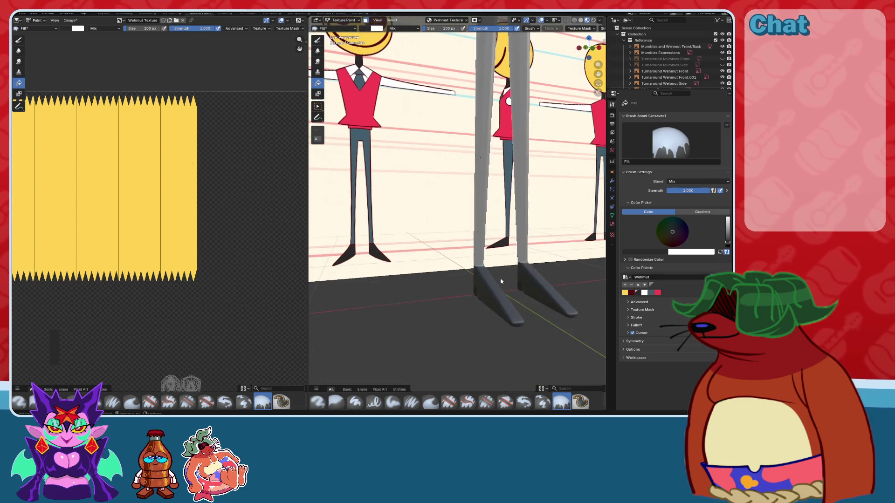
{"action": "scroll", "coordinate": [491, 288], "scroll_direction": "down", "scroll_amount": 2}
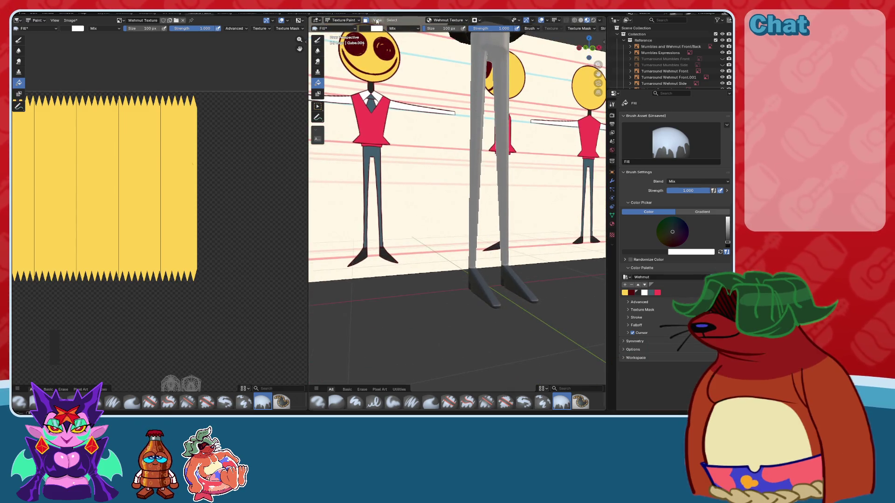
- Frame the view on the legs and fill them grey-blue
{"action": "left_click", "coordinate": [377, 21]}
{"action": "left_click", "coordinate": [410, 56]}
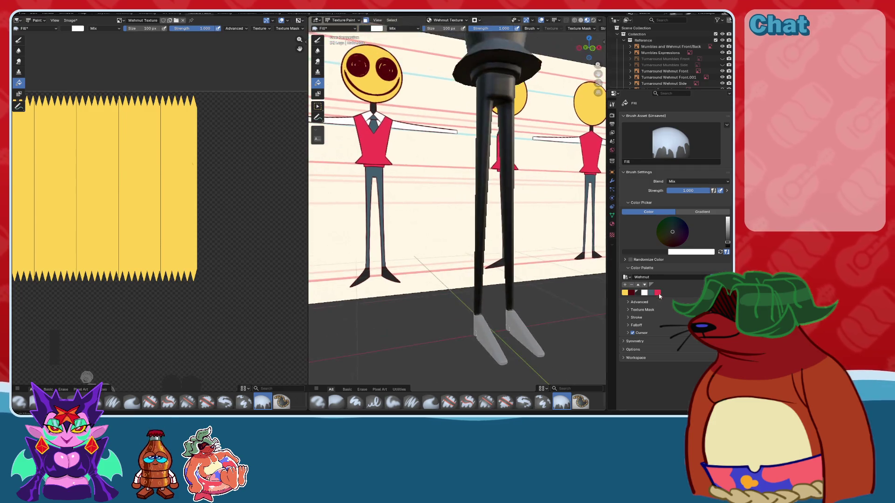
{"action": "left_click", "coordinate": [651, 292]}
{"action": "left_click", "coordinate": [491, 193]}
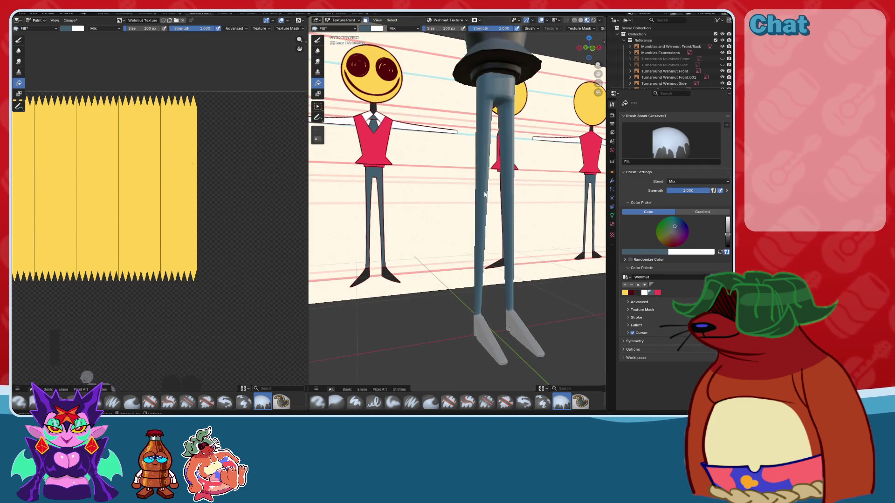
- Orbit around the legs and under the torso, then make the arms the painted object
{"action": "scroll", "coordinate": [494, 210], "scroll_direction": "down", "scroll_amount": 4}
{"action": "scroll", "coordinate": [498, 229], "scroll_direction": "up", "scroll_amount": 5}
{"action": "middle_click_drag", "start_coordinate": [500, 237], "coordinate": [466, 224]}
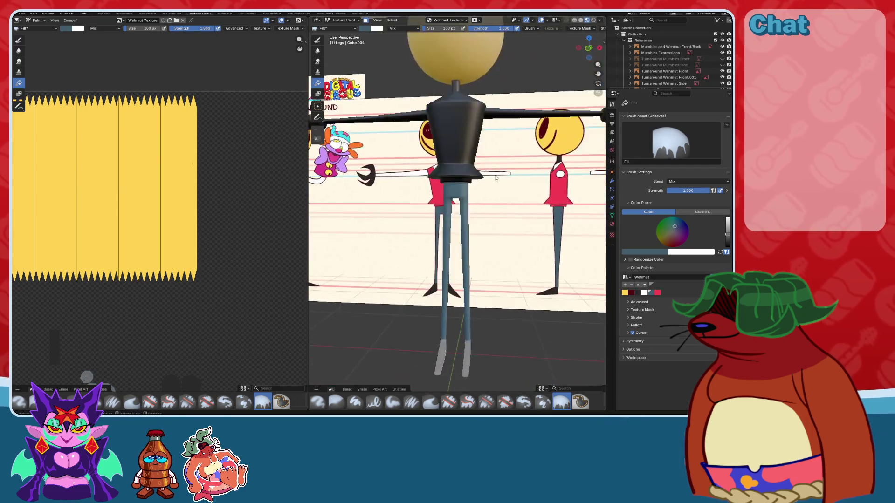
{"action": "scroll", "coordinate": [467, 224], "scroll_direction": "up", "scroll_amount": 5}
{"action": "mouse_move", "coordinate": [638, 294]}
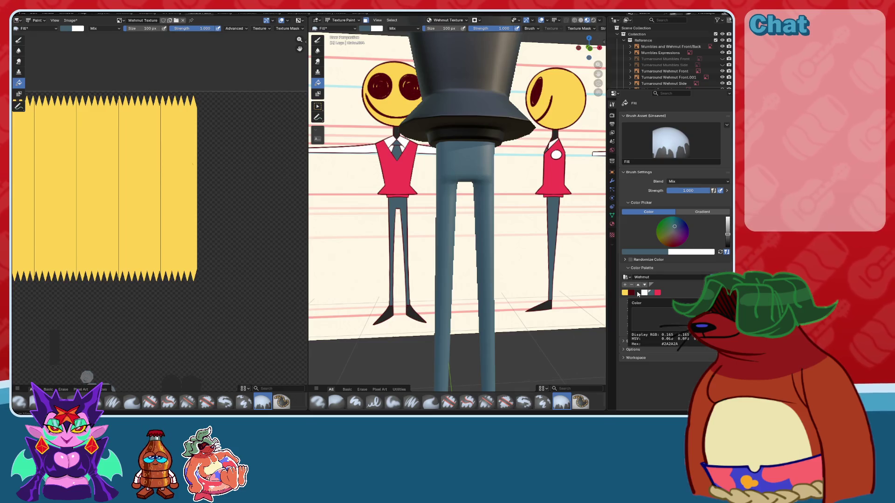
{"action": "scroll", "coordinate": [526, 280], "scroll_direction": "down", "scroll_amount": 3}
{"action": "mouse_move", "coordinate": [527, 280]}
{"action": "middle_mouse_down"}
{"action": "mouse_move", "coordinate": [530, 296]}
{"action": "mouse_move", "coordinate": [542, 208]}
{"action": "middle_mouse_up"}
{"action": "scroll", "coordinate": [530, 296], "scroll_direction": "up", "scroll_amount": 4}
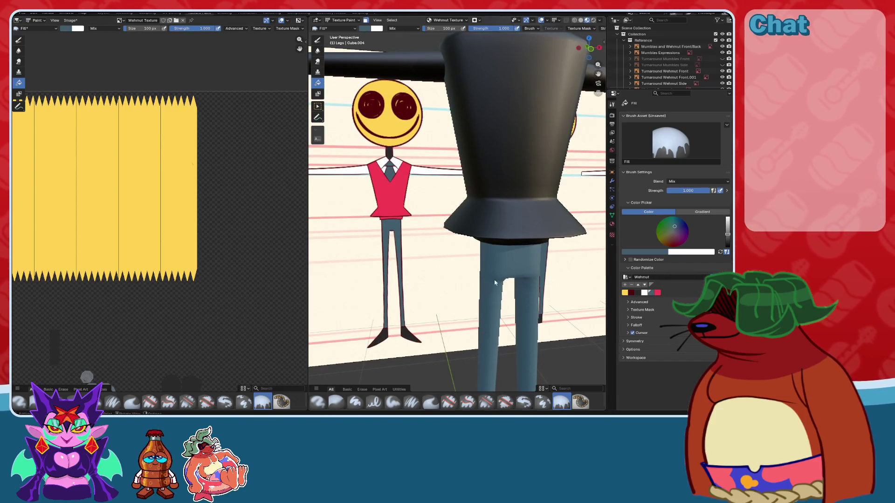
{"action": "scroll", "coordinate": [528, 258], "scroll_direction": "down", "scroll_amount": 3}
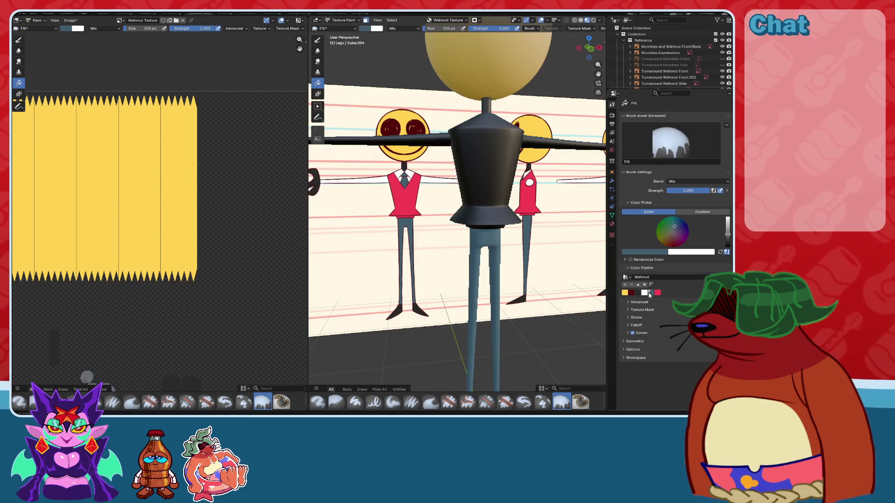
{"action": "middle_click_drag", "start_coordinate": [465, 236], "coordinate": [457, 205]}
{"action": "key", "text": "alt+q"}
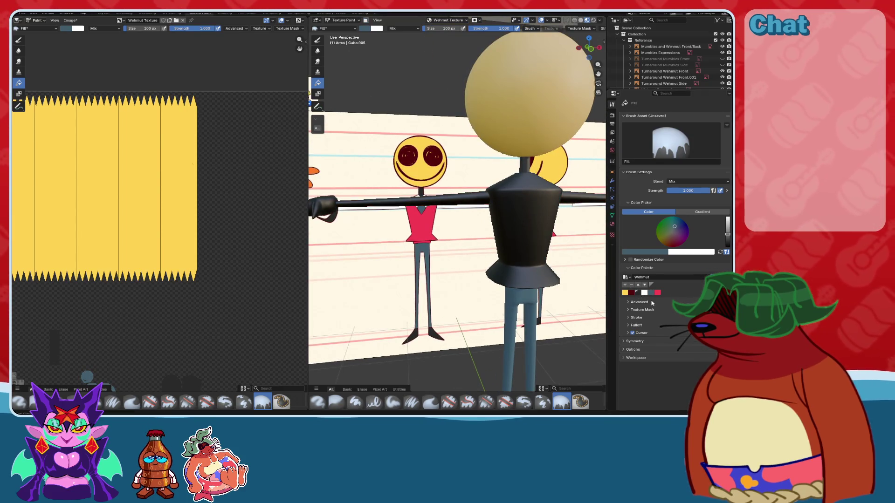
- Fill the arm bar white and the hands a dark colour
{"action": "left_click", "coordinate": [645, 292]}
{"action": "left_click", "coordinate": [480, 204]}
{"action": "middle_click_drag", "start_coordinate": [479, 204], "coordinate": [463, 220]}
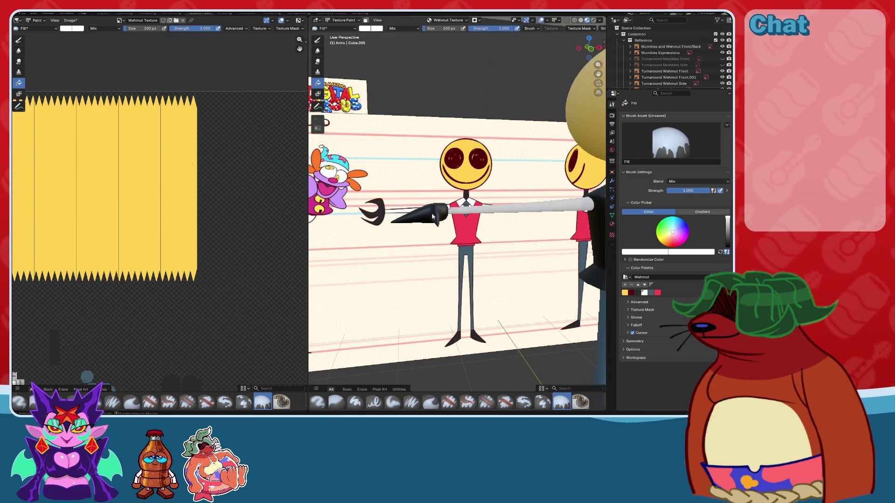
{"action": "key", "text": "alt+q"}
{"action": "left_click", "coordinate": [637, 293]}
{"action": "left_click", "coordinate": [419, 215]}
{"action": "middle_click_drag", "start_coordinate": [420, 215], "coordinate": [469, 211]}
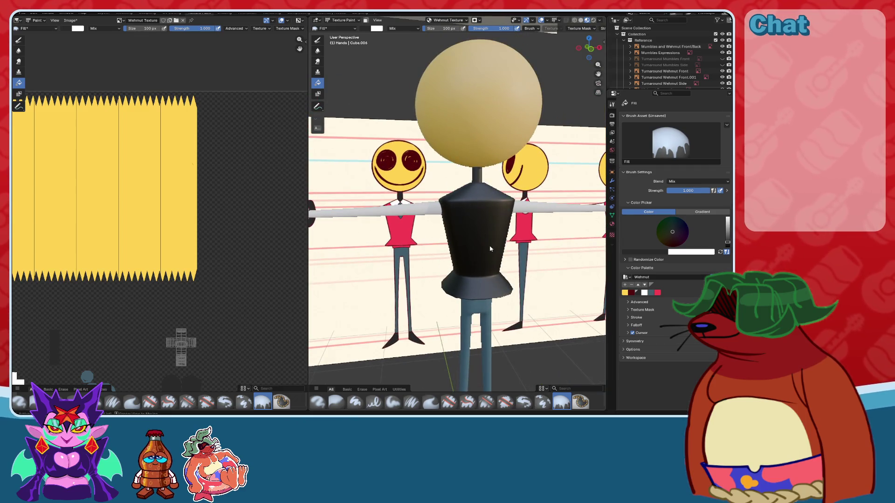
- Make the torso the painted object, fill it red, and orbit to a level front view
{"action": "key", "text": "alt+q"}
{"action": "left_click", "coordinate": [659, 293]}
{"action": "left_click", "coordinate": [461, 226]}
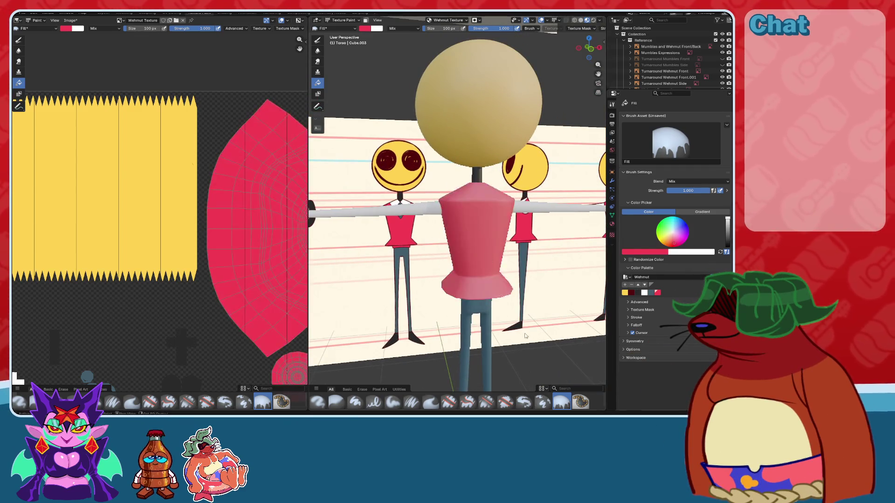
{"action": "middle_click_drag", "start_coordinate": [462, 226], "coordinate": [489, 196]}
{"action": "scroll", "coordinate": [475, 272], "scroll_direction": "up", "scroll_amount": 3}
{"action": "middle_click_drag", "start_coordinate": [475, 272], "coordinate": [474, 298]}
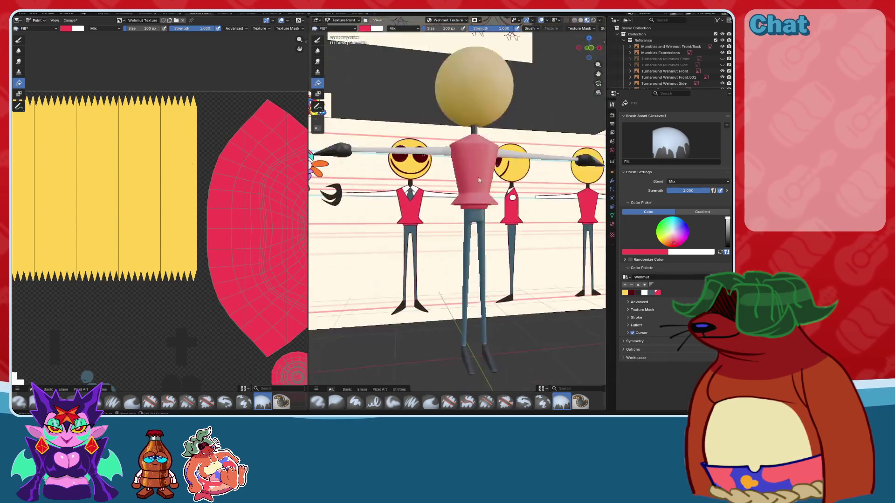
{"action": "scroll", "coordinate": [474, 303], "scroll_direction": "up", "scroll_amount": 3}
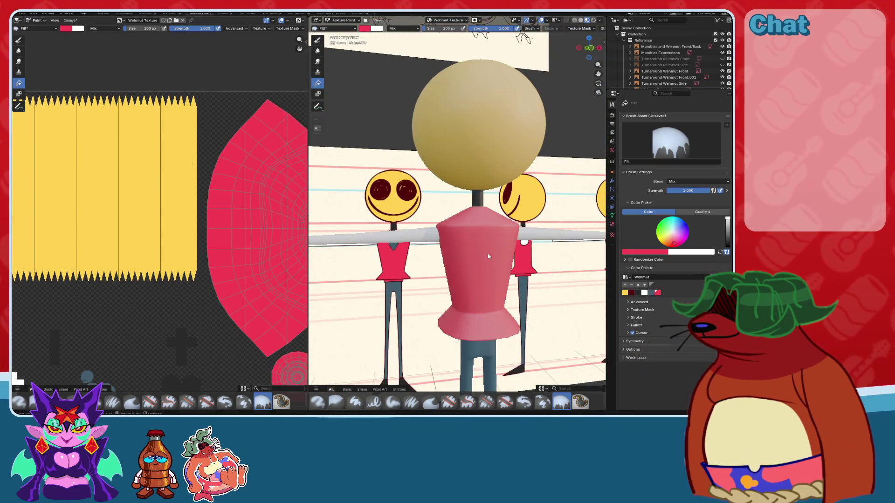
{"action": "middle_click_drag", "start_coordinate": [487, 253], "coordinate": [485, 220]}
{"action": "left_click", "coordinate": [322, 43]}
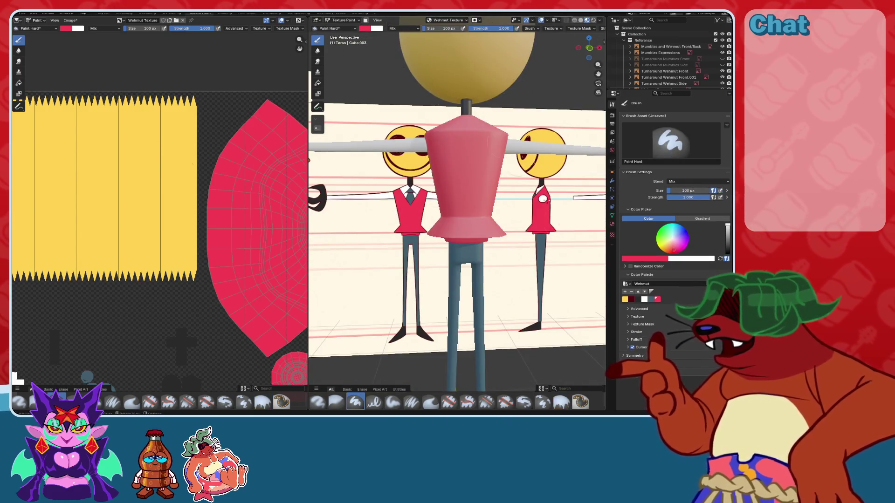
- Paint test strokes and mirrored dark strokes on the torso, then undo them all with Ctrl+Z
{"action": "scroll", "coordinate": [490, 195], "scroll_direction": "up", "scroll_amount": 5}
{"action": "scroll", "coordinate": [491, 196], "scroll_direction": "down", "scroll_amount": 5}
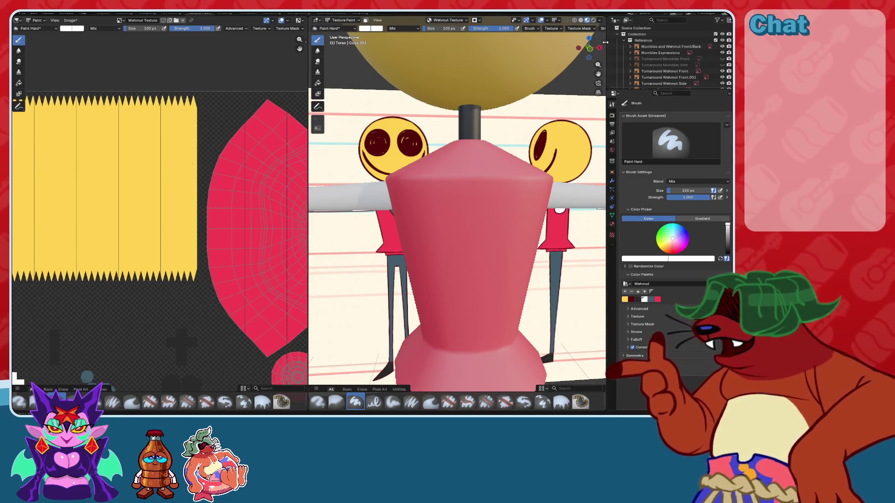
{"action": "scroll", "coordinate": [559, 28], "scroll_direction": "down", "scroll_amount": 5}
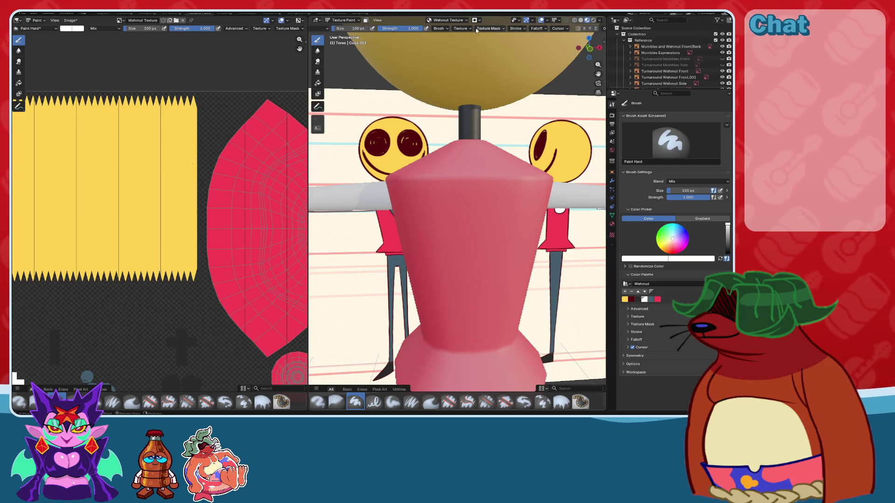
{"action": "left_click_drag", "start_coordinate": [518, 173], "coordinate": [502, 207]}
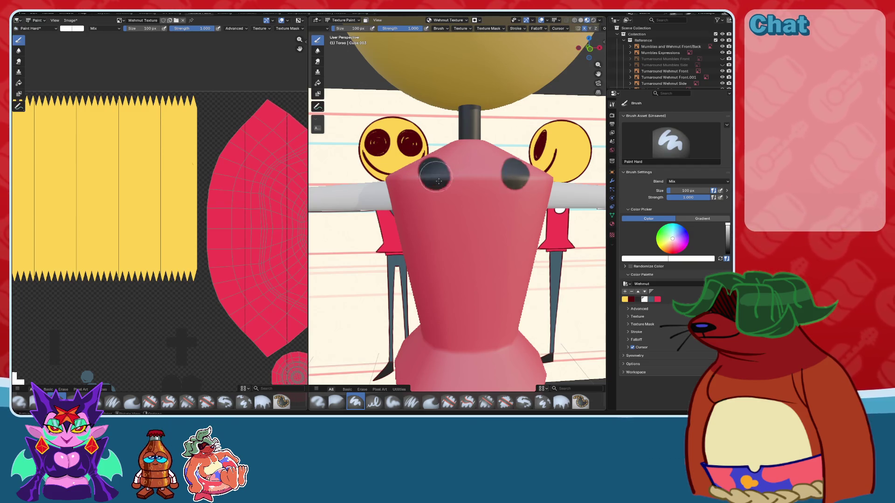
{"action": "key", "text": "ctrl+z"}
{"action": "mouse_move", "coordinate": [453, 160]}
{"action": "left_mouse_down"}
{"action": "mouse_move", "coordinate": [438, 212]}
{"action": "mouse_move", "coordinate": [445, 213]}
{"action": "mouse_move", "coordinate": [433, 171]}
{"action": "left_mouse_up"}
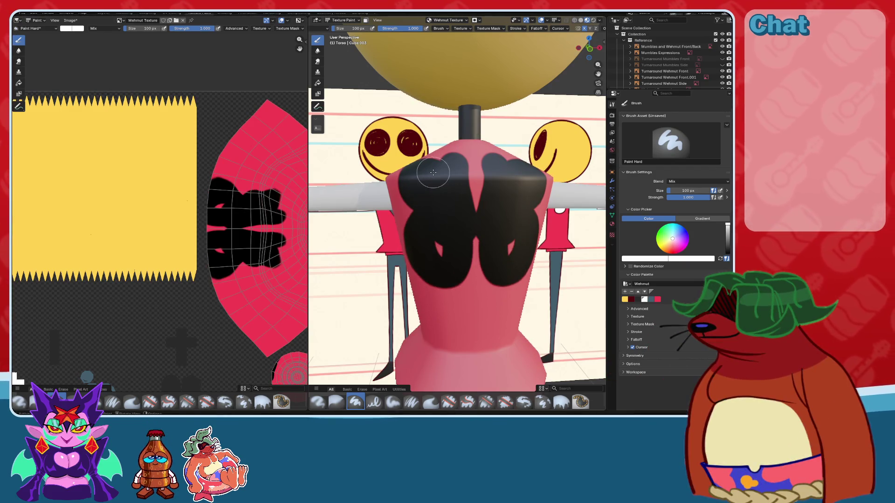
{"action": "middle_click_drag", "start_coordinate": [433, 172], "coordinate": [440, 174]}
{"action": "key", "text": "ctrl+z"}
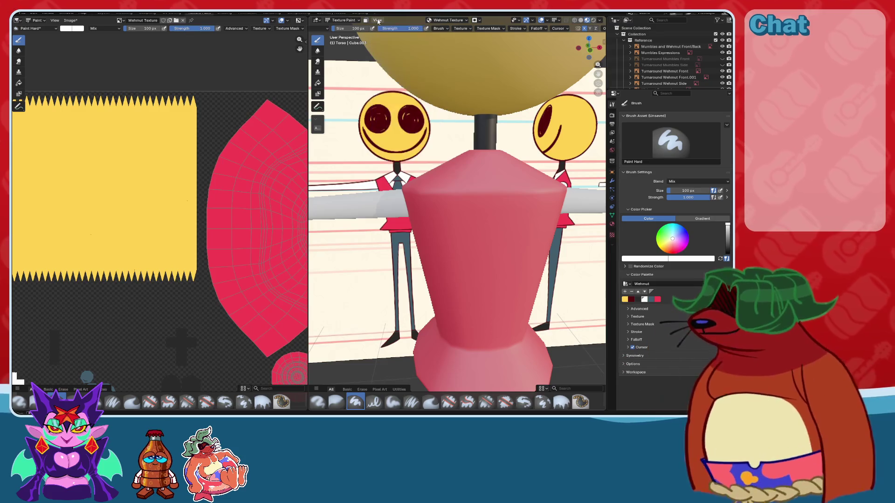
{"action": "left_click", "coordinate": [476, 20]}
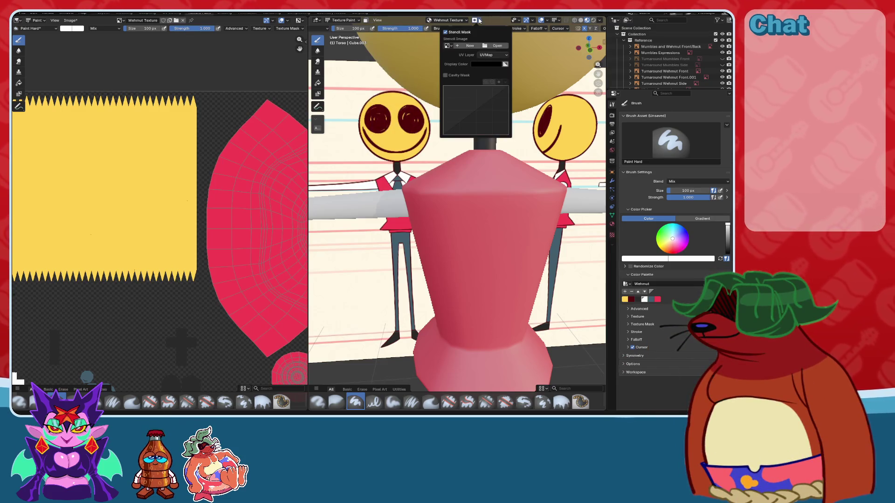
{"action": "left_click", "coordinate": [476, 21]}
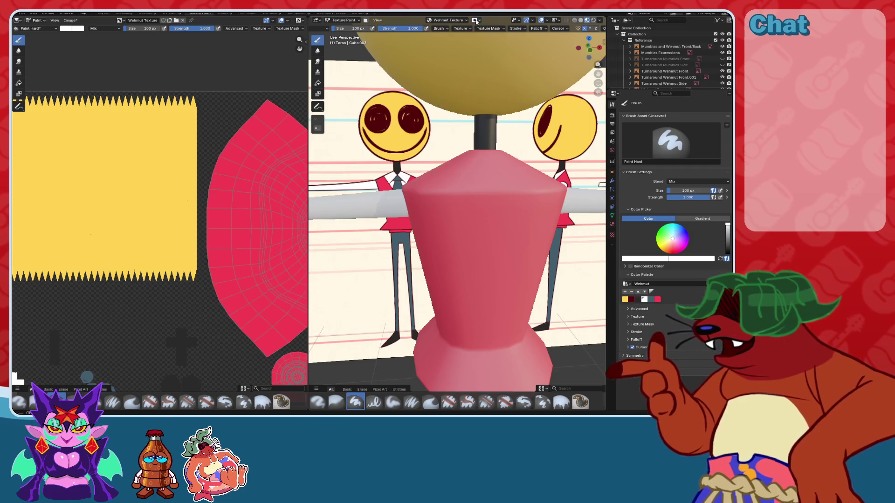
{"action": "left_click_drag", "start_coordinate": [462, 191], "coordinate": [487, 275]}
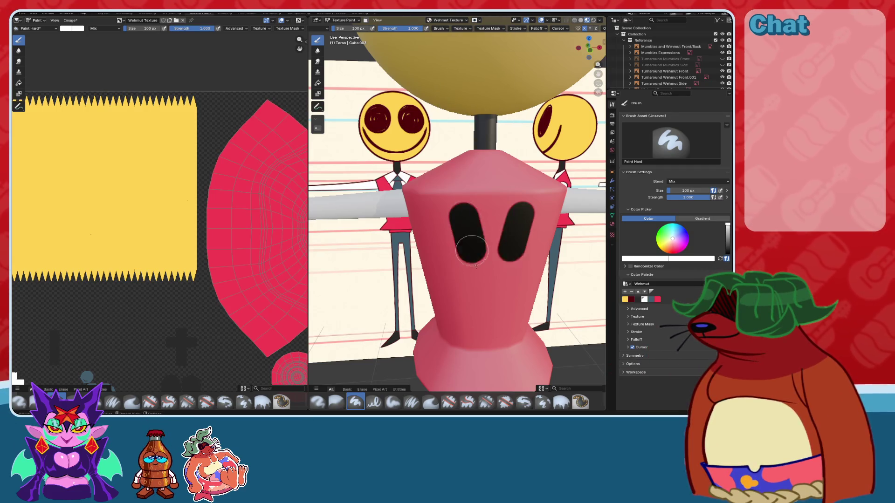
{"action": "key", "text": "ctrl+z"}
{"action": "key", "text": "ctrl+shift+z"}
{"action": "key", "text": "ctrl+z"}
{"action": "left_click", "coordinate": [631, 299]}
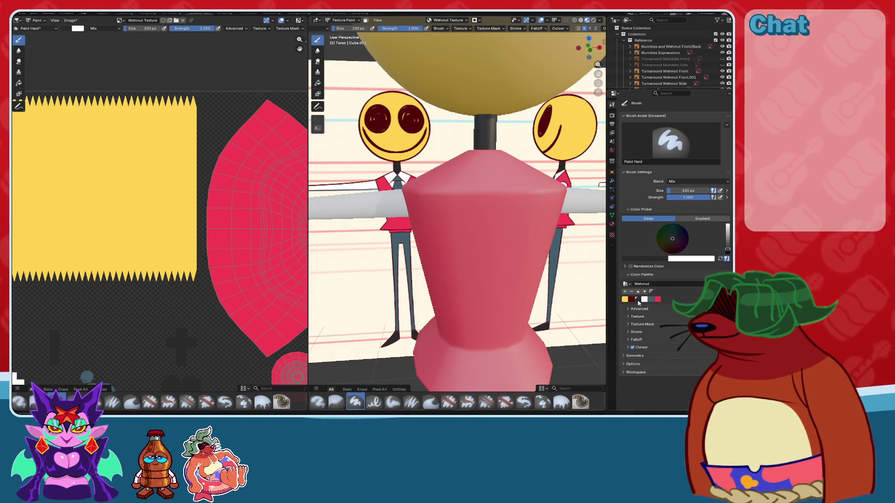
{"action": "key", "text": "ctrl+shift+z"}
{"action": "key", "text": "ctrl+z"}
{"action": "left_click", "coordinate": [645, 300]}
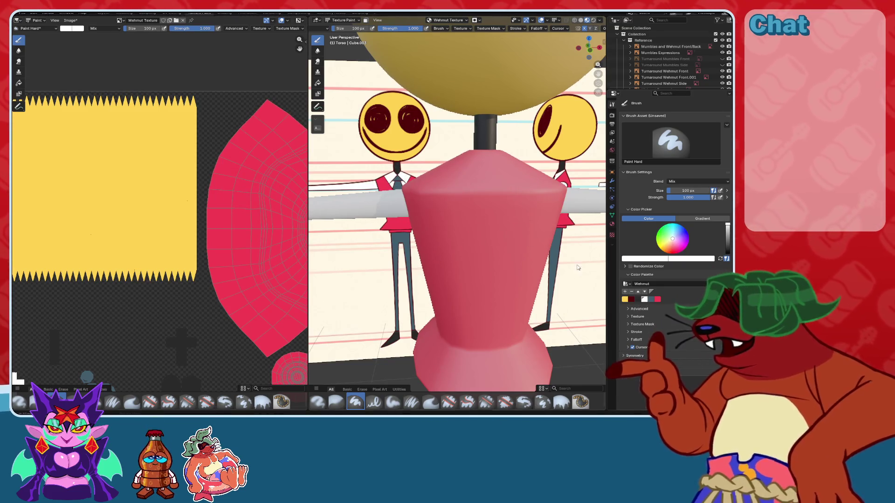
{"action": "left_click", "coordinate": [690, 182]}
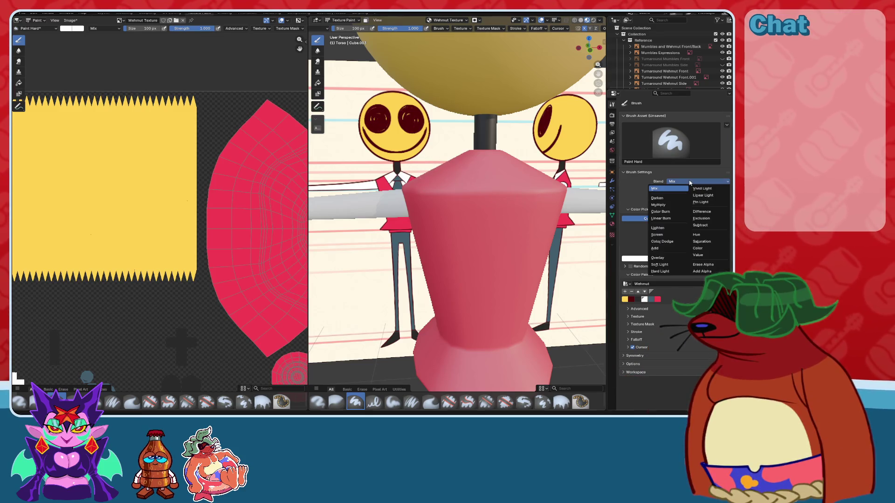
{"action": "left_click", "coordinate": [655, 249]}
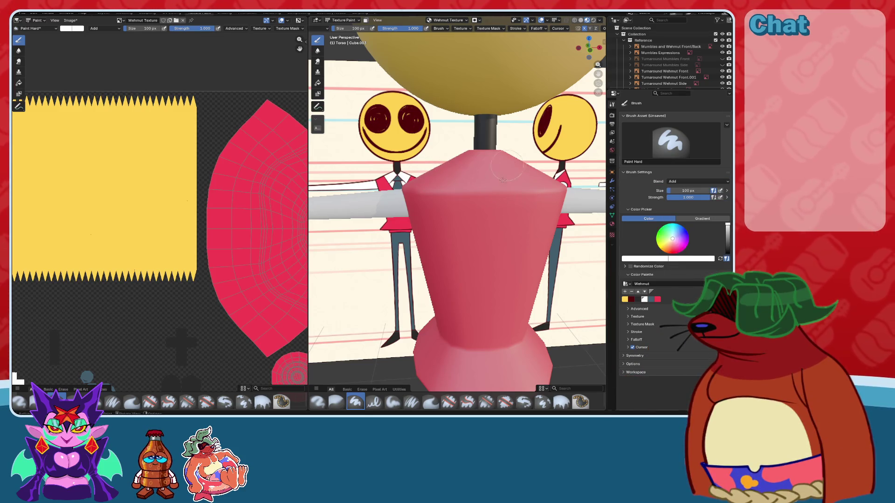
{"action": "left_click", "coordinate": [685, 172]}
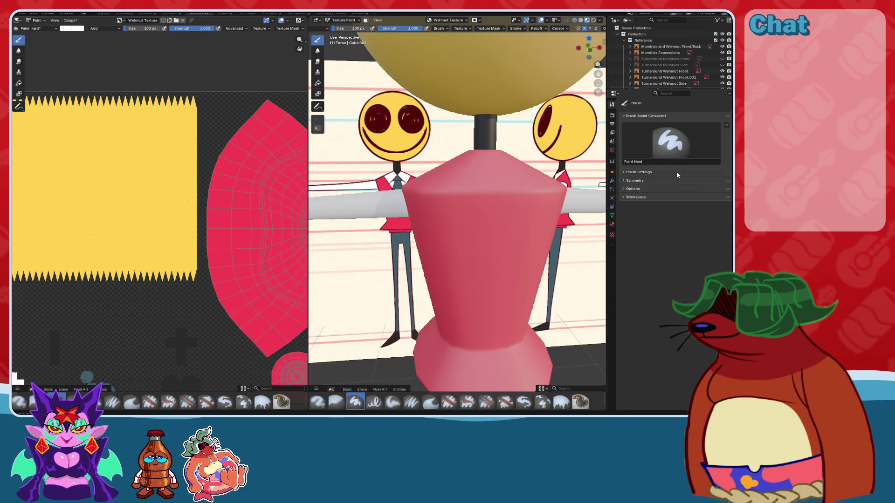
{"action": "left_click", "coordinate": [678, 172]}
{"action": "left_click", "coordinate": [676, 181]}
{"action": "left_click", "coordinate": [670, 190]}
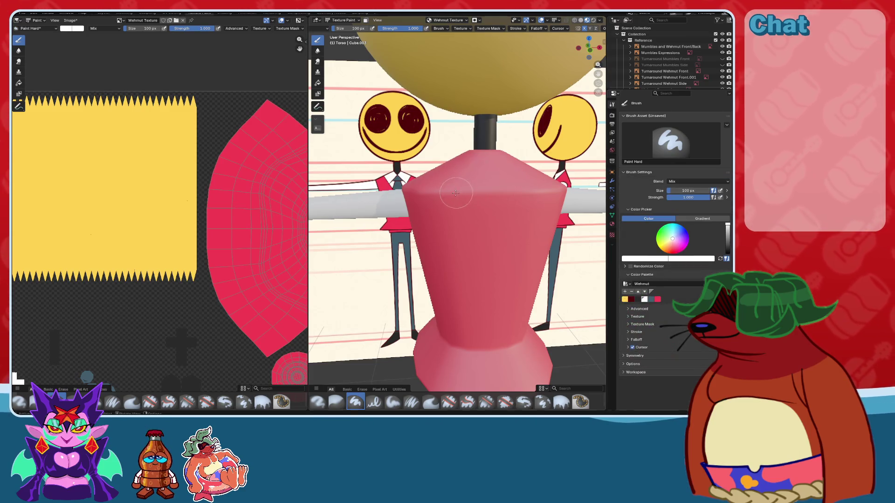
{"action": "left_click_drag", "start_coordinate": [456, 193], "coordinate": [455, 207]}
{"action": "key", "text": "Home"}
{"action": "key", "text": "ctrl+z"}
{"action": "left_click_drag", "start_coordinate": [222, 195], "coordinate": [222, 243]}
{"action": "key", "text": "ctrl+z"}
{"action": "left_click", "coordinate": [67, 29]}
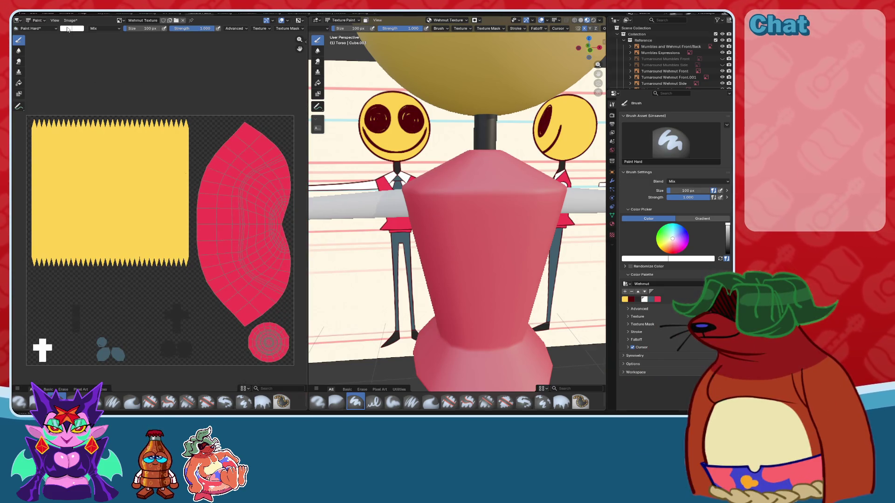
{"action": "middle_click_drag", "start_coordinate": [236, 388], "coordinate": [191, 384]}
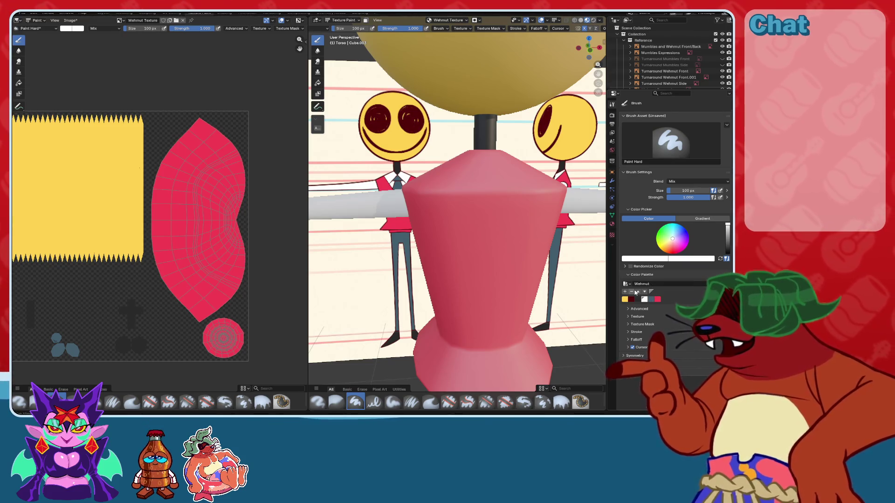
{"action": "left_click", "coordinate": [630, 311]}
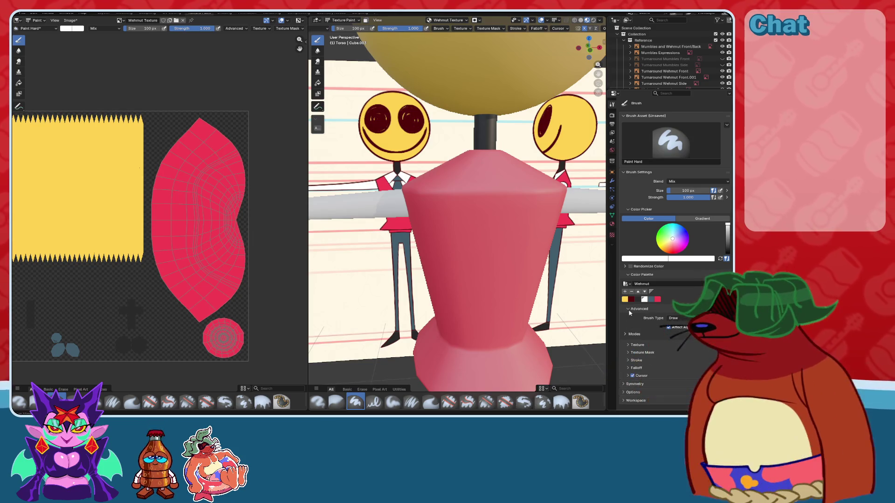
{"action": "left_click", "coordinate": [679, 318]}
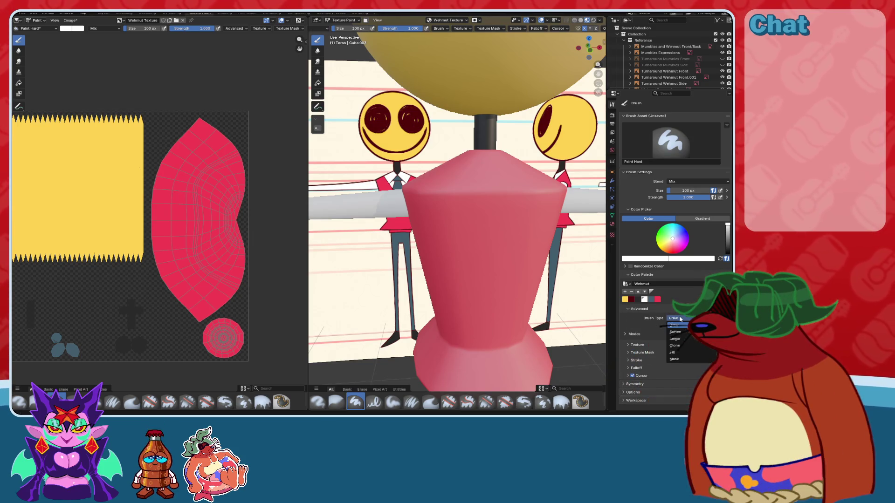
{"action": "left_click", "coordinate": [626, 334]}
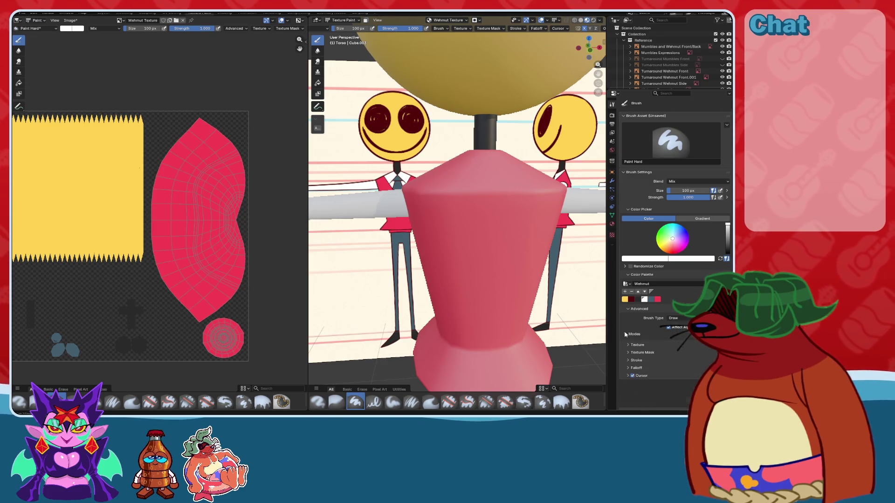
{"action": "left_click", "coordinate": [626, 335]}
{"action": "left_click", "coordinate": [628, 309]}
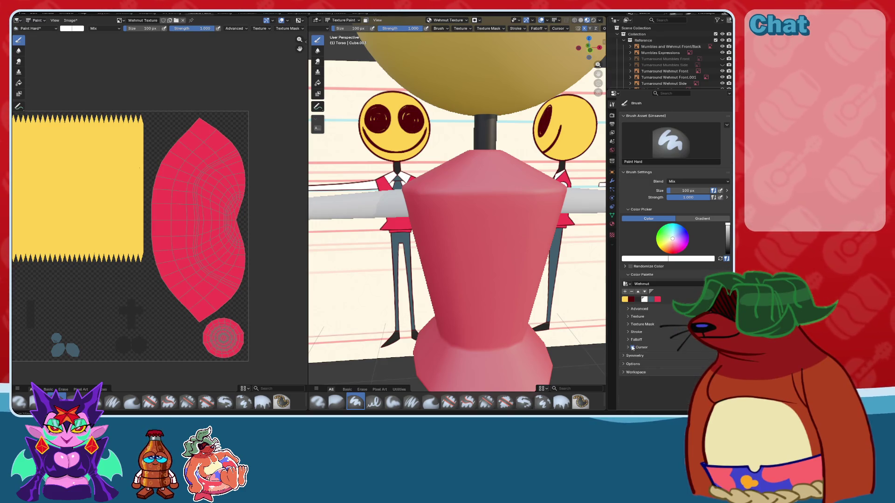
{"action": "left_click", "coordinate": [628, 325]}
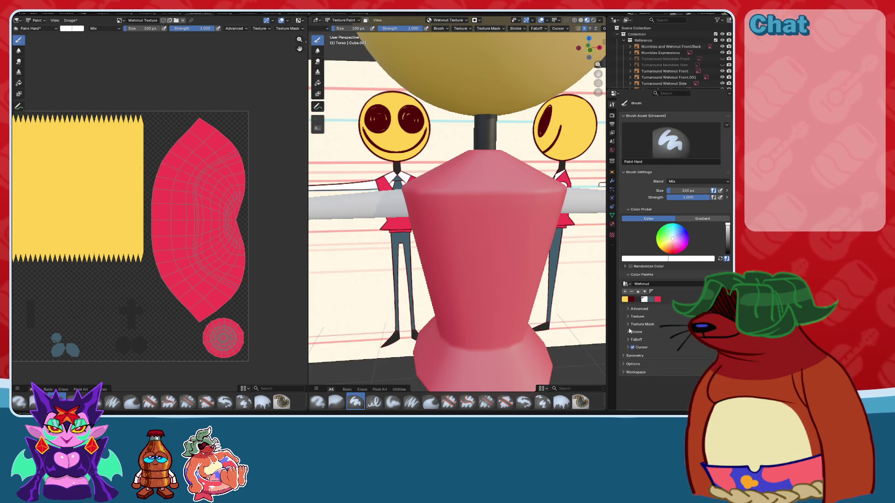
{"action": "left_click", "coordinate": [629, 317]}
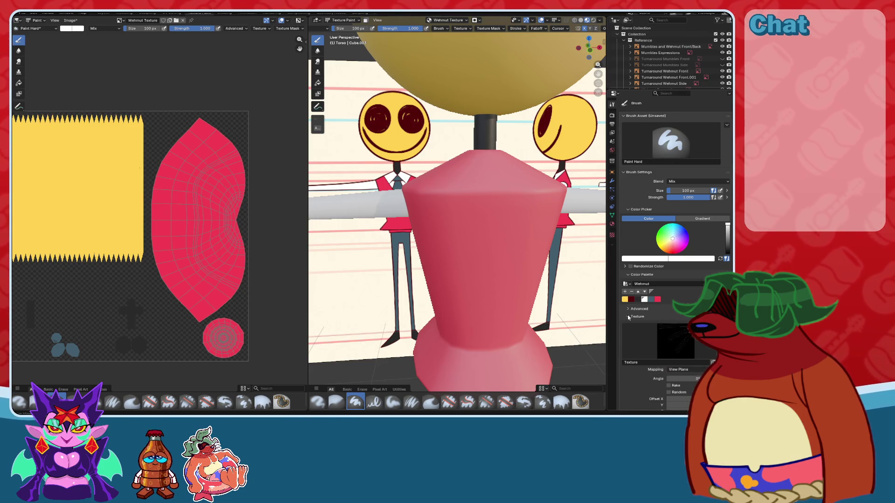
{"action": "left_click", "coordinate": [629, 317]}
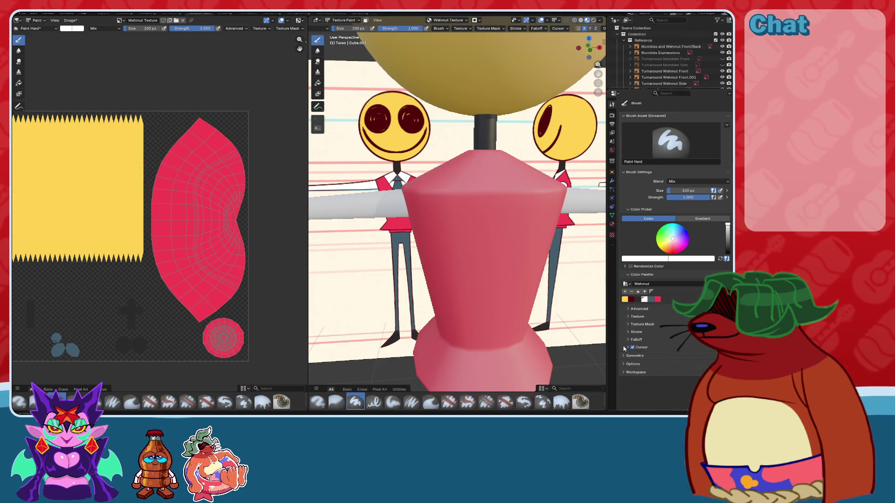
{"action": "left_click", "coordinate": [623, 372]}
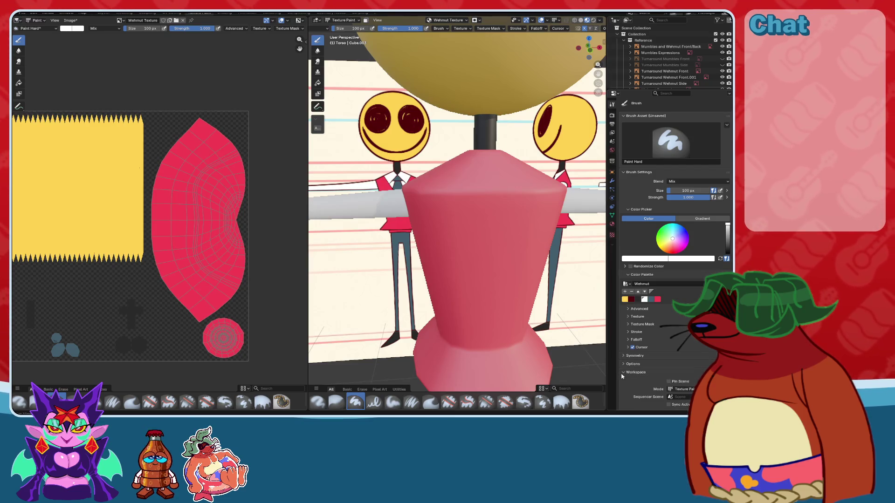
{"action": "left_click_drag", "start_coordinate": [438, 214], "coordinate": [536, 207]}
{"action": "left_click_drag", "start_coordinate": [447, 333], "coordinate": [499, 281]}
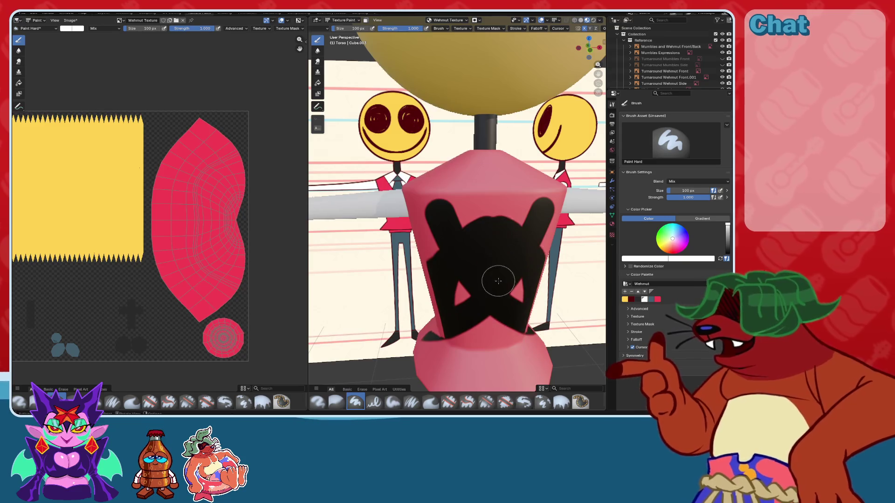
{"action": "middle_click_drag", "start_coordinate": [499, 281], "coordinate": [569, 297]}
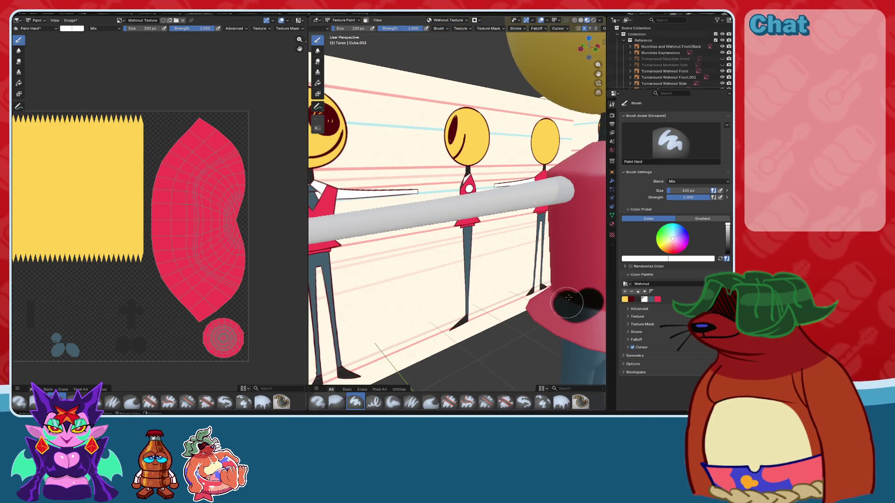
{"action": "left_click_drag", "start_coordinate": [569, 297], "coordinate": [590, 290]}
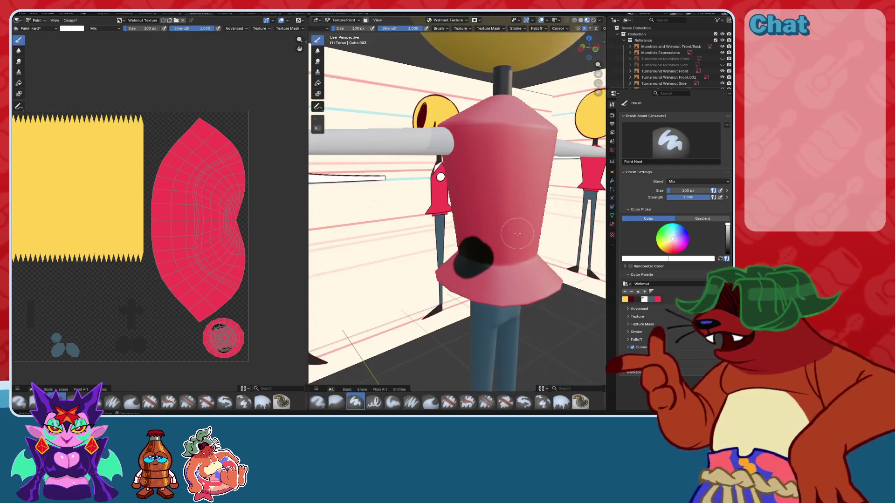
{"action": "middle_click_drag", "start_coordinate": [499, 245], "coordinate": [420, 172]}
{"action": "left_click_drag", "start_coordinate": [419, 173], "coordinate": [422, 179]}
{"action": "key", "text": "ctrl+z"}
{"action": "scroll", "coordinate": [422, 180], "scroll_direction": "down", "scroll_amount": 4}
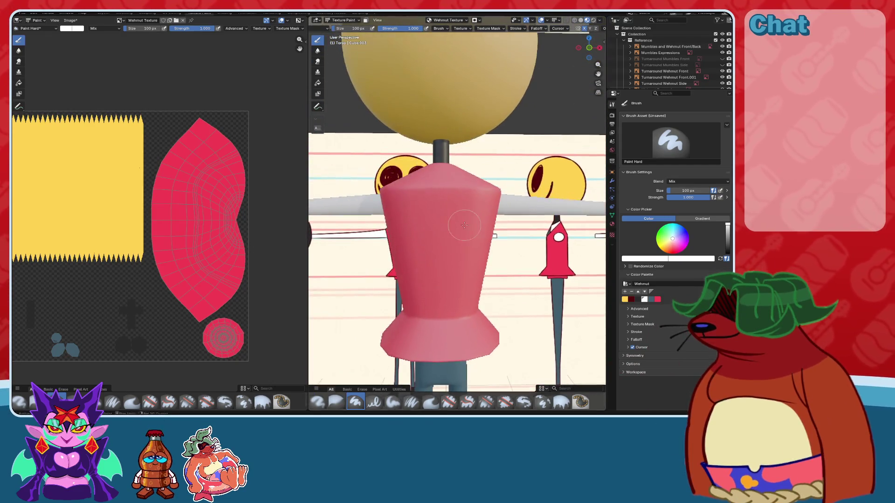
{"action": "left_click", "coordinate": [318, 84]}
{"action": "left_click", "coordinate": [355, 402]}
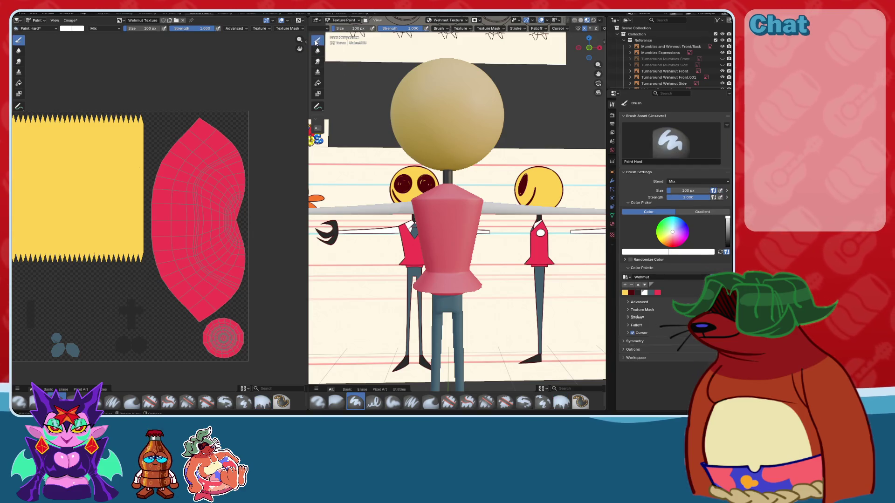
{"action": "left_click", "coordinate": [462, 29]}
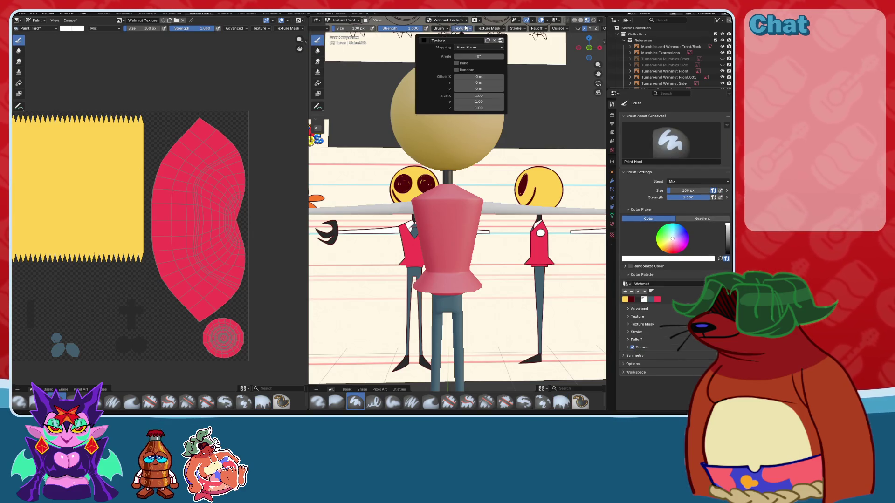
{"action": "left_click", "coordinate": [465, 29]}
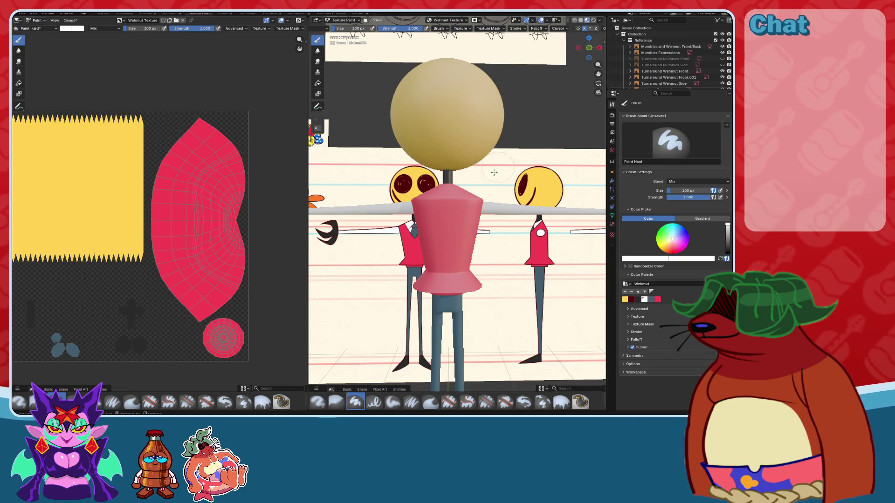
{"action": "left_click_drag", "start_coordinate": [444, 203], "coordinate": [442, 232]}
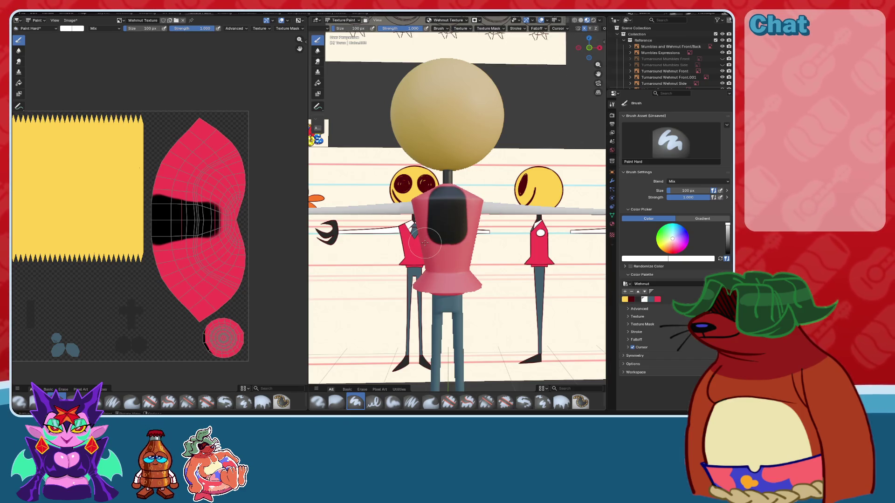
{"action": "key", "text": "ctrl+z"}
{"action": "mouse_move", "coordinate": [402, 56]}
{"action": "middle_mouse_down"}
{"action": "mouse_move", "coordinate": [385, 34]}
{"action": "mouse_move", "coordinate": [407, 28]}
{"action": "middle_mouse_up"}
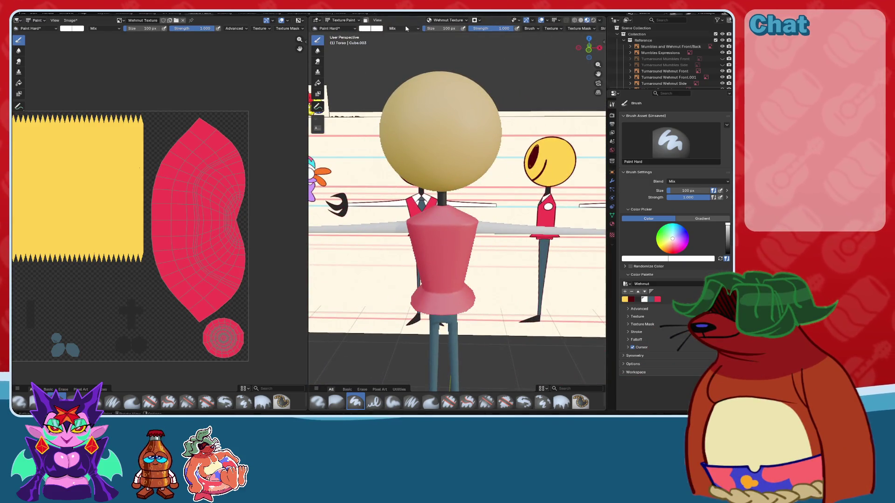
- Set the paint colour to black, undo a trial stroke on the torso, and save the file
{"action": "left_click", "coordinate": [375, 29]}
{"action": "left_click_drag", "start_coordinate": [430, 38], "coordinate": [430, 83]}
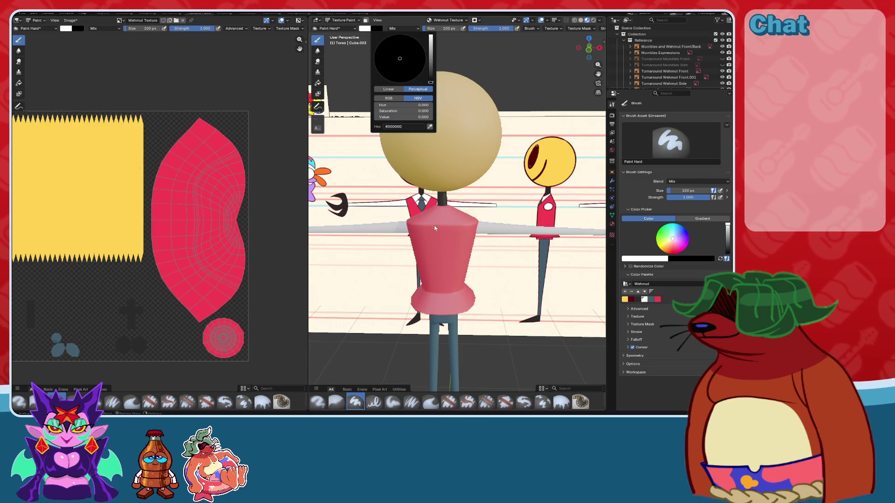
{"action": "left_click_drag", "start_coordinate": [442, 228], "coordinate": [442, 269]}
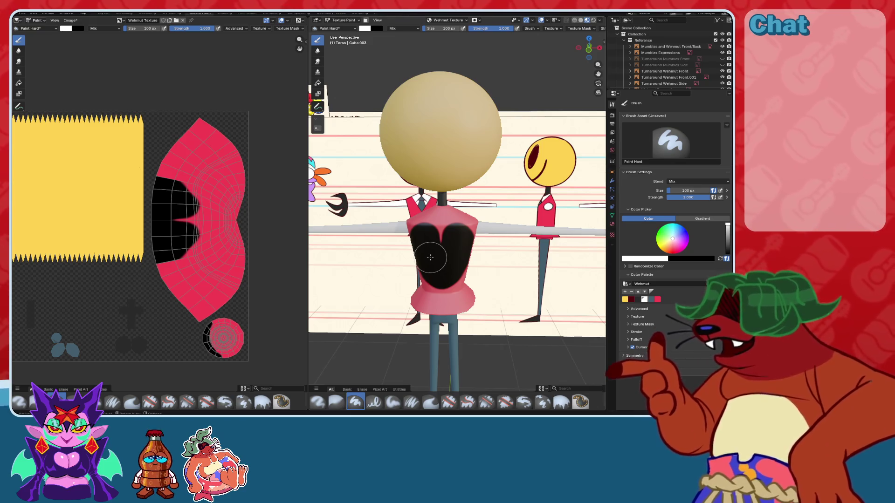
{"action": "key", "text": "ctrl+z"}
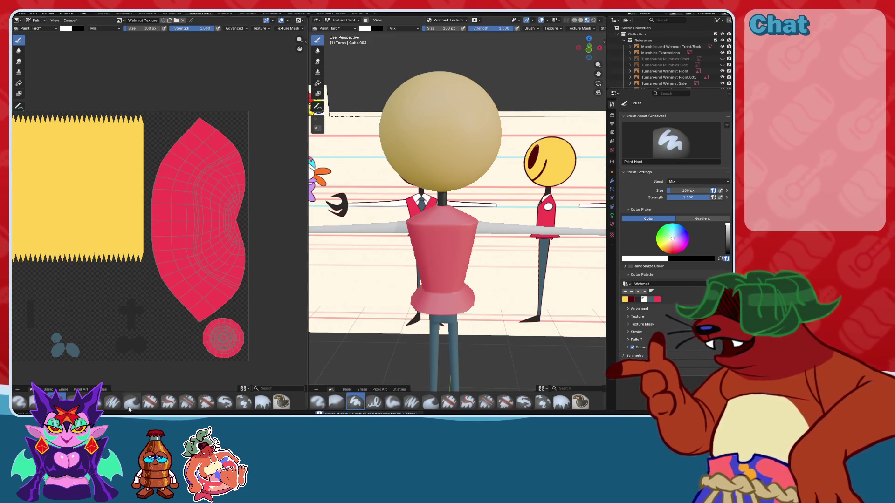
{"action": "key", "text": "ctrl+s"}
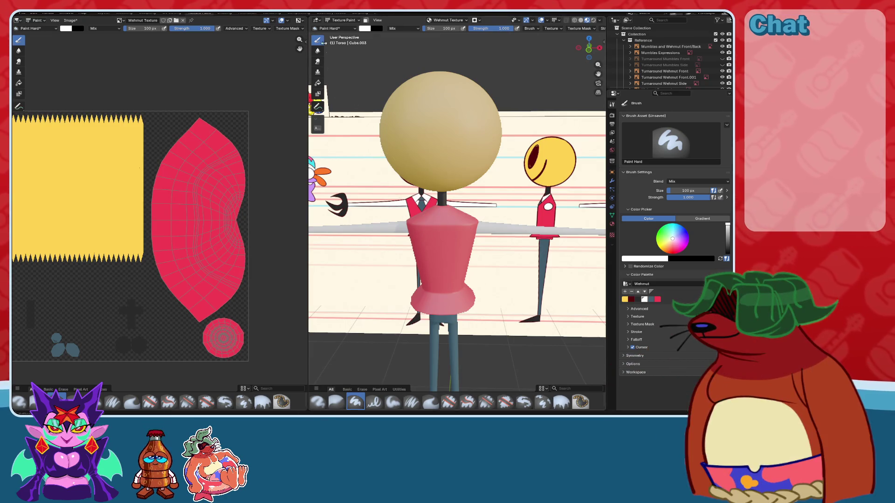
- Browse the brush asset shelf, toggling between basic and all brushes
{"action": "right_click", "coordinate": [357, 404]}
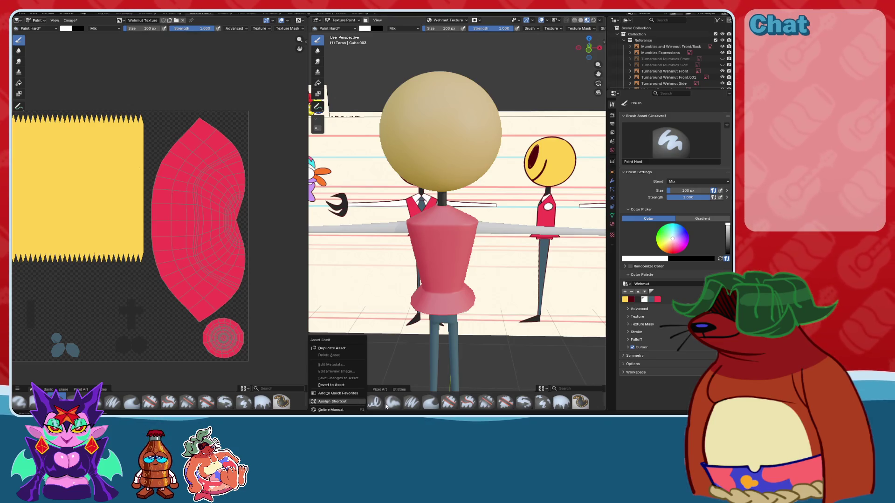
{"action": "key", "text": "Escape"}
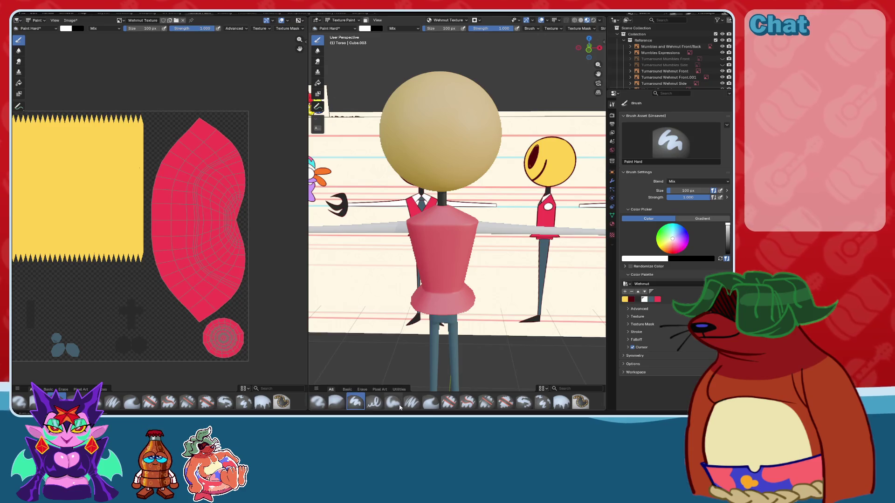
{"action": "left_click", "coordinate": [349, 390]}
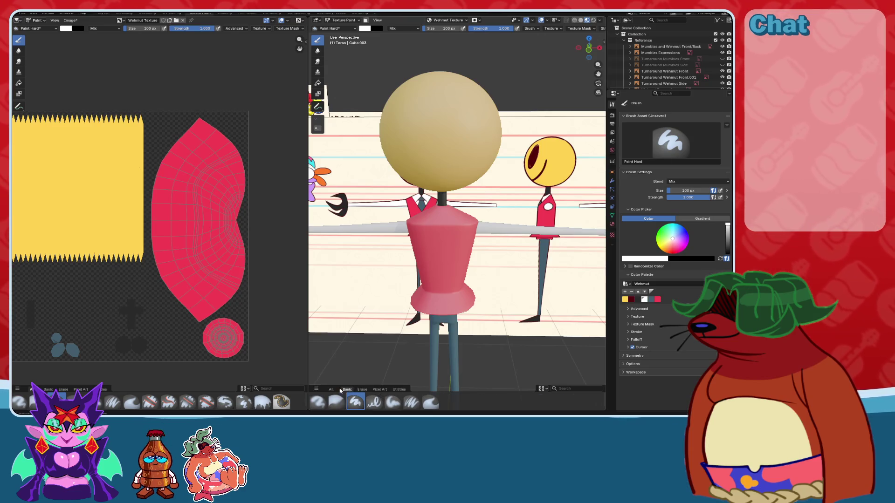
{"action": "left_click", "coordinate": [332, 389]}
{"action": "right_click", "coordinate": [353, 409]}
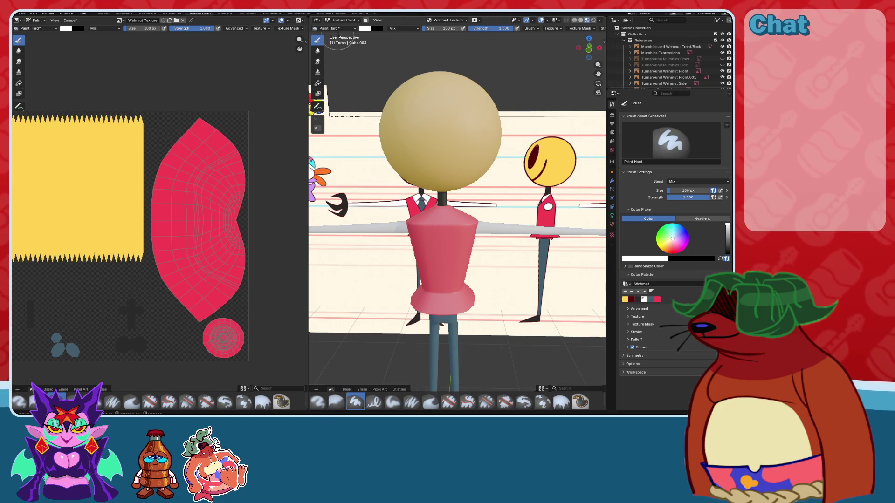
{"action": "left_click", "coordinate": [350, 28]}
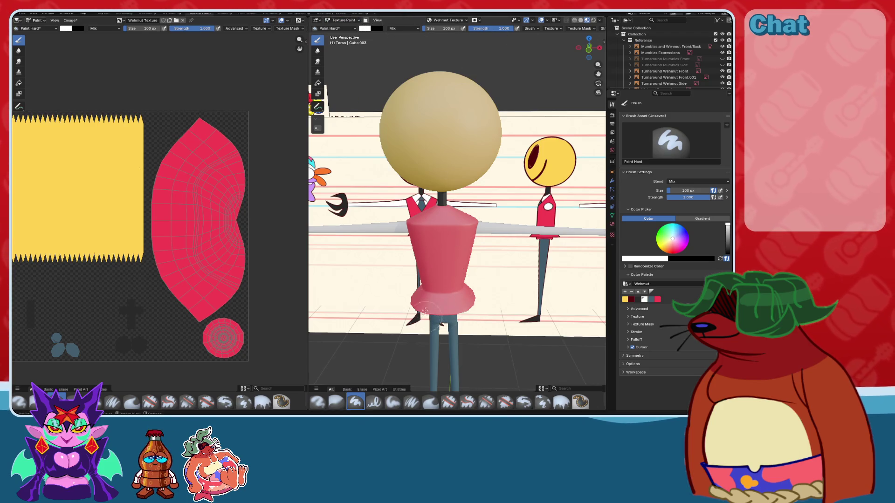
{"action": "scroll", "coordinate": [425, 310], "scroll_direction": "up", "scroll_amount": 2}
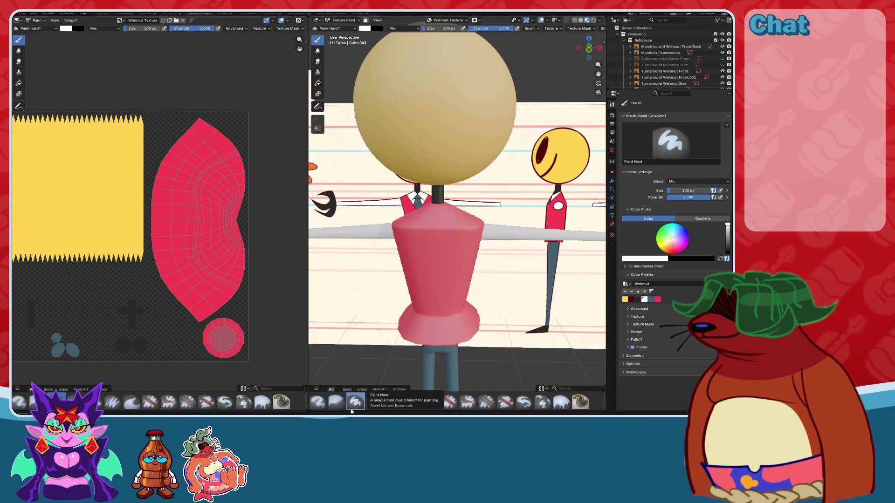
- With the Paint Hard Pressure brush, paint a white collar down the chest and upper-right shoulder
{"action": "left_click", "coordinate": [374, 407]}
{"action": "left_click_drag", "start_coordinate": [420, 224], "coordinate": [443, 266]}
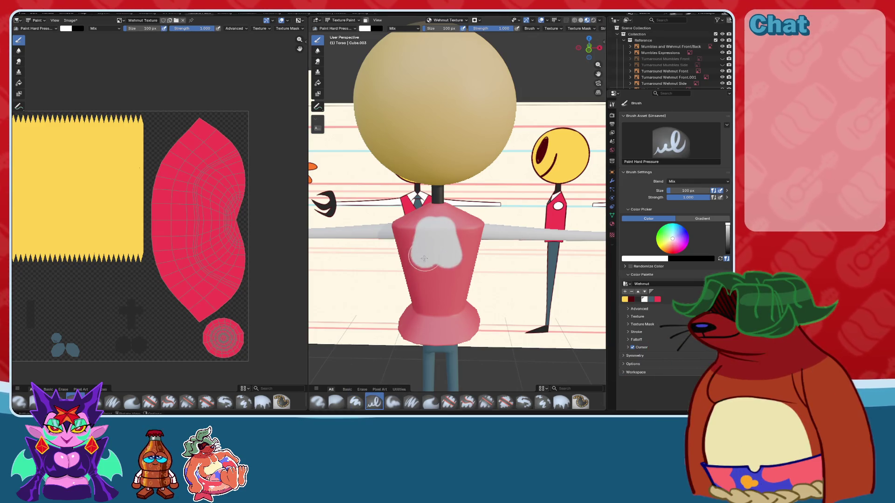
{"action": "key", "text": "ctrl+z"}
{"action": "middle_click_drag", "start_coordinate": [438, 236], "coordinate": [455, 189]}
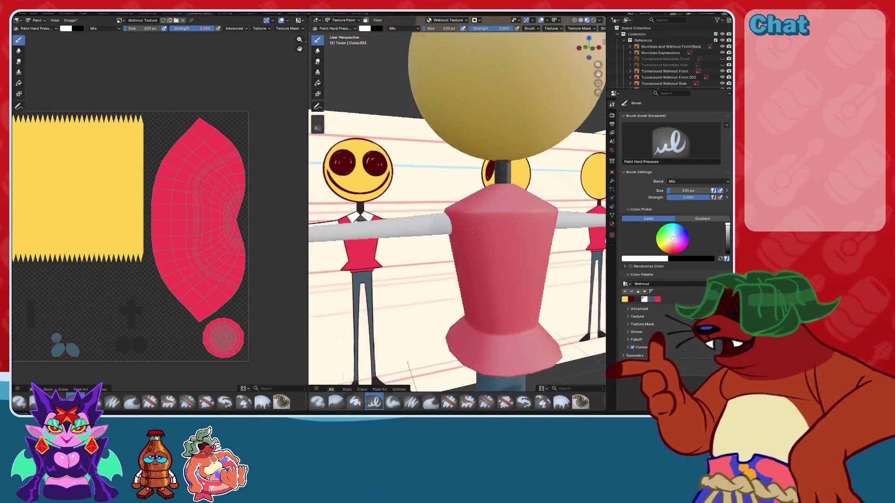
{"action": "mouse_move", "coordinate": [456, 189]}
{"action": "left_mouse_down"}
{"action": "mouse_move", "coordinate": [482, 215]}
{"action": "mouse_move", "coordinate": [491, 258]}
{"action": "left_mouse_up"}
{"action": "mouse_move", "coordinate": [443, 237]}
{"action": "middle_mouse_down"}
{"action": "mouse_move", "coordinate": [431, 246]}
{"action": "mouse_move", "coordinate": [470, 203]}
{"action": "middle_mouse_up"}
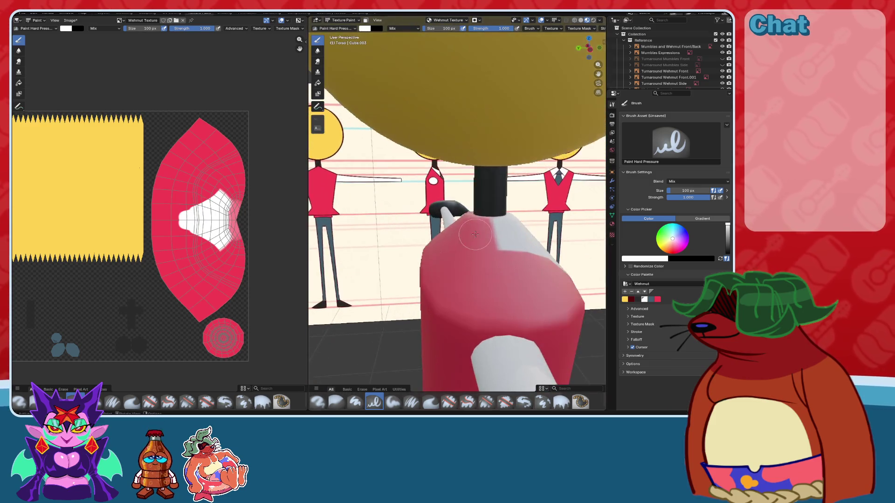
{"action": "left_click_drag", "start_coordinate": [470, 203], "coordinate": [505, 237]}
{"action": "mouse_move", "coordinate": [505, 237]}
{"action": "middle_mouse_down"}
{"action": "mouse_move", "coordinate": [456, 240]}
{"action": "mouse_move", "coordinate": [469, 207]}
{"action": "middle_mouse_up"}
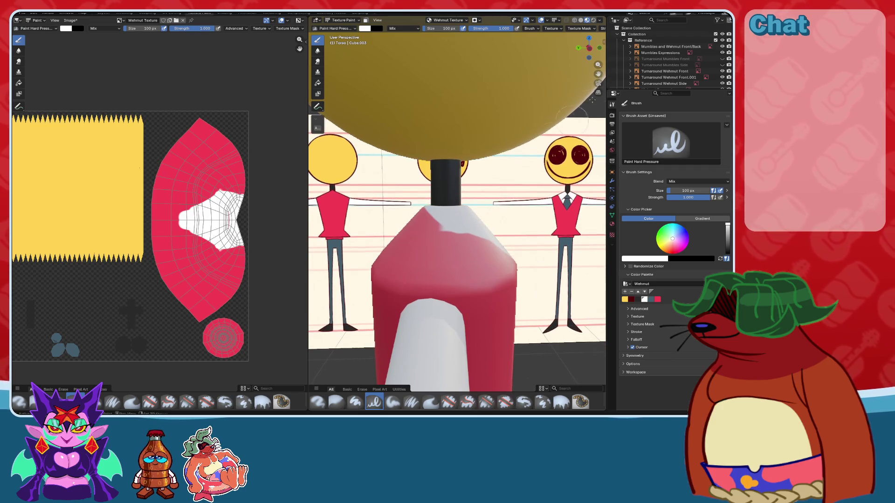
{"action": "key", "text": "ctrl+KP_3"}
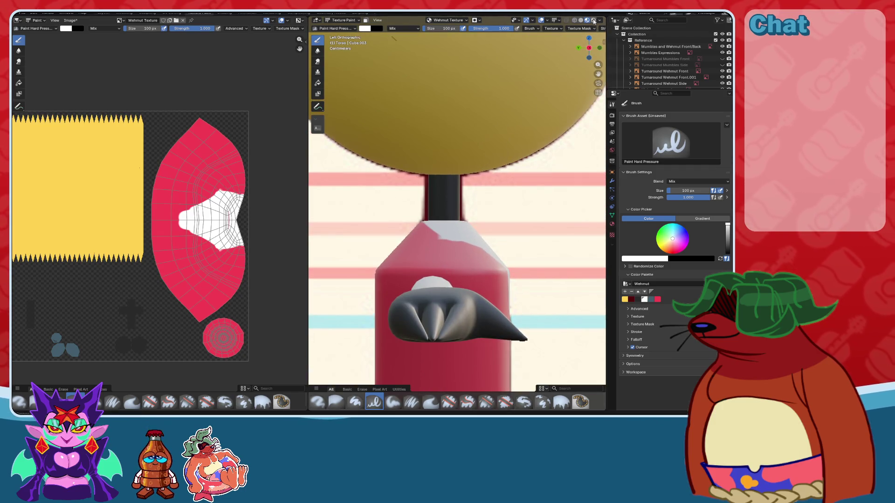
- Check wireframe shading, switch to X-ray, and paint white along the collar edge
{"action": "left_click", "coordinate": [582, 21]}
{"action": "left_click", "coordinate": [575, 21]}
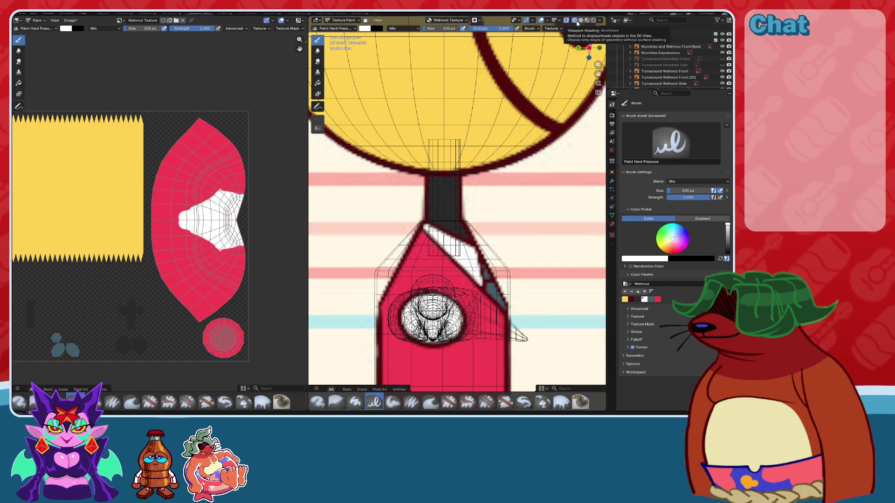
{"action": "left_click", "coordinate": [580, 20]}
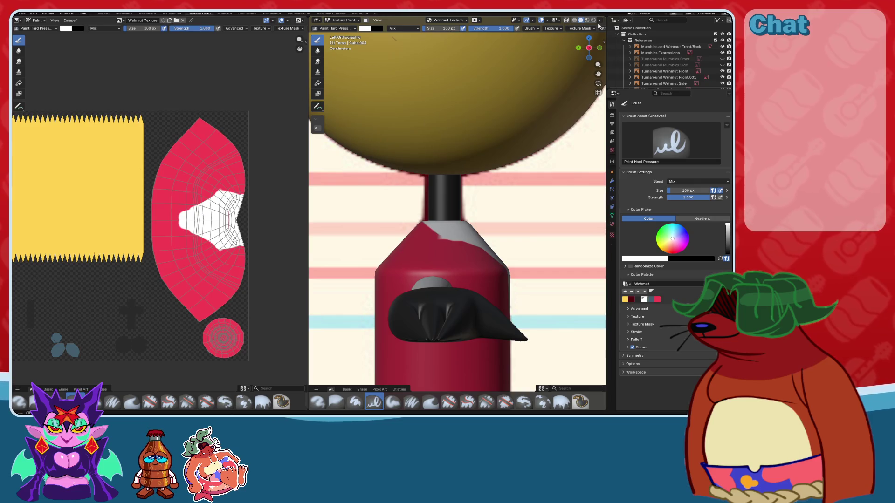
{"action": "left_click", "coordinate": [567, 21]}
{"action": "scroll", "coordinate": [516, 145], "scroll_direction": "up", "scroll_amount": 2}
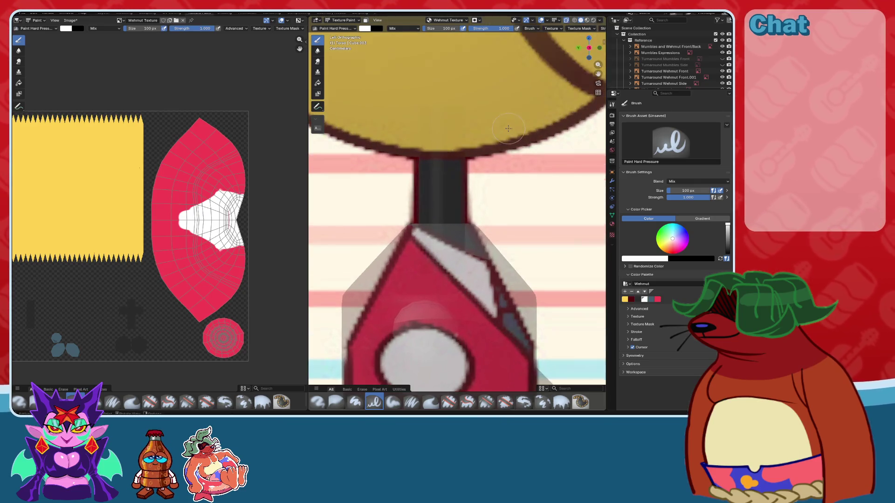
{"action": "scroll", "coordinate": [516, 145], "scroll_direction": "up", "scroll_amount": 2}
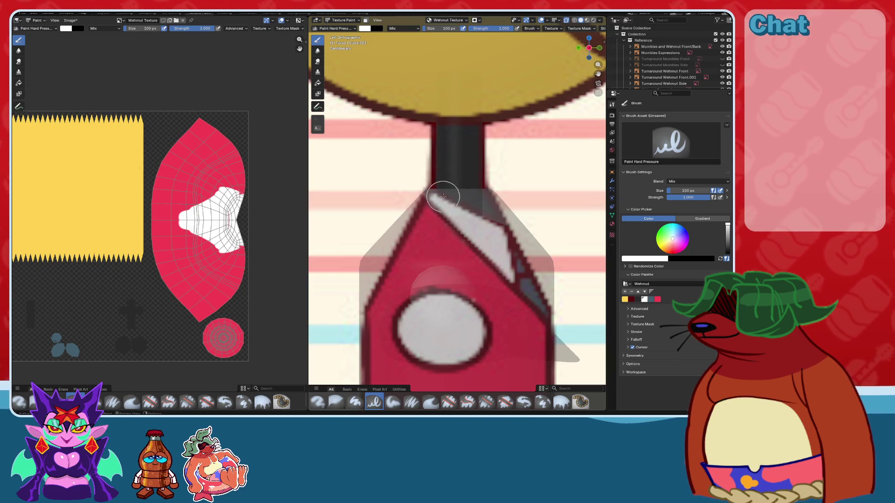
{"action": "left_click_drag", "start_coordinate": [492, 242], "coordinate": [526, 281]}
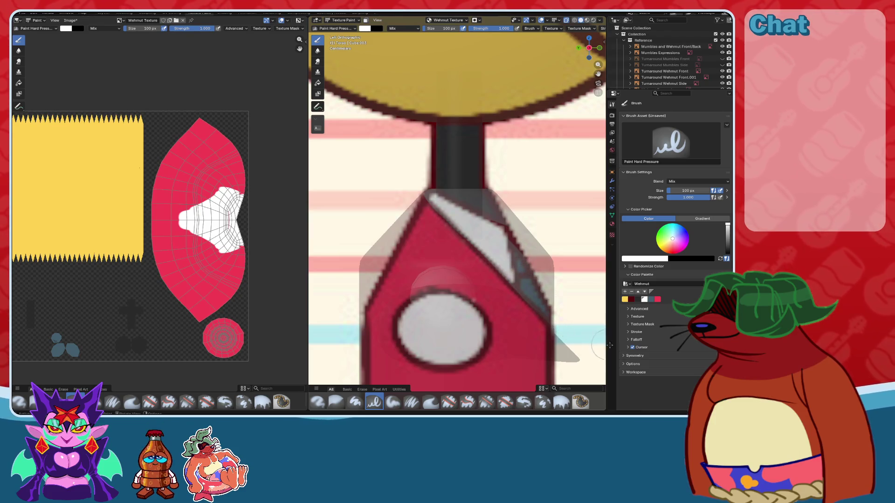
- Restore solid textured shading in a straight front view and briefly check the wireframe
{"action": "middle_click_drag", "start_coordinate": [543, 270], "coordinate": [589, 27]}
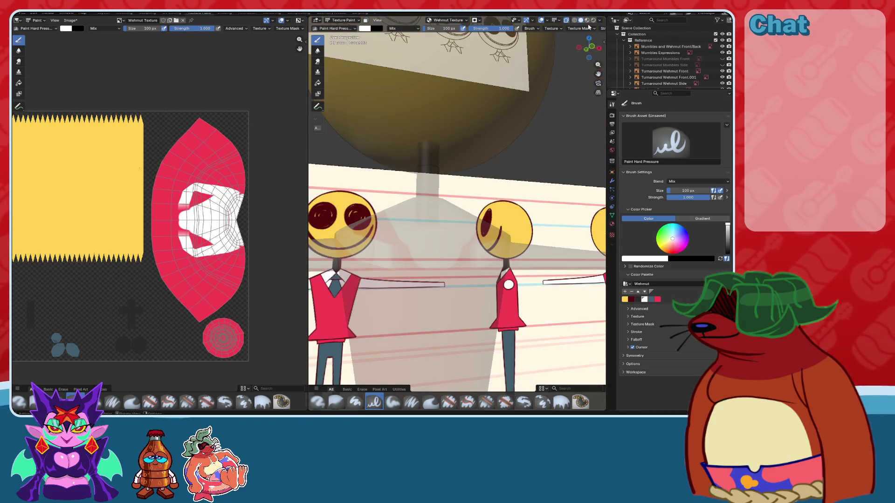
{"action": "middle_click_drag", "start_coordinate": [475, 154], "coordinate": [592, 22]}
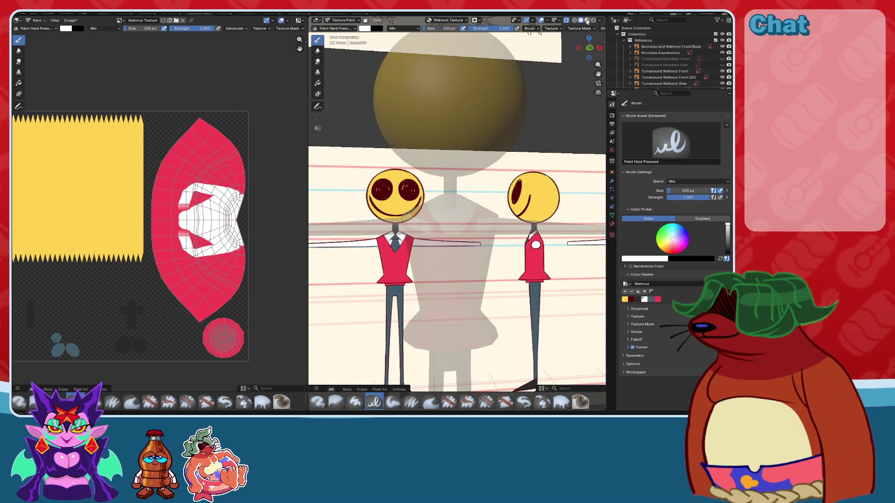
{"action": "left_click", "coordinate": [587, 22]}
{"action": "scroll", "coordinate": [497, 154], "scroll_direction": "up", "scroll_amount": 2}
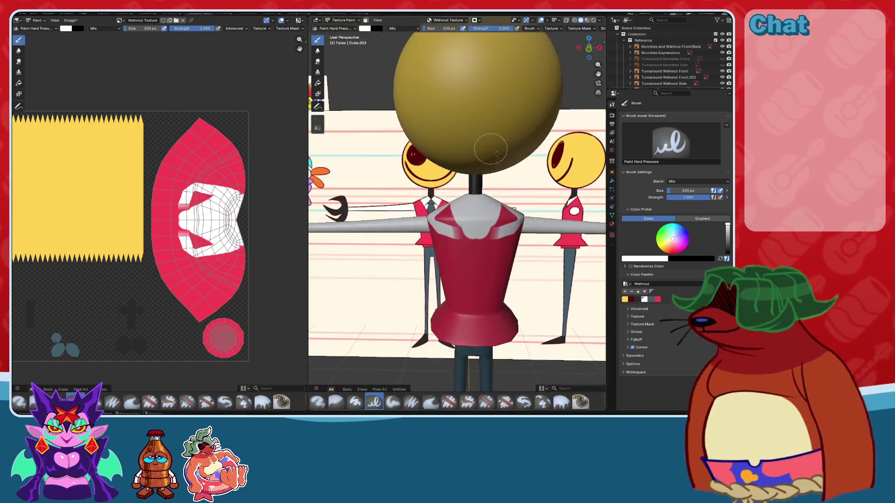
{"action": "scroll", "coordinate": [497, 154], "scroll_direction": "up", "scroll_amount": 1}
{"action": "left_click", "coordinate": [589, 51]}
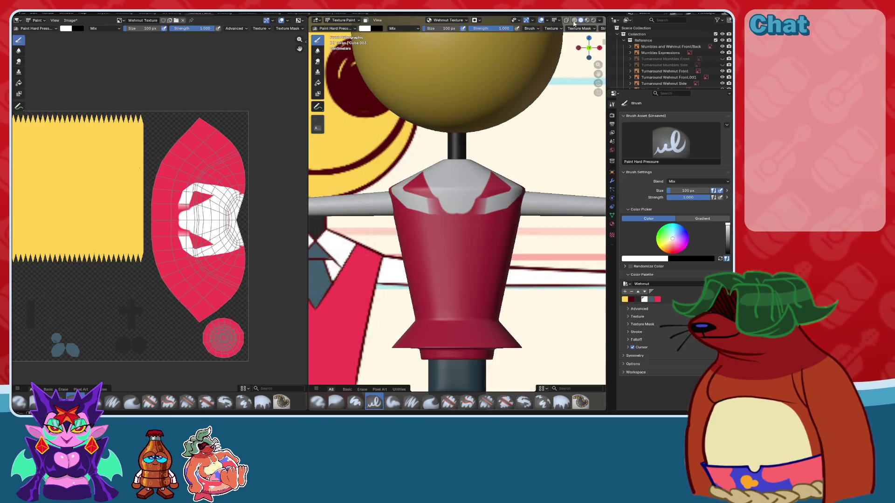
{"action": "left_click", "coordinate": [574, 21]}
{"action": "left_click", "coordinate": [581, 20]}
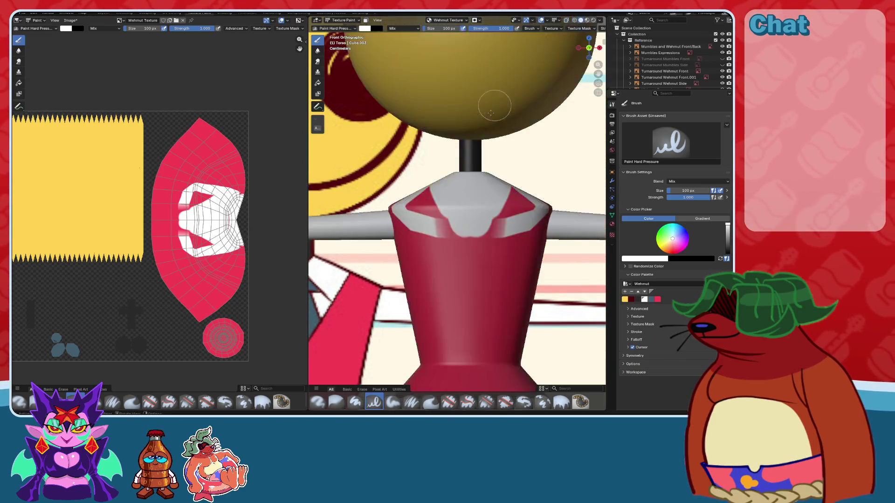
{"action": "scroll", "coordinate": [371, 57], "scroll_direction": "down", "scroll_amount": 4}
- Switch to Object Mode and select the Turnaround Wehmut Front.001 reference image
{"action": "left_click", "coordinate": [343, 20]}
{"action": "left_click", "coordinate": [338, 29]}
{"action": "left_click", "coordinate": [372, 122]}
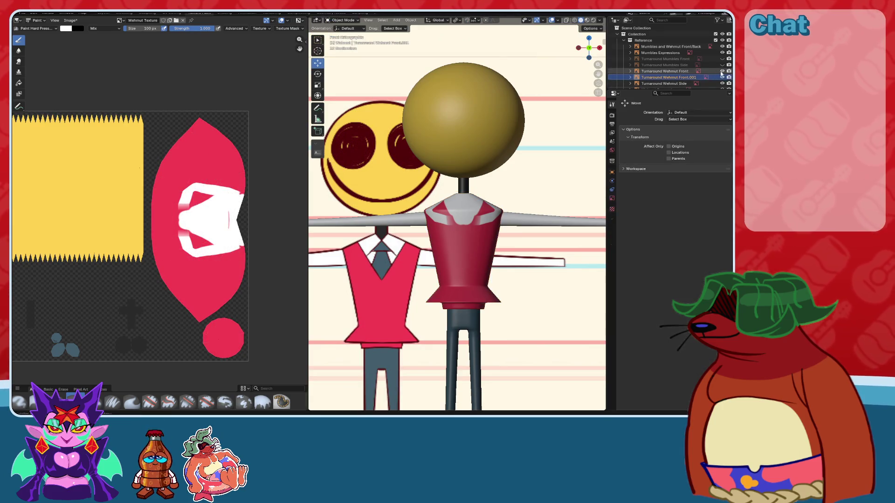
- Hide the front reference image, select the torso, and return to Texture Paint in front view
{"action": "key", "text": "h"}
{"action": "left_click", "coordinate": [440, 190]}
{"action": "left_click", "coordinate": [333, 21]}
{"action": "left_click", "coordinate": [345, 63]}
{"action": "scroll", "coordinate": [536, 51], "scroll_direction": "up", "scroll_amount": 2}
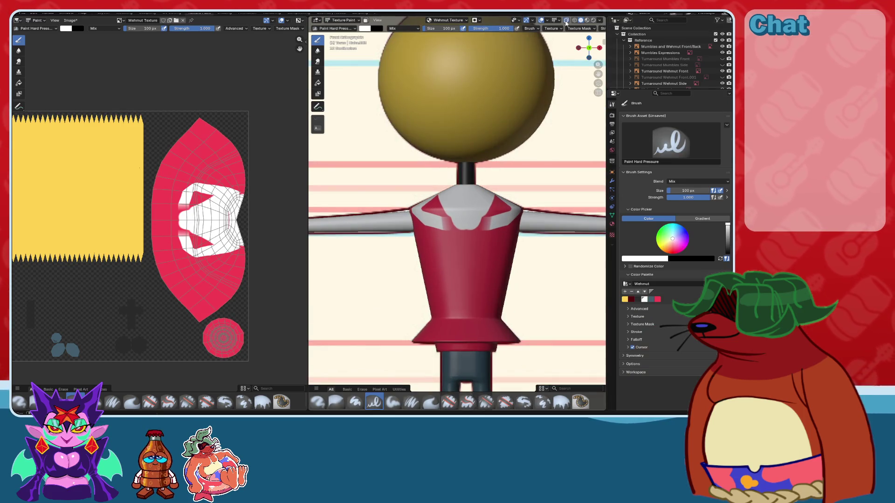
{"action": "scroll", "coordinate": [468, 203], "scroll_direction": "up", "scroll_amount": 4}
{"action": "middle_click_drag", "start_coordinate": [486, 208], "coordinate": [536, 196]}
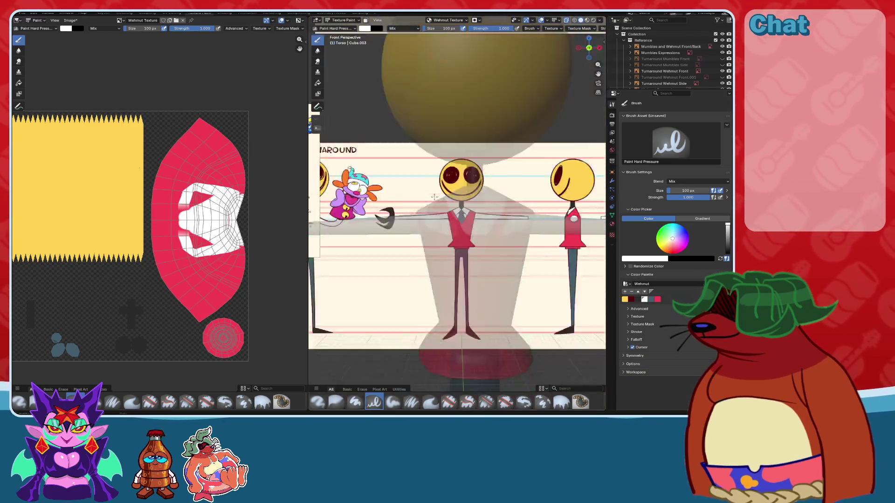
{"action": "left_click", "coordinate": [590, 48]}
- Paint red along the vest's left edge and snap to front orthographic view
{"action": "left_click", "coordinate": [658, 299]}
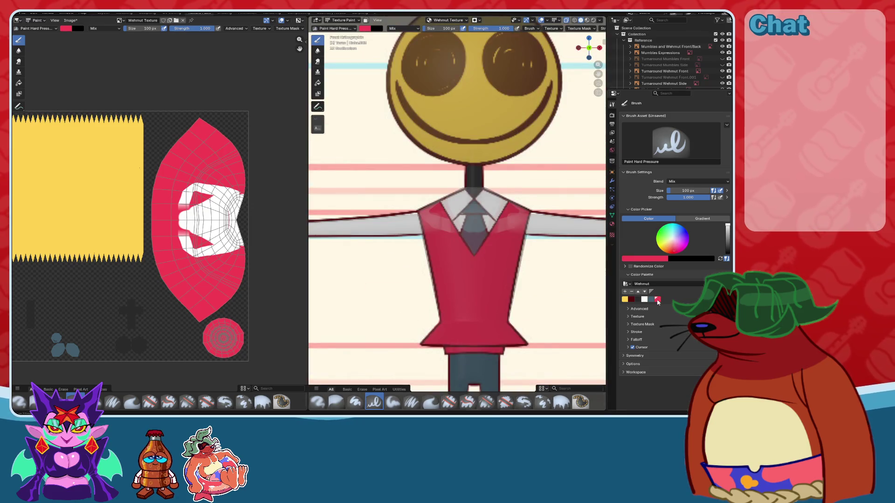
{"action": "left_click", "coordinate": [436, 252]}
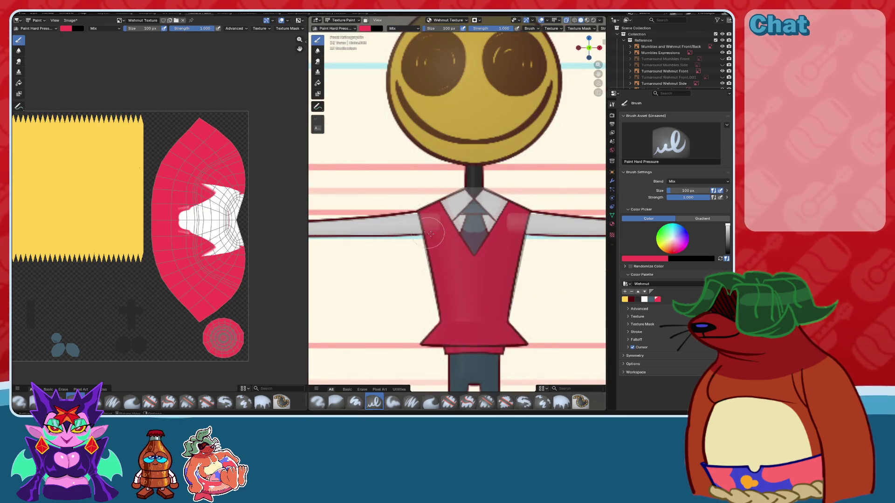
{"action": "middle_click_drag", "start_coordinate": [436, 252], "coordinate": [501, 251]}
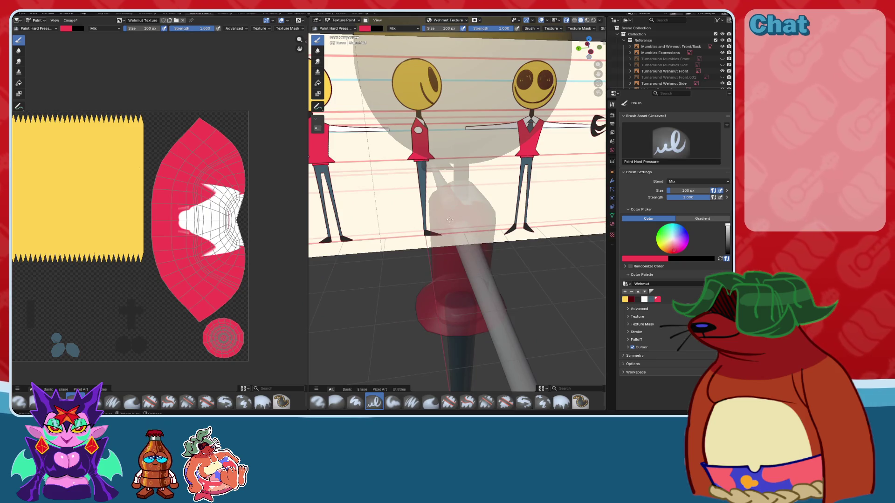
{"action": "left_click_drag", "start_coordinate": [589, 47], "coordinate": [583, 56]}
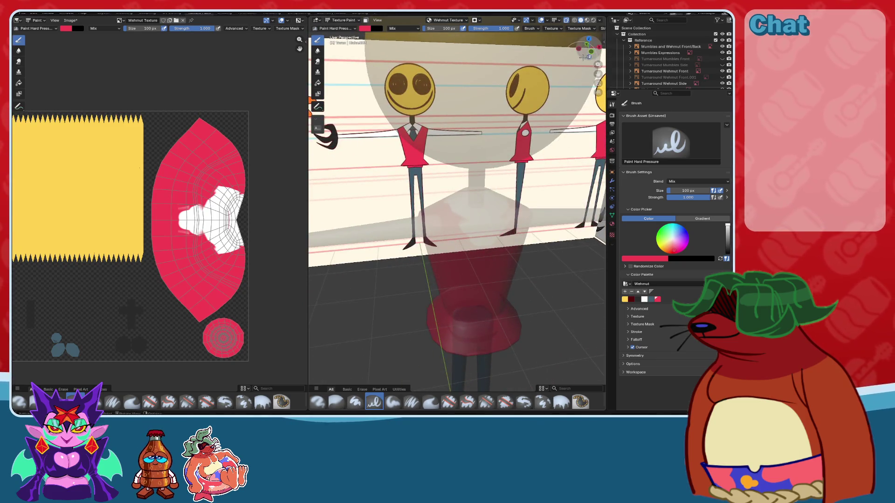
{"action": "left_click", "coordinate": [582, 56]}
{"action": "scroll", "coordinate": [478, 166], "scroll_direction": "up", "scroll_amount": 3}
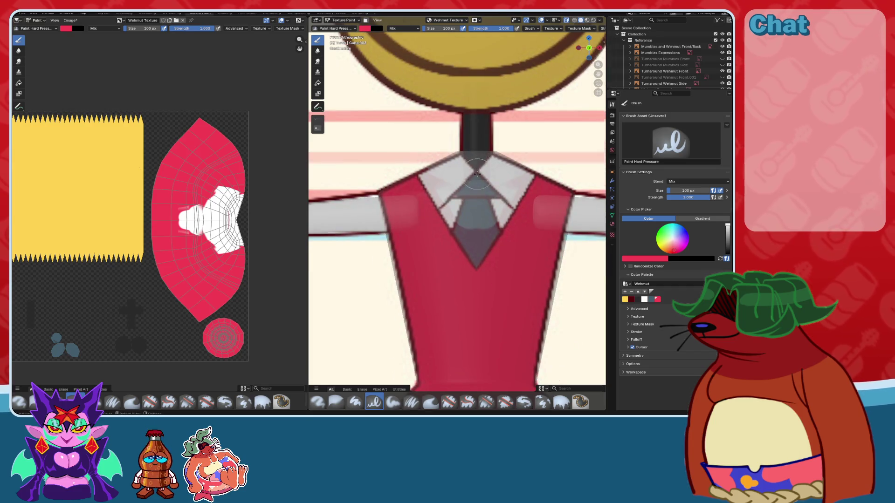
{"action": "scroll", "coordinate": [477, 173], "scroll_direction": "up", "scroll_amount": 2}
- Paint white along the collar edge down to the tie, then cover the tie tip's pink spots red
{"action": "left_click", "coordinate": [644, 299]}
{"action": "scroll", "coordinate": [474, 273], "scroll_direction": "up", "scroll_amount": 2}
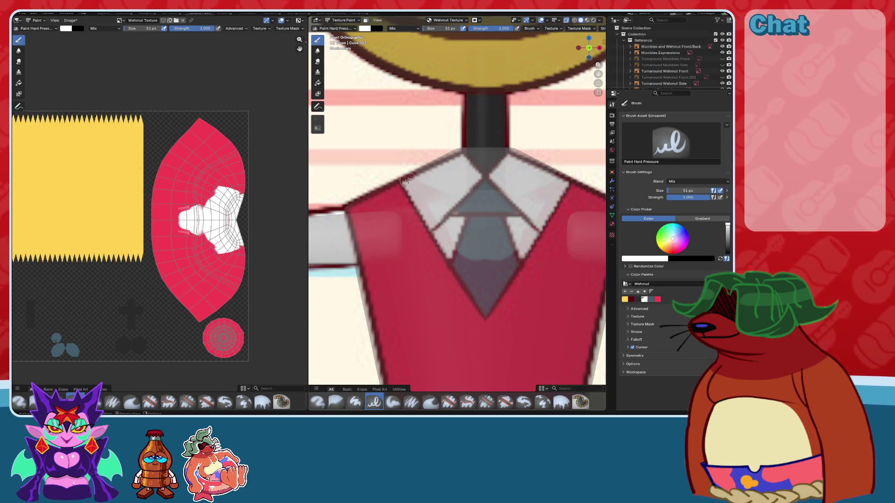
{"action": "left_click_drag", "start_coordinate": [407, 180], "coordinate": [496, 317]}
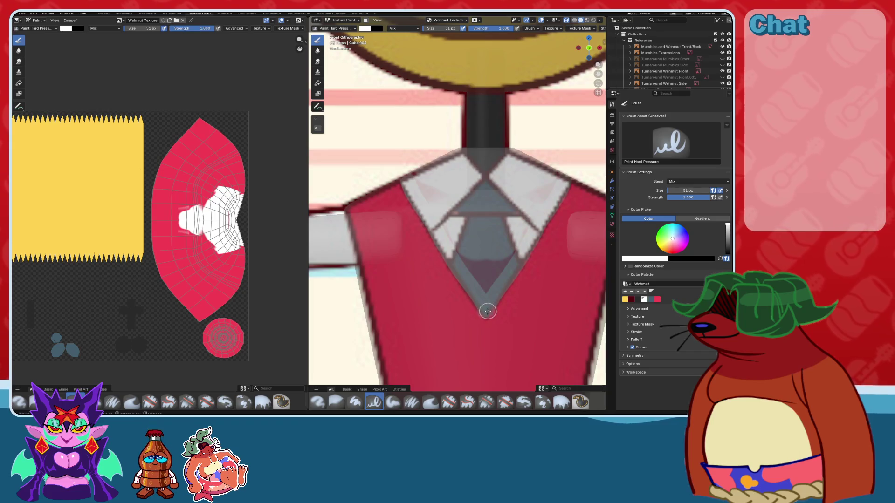
{"action": "scroll", "coordinate": [496, 317], "scroll_direction": "up", "scroll_amount": 3}
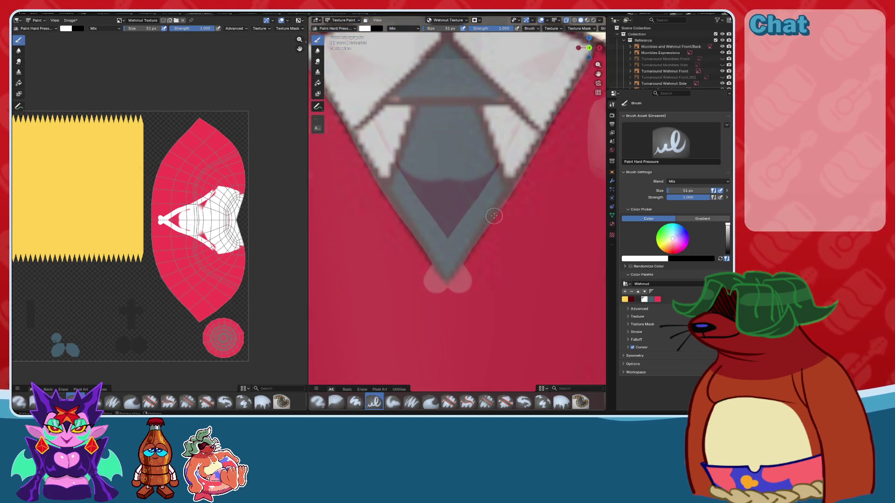
{"action": "left_click", "coordinate": [658, 299]}
{"action": "mouse_move", "coordinate": [436, 289]}
{"action": "left_mouse_down"}
{"action": "mouse_move", "coordinate": [425, 277]}
{"action": "mouse_move", "coordinate": [444, 292]}
{"action": "left_mouse_up"}
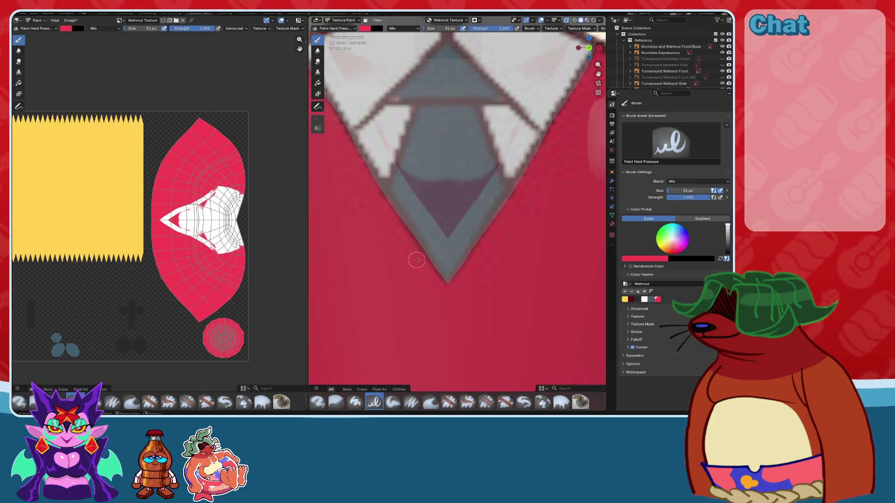
- Turn off X-ray, paint over the black shoulder marks in white, and fill the V-neck's left side white
{"action": "scroll", "coordinate": [417, 259], "scroll_direction": "down", "scroll_amount": 5}
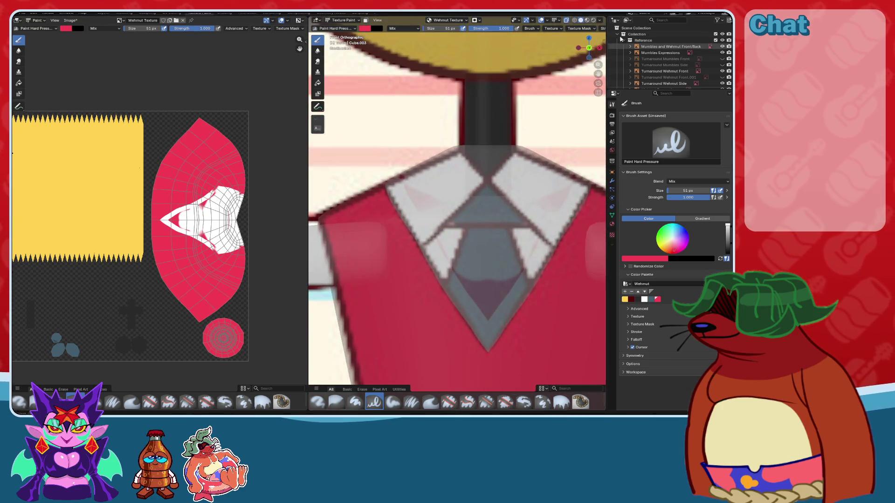
{"action": "left_click", "coordinate": [565, 22]}
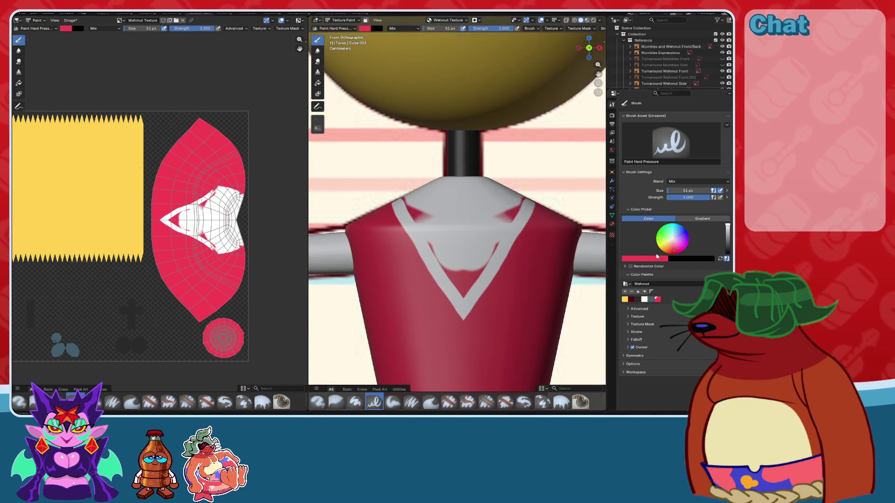
{"action": "left_click", "coordinate": [637, 300]}
{"action": "left_click_drag", "start_coordinate": [517, 196], "coordinate": [512, 223]}
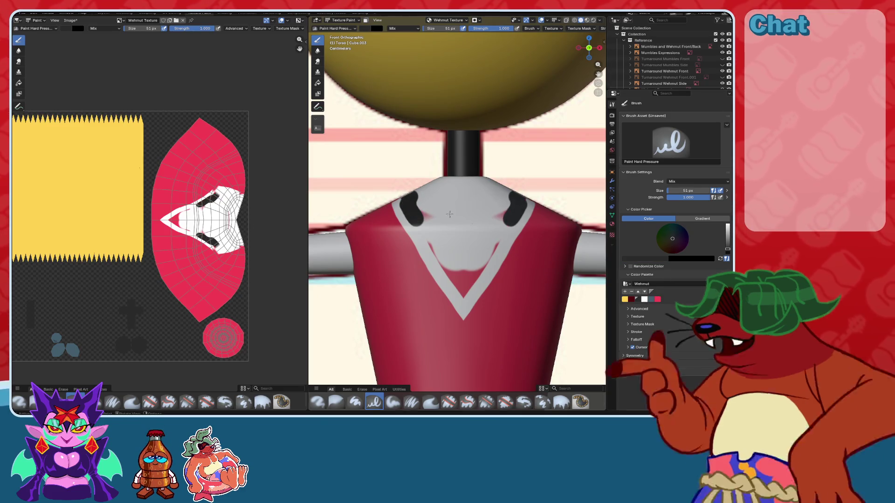
{"action": "left_click", "coordinate": [645, 300]}
{"action": "left_click_drag", "start_coordinate": [410, 195], "coordinate": [446, 259]}
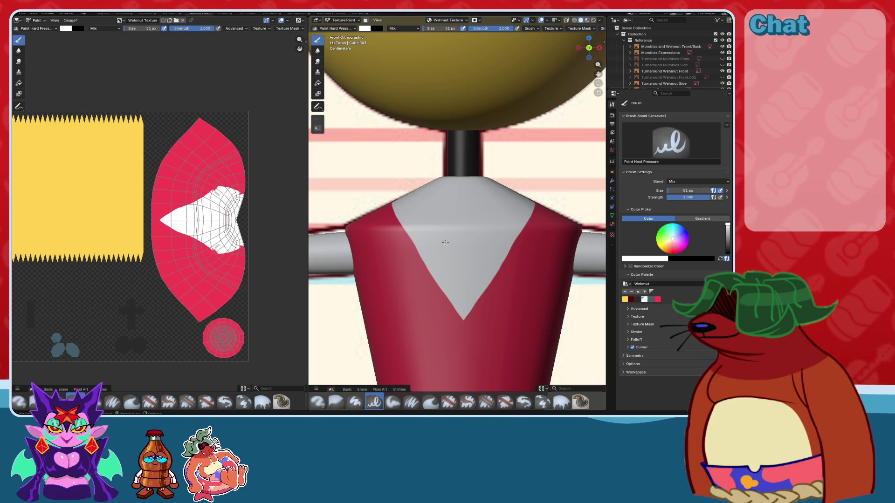
{"action": "left_click_drag", "start_coordinate": [395, 195], "coordinate": [429, 258]}
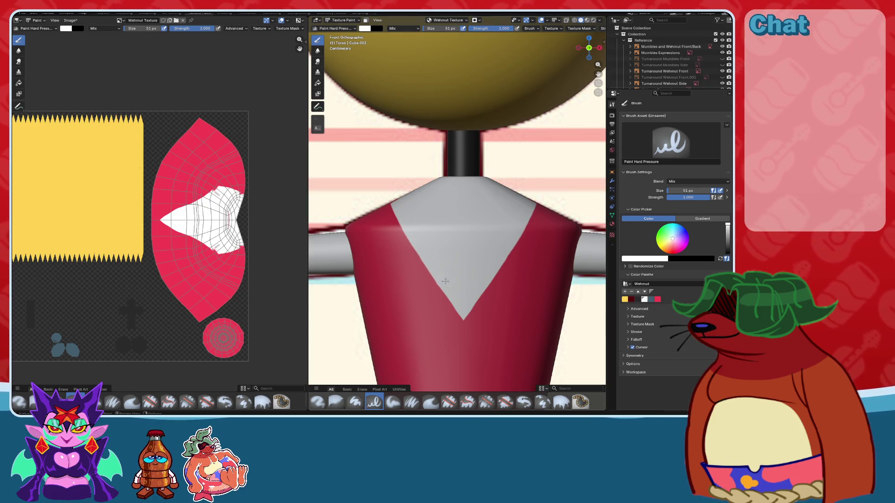
{"action": "mouse_move", "coordinate": [434, 229]}
{"action": "middle_mouse_down"}
{"action": "mouse_move", "coordinate": [479, 229]}
{"action": "mouse_move", "coordinate": [444, 231]}
{"action": "middle_mouse_up"}
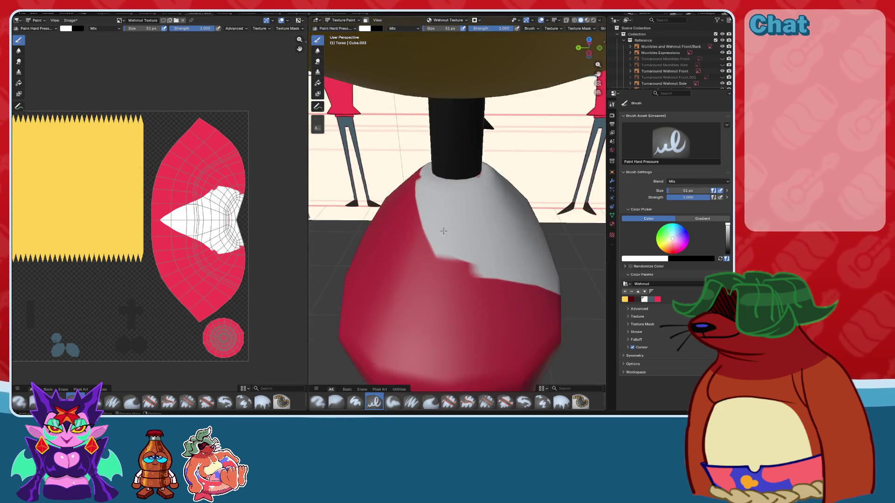
- Paint white along the red-white boundary, inspect the torso in local view, then snap to Left view
{"action": "left_click_drag", "start_coordinate": [440, 253], "coordinate": [491, 268]}
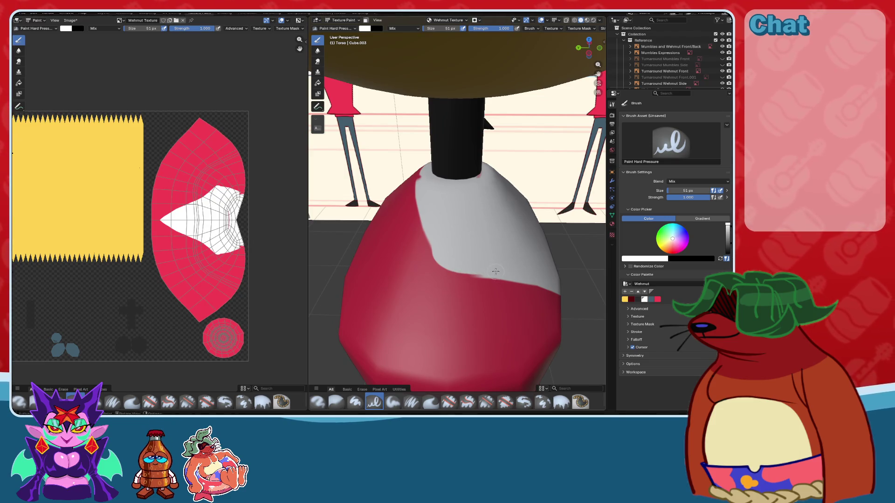
{"action": "middle_click_drag", "start_coordinate": [444, 251], "coordinate": [450, 211]}
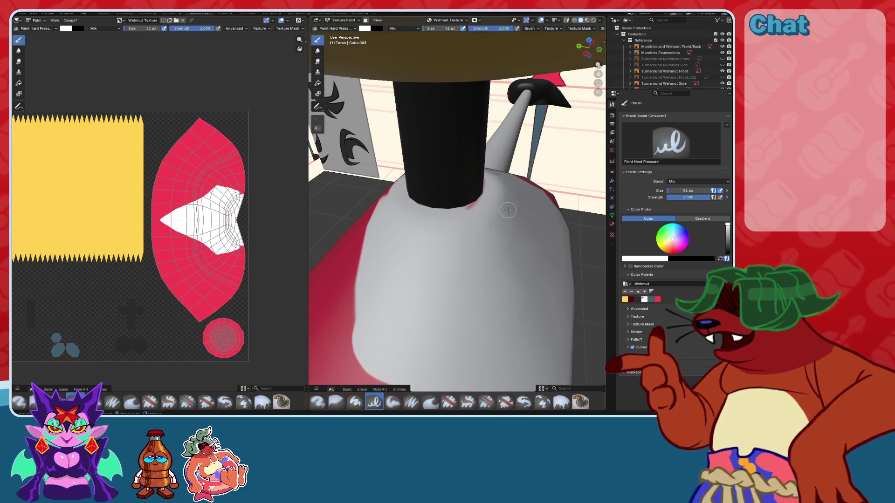
{"action": "key", "text": "KP_Divide"}
{"action": "middle_click_drag", "start_coordinate": [482, 195], "coordinate": [423, 178]}
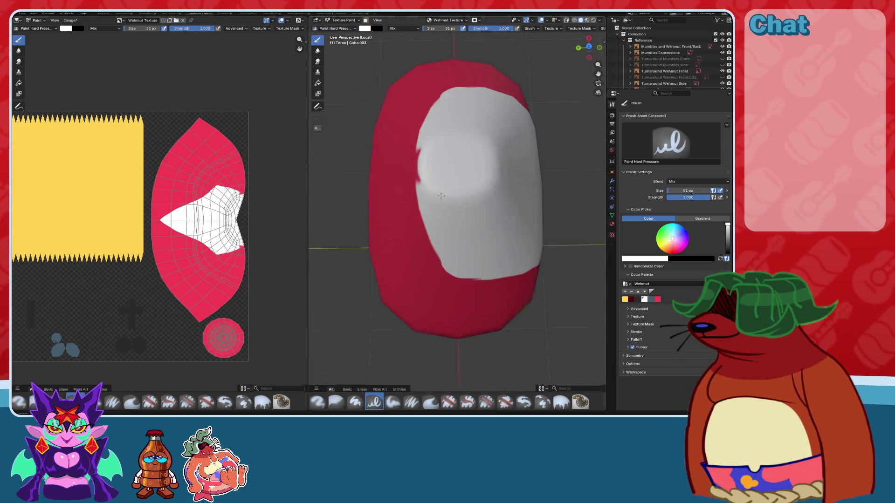
{"action": "key", "text": "KP_Divide"}
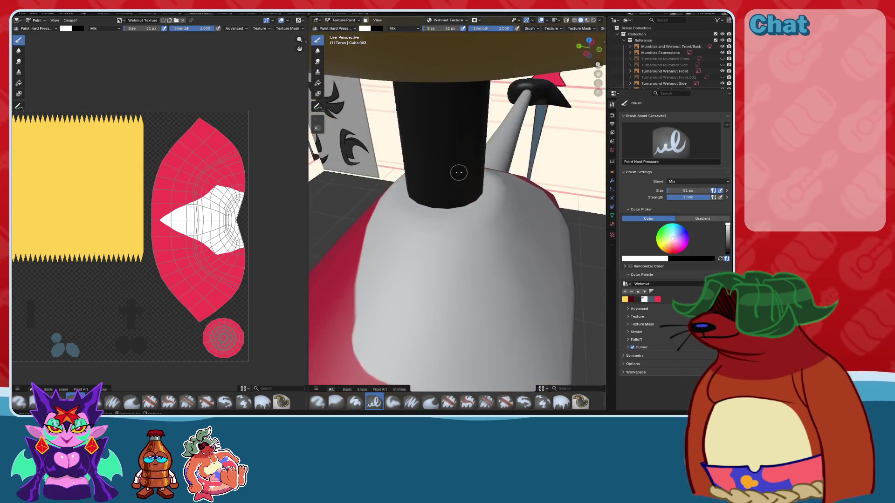
{"action": "left_click", "coordinate": [597, 53]}
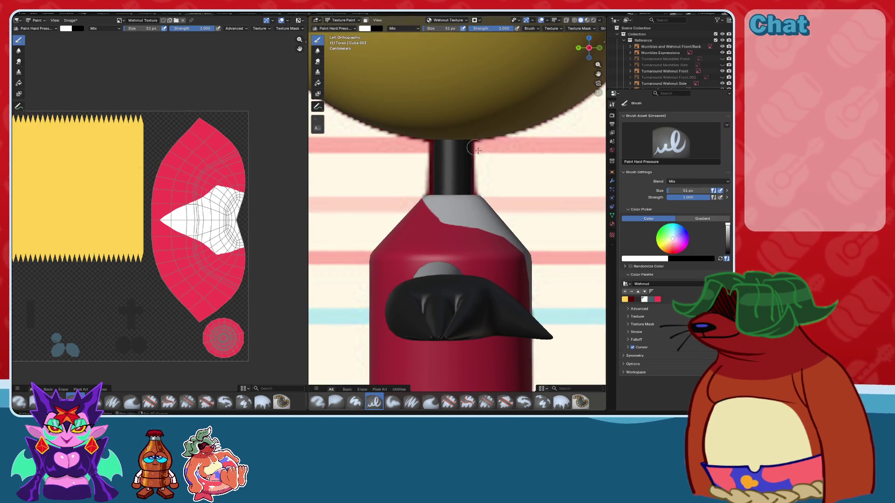
- Turn on X-ray and Material Preview shading and line up the Left Ortho view of the torso
{"action": "left_click", "coordinate": [574, 21]}
{"action": "middle_click_drag", "start_coordinate": [490, 135], "coordinate": [462, 131], "text": "shift"}
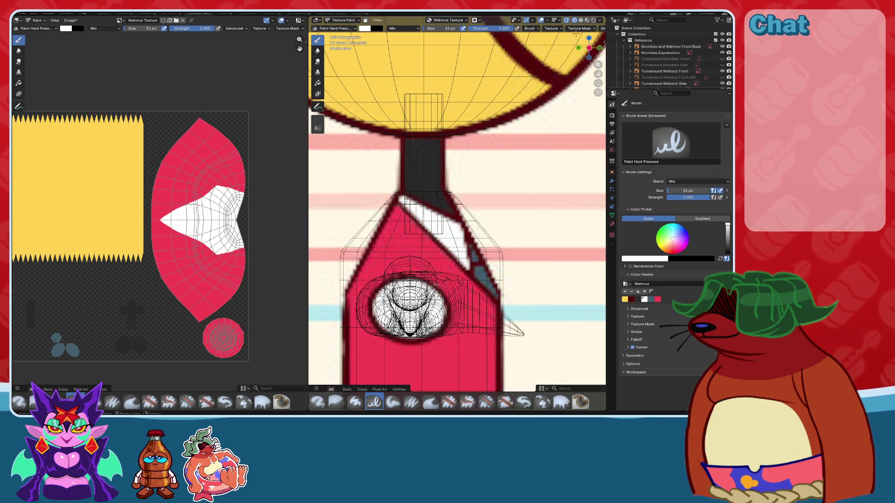
{"action": "left_click", "coordinate": [580, 21]}
{"action": "left_click", "coordinate": [566, 20]}
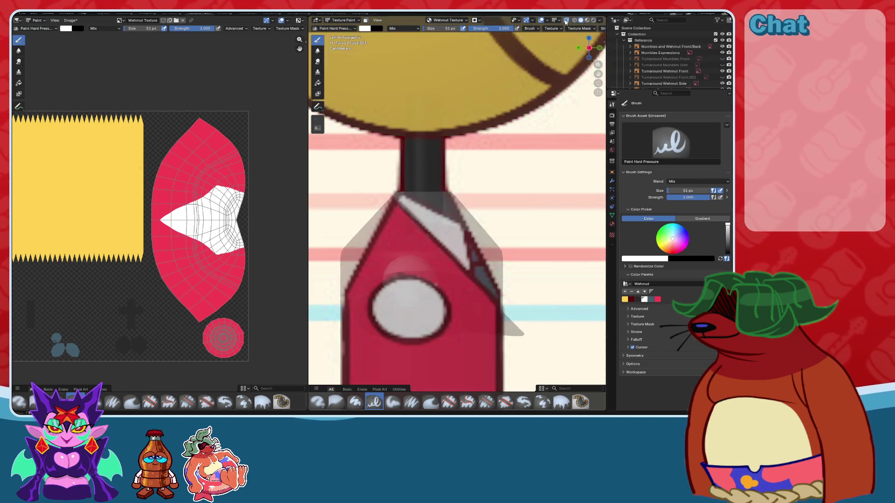
{"action": "scroll", "coordinate": [484, 159], "scroll_direction": "up", "scroll_amount": 1}
{"action": "scroll", "coordinate": [527, 93], "scroll_direction": "up", "scroll_amount": 1}
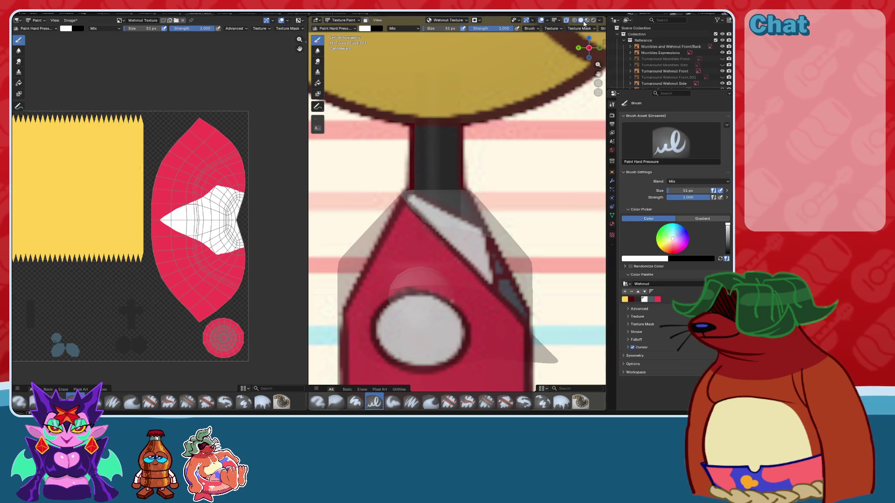
{"action": "left_click", "coordinate": [586, 21]}
{"action": "mouse_move", "coordinate": [580, 37]}
{"action": "middle_mouse_down"}
{"action": "mouse_move", "coordinate": [482, 140]}
{"action": "mouse_move", "coordinate": [508, 172]}
{"action": "mouse_move", "coordinate": [539, 180]}
{"action": "mouse_move", "coordinate": [501, 183]}
{"action": "mouse_move", "coordinate": [555, 162]}
{"action": "mouse_move", "coordinate": [456, 179]}
{"action": "mouse_move", "coordinate": [527, 175]}
{"action": "middle_mouse_up"}
{"action": "left_click", "coordinate": [592, 47]}
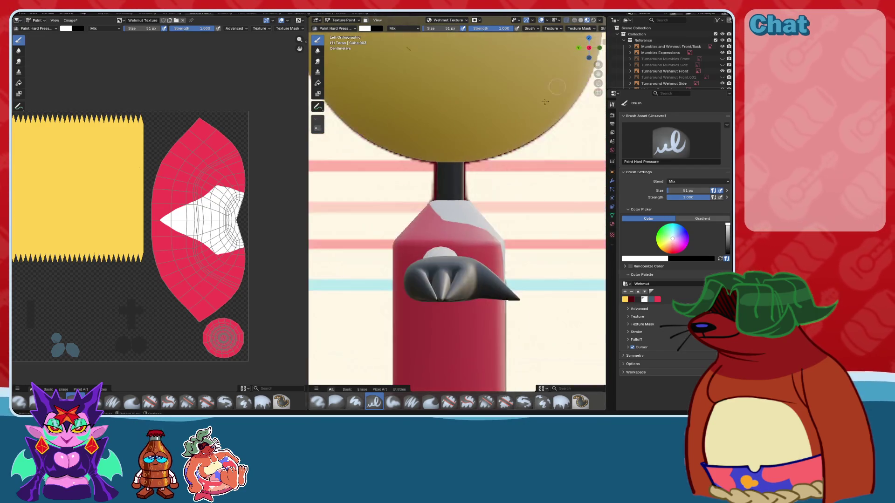
{"action": "scroll", "coordinate": [443, 198], "scroll_direction": "up", "scroll_amount": 1}
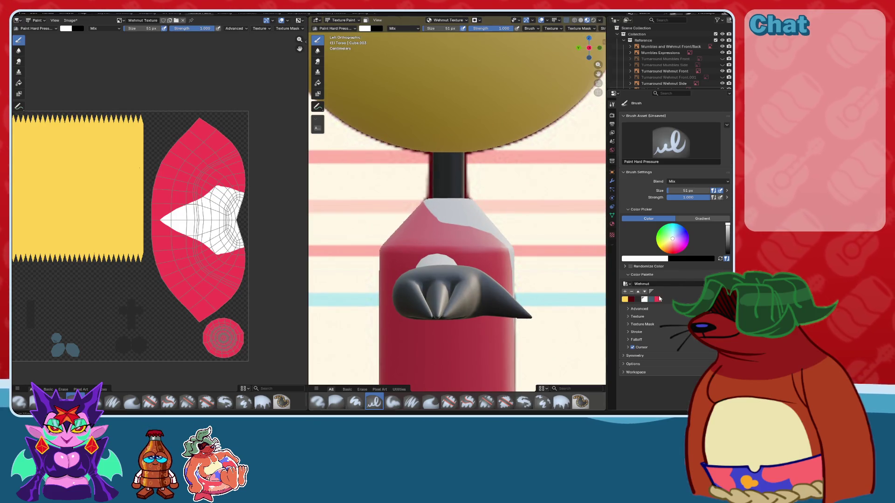
- Sample the torso's red and paint over the collar's sloping side edge
{"action": "key", "text": "s"}
{"action": "left_click_drag", "start_coordinate": [420, 198], "coordinate": [479, 239]}
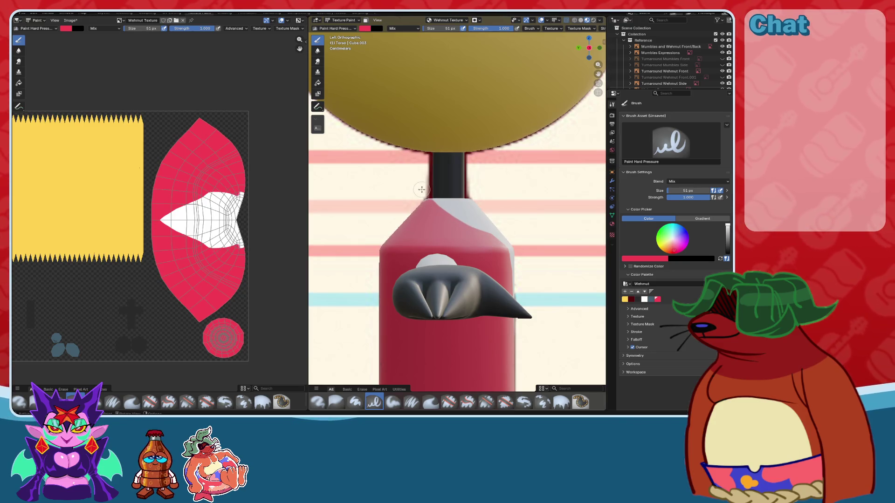
{"action": "left_click_drag", "start_coordinate": [425, 200], "coordinate": [501, 250]}
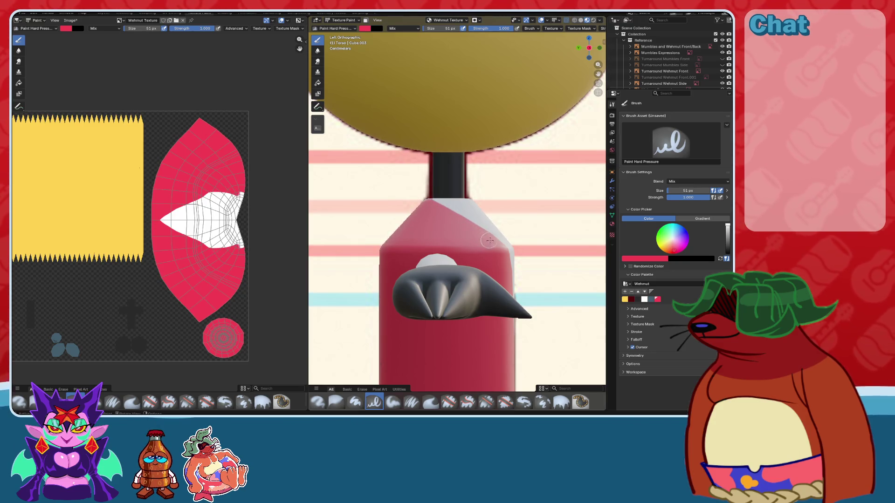
{"action": "mouse_move", "coordinate": [505, 273]}
{"action": "middle_mouse_down"}
{"action": "mouse_move", "coordinate": [522, 281]}
{"action": "mouse_move", "coordinate": [476, 209]}
{"action": "middle_mouse_up"}
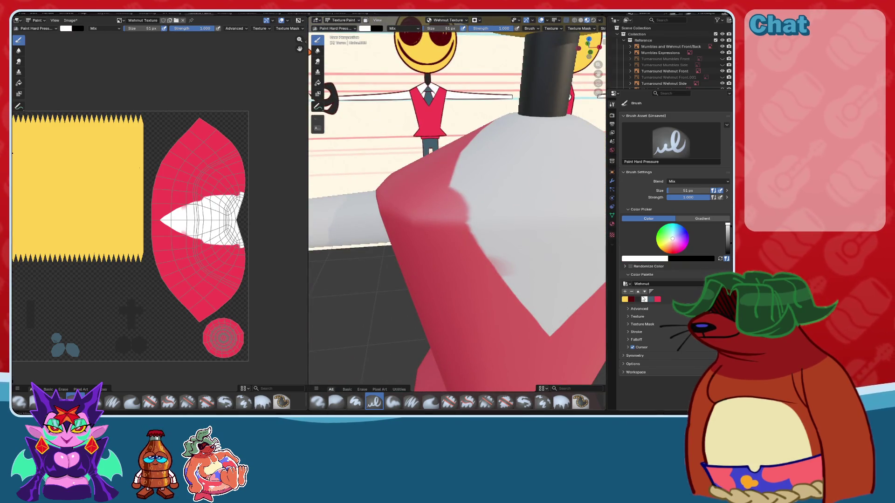
- Sample the collar's white and zoom into a front view of the collar
{"action": "key", "text": "s"}
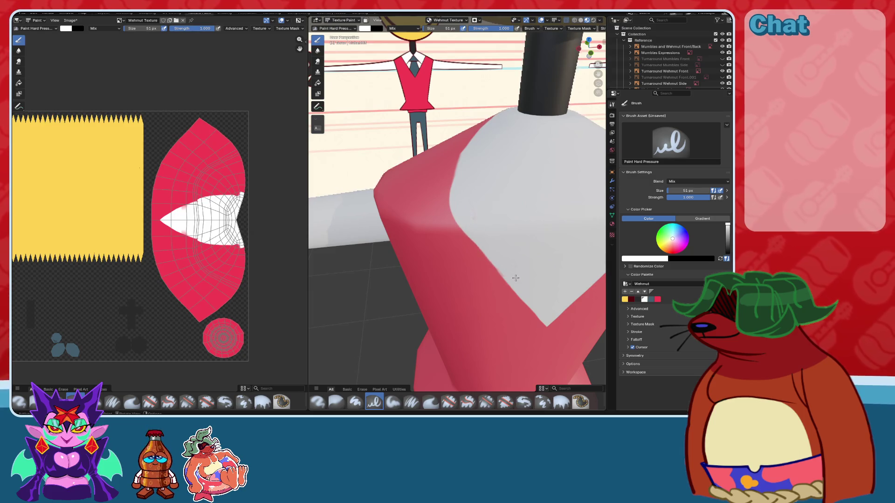
{"action": "middle_click_drag", "start_coordinate": [505, 259], "coordinate": [529, 206]}
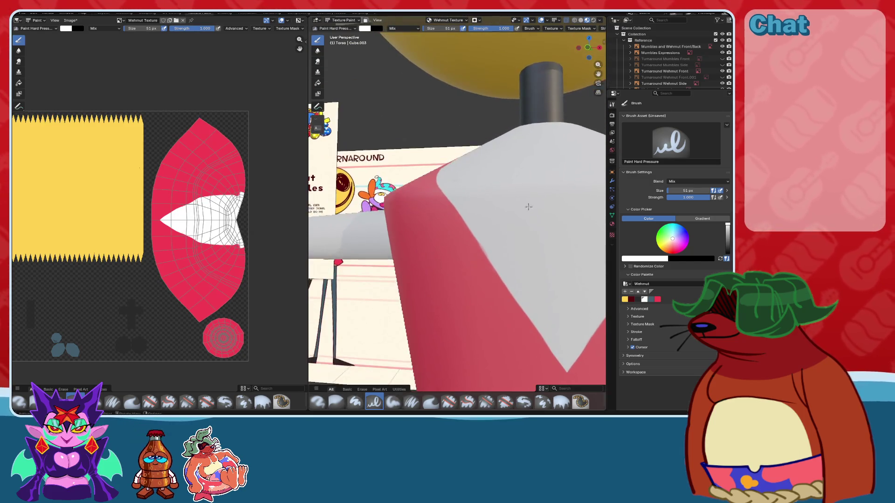
{"action": "key", "text": "KP_1"}
{"action": "scroll", "coordinate": [451, 150], "scroll_direction": "down", "scroll_amount": 4}
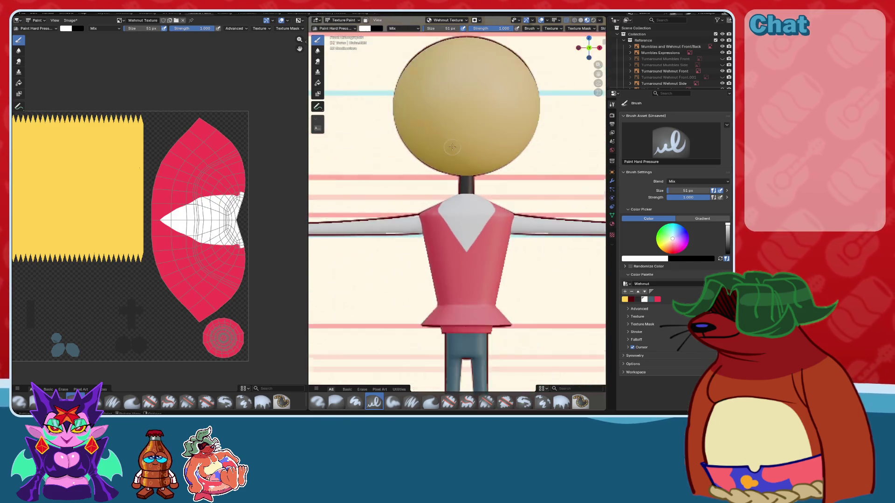
{"action": "scroll", "coordinate": [466, 163], "scroll_direction": "up", "scroll_amount": 2}
{"action": "scroll", "coordinate": [527, 194], "scroll_direction": "up", "scroll_amount": 3}
{"action": "scroll", "coordinate": [500, 221], "scroll_direction": "up", "scroll_amount": 3}
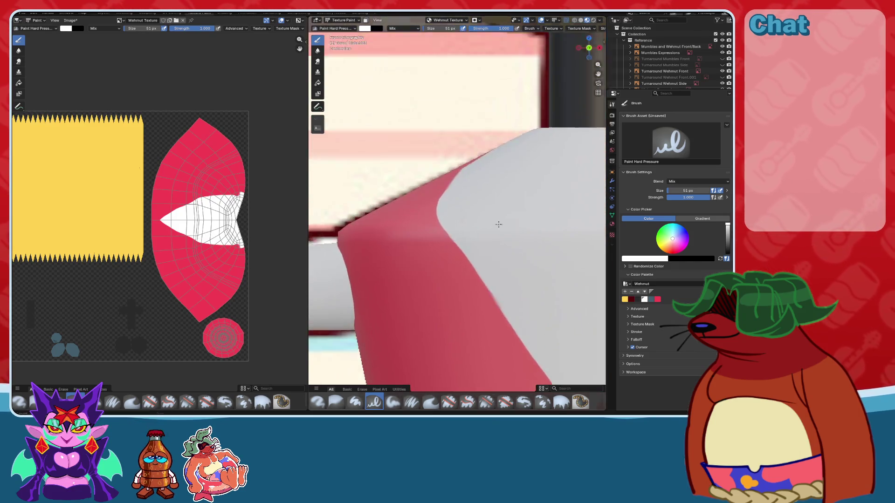
{"action": "scroll", "coordinate": [504, 220], "scroll_direction": "up", "scroll_amount": 2}
{"action": "mouse_move", "coordinate": [504, 219]}
{"action": "middle_mouse_down"}
{"action": "mouse_move", "coordinate": [484, 197]}
{"action": "mouse_move", "coordinate": [484, 167]}
{"action": "middle_mouse_up"}
{"action": "key", "text": "KP_1"}
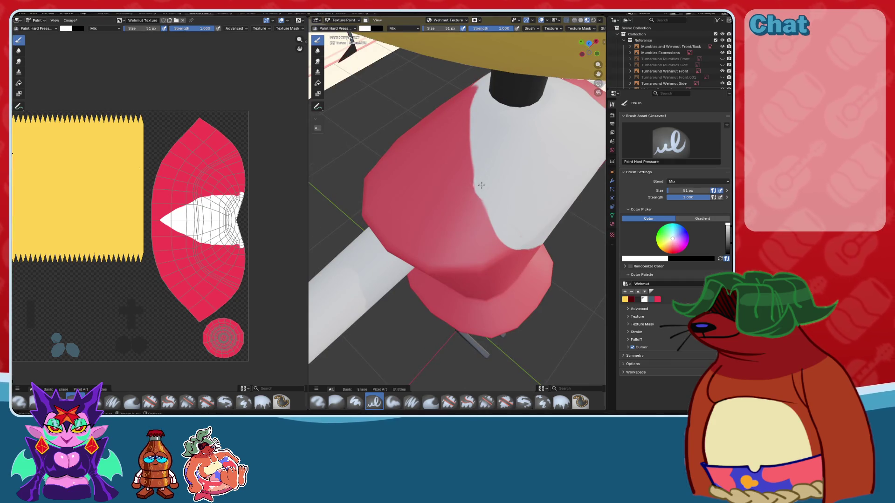
- Brush white along the pink/white collar boundary and orbit to check it
{"action": "left_click_drag", "start_coordinate": [482, 184], "coordinate": [501, 237]}
{"action": "mouse_move", "coordinate": [525, 243]}
{"action": "middle_mouse_down"}
{"action": "mouse_move", "coordinate": [573, 190]}
{"action": "mouse_move", "coordinate": [493, 140]}
{"action": "middle_mouse_up"}
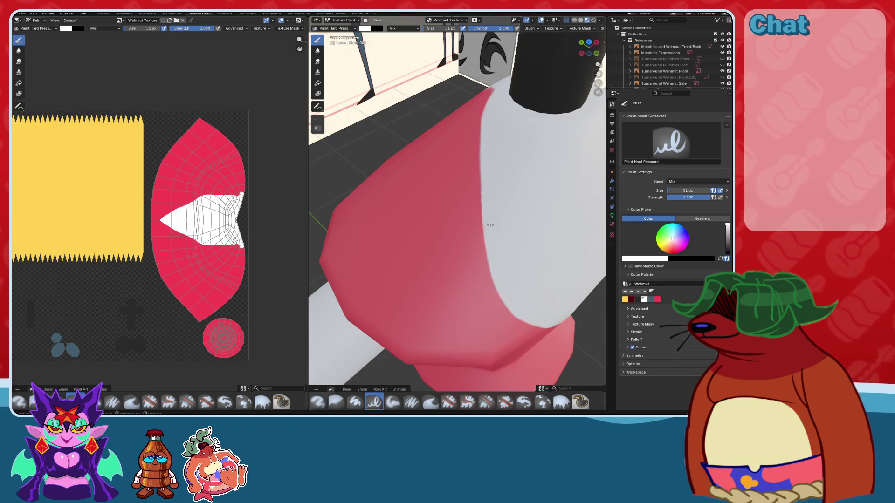
{"action": "middle_click_drag", "start_coordinate": [529, 256], "coordinate": [539, 239]}
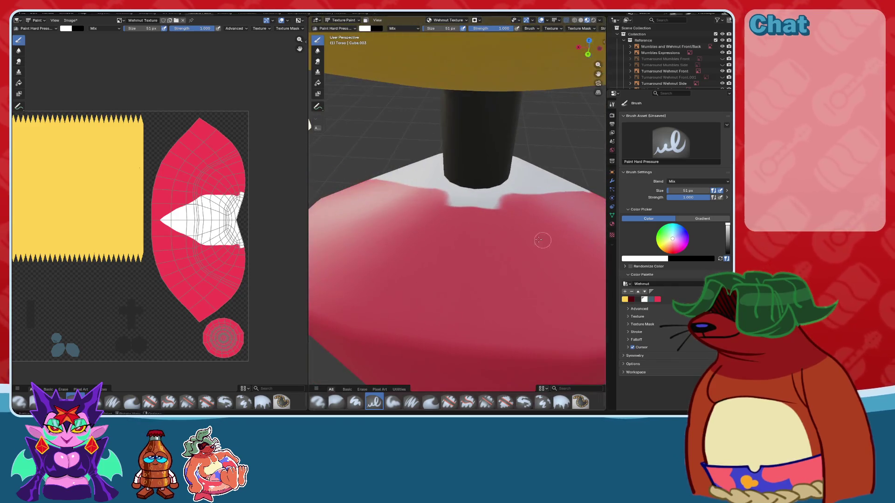
- Paint red over the white band under the neck, then review it from the front
{"action": "left_click", "coordinate": [658, 298]}
{"action": "scroll", "coordinate": [494, 254], "scroll_direction": "up", "scroll_amount": 5}
{"action": "scroll", "coordinate": [470, 235], "scroll_direction": "down", "scroll_amount": 3}
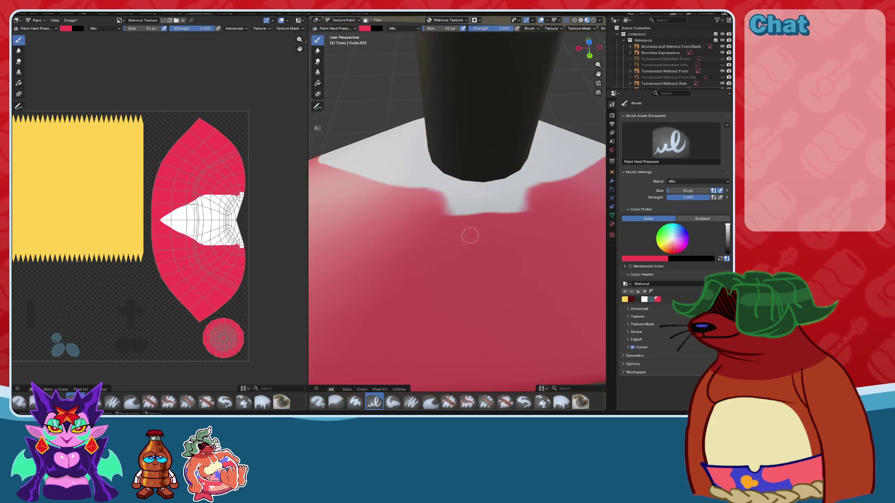
{"action": "scroll", "coordinate": [407, 197], "scroll_direction": "up", "scroll_amount": 3}
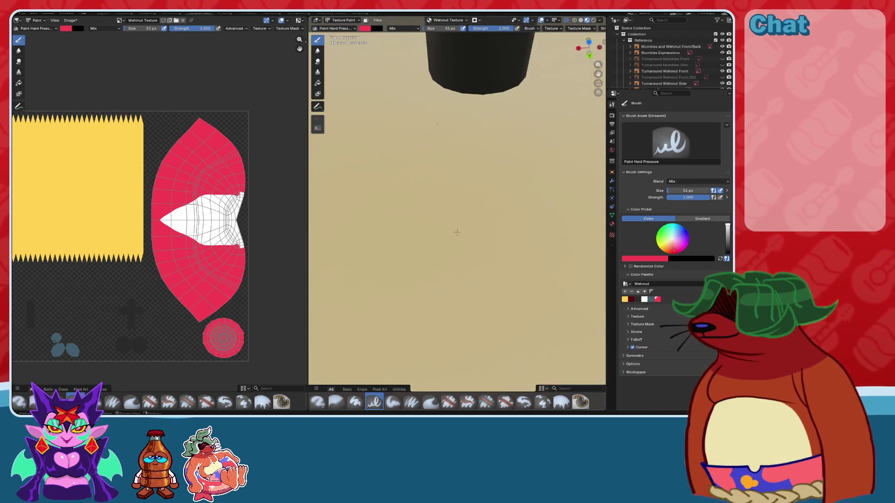
{"action": "scroll", "coordinate": [407, 197], "scroll_direction": "down", "scroll_amount": 5}
{"action": "left_click_drag", "start_coordinate": [436, 201], "coordinate": [513, 205]}
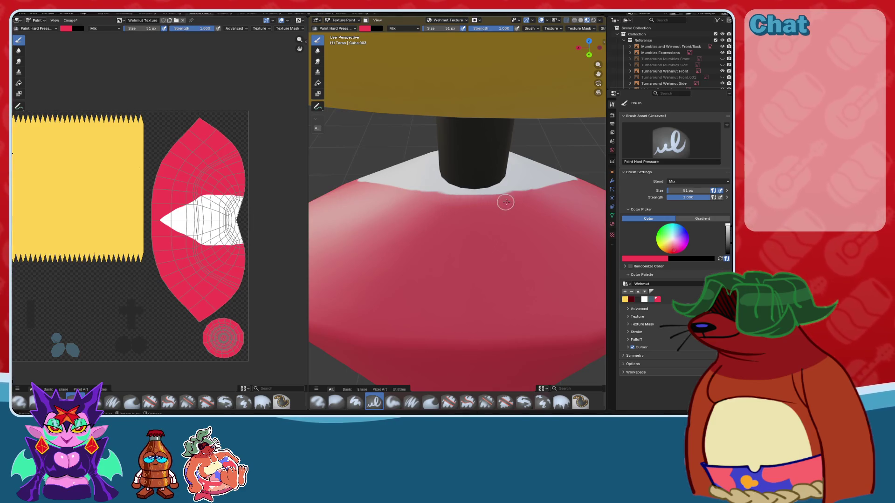
{"action": "mouse_move", "coordinate": [537, 198]}
{"action": "middle_mouse_down"}
{"action": "mouse_move", "coordinate": [481, 197]}
{"action": "mouse_move", "coordinate": [499, 186]}
{"action": "middle_mouse_up"}
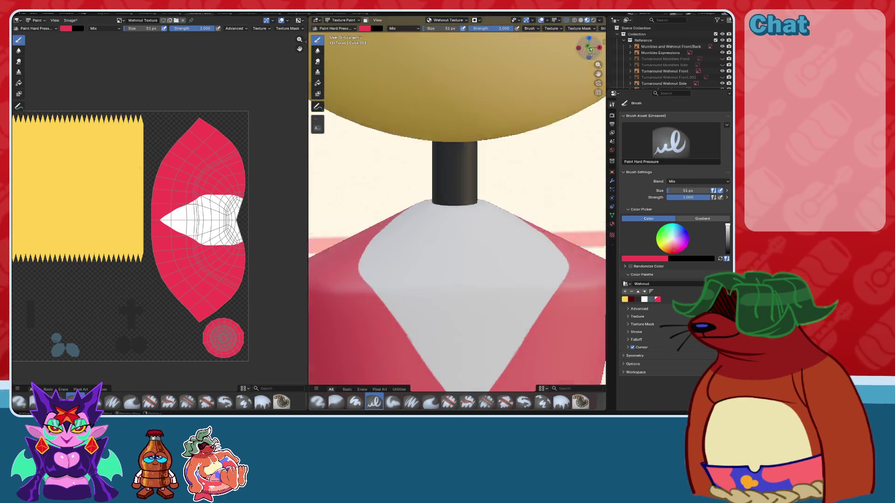
{"action": "left_click", "coordinate": [589, 48]}
{"action": "left_click", "coordinate": [579, 21]}
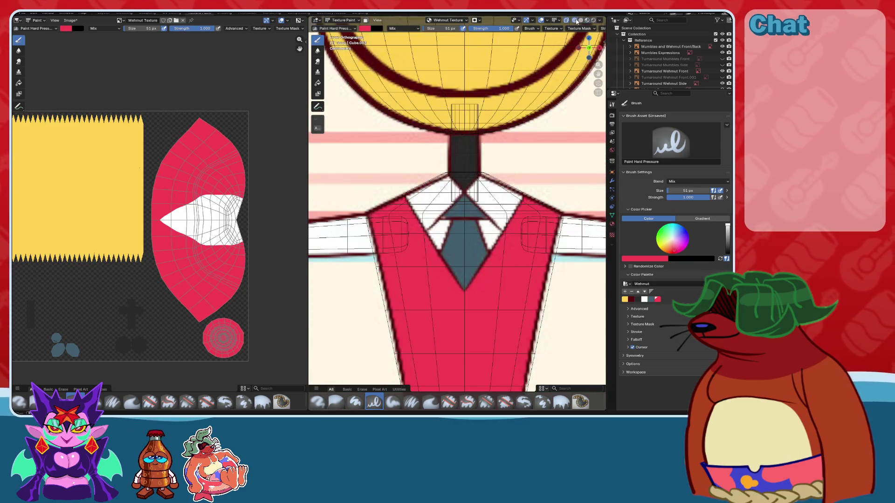
- Choose the dark red palette swatch as the paint colour
{"action": "scroll", "coordinate": [456, 210], "scroll_direction": "up", "scroll_amount": 5}
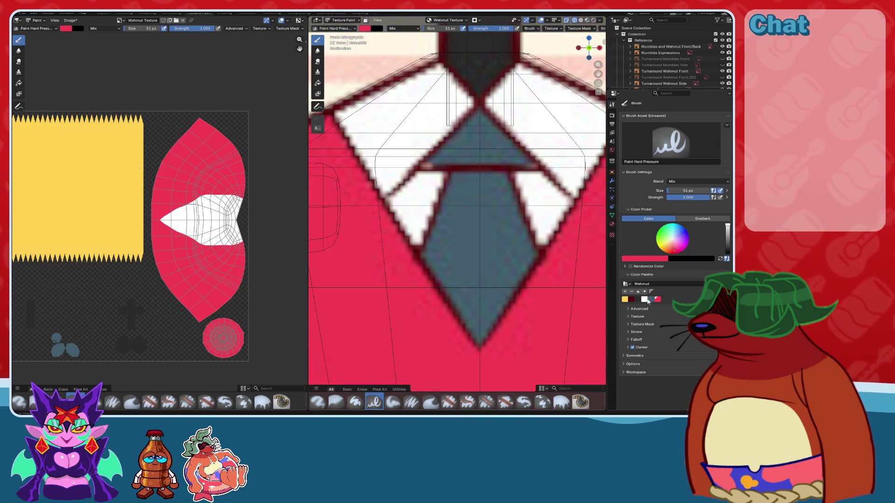
{"action": "left_click", "coordinate": [648, 300]}
{"action": "scroll", "coordinate": [467, 205], "scroll_direction": "up", "scroll_amount": 2}
{"action": "scroll", "coordinate": [466, 206], "scroll_direction": "down", "scroll_amount": 2}
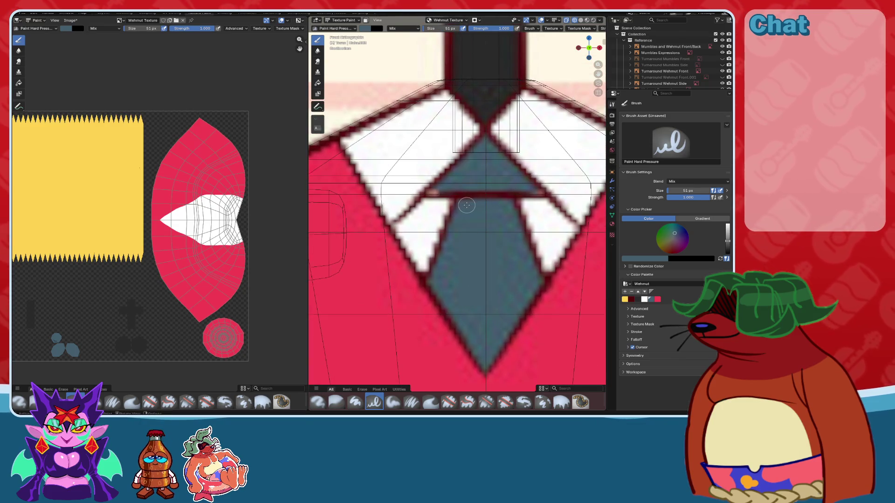
{"action": "scroll", "coordinate": [467, 205], "scroll_direction": "down", "scroll_amount": 2}
{"action": "scroll", "coordinate": [457, 204], "scroll_direction": "up", "scroll_amount": 2}
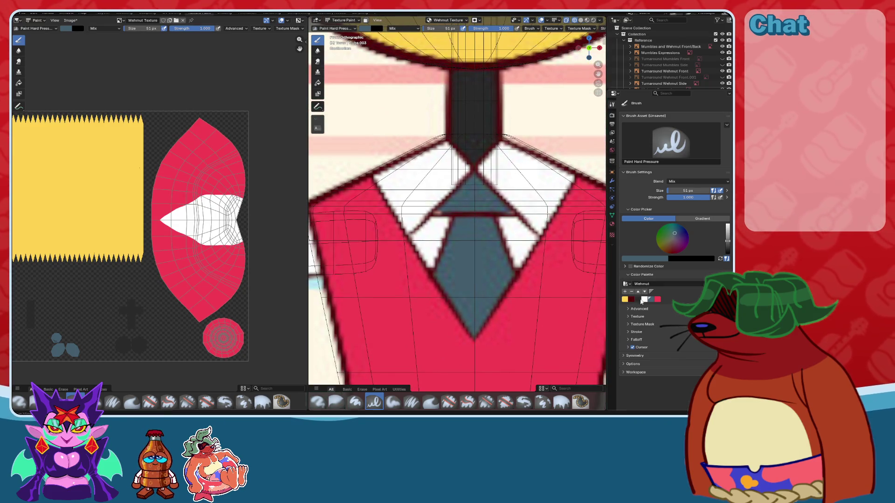
{"action": "left_click", "coordinate": [632, 299]}
{"action": "scroll", "coordinate": [503, 184], "scroll_direction": "up", "scroll_amount": 2}
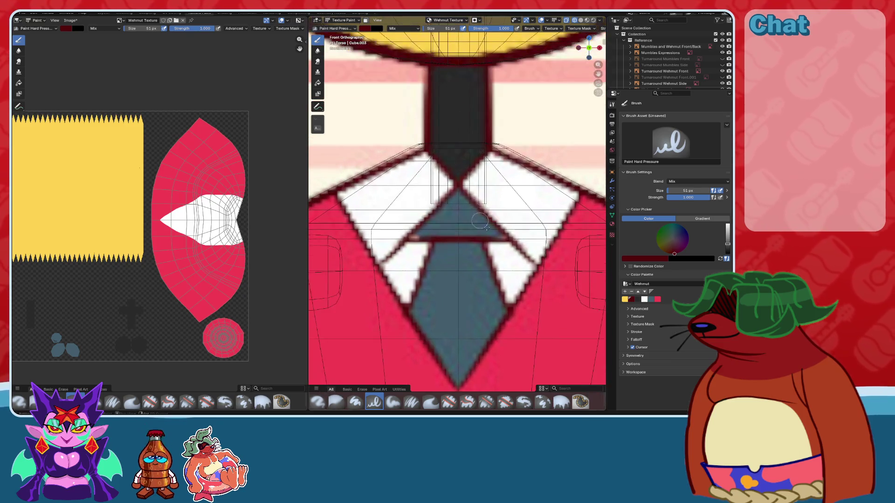
{"action": "scroll", "coordinate": [497, 237], "scroll_direction": "up", "scroll_amount": 1}
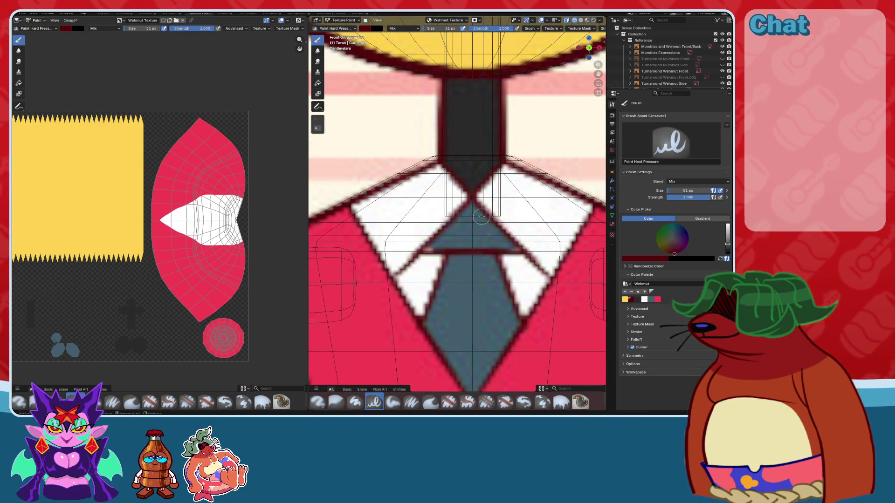
- Shrink the brush, turn off X-ray, and draw a dark red line along the collar's inner edge
{"action": "key", "text": "f"}
{"action": "left_click", "coordinate": [442, 161]}
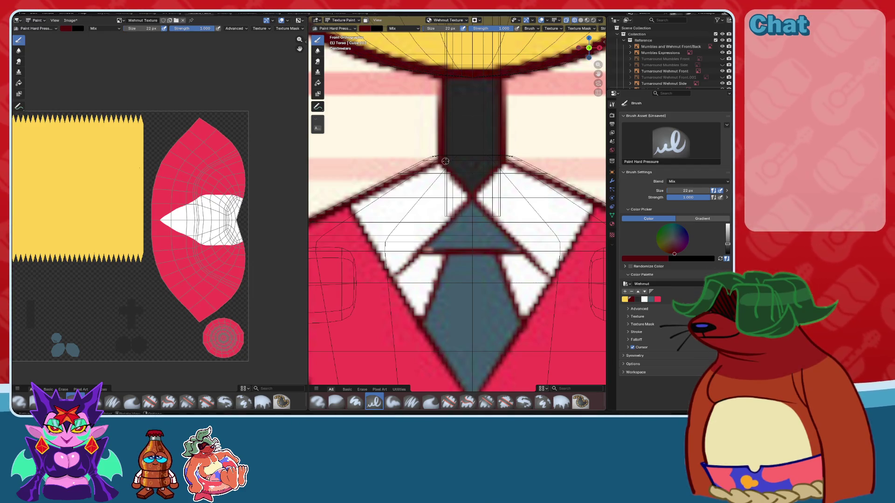
{"action": "left_click", "coordinate": [575, 20]}
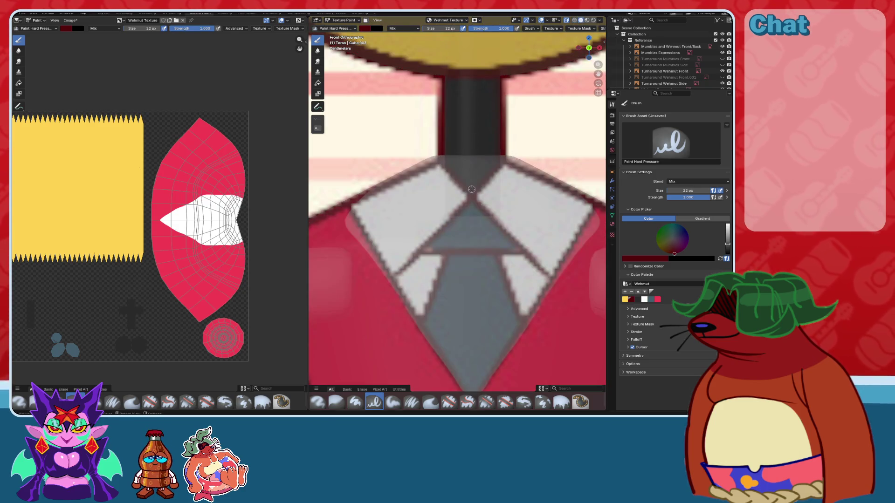
{"action": "scroll", "coordinate": [471, 190], "scroll_direction": "down", "scroll_amount": 3}
{"action": "scroll", "coordinate": [472, 189], "scroll_direction": "up", "scroll_amount": 3}
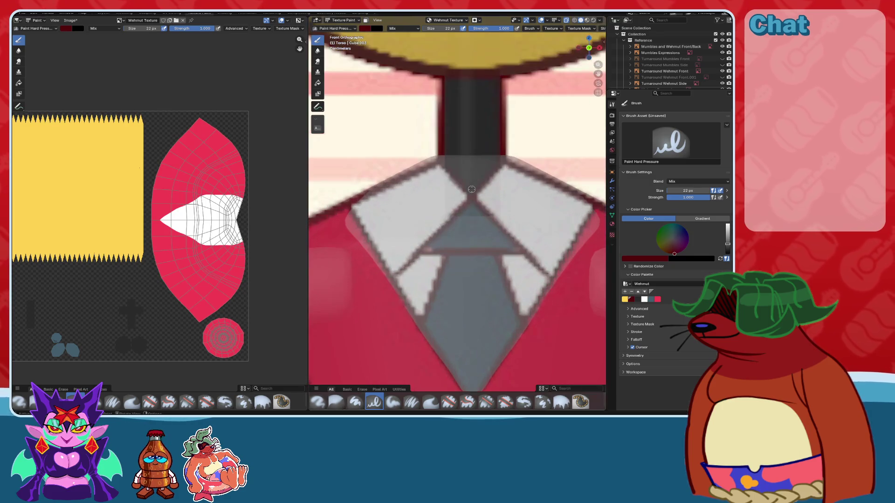
{"action": "left_click_drag", "start_coordinate": [438, 161], "coordinate": [559, 278]}
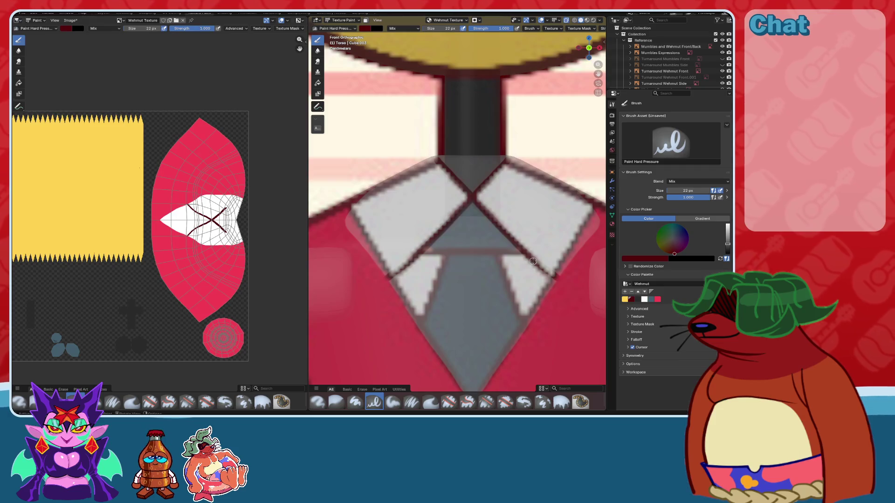
- Switch to Material Preview shading to check the dark red outline
{"action": "scroll", "coordinate": [588, 294], "scroll_direction": "up", "scroll_amount": 3}
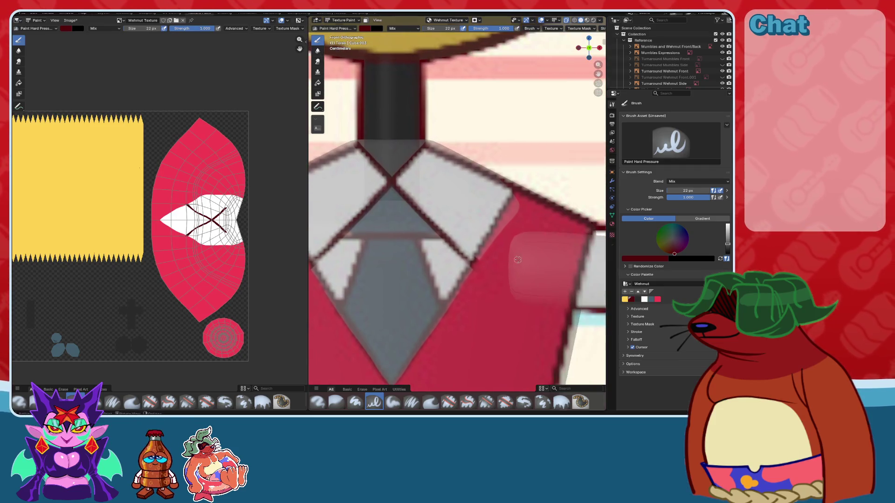
{"action": "left_click", "coordinate": [586, 20]}
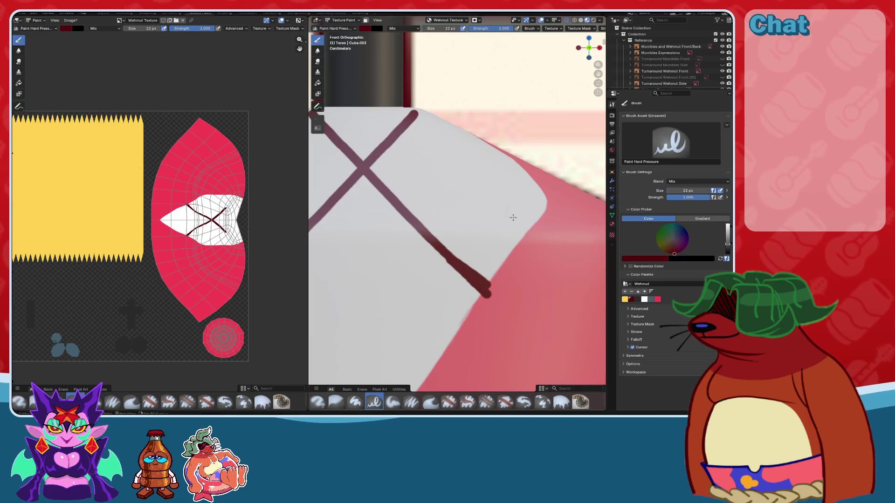
{"action": "scroll", "coordinate": [431, 213], "scroll_direction": "up", "scroll_amount": 4}
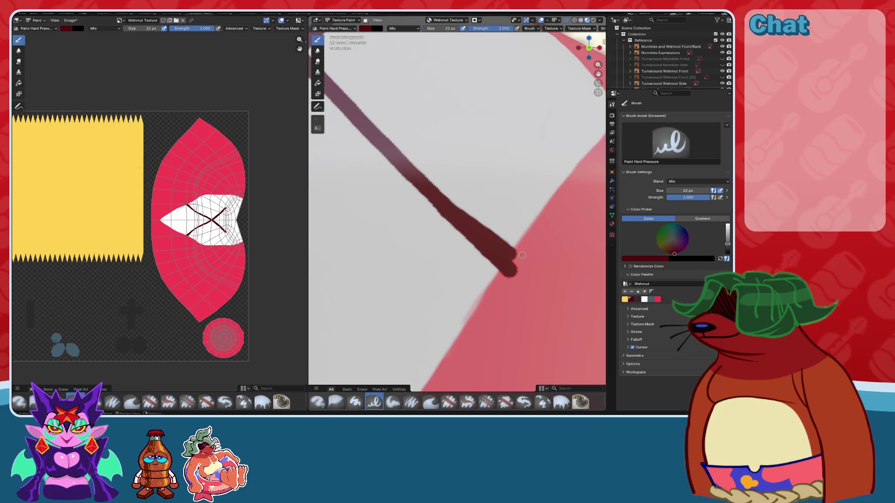
{"action": "scroll", "coordinate": [522, 255], "scroll_direction": "down", "scroll_amount": 2}
- Touch up the line's end with white, then pick the pink swatch
{"action": "left_click", "coordinate": [645, 298]}
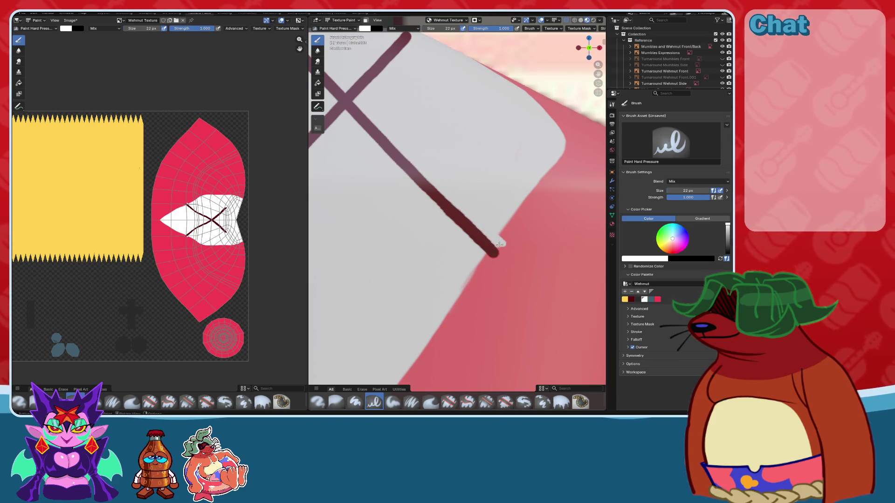
{"action": "scroll", "coordinate": [510, 255], "scroll_direction": "up", "scroll_amount": 2}
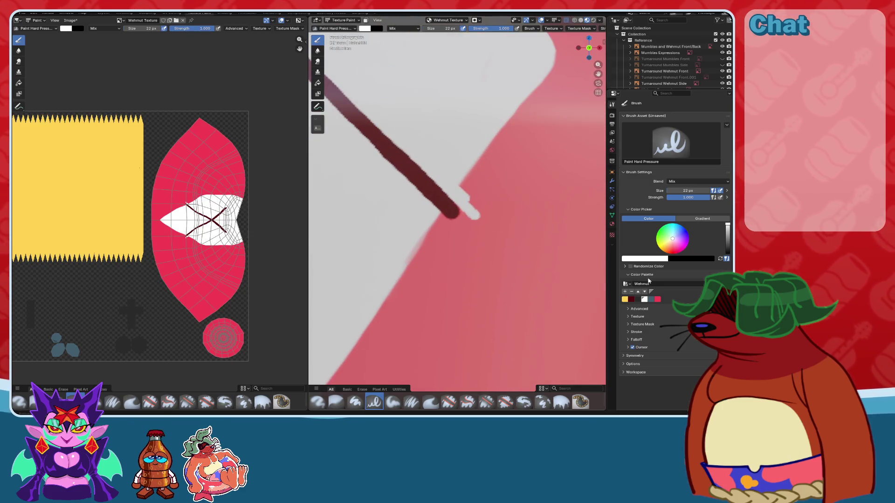
{"action": "left_click", "coordinate": [657, 300]}
{"action": "scroll", "coordinate": [445, 224], "scroll_direction": "down", "scroll_amount": 1}
{"action": "scroll", "coordinate": [445, 224], "scroll_direction": "down", "scroll_amount": 1}
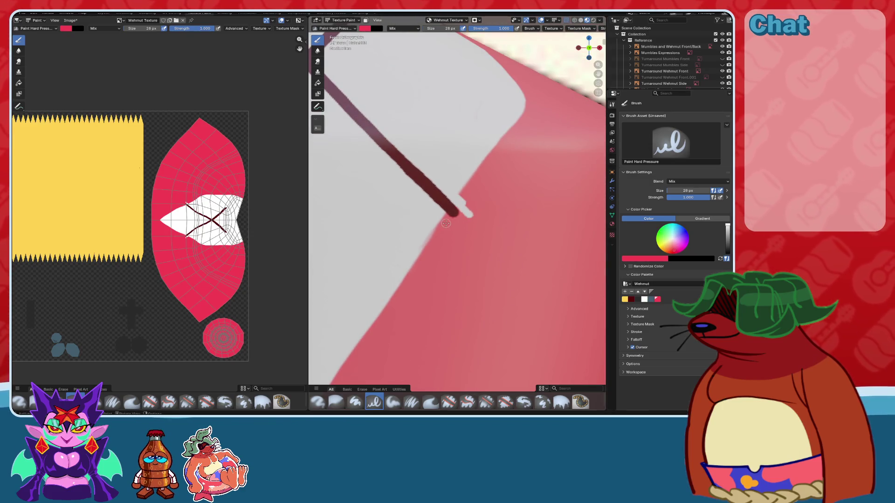
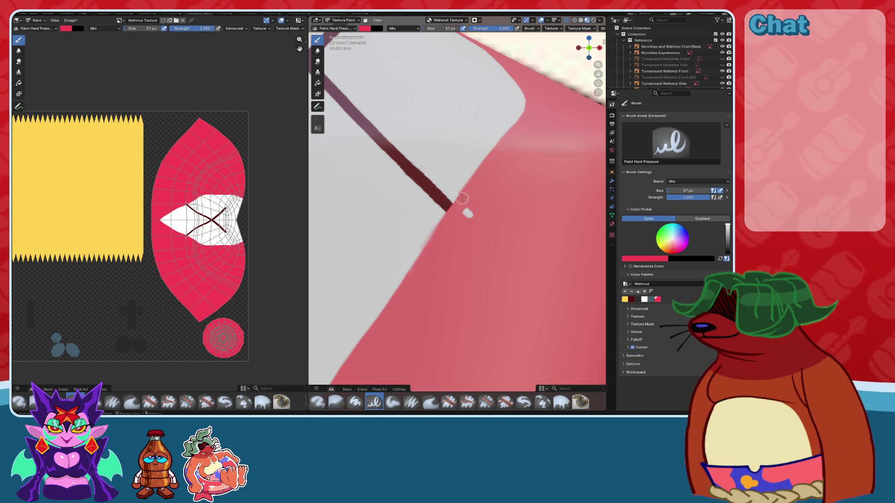
- Select the dark-red swatch and orbit to the torso surface below the neck
{"action": "scroll", "coordinate": [466, 220], "scroll_direction": "down", "scroll_amount": 5}
{"action": "mouse_move", "coordinate": [467, 220]}
{"action": "middle_mouse_down"}
{"action": "mouse_move", "coordinate": [511, 226]}
{"action": "mouse_move", "coordinate": [634, 306]}
{"action": "middle_mouse_up"}
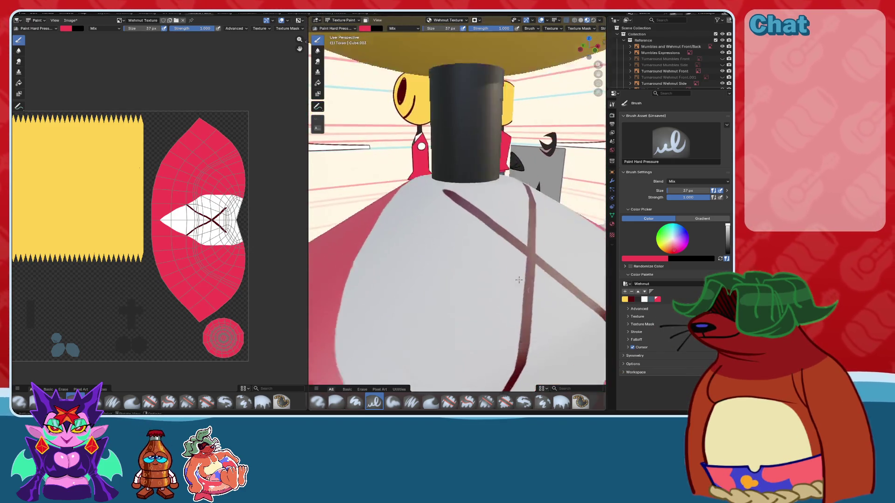
{"action": "left_click", "coordinate": [631, 300]}
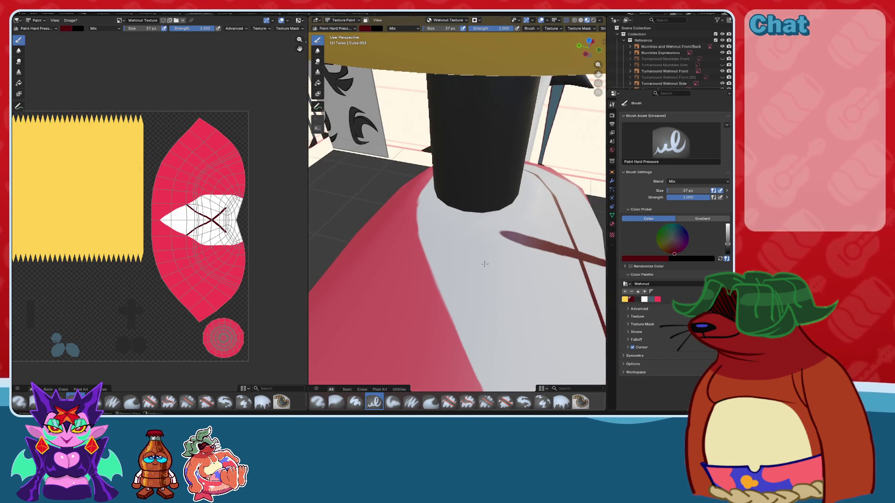
{"action": "middle_click_drag", "start_coordinate": [560, 280], "coordinate": [491, 234]}
{"action": "mouse_move", "coordinate": [489, 229]}
{"action": "middle_mouse_down"}
{"action": "mouse_move", "coordinate": [446, 208]}
{"action": "mouse_move", "coordinate": [475, 248]}
{"action": "mouse_move", "coordinate": [465, 246]}
{"action": "mouse_move", "coordinate": [465, 256]}
{"action": "middle_mouse_up"}
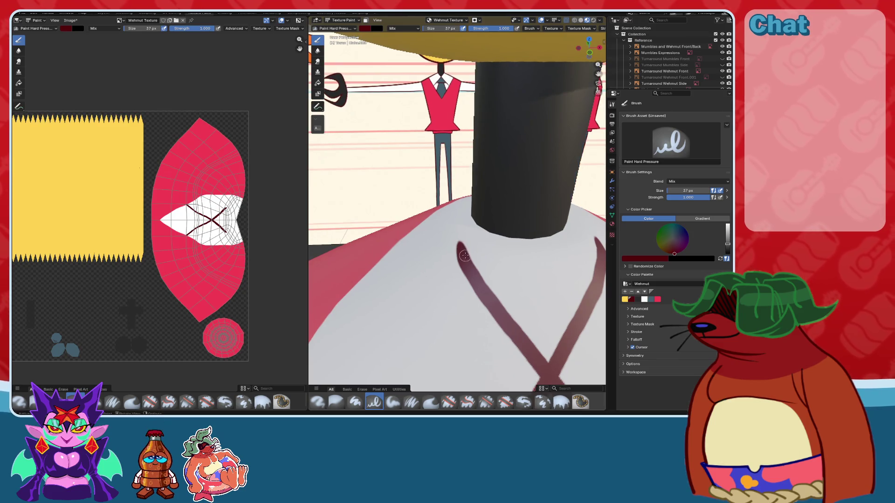
- Paint dark-red collar lines along the neck base, then isolate the torso in Local view
{"action": "left_click_drag", "start_coordinate": [462, 258], "coordinate": [480, 210]}
{"action": "mouse_move", "coordinate": [481, 210]}
{"action": "middle_mouse_down"}
{"action": "mouse_move", "coordinate": [546, 227]}
{"action": "mouse_move", "coordinate": [456, 212]}
{"action": "middle_mouse_up"}
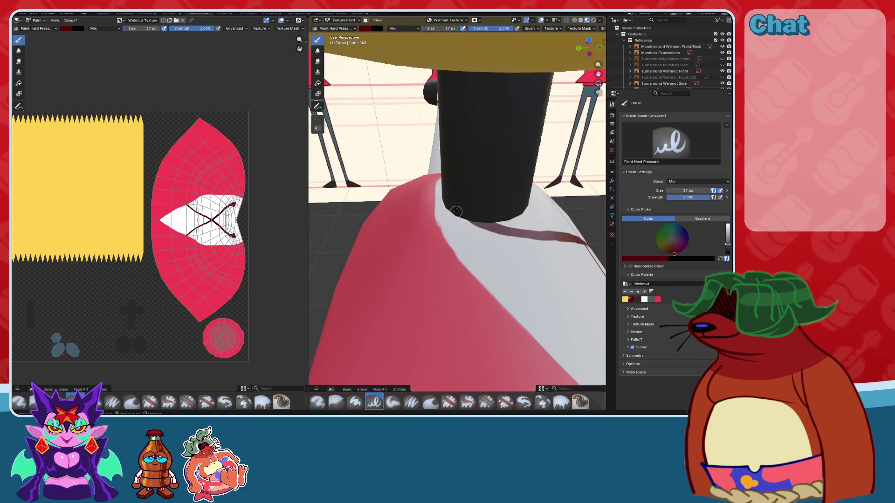
{"action": "mouse_move", "coordinate": [504, 230]}
{"action": "middle_mouse_down"}
{"action": "mouse_move", "coordinate": [505, 246]}
{"action": "mouse_move", "coordinate": [457, 251]}
{"action": "middle_mouse_up"}
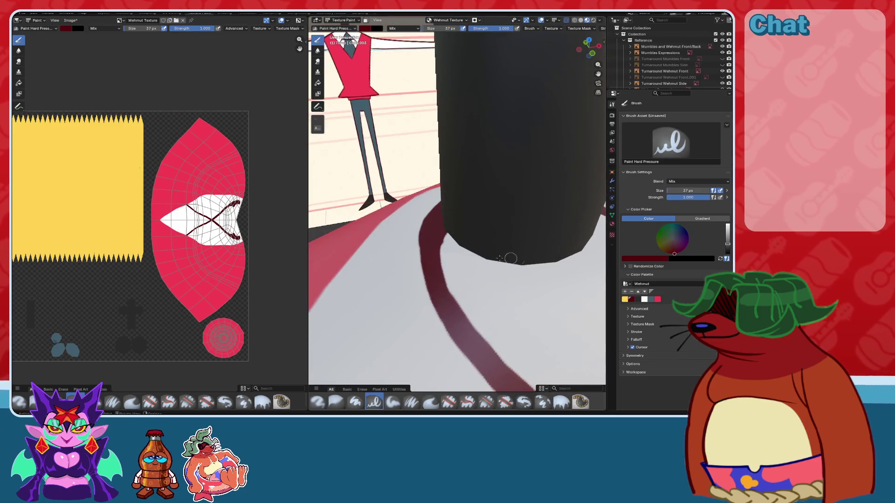
{"action": "left_click_drag", "start_coordinate": [444, 246], "coordinate": [445, 257]}
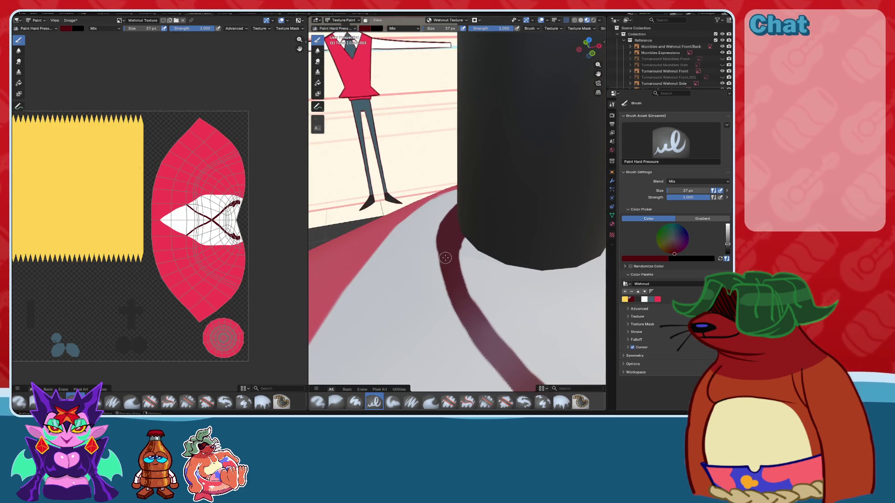
{"action": "key", "text": "KP_Divide"}
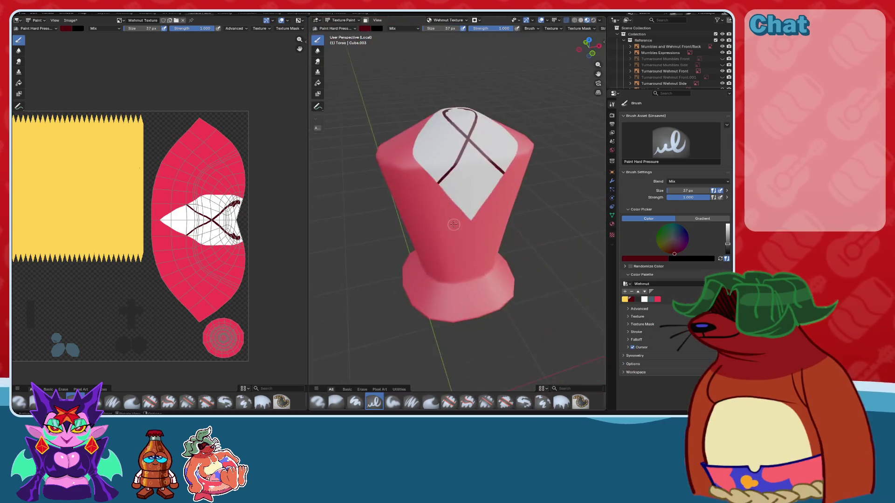
- Paint white along the inner edge of the dark-red collar ring to clean it up
{"action": "middle_click_drag", "start_coordinate": [441, 232], "coordinate": [444, 238]}
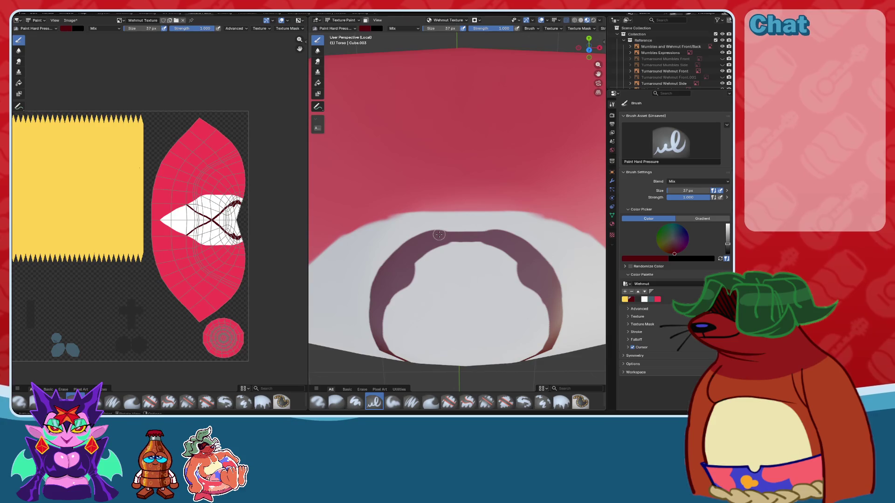
{"action": "middle_click_drag", "start_coordinate": [473, 246], "coordinate": [628, 266]}
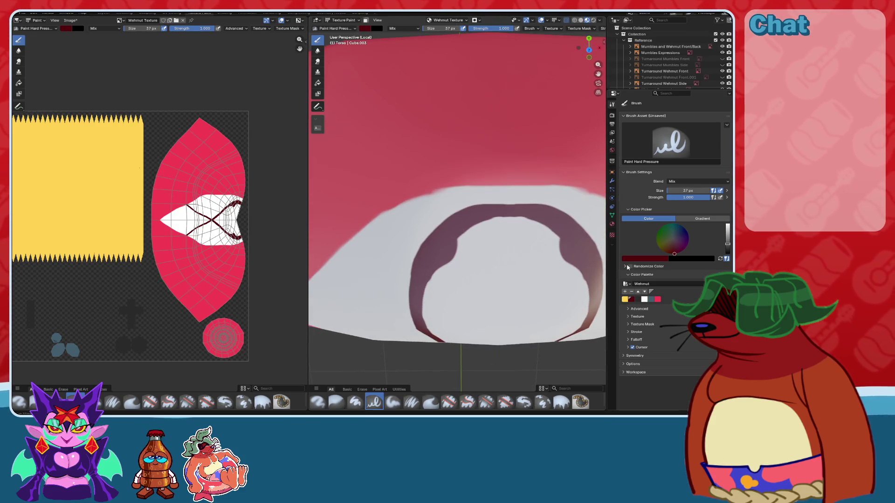
{"action": "left_click", "coordinate": [645, 300]}
{"action": "middle_click_drag", "start_coordinate": [513, 250], "coordinate": [466, 238]}
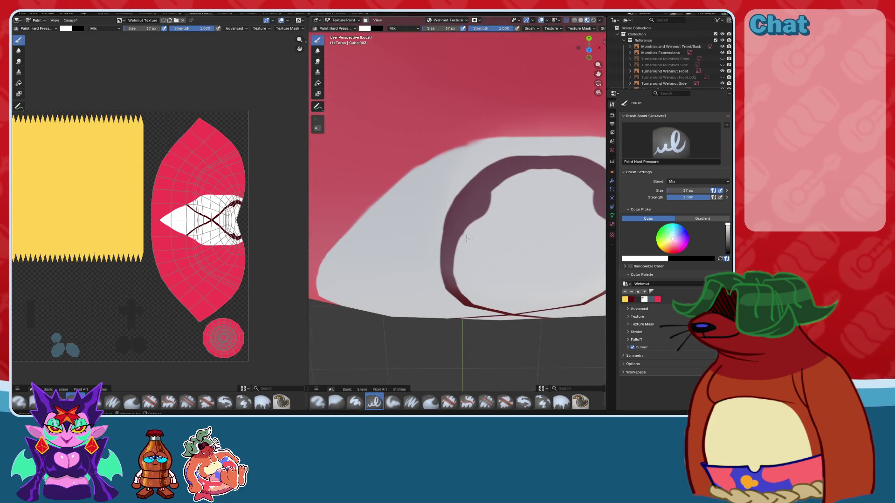
{"action": "left_click_drag", "start_coordinate": [471, 229], "coordinate": [466, 239]}
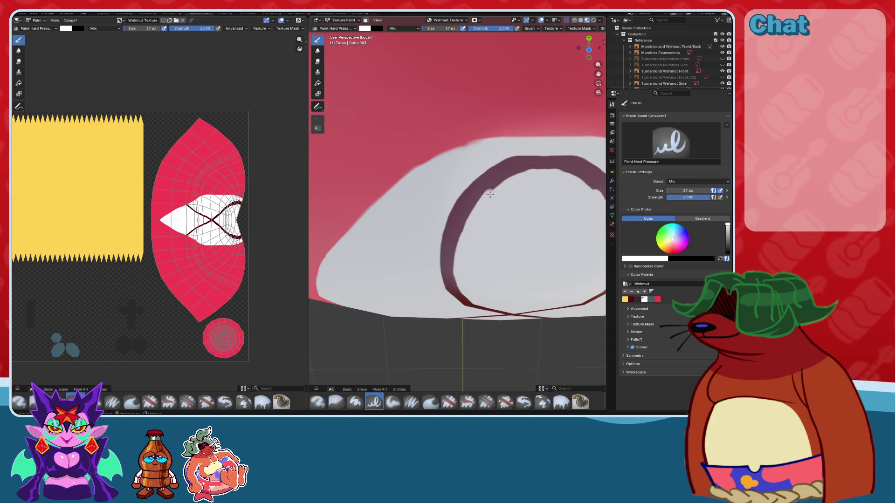
{"action": "left_click_drag", "start_coordinate": [466, 226], "coordinate": [498, 187]}
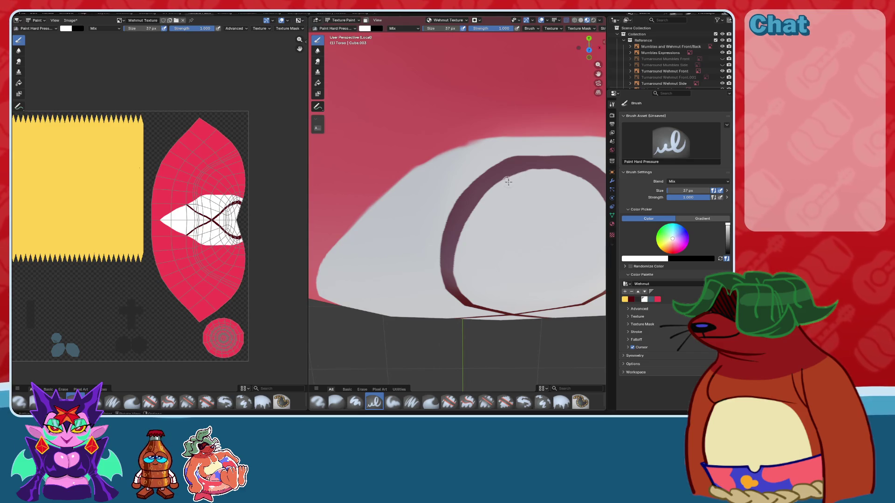
{"action": "mouse_move", "coordinate": [524, 216]}
{"action": "middle_mouse_down"}
{"action": "mouse_move", "coordinate": [495, 194]}
{"action": "mouse_move", "coordinate": [503, 163]}
{"action": "mouse_move", "coordinate": [493, 239]}
{"action": "mouse_move", "coordinate": [508, 226]}
{"action": "mouse_move", "coordinate": [560, 223]}
{"action": "middle_mouse_up"}
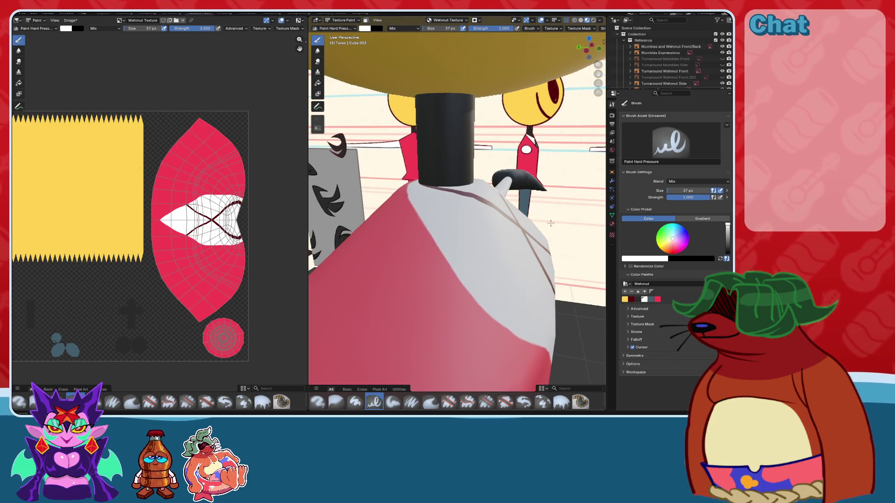
- Snap to a side view of the neck, sample the dark collar colour and switch to Material Preview
{"action": "left_click", "coordinate": [586, 51]}
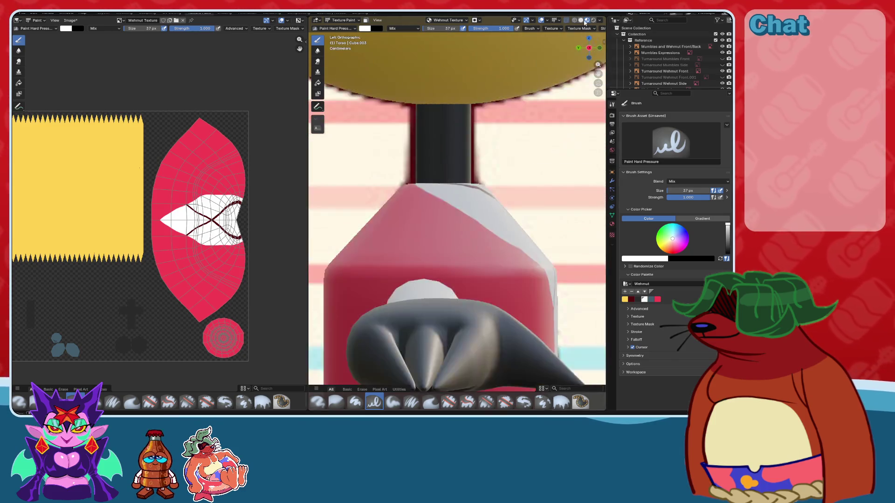
{"action": "scroll", "coordinate": [507, 182], "scroll_direction": "up", "scroll_amount": 3}
{"action": "scroll", "coordinate": [507, 182], "scroll_direction": "down", "scroll_amount": 5}
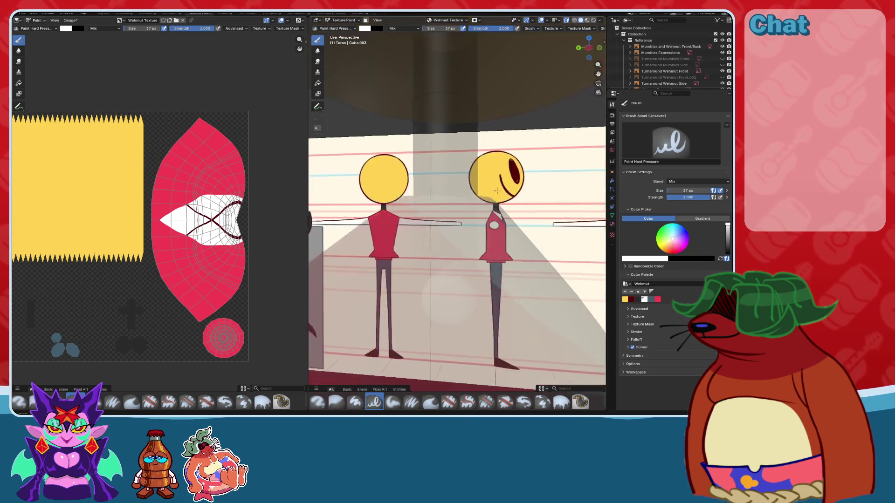
{"action": "middle_click_drag", "start_coordinate": [508, 182], "coordinate": [566, 108]}
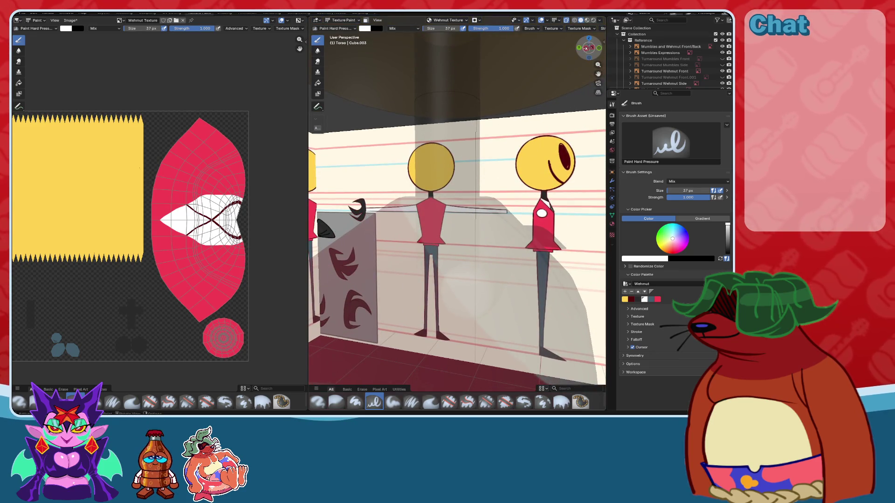
{"action": "left_click", "coordinate": [588, 47]}
{"action": "scroll", "coordinate": [501, 236], "scroll_direction": "up", "scroll_amount": 3}
{"action": "key", "text": "s"}
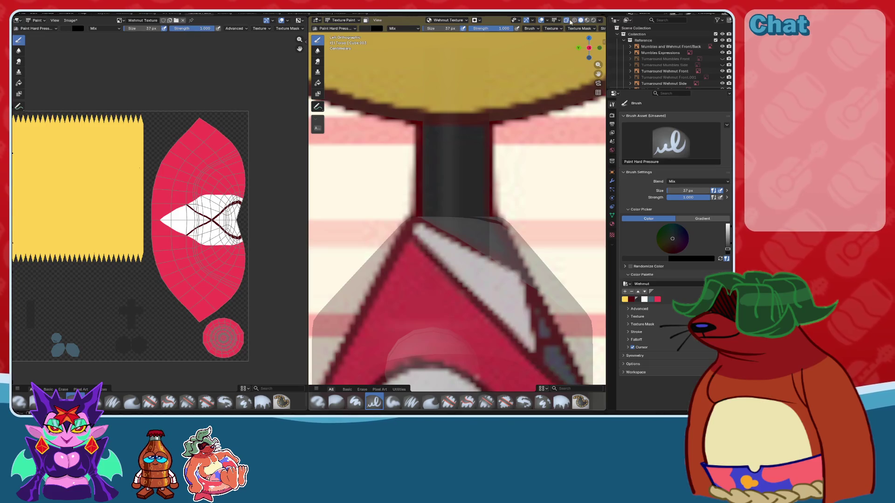
{"action": "left_click", "coordinate": [587, 20]}
{"action": "scroll", "coordinate": [480, 211], "scroll_direction": "down", "scroll_amount": 1}
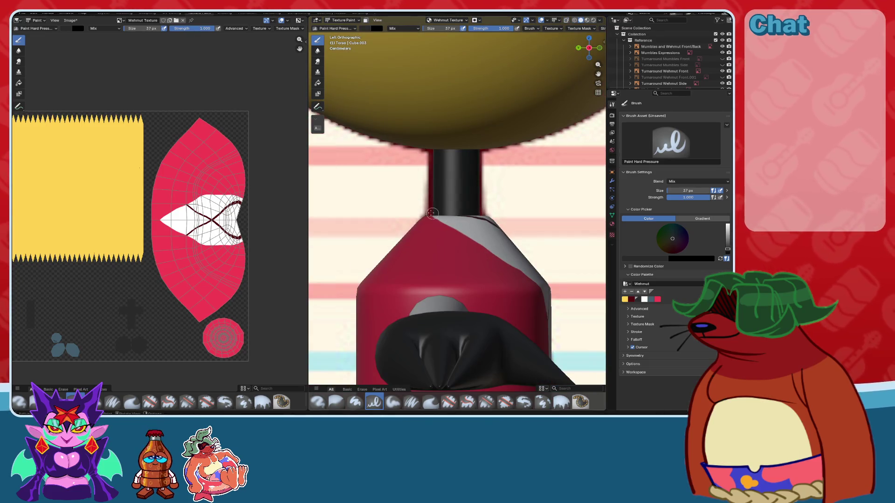
- Paint a dark stroke on the collar, then view the torso from the front with X-ray on
{"action": "left_click_drag", "start_coordinate": [470, 222], "coordinate": [504, 232]}
{"action": "mouse_move", "coordinate": [503, 232]}
{"action": "middle_mouse_down"}
{"action": "mouse_move", "coordinate": [463, 250]}
{"action": "mouse_move", "coordinate": [522, 140]}
{"action": "middle_mouse_up"}
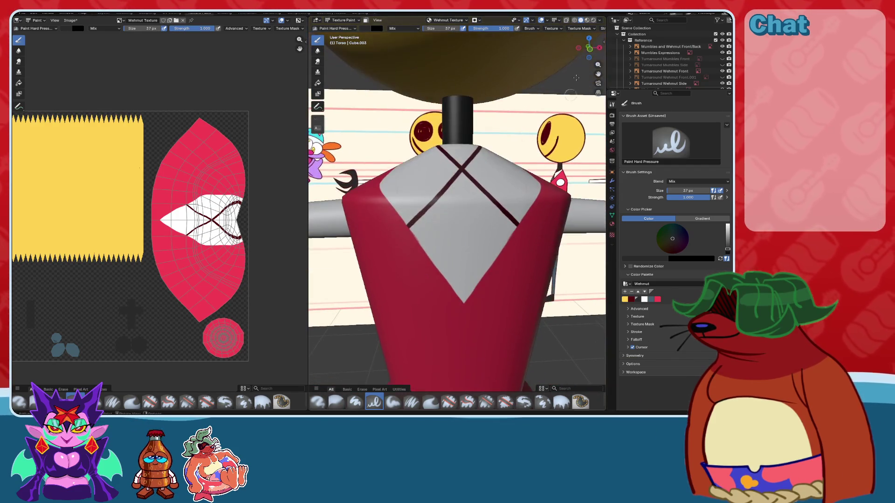
{"action": "left_click", "coordinate": [589, 47]}
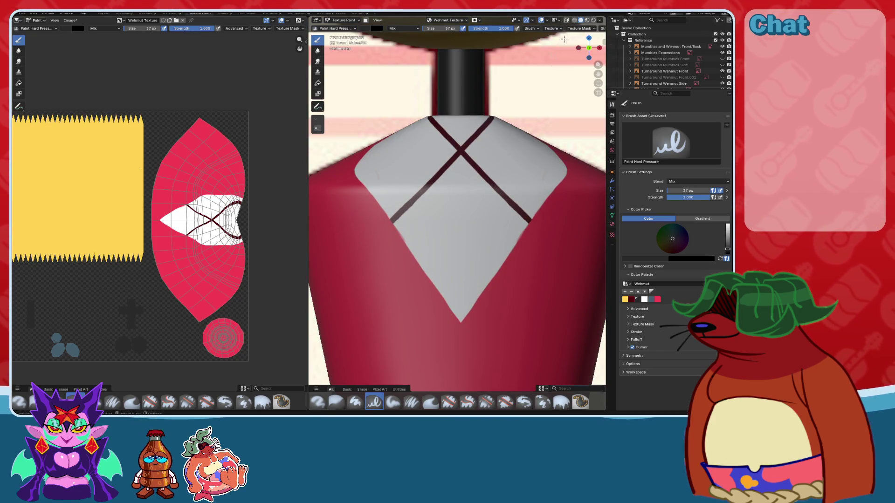
{"action": "left_click", "coordinate": [565, 22]}
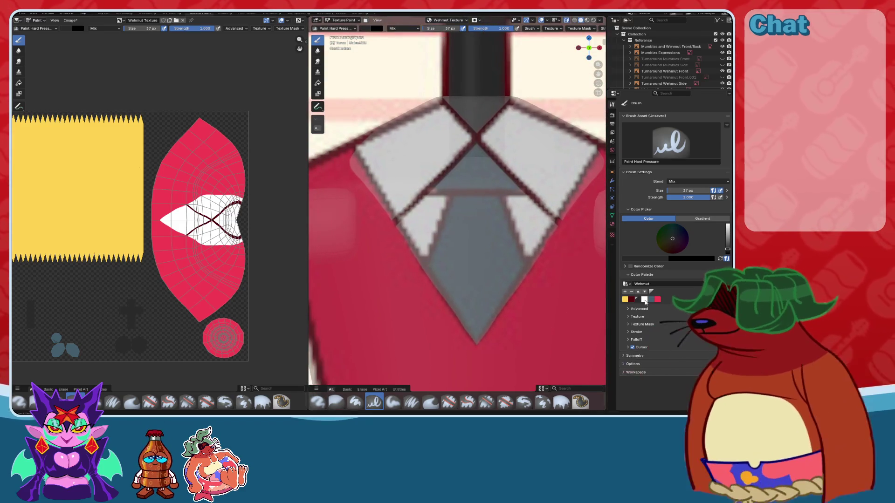
- Paint the grey-blue tie, a dark band along the collar line, and outlines down to the tie's tip
{"action": "left_click", "coordinate": [652, 299]}
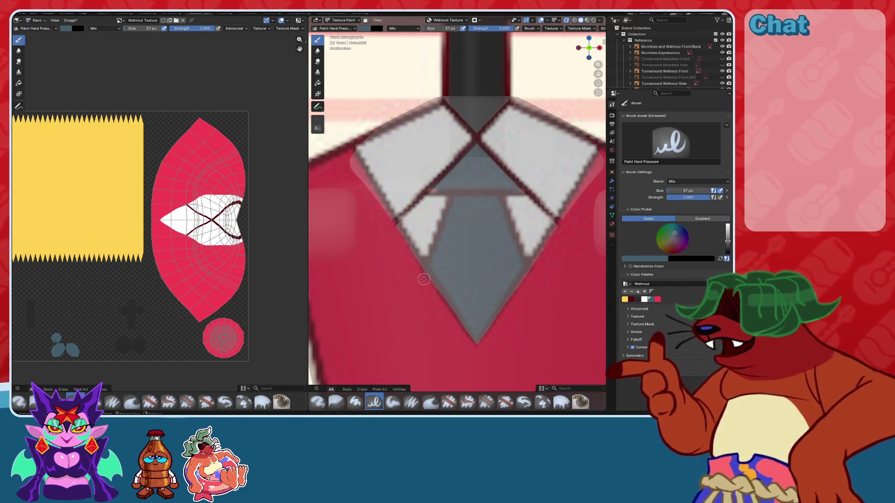
{"action": "left_click_drag", "start_coordinate": [425, 274], "coordinate": [450, 193]}
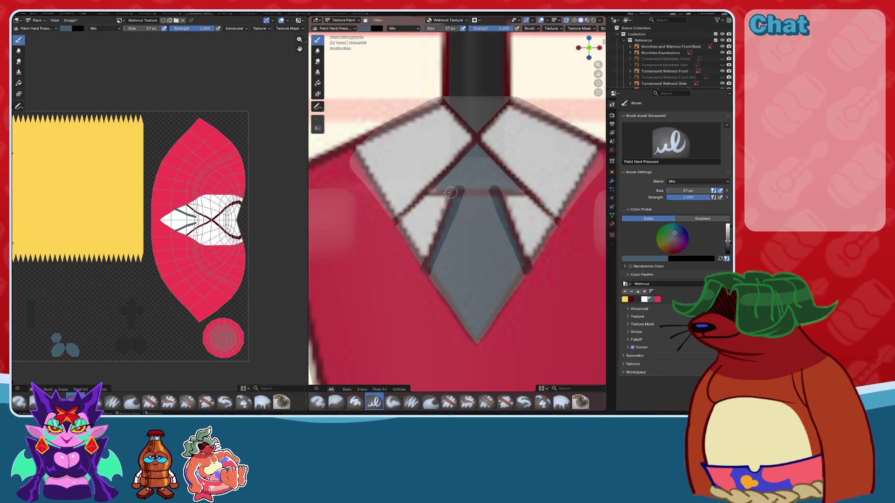
{"action": "scroll", "coordinate": [426, 192], "scroll_direction": "up", "scroll_amount": 2}
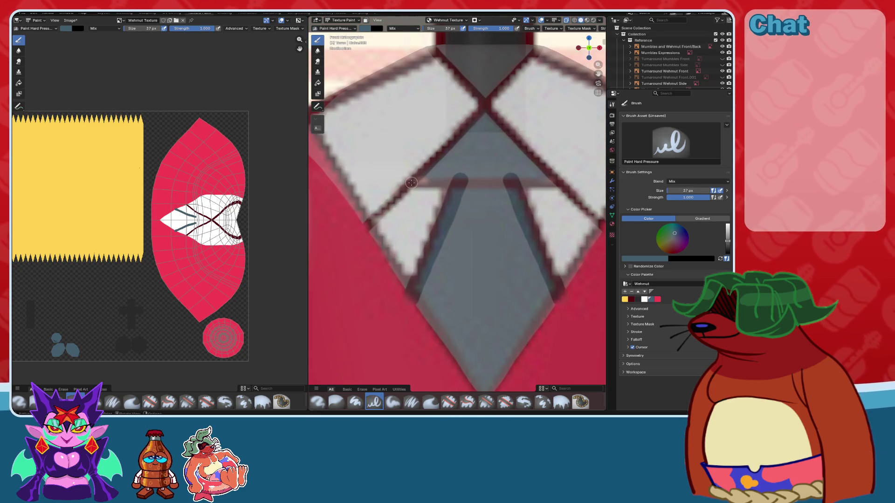
{"action": "left_click_drag", "start_coordinate": [421, 182], "coordinate": [465, 182]}
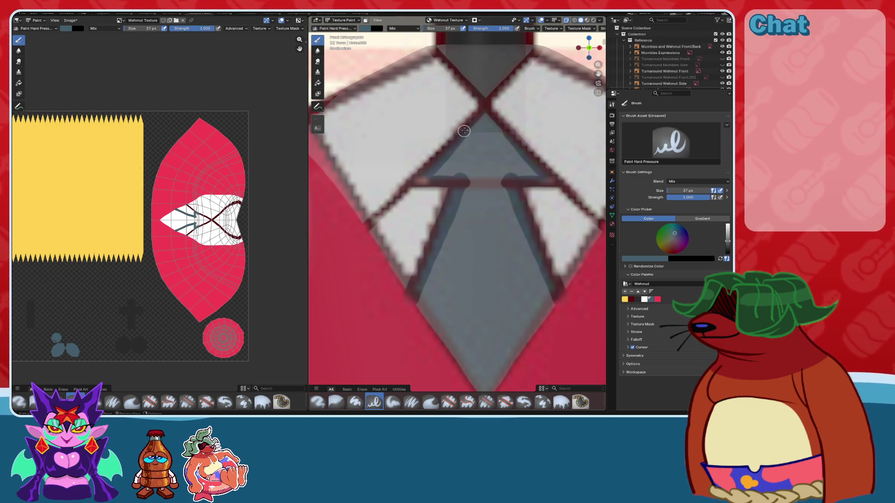
{"action": "mouse_move", "coordinate": [486, 108]}
{"action": "middle_mouse_down", "text": "shift"}
{"action": "mouse_move", "coordinate": [473, 134]}
{"action": "mouse_move", "coordinate": [467, 85]}
{"action": "middle_mouse_up", "text": "shift"}
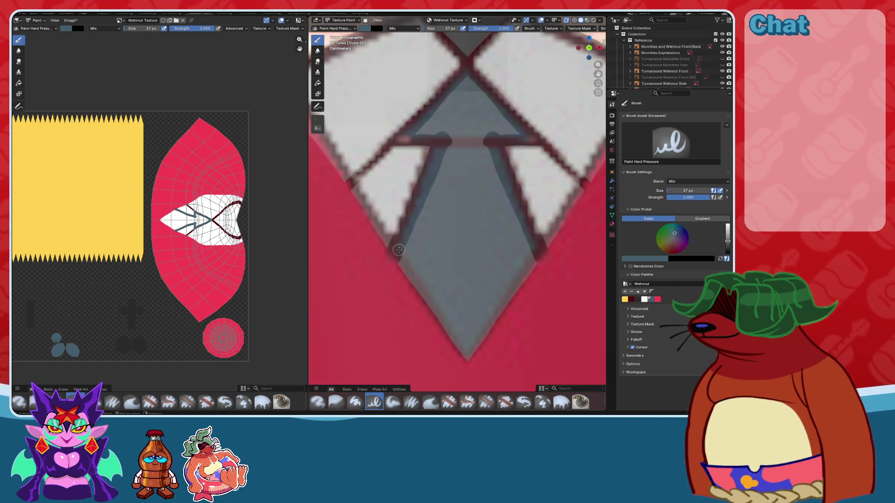
{"action": "mouse_move", "coordinate": [398, 252]}
{"action": "left_mouse_down"}
{"action": "mouse_move", "coordinate": [459, 352]}
{"action": "mouse_move", "coordinate": [410, 247]}
{"action": "mouse_move", "coordinate": [421, 132]}
{"action": "mouse_move", "coordinate": [465, 83]}
{"action": "mouse_move", "coordinate": [429, 251]}
{"action": "mouse_move", "coordinate": [442, 233]}
{"action": "mouse_move", "coordinate": [482, 259]}
{"action": "mouse_move", "coordinate": [464, 176]}
{"action": "mouse_move", "coordinate": [458, 200]}
{"action": "mouse_move", "coordinate": [468, 154]}
{"action": "mouse_move", "coordinate": [472, 190]}
{"action": "left_mouse_up"}
{"action": "left_click", "coordinate": [566, 28]}
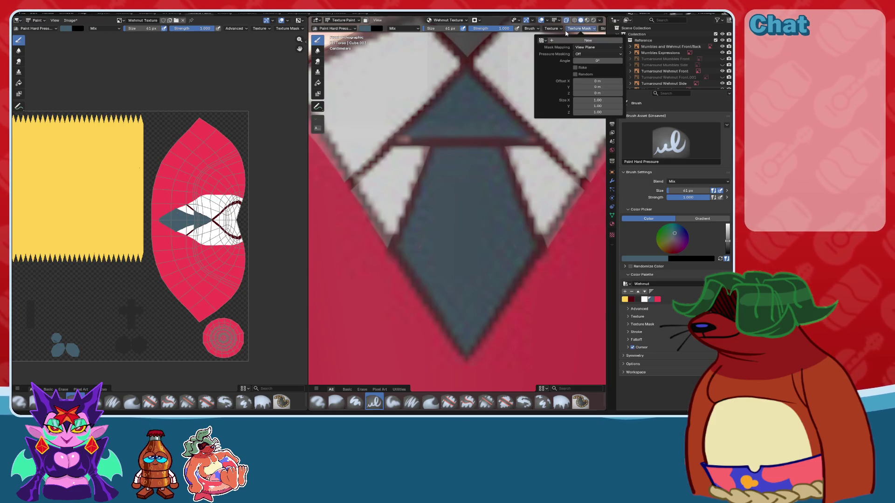
- With X-ray off, trace a dark-red outline along the tie's edge, redoing the first stroke
{"action": "left_click", "coordinate": [567, 21]}
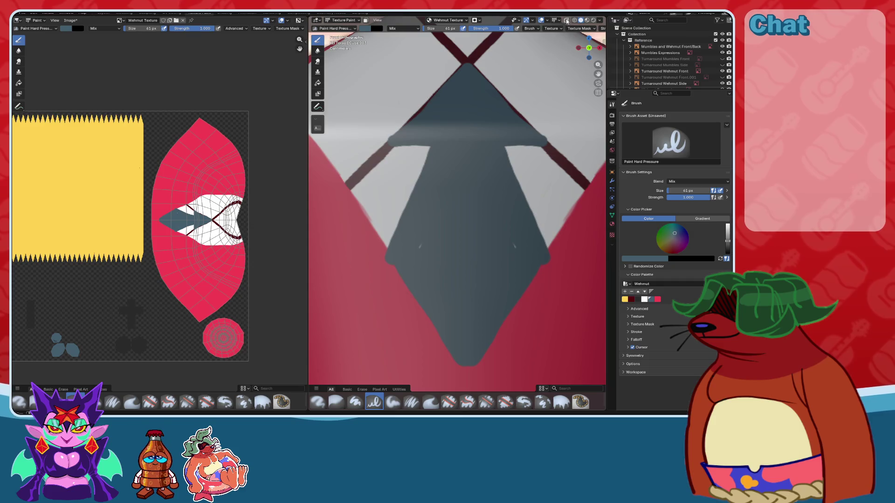
{"action": "scroll", "coordinate": [526, 216], "scroll_direction": "up", "scroll_amount": 5}
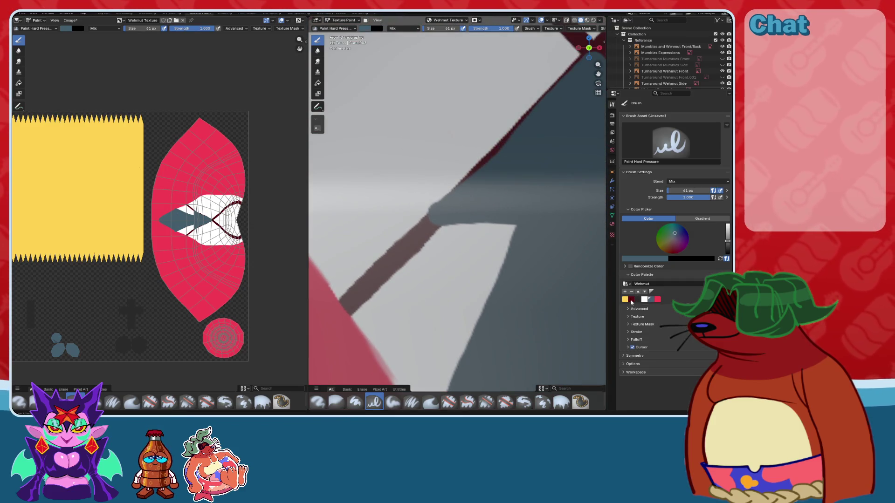
{"action": "left_click", "coordinate": [632, 300]}
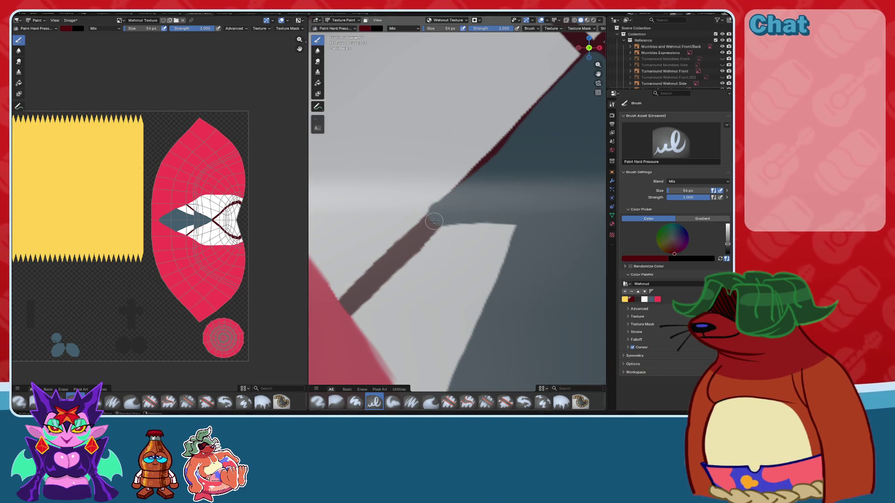
{"action": "left_click_drag", "start_coordinate": [450, 205], "coordinate": [474, 177]}
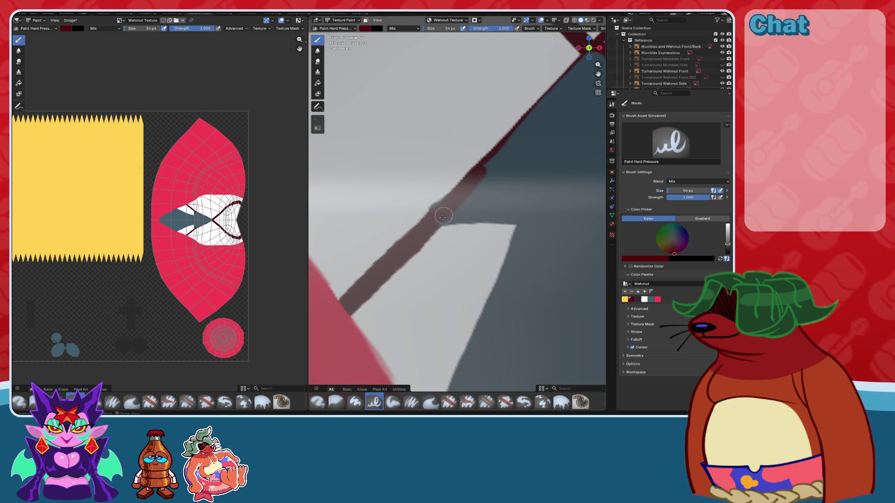
{"action": "key", "text": "ctrl+z"}
{"action": "scroll", "coordinate": [433, 220], "scroll_direction": "down", "scroll_amount": 1}
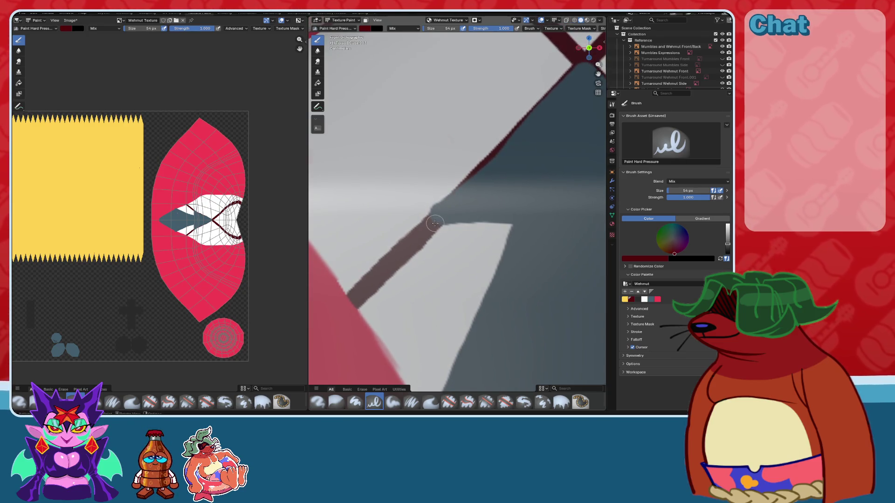
{"action": "left_click_drag", "start_coordinate": [443, 211], "coordinate": [584, 60]}
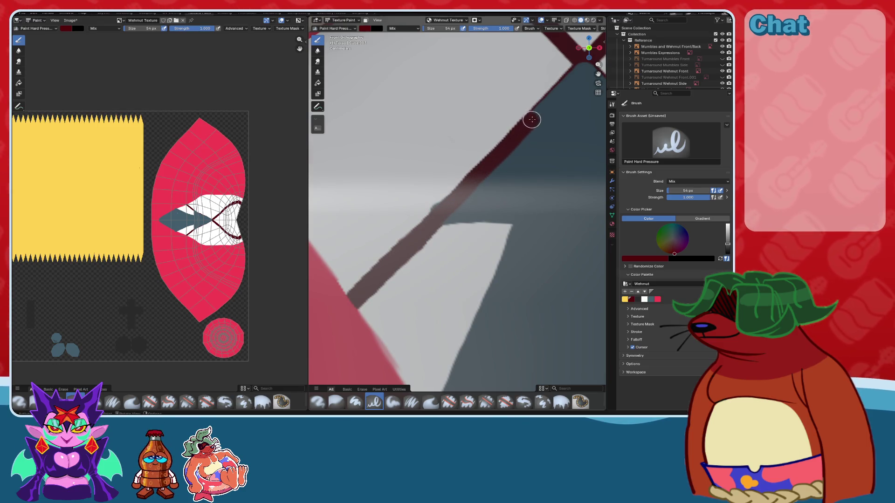
{"action": "scroll", "coordinate": [494, 133], "scroll_direction": "down", "scroll_amount": 2}
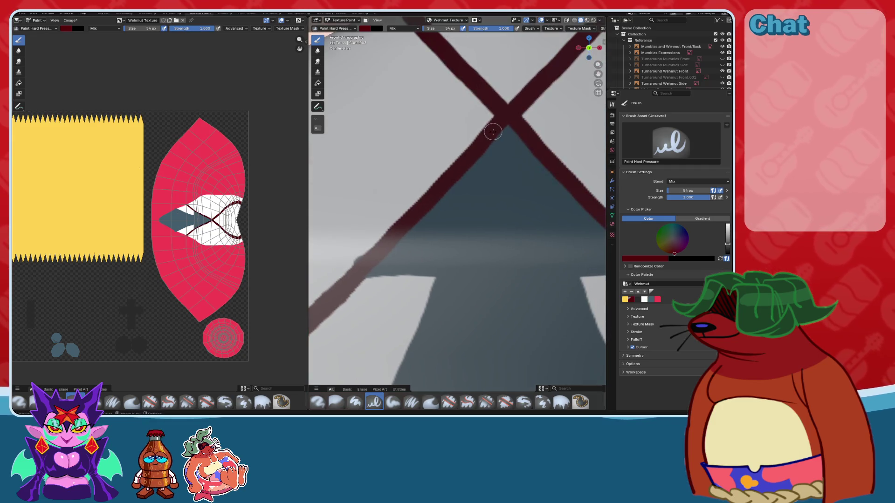
{"action": "scroll", "coordinate": [463, 201], "scroll_direction": "down", "scroll_amount": 2}
{"action": "scroll", "coordinate": [501, 196], "scroll_direction": "down", "scroll_amount": 2}
{"action": "scroll", "coordinate": [502, 196], "scroll_direction": "up", "scroll_amount": 5}
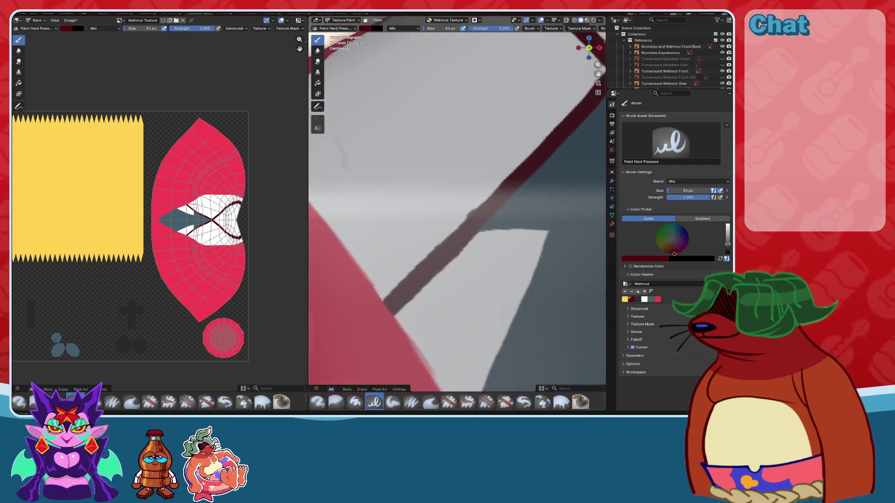
{"action": "left_click", "coordinate": [645, 300]}
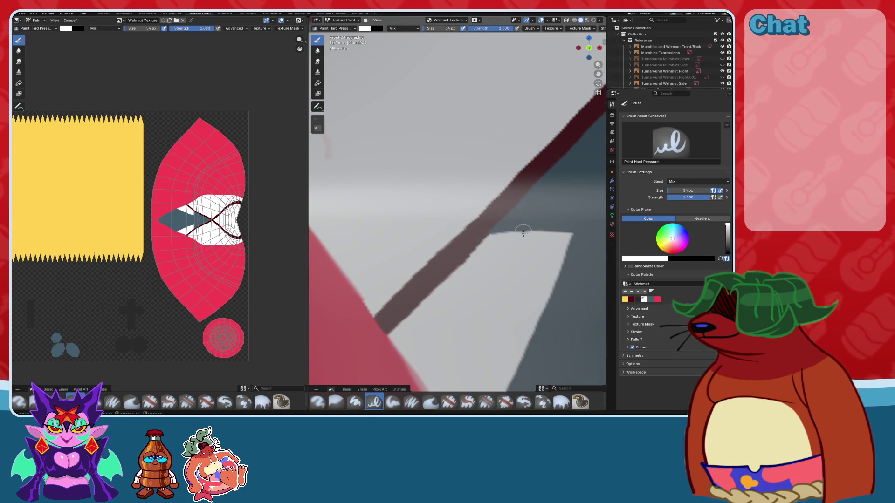
- Select blue-grey and switch the viewport to flat shading to inspect the texture
{"action": "scroll", "coordinate": [523, 232], "scroll_direction": "down", "scroll_amount": 2}
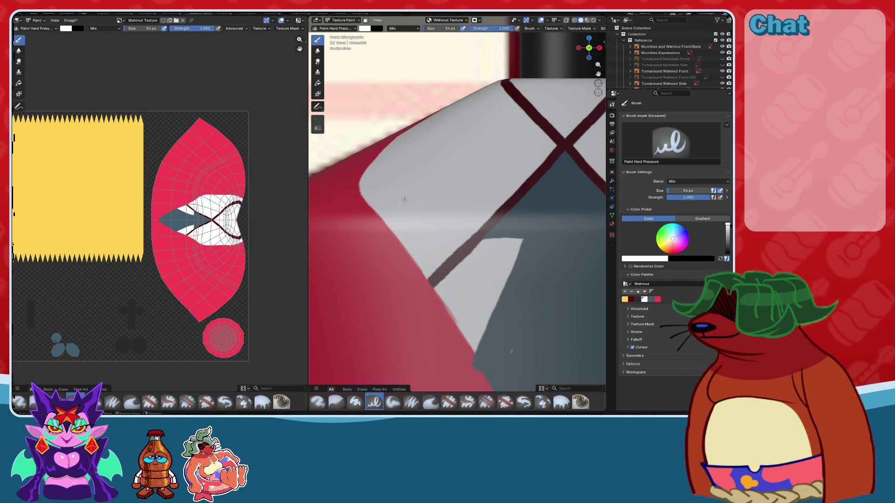
{"action": "scroll", "coordinate": [404, 200], "scroll_direction": "down", "scroll_amount": 5}
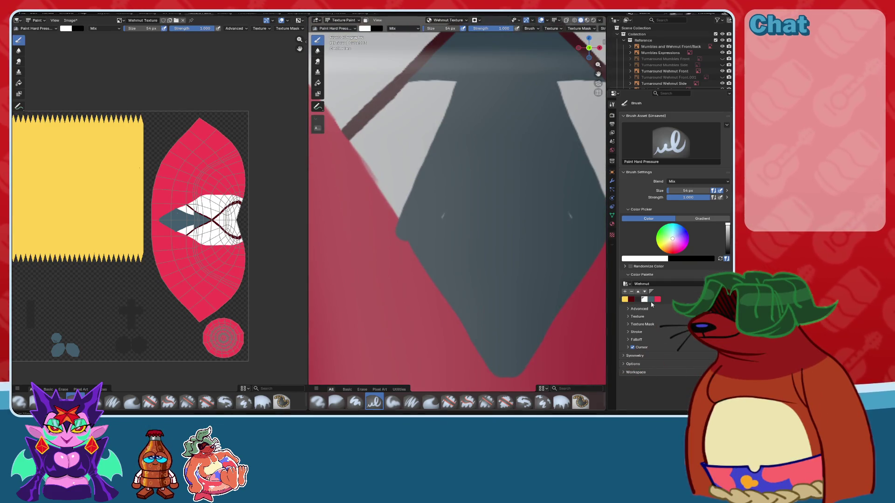
{"action": "left_click", "coordinate": [652, 299]}
{"action": "scroll", "coordinate": [441, 222], "scroll_direction": "down", "scroll_amount": 3}
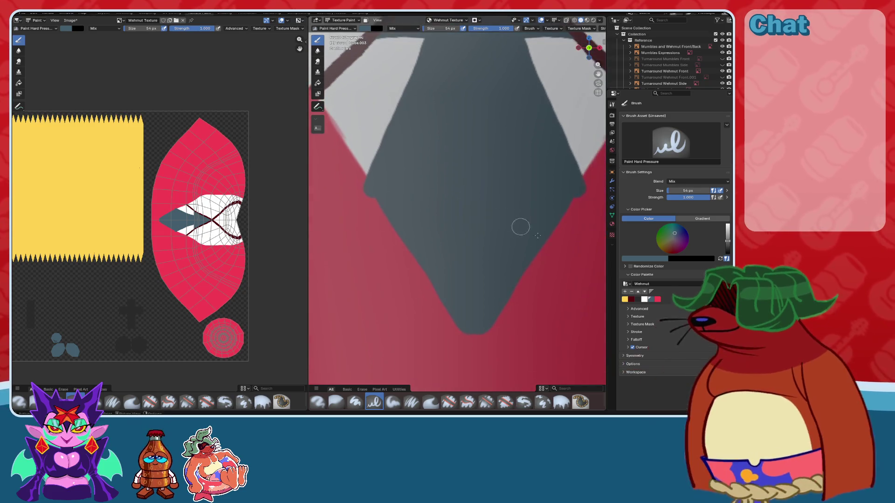
{"action": "scroll", "coordinate": [555, 150], "scroll_direction": "up", "scroll_amount": 1}
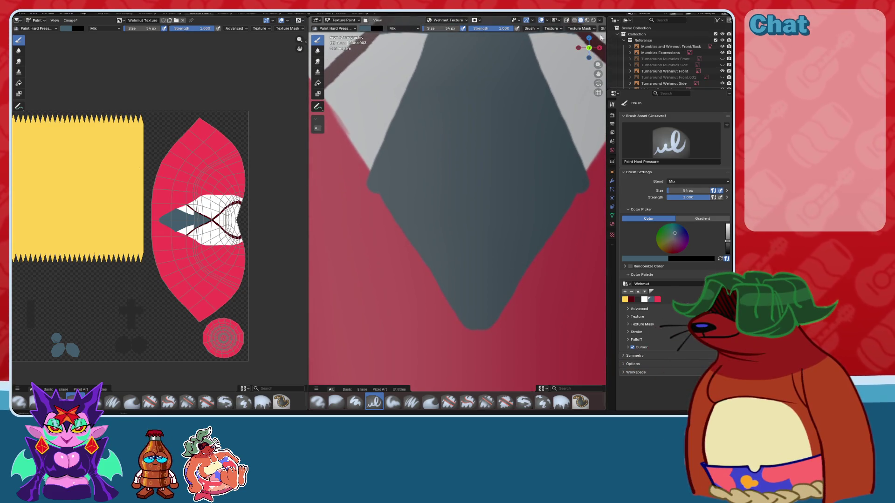
{"action": "left_click", "coordinate": [587, 20]}
{"action": "left_click", "coordinate": [582, 20]}
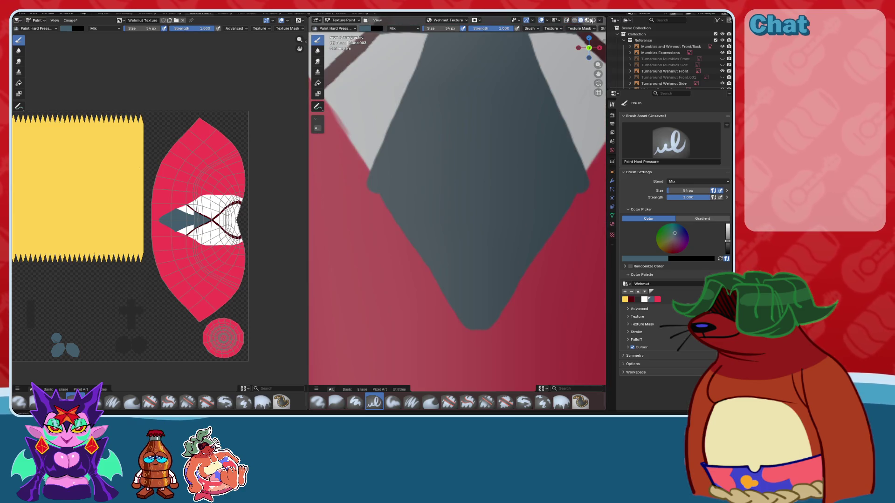
{"action": "left_click", "coordinate": [587, 20]}
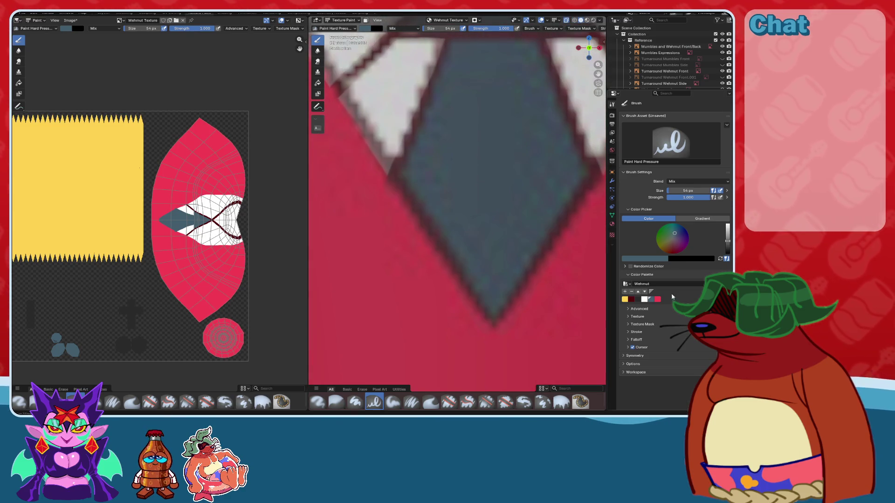
- With pink-red at 100 px brush size, repaint the vest's diagonal edges beside the tie
{"action": "left_click", "coordinate": [658, 299]}
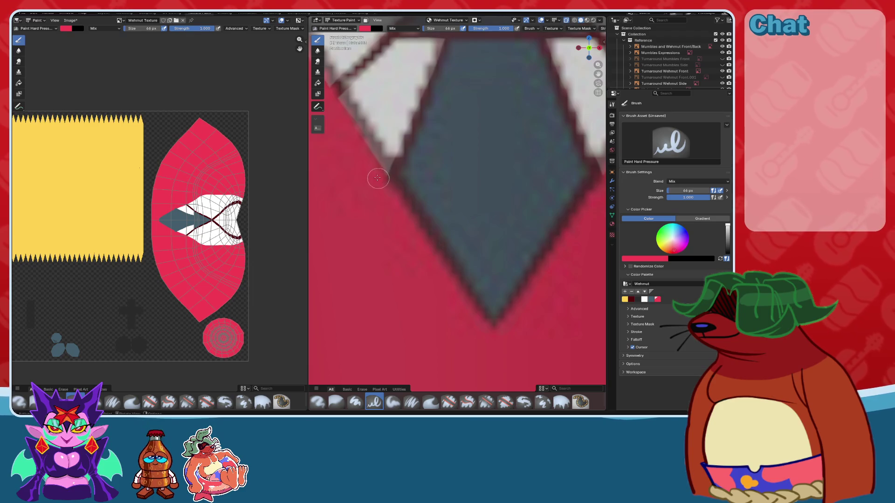
{"action": "key", "text": "bracketright"}
{"action": "scroll", "coordinate": [365, 153], "scroll_direction": "down", "scroll_amount": 1}
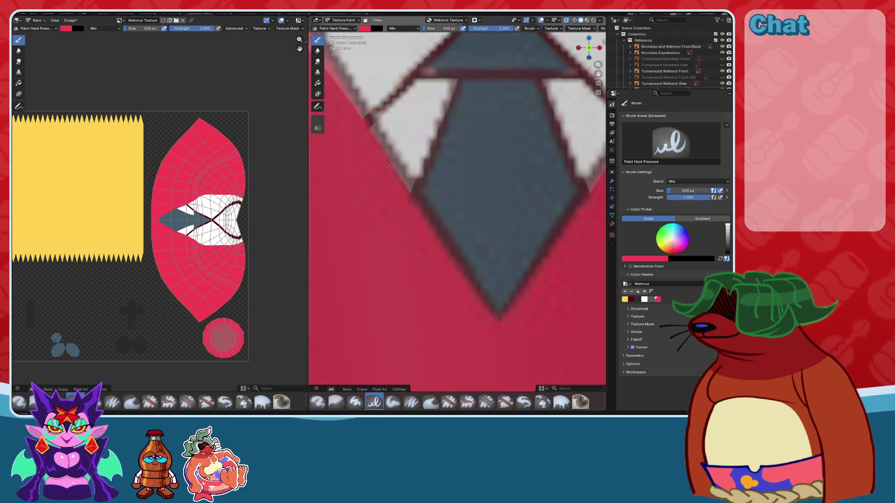
{"action": "middle_click_drag", "start_coordinate": [357, 130], "coordinate": [429, 209]}
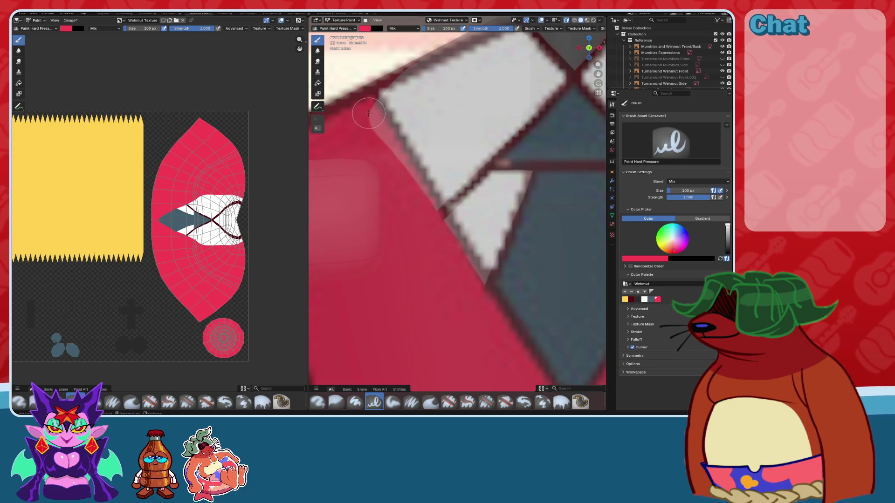
{"action": "left_click_drag", "start_coordinate": [362, 91], "coordinate": [450, 269]}
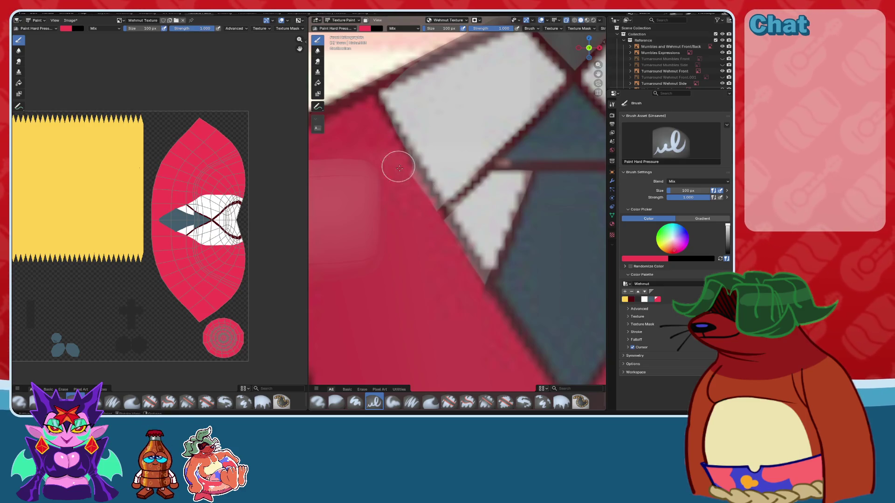
{"action": "left_click_drag", "start_coordinate": [395, 161], "coordinate": [466, 289]}
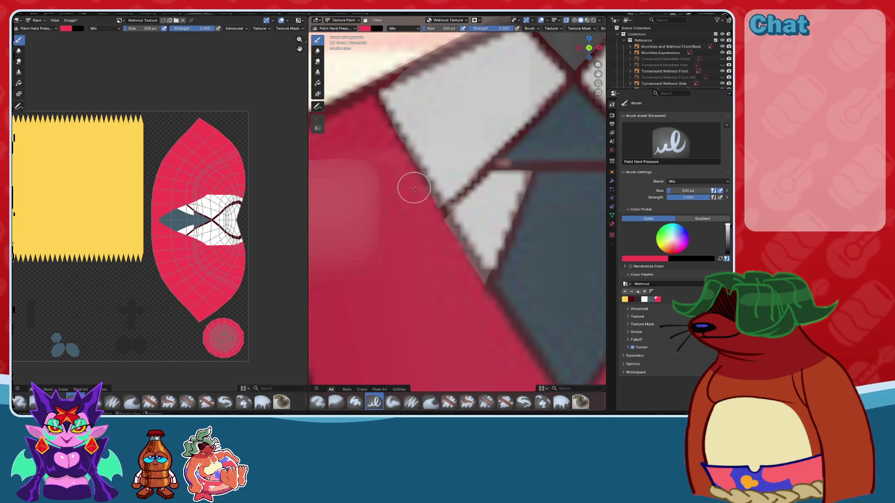
{"action": "middle_click_drag", "start_coordinate": [466, 290], "coordinate": [380, 161]}
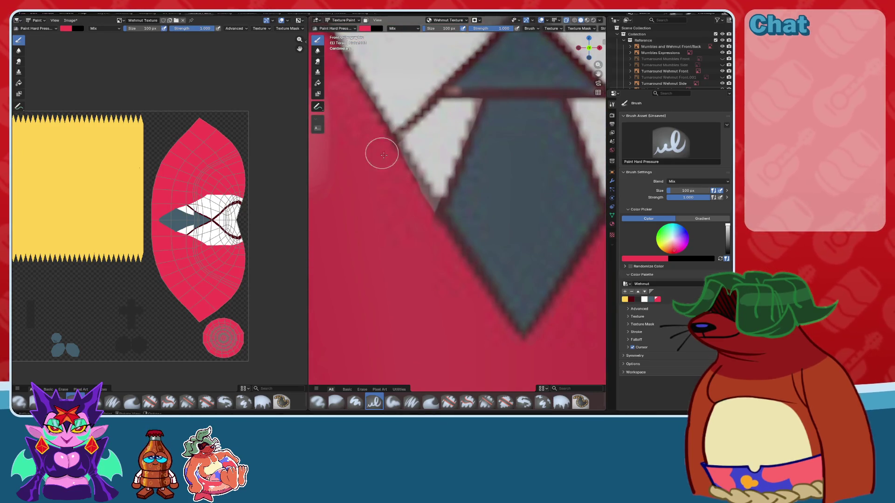
{"action": "left_click_drag", "start_coordinate": [388, 152], "coordinate": [493, 317]}
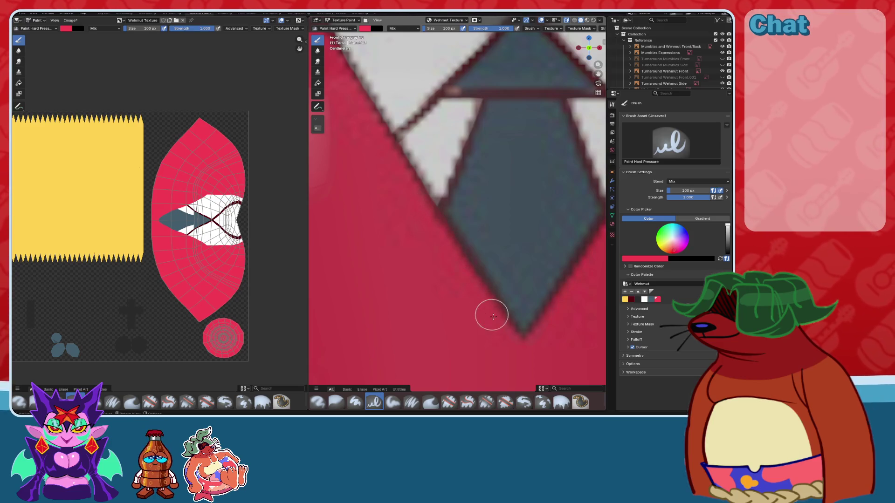
{"action": "middle_click_drag", "start_coordinate": [555, 360], "coordinate": [602, 261]}
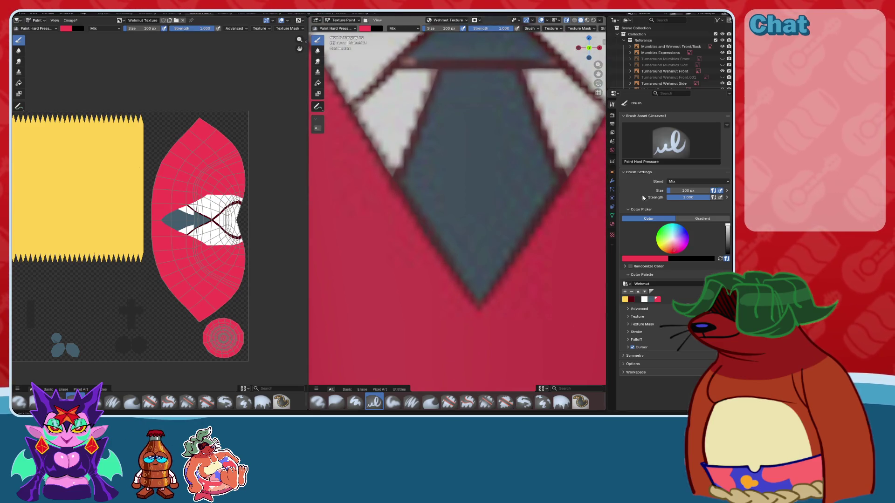
- Restore smooth solid shading and look down on the neck and collar straps
{"action": "left_click", "coordinate": [567, 20]}
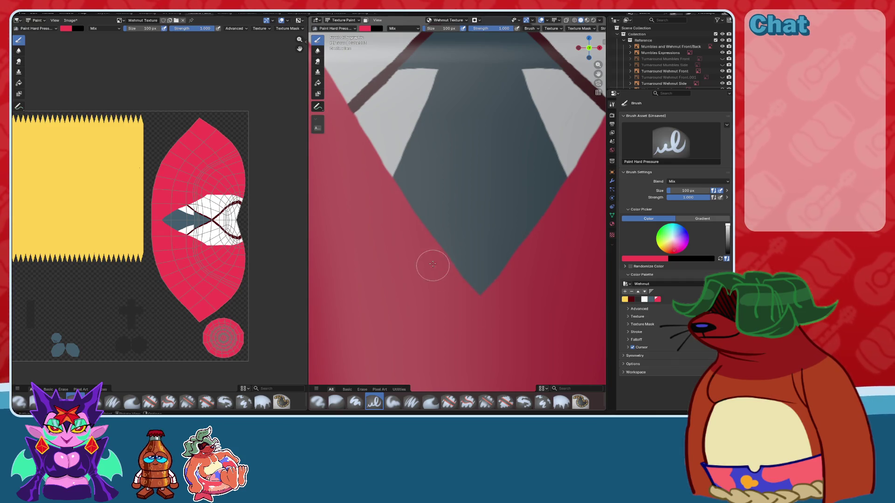
{"action": "scroll", "coordinate": [459, 261], "scroll_direction": "down", "scroll_amount": 3}
{"action": "scroll", "coordinate": [462, 243], "scroll_direction": "down", "scroll_amount": 2}
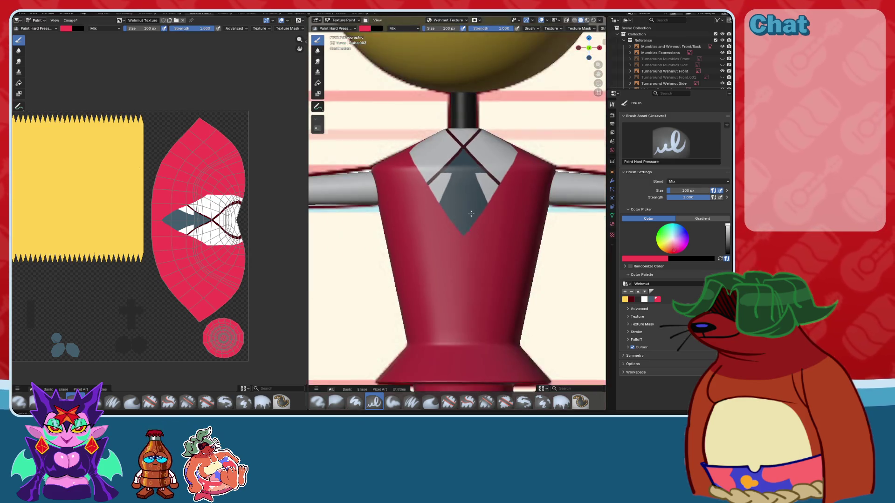
{"action": "scroll", "coordinate": [468, 251], "scroll_direction": "down", "scroll_amount": 1}
{"action": "scroll", "coordinate": [485, 210], "scroll_direction": "up", "scroll_amount": 1, "text": "shift"}
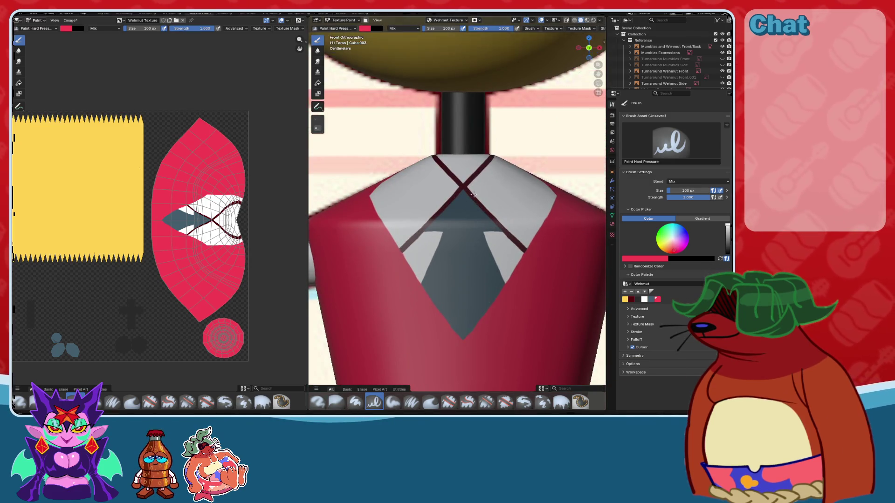
{"action": "scroll", "coordinate": [496, 182], "scroll_direction": "up", "scroll_amount": 1, "text": "shift"}
{"action": "mouse_move", "coordinate": [496, 182]}
{"action": "middle_mouse_down"}
{"action": "mouse_move", "coordinate": [494, 253]}
{"action": "mouse_move", "coordinate": [495, 243]}
{"action": "middle_mouse_up"}
{"action": "left_click", "coordinate": [650, 300]}
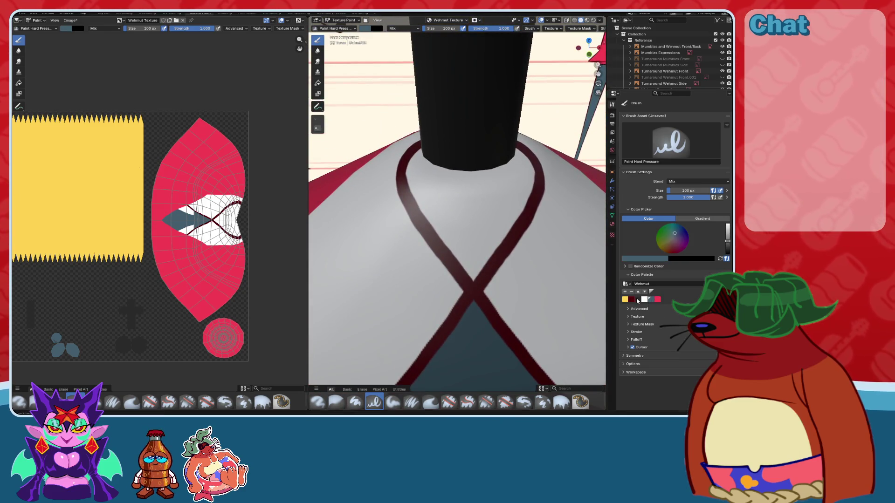
- Paint a black shadow under the neck, covering the remaining white triangle
{"action": "left_click", "coordinate": [637, 299]}
{"action": "middle_click_drag", "start_coordinate": [466, 214], "coordinate": [475, 205]}
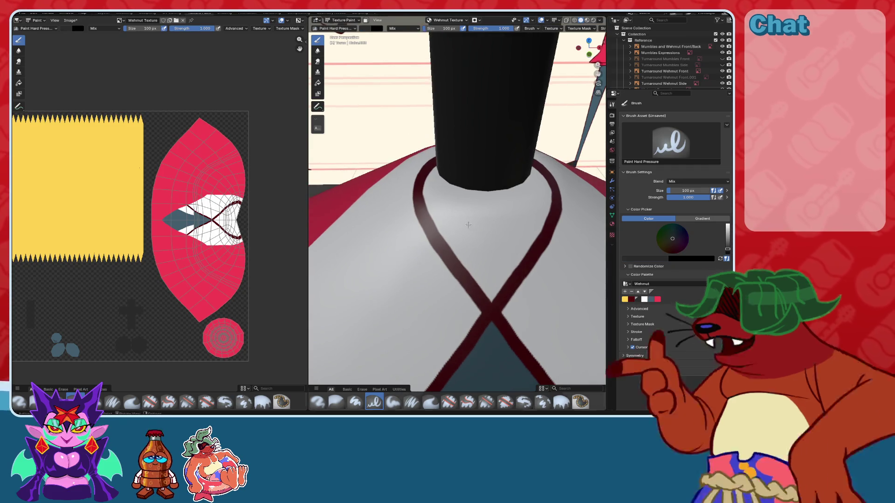
{"action": "left_click_drag", "start_coordinate": [517, 203], "coordinate": [475, 207]}
{"action": "left_click", "coordinate": [475, 207]}
{"action": "middle_click_drag", "start_coordinate": [474, 206], "coordinate": [482, 205]}
{"action": "left_click_drag", "start_coordinate": [481, 208], "coordinate": [510, 189]}
{"action": "middle_click_drag", "start_coordinate": [510, 188], "coordinate": [513, 184]}
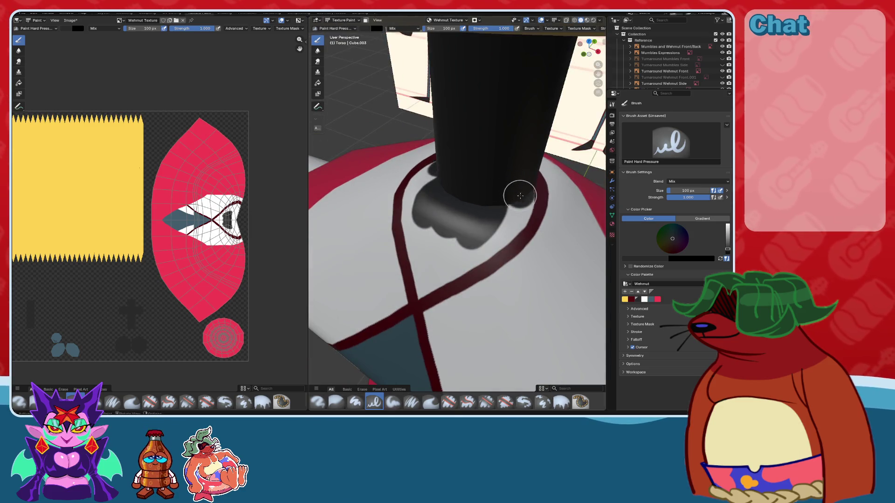
{"action": "left_click_drag", "start_coordinate": [521, 196], "coordinate": [501, 237]}
{"action": "mouse_move", "coordinate": [471, 258]}
{"action": "left_mouse_down"}
{"action": "mouse_move", "coordinate": [423, 289]}
{"action": "mouse_move", "coordinate": [472, 220]}
{"action": "left_mouse_up"}
{"action": "middle_click_drag", "start_coordinate": [472, 220], "coordinate": [524, 216]}
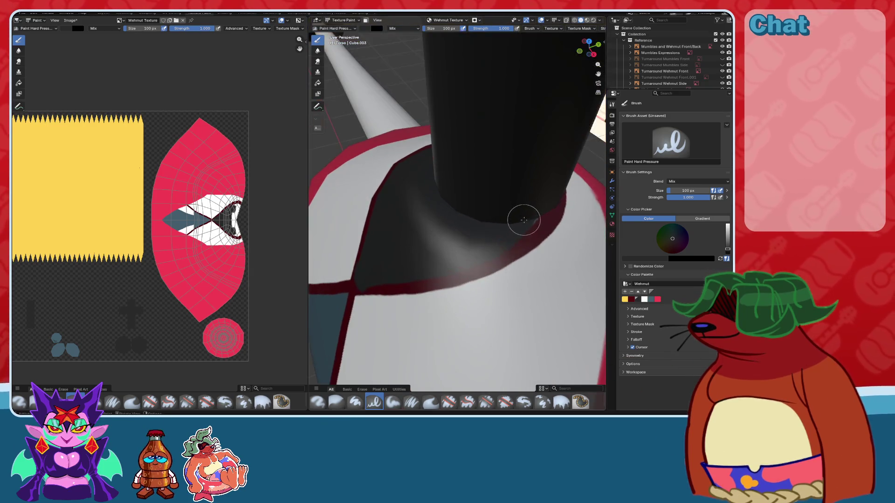
{"action": "mouse_move", "coordinate": [429, 205]}
{"action": "middle_mouse_down"}
{"action": "mouse_move", "coordinate": [462, 230]}
{"action": "mouse_move", "coordinate": [452, 247]}
{"action": "mouse_move", "coordinate": [473, 180]}
{"action": "mouse_move", "coordinate": [611, 278]}
{"action": "middle_mouse_up"}
- Paint a yellow stroke beside the collar edge, then switch to dark red at 51 px
{"action": "left_click", "coordinate": [625, 299]}
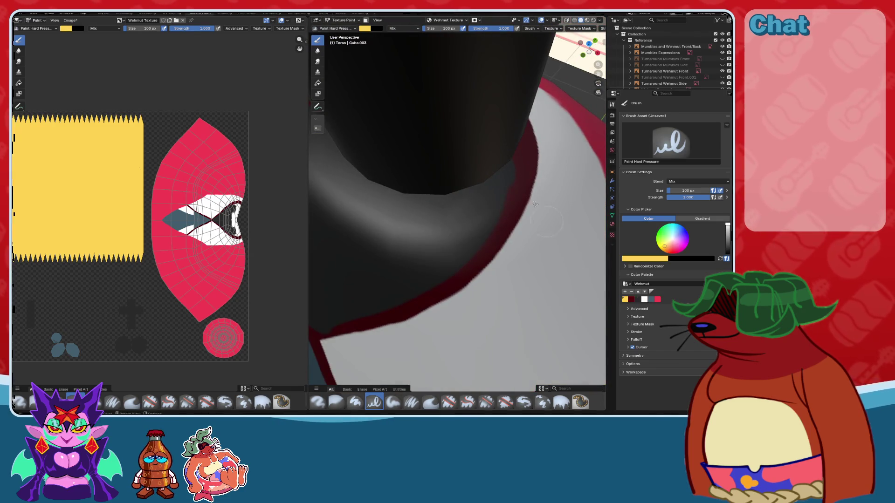
{"action": "key", "text": "bracketleft"}
{"action": "key", "text": "bracketleft"}
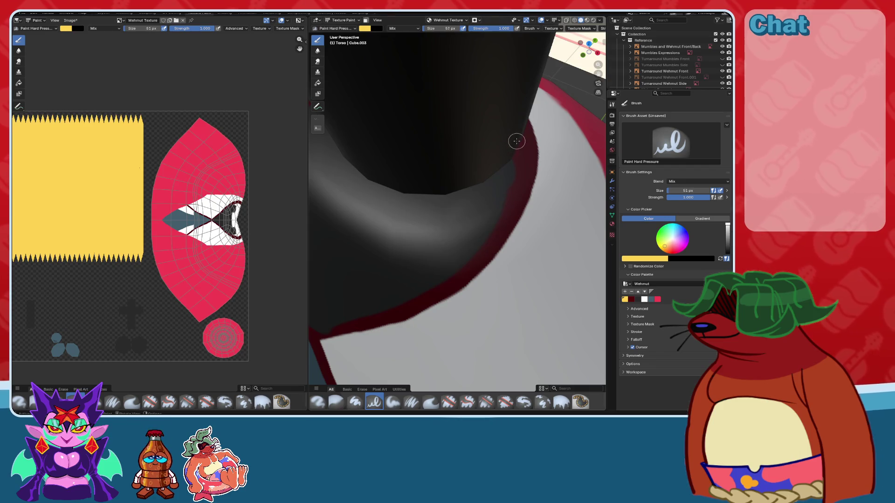
{"action": "left_click_drag", "start_coordinate": [511, 144], "coordinate": [516, 196]}
{"action": "key", "text": "bracketleft"}
{"action": "key", "text": "bracketleft"}
{"action": "key", "text": "bracketleft"}
{"action": "left_click", "coordinate": [632, 299]}
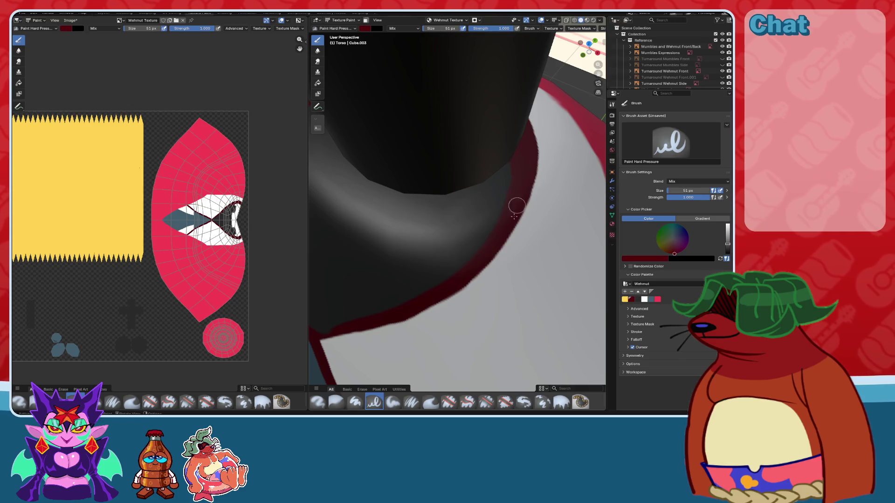
- Orbit around the neck and settle on the front orthographic view of the torso
{"action": "key", "text": "KP_1"}
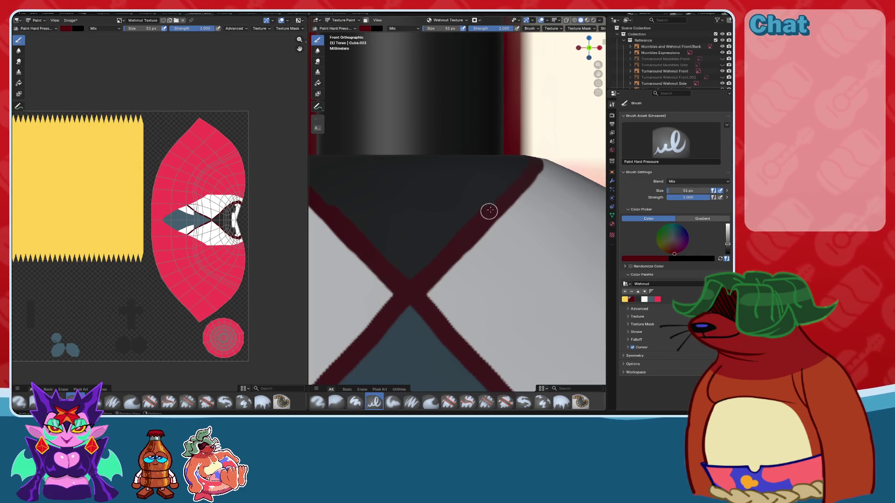
{"action": "mouse_move", "coordinate": [532, 165]}
{"action": "middle_mouse_down"}
{"action": "mouse_move", "coordinate": [584, 214]}
{"action": "mouse_move", "coordinate": [503, 150]}
{"action": "middle_mouse_up"}
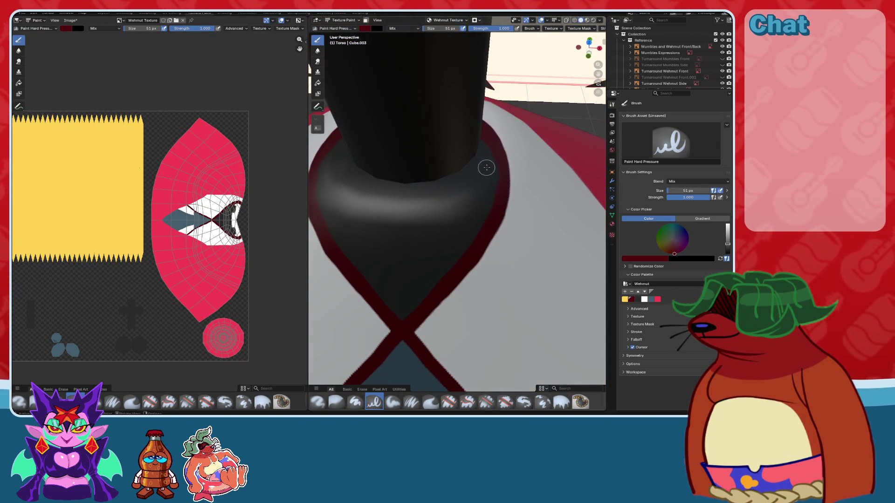
{"action": "middle_click_drag", "start_coordinate": [486, 167], "coordinate": [534, 139]}
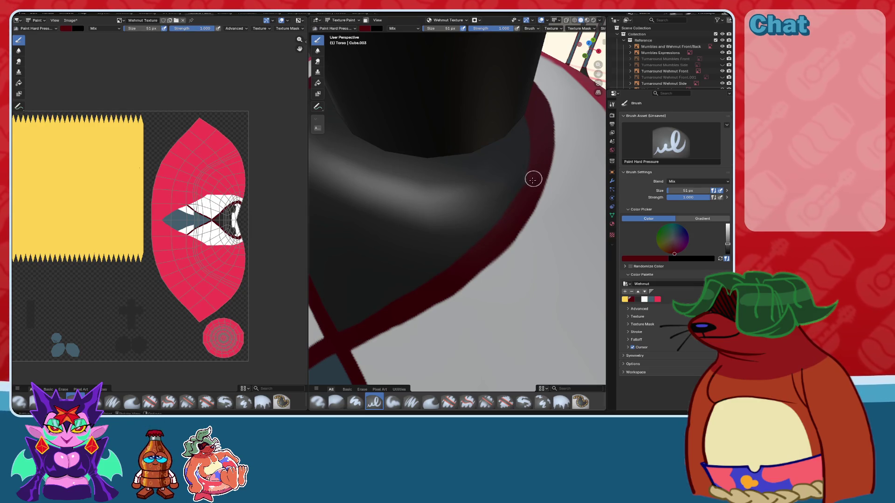
{"action": "mouse_move", "coordinate": [536, 128]}
{"action": "middle_mouse_down"}
{"action": "mouse_move", "coordinate": [518, 144]}
{"action": "mouse_move", "coordinate": [586, 48]}
{"action": "middle_mouse_up"}
{"action": "left_click", "coordinate": [587, 49]}
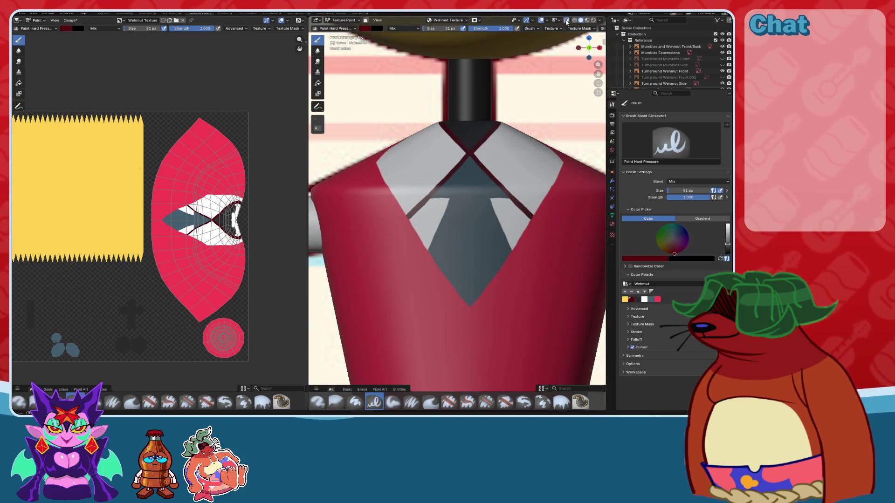
- Zoom in to check the tie, then save the .blend file and the painted texture image
{"action": "scroll", "coordinate": [488, 201], "scroll_direction": "up", "scroll_amount": 2}
{"action": "scroll", "coordinate": [488, 200], "scroll_direction": "up", "scroll_amount": 3}
{"action": "scroll", "coordinate": [488, 201], "scroll_direction": "up", "scroll_amount": 3}
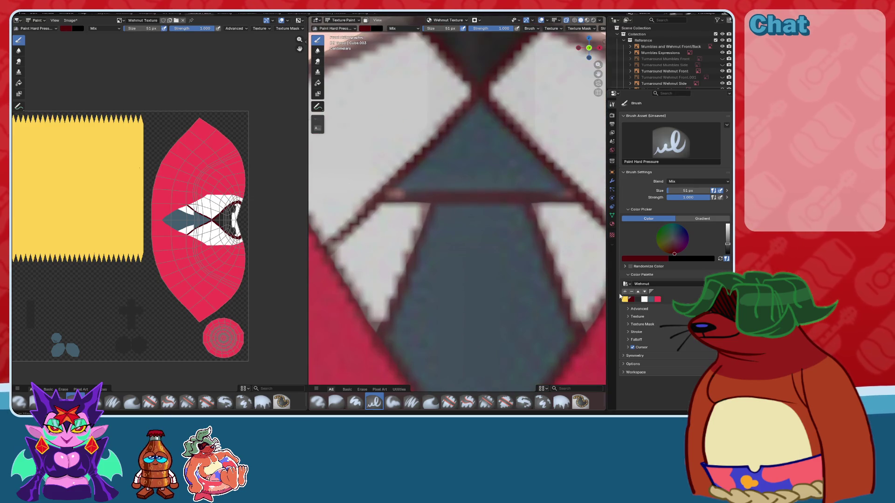
{"action": "scroll", "coordinate": [443, 235], "scroll_direction": "up", "scroll_amount": 1}
{"action": "scroll", "coordinate": [444, 235], "scroll_direction": "up", "scroll_amount": 1}
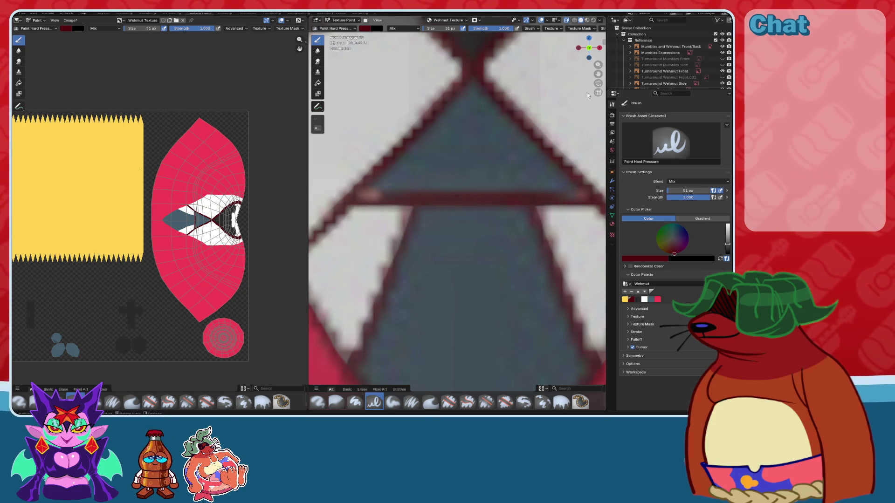
{"action": "scroll", "coordinate": [567, 35], "scroll_direction": "down", "scroll_amount": 2}
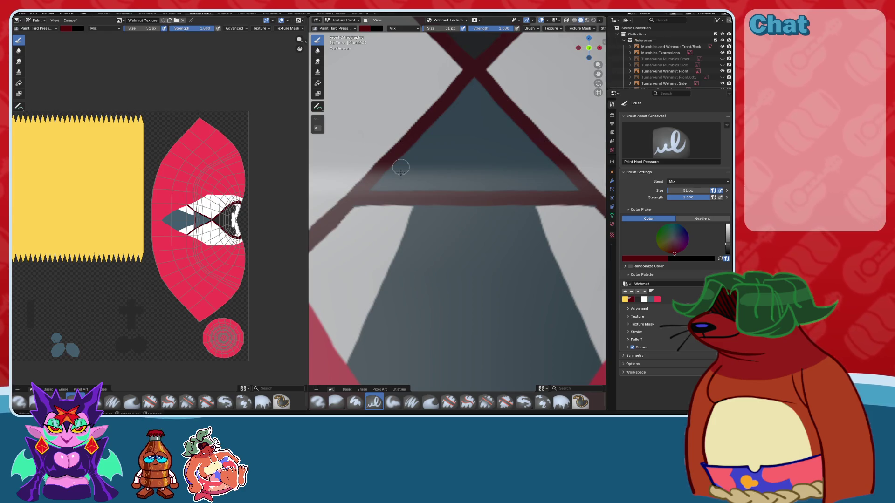
{"action": "scroll", "coordinate": [403, 186], "scroll_direction": "down", "scroll_amount": 3}
{"action": "scroll", "coordinate": [403, 186], "scroll_direction": "down", "scroll_amount": 3}
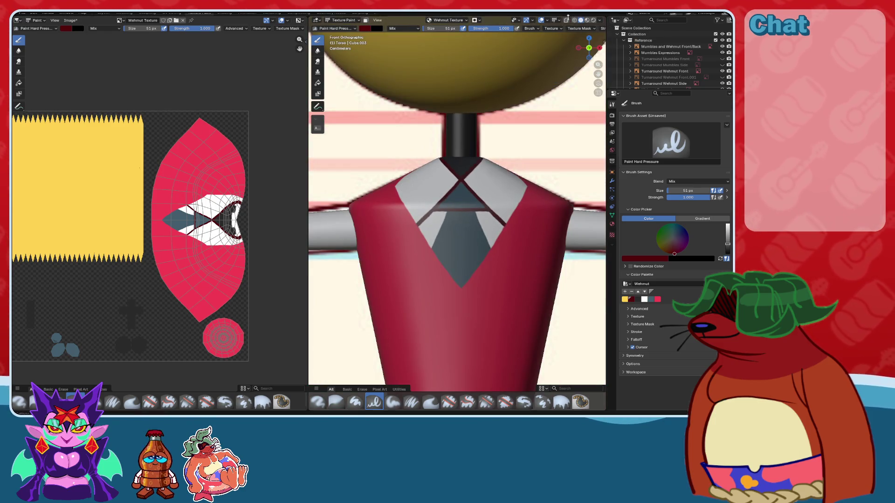
{"action": "key", "text": "ctrl+s"}
{"action": "key", "text": "alt+s"}
{"action": "mouse_move", "coordinate": [477, 199]}
{"action": "middle_mouse_down"}
{"action": "mouse_move", "coordinate": [509, 224]}
{"action": "mouse_move", "coordinate": [494, 243]}
{"action": "mouse_move", "coordinate": [475, 241]}
{"action": "mouse_move", "coordinate": [532, 229]}
{"action": "mouse_move", "coordinate": [564, 242]}
{"action": "middle_mouse_up"}
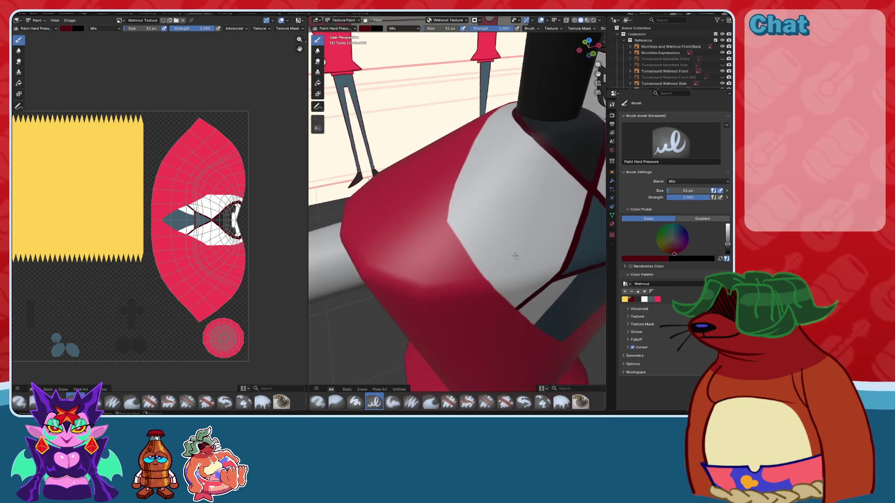
- Select the vest pink and orbit to inspect the torso's shoulder and side
{"action": "left_click", "coordinate": [659, 300]}
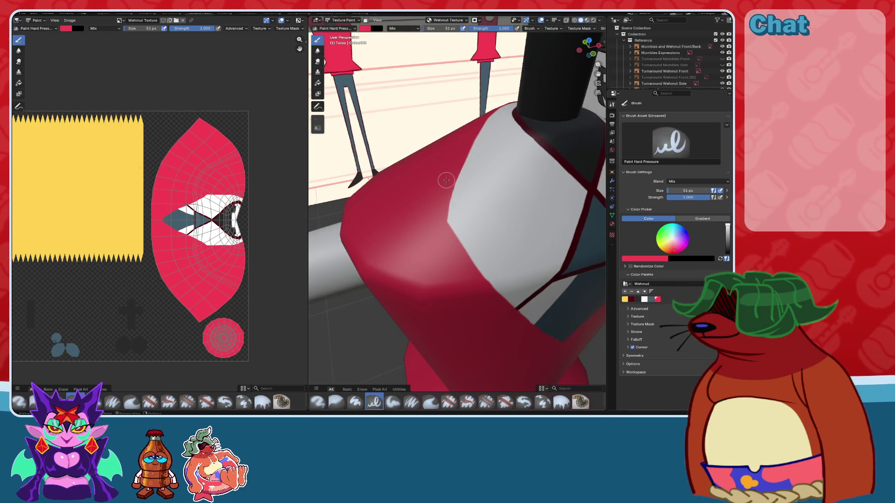
{"action": "middle_click_drag", "start_coordinate": [477, 252], "coordinate": [582, 58]}
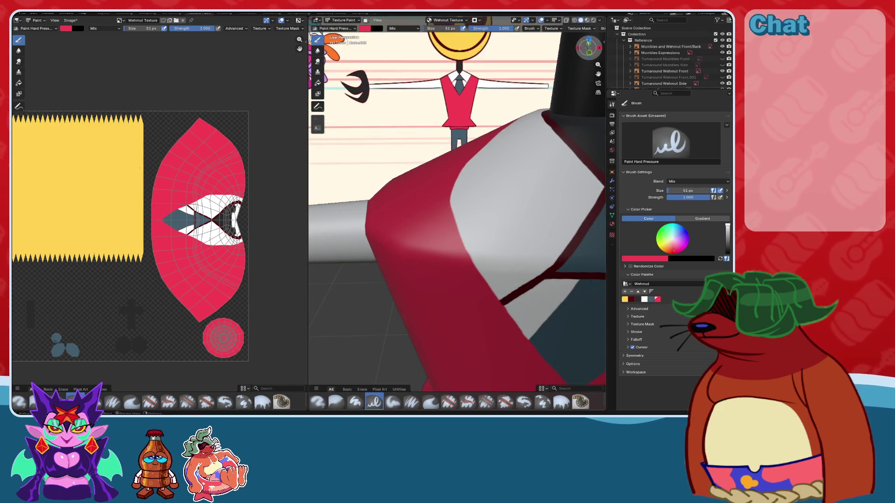
{"action": "left_click", "coordinate": [582, 58]}
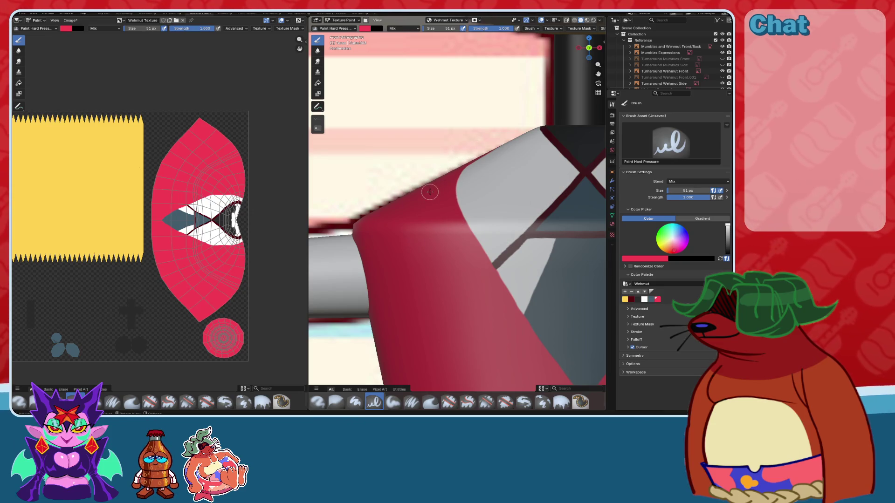
{"action": "middle_click_drag", "start_coordinate": [430, 192], "coordinate": [450, 224]}
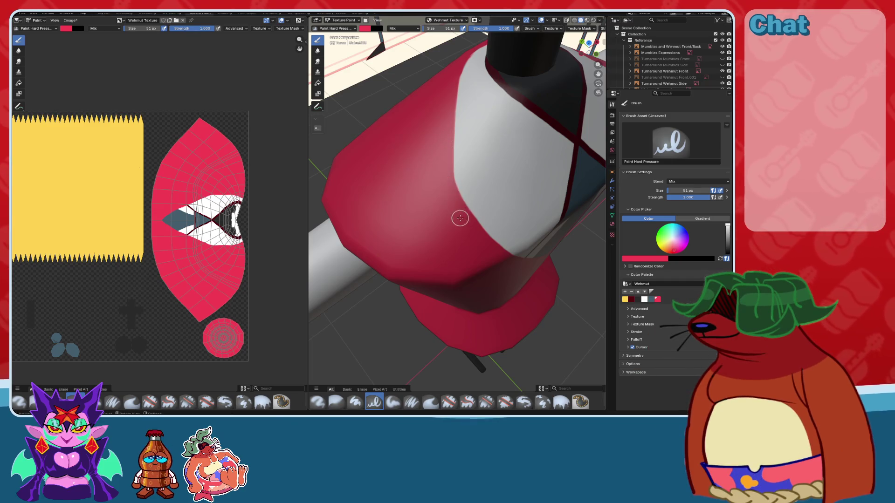
{"action": "mouse_move", "coordinate": [462, 212]}
{"action": "middle_mouse_down"}
{"action": "mouse_move", "coordinate": [534, 206]}
{"action": "mouse_move", "coordinate": [511, 173]}
{"action": "mouse_move", "coordinate": [411, 135]}
{"action": "mouse_move", "coordinate": [426, 153]}
{"action": "middle_mouse_up"}
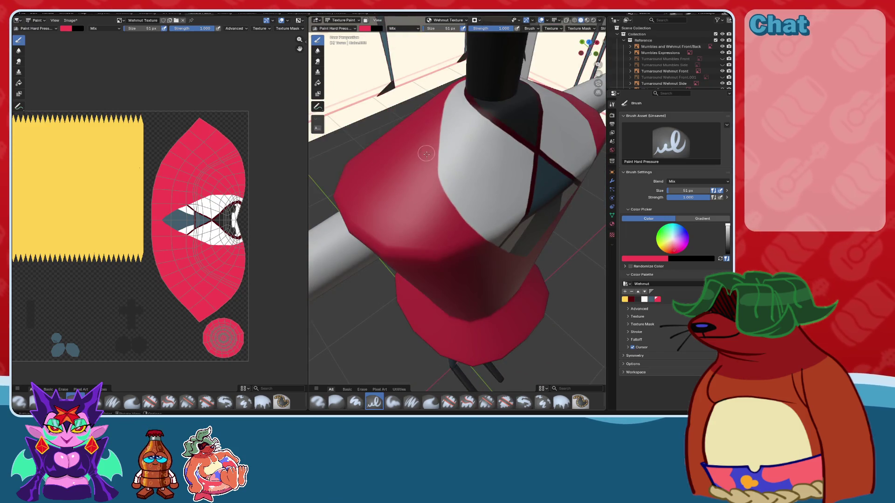
{"action": "mouse_move", "coordinate": [453, 220]}
{"action": "middle_mouse_down"}
{"action": "mouse_move", "coordinate": [489, 201]}
{"action": "mouse_move", "coordinate": [508, 220]}
{"action": "mouse_move", "coordinate": [514, 212]}
{"action": "middle_mouse_up"}
- Zoom around the angled shoulder, then return to the straight-on front view
{"action": "scroll", "coordinate": [514, 213], "scroll_direction": "up", "scroll_amount": 3}
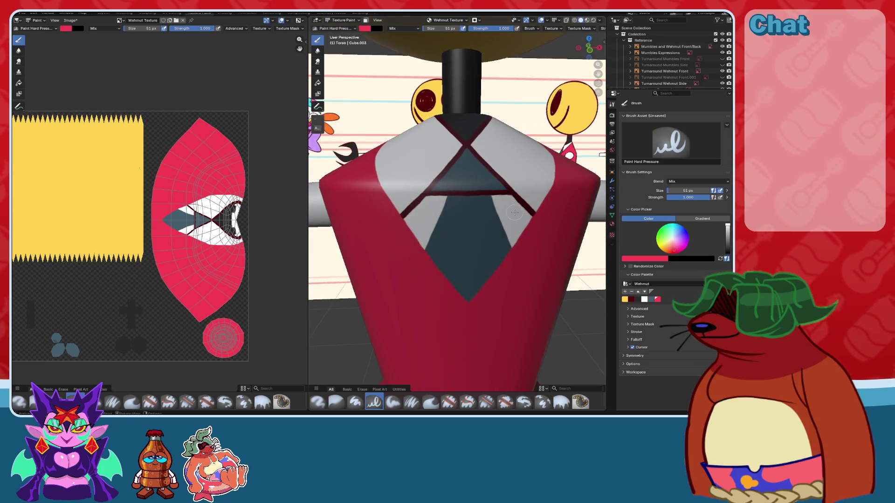
{"action": "scroll", "coordinate": [515, 213], "scroll_direction": "down", "scroll_amount": 3}
{"action": "scroll", "coordinate": [514, 213], "scroll_direction": "up", "scroll_amount": 3}
{"action": "middle_click_drag", "start_coordinate": [514, 213], "coordinate": [518, 222]}
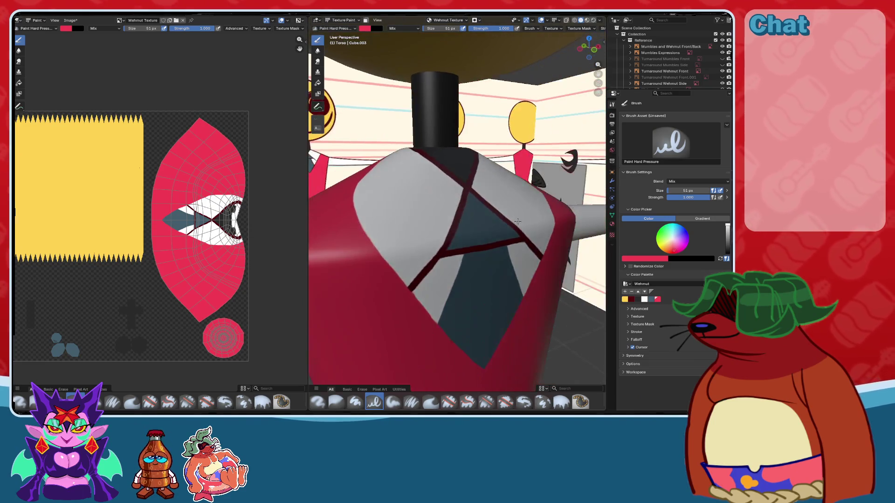
{"action": "scroll", "coordinate": [517, 222], "scroll_direction": "down", "scroll_amount": 3}
{"action": "scroll", "coordinate": [517, 222], "scroll_direction": "up", "scroll_amount": 3}
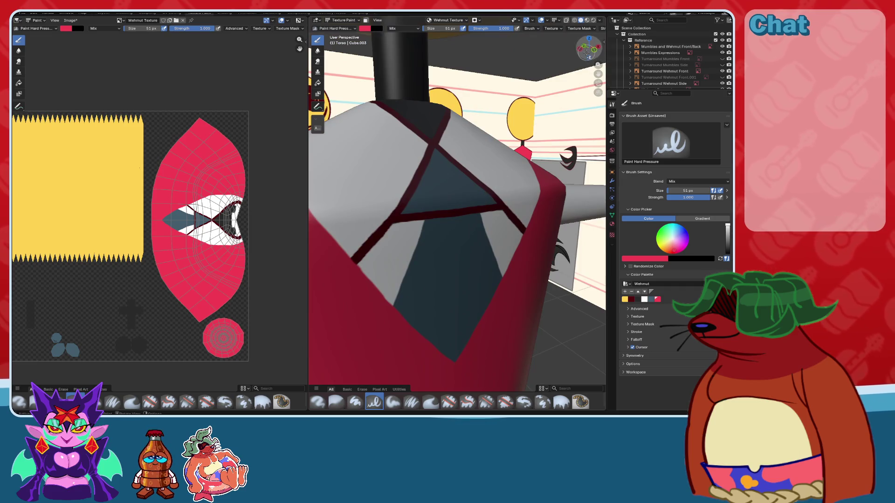
{"action": "left_click", "coordinate": [587, 51]}
{"action": "scroll", "coordinate": [491, 180], "scroll_direction": "up", "scroll_amount": 4}
{"action": "scroll", "coordinate": [491, 180], "scroll_direction": "up", "scroll_amount": 2}
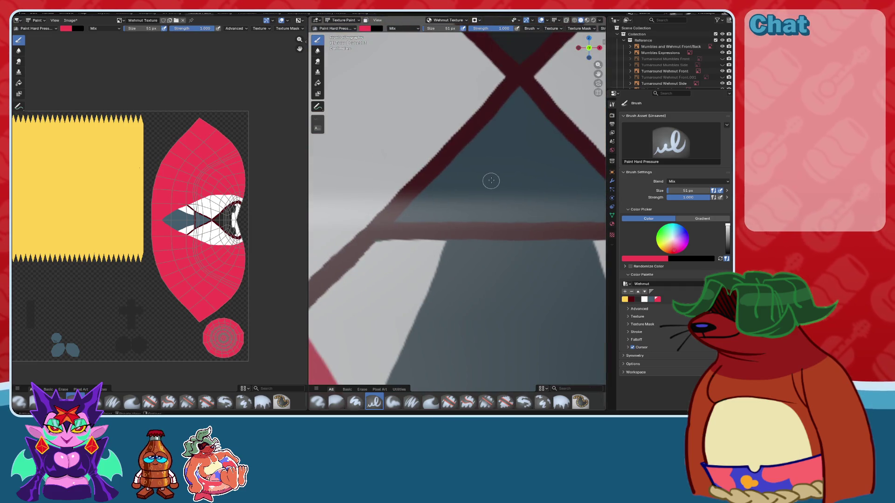
{"action": "scroll", "coordinate": [491, 181], "scroll_direction": "down", "scroll_amount": 4}
{"action": "scroll", "coordinate": [488, 175], "scroll_direction": "down", "scroll_amount": 2}
{"action": "scroll", "coordinate": [475, 191], "scroll_direction": "up", "scroll_amount": 3}
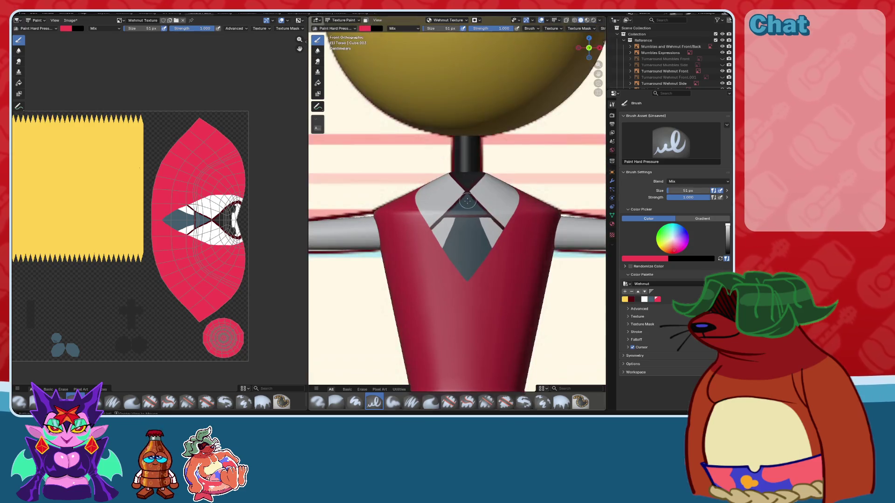
- Save the texture image and the .blend project, then zoom in on the tie from the front
{"action": "key", "text": "alt+s"}
{"action": "key", "text": "ctrl+s"}
{"action": "scroll", "coordinate": [441, 229], "scroll_direction": "down", "scroll_amount": 3}
{"action": "mouse_move", "coordinate": [441, 230]}
{"action": "middle_mouse_down"}
{"action": "mouse_move", "coordinate": [441, 249]}
{"action": "mouse_move", "coordinate": [495, 185]}
{"action": "mouse_move", "coordinate": [486, 264]}
{"action": "mouse_move", "coordinate": [480, 222]}
{"action": "mouse_move", "coordinate": [500, 264]}
{"action": "mouse_move", "coordinate": [485, 210]}
{"action": "middle_mouse_up"}
{"action": "scroll", "coordinate": [495, 186], "scroll_direction": "up", "scroll_amount": 2}
{"action": "scroll", "coordinate": [485, 264], "scroll_direction": "up", "scroll_amount": 3}
{"action": "scroll", "coordinate": [481, 179], "scroll_direction": "up", "scroll_amount": 3}
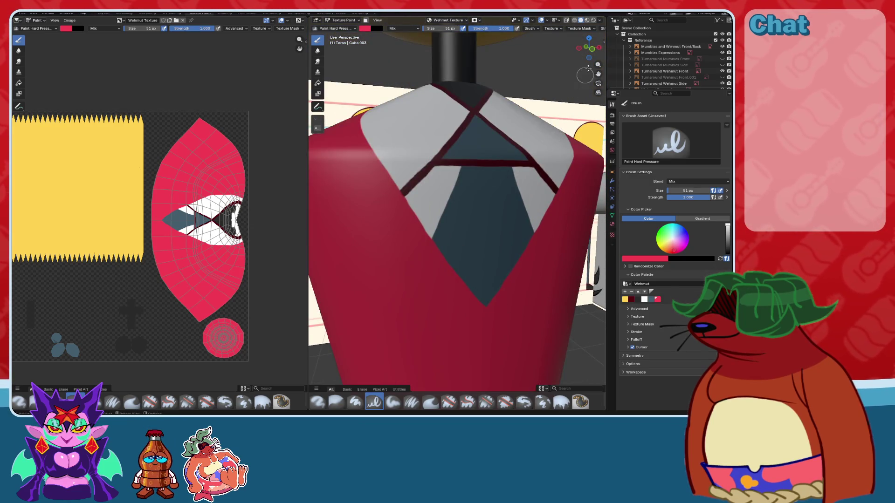
{"action": "left_click", "coordinate": [591, 52]}
{"action": "scroll", "coordinate": [497, 152], "scroll_direction": "up", "scroll_amount": 2}
{"action": "scroll", "coordinate": [496, 152], "scroll_direction": "up", "scroll_amount": 2}
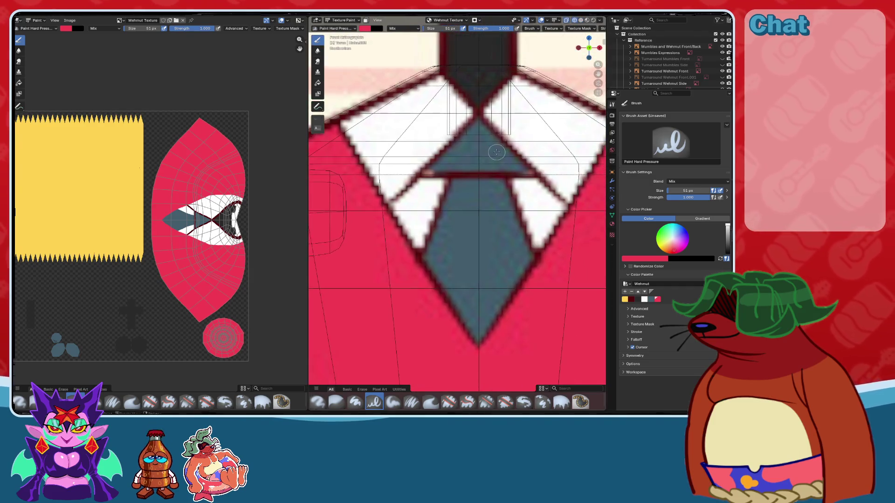
- Paint a dark-red outline along the tie's left edge in the textured view
{"action": "scroll", "coordinate": [496, 152], "scroll_direction": "up", "scroll_amount": 2}
{"action": "scroll", "coordinate": [527, 196], "scroll_direction": "up", "scroll_amount": 1}
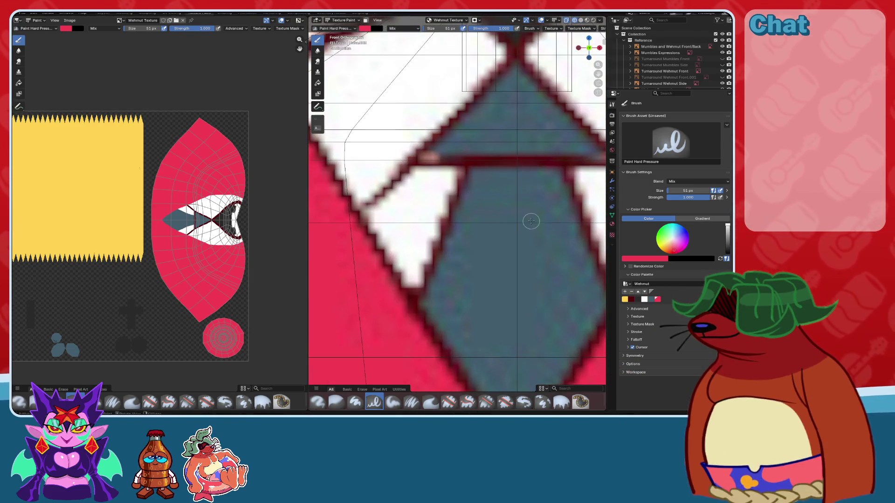
{"action": "left_click", "coordinate": [632, 299]}
{"action": "middle_click_drag", "start_coordinate": [495, 230], "coordinate": [480, 200]}
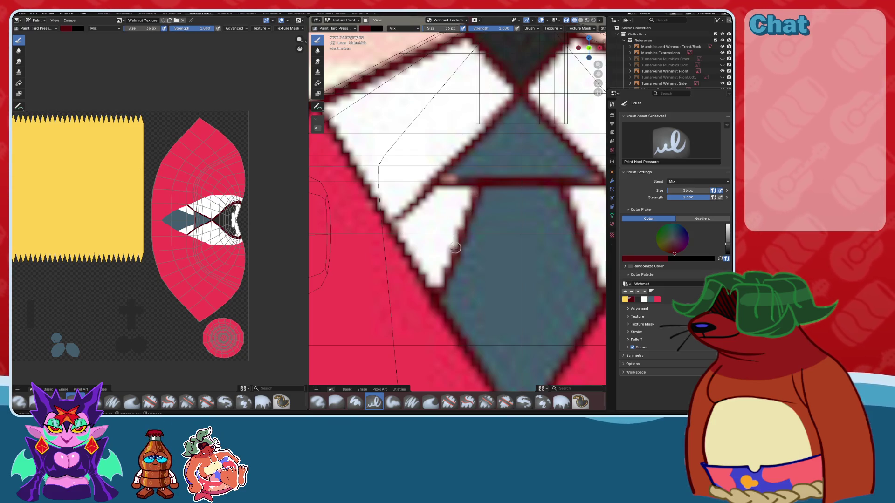
{"action": "left_click_drag", "start_coordinate": [443, 280], "coordinate": [435, 299]}
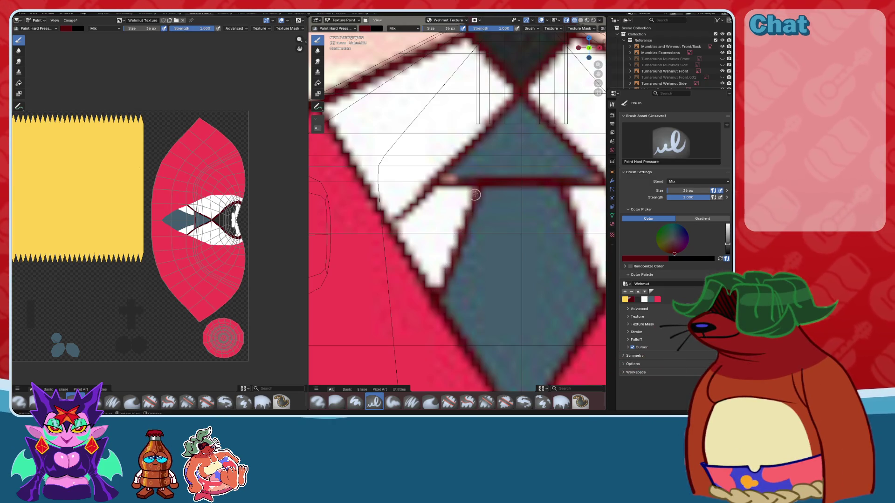
{"action": "left_click", "coordinate": [568, 20]}
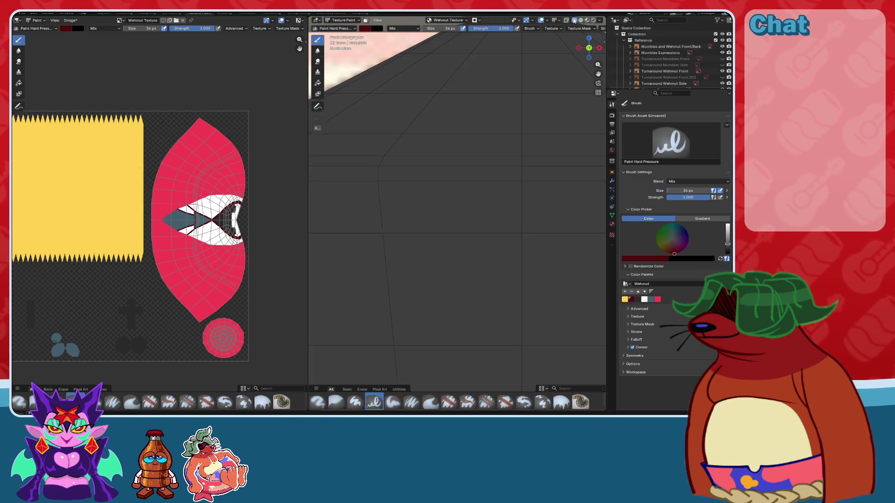
{"action": "left_click", "coordinate": [575, 20]}
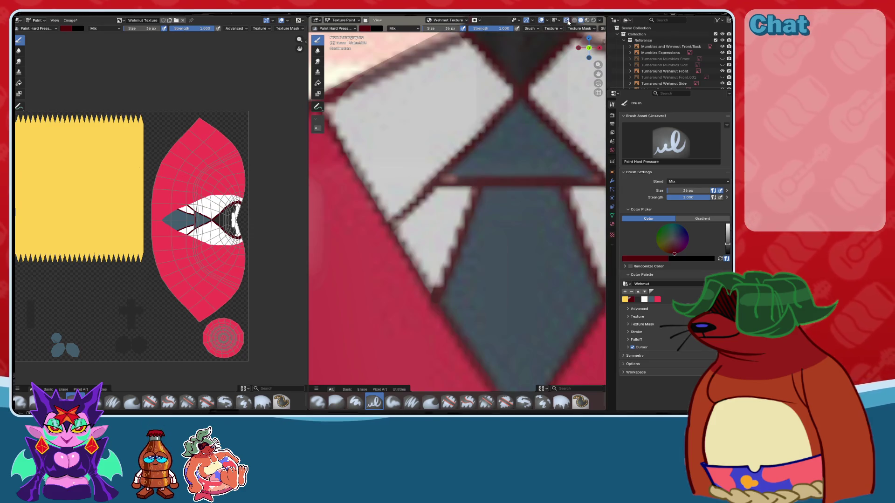
- Sample the vest pink as the paint colour, then make the yellow head sphere the paint target
{"action": "scroll", "coordinate": [485, 192], "scroll_direction": "up", "scroll_amount": 3}
{"action": "key", "text": "s"}
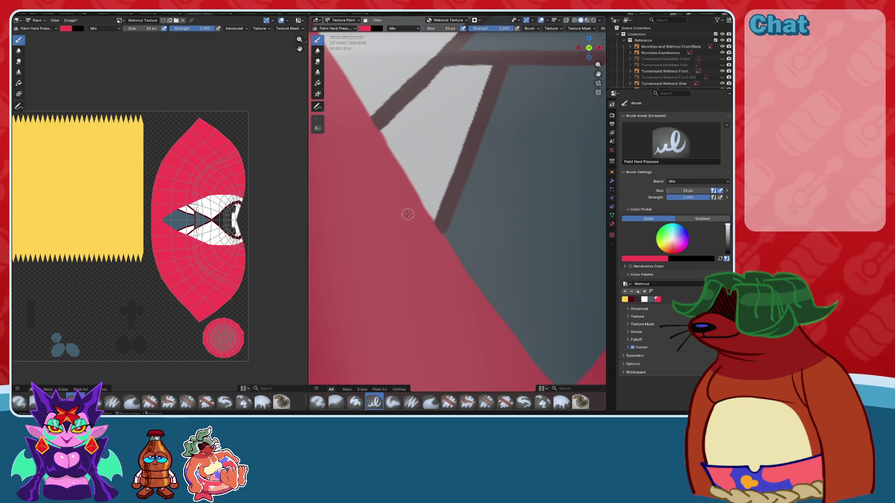
{"action": "scroll", "coordinate": [408, 214], "scroll_direction": "down", "scroll_amount": 3}
{"action": "scroll", "coordinate": [468, 208], "scroll_direction": "down", "scroll_amount": 2}
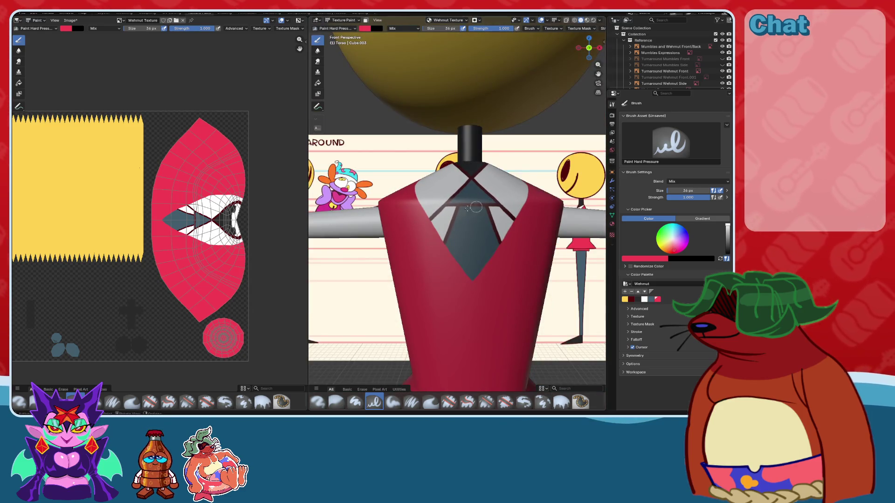
{"action": "scroll", "coordinate": [469, 172], "scroll_direction": "down", "scroll_amount": 2}
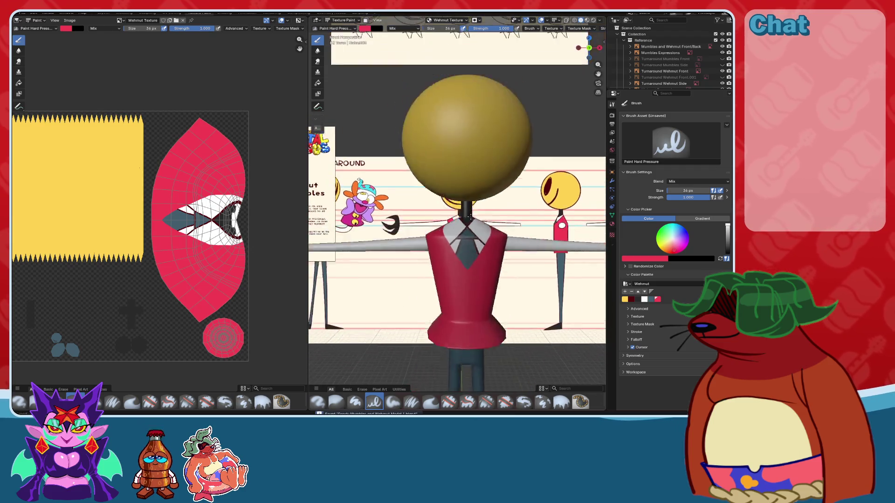
{"action": "scroll", "coordinate": [468, 172], "scroll_direction": "down", "scroll_amount": 1}
{"action": "middle_click_drag", "start_coordinate": [469, 171], "coordinate": [471, 142]}
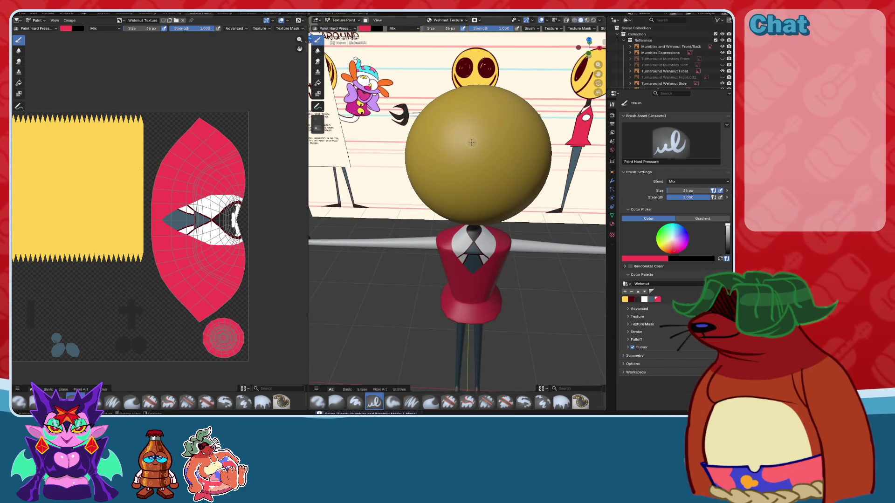
{"action": "key", "text": "alt+q"}
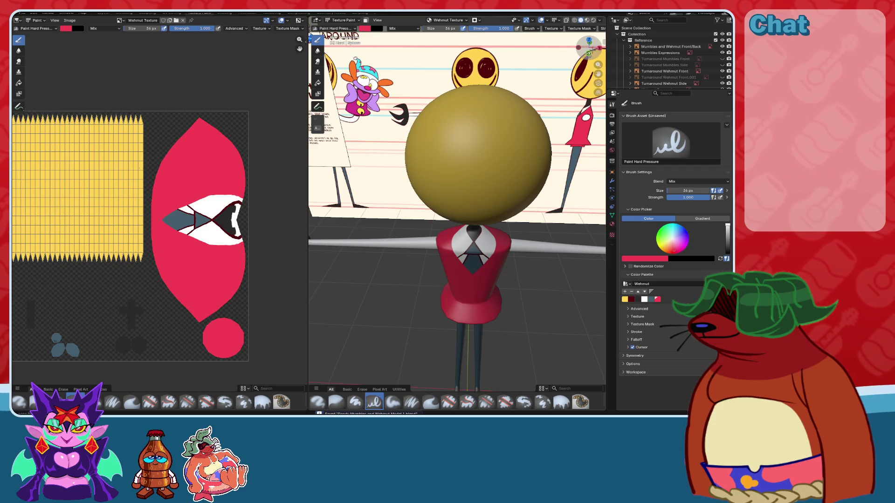
- Centre the head front-on in X-ray so the smiley reference shows through, with dark red selected
{"action": "left_click", "coordinate": [588, 53]}
{"action": "left_click", "coordinate": [578, 20]}
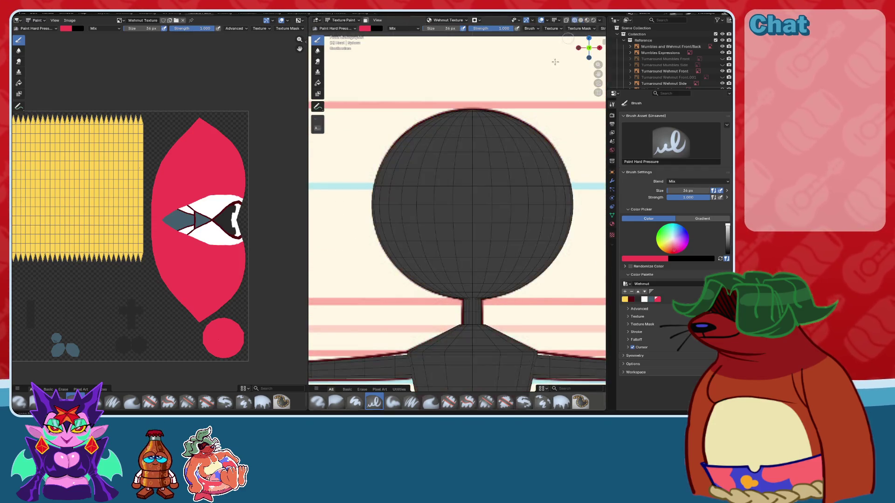
{"action": "left_click", "coordinate": [581, 20]}
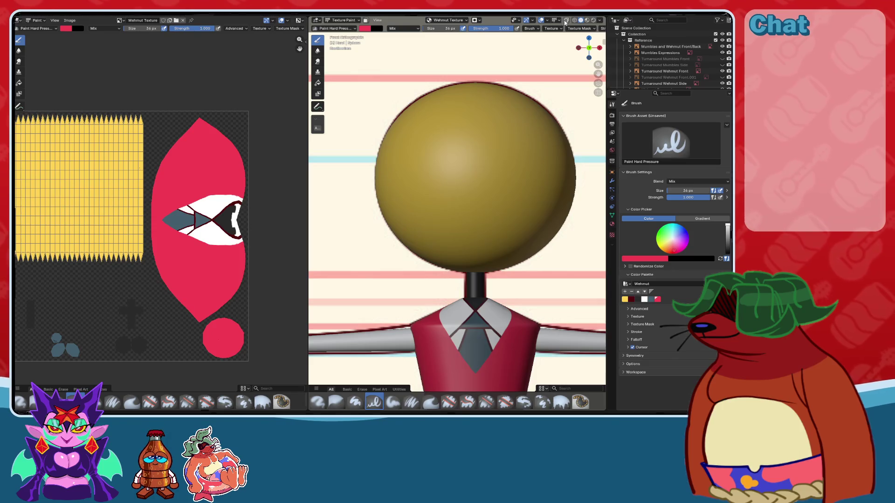
{"action": "left_click", "coordinate": [566, 21]}
{"action": "middle_click_drag", "start_coordinate": [502, 151], "coordinate": [482, 175], "text": "shift"}
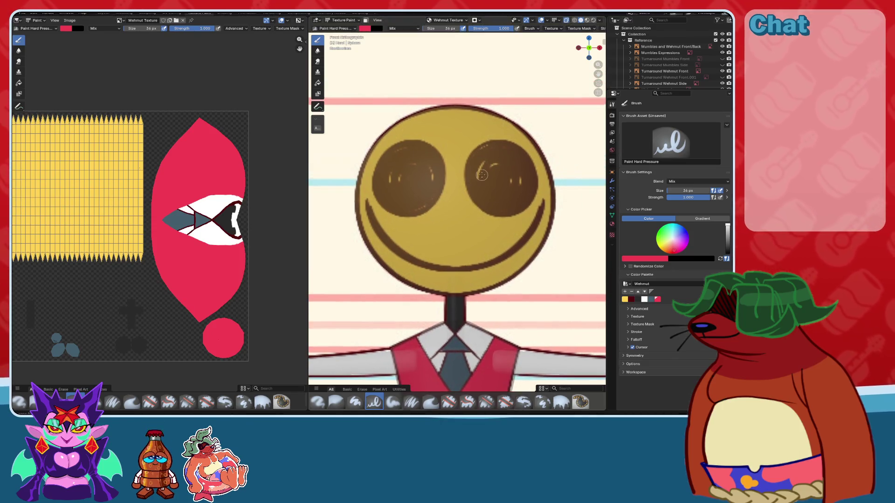
{"action": "left_click", "coordinate": [632, 300]}
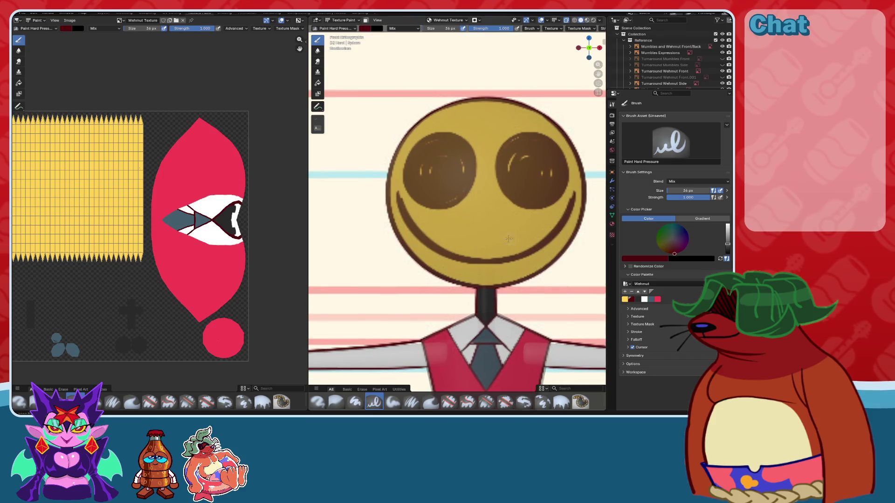
{"action": "key", "text": "KP_5"}
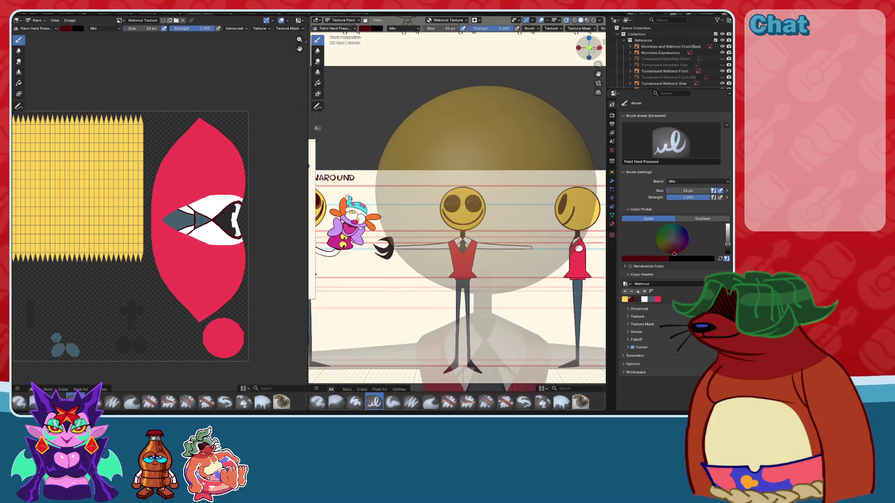
- Face the head straight on, resize the brush for the smile, and undo a stray stroke
{"action": "key", "text": "KP_5"}
{"action": "scroll", "coordinate": [382, 212], "scroll_direction": "up", "scroll_amount": 2}
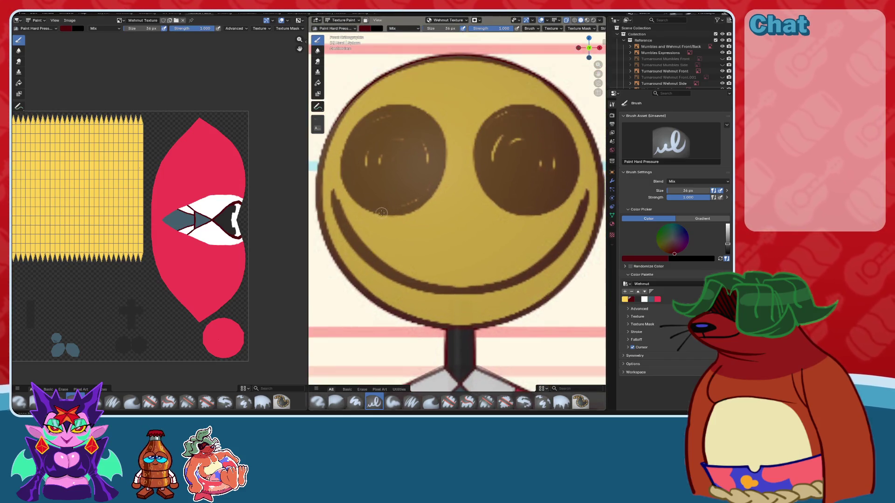
{"action": "key", "text": "f"}
{"action": "left_click", "coordinate": [322, 189]}
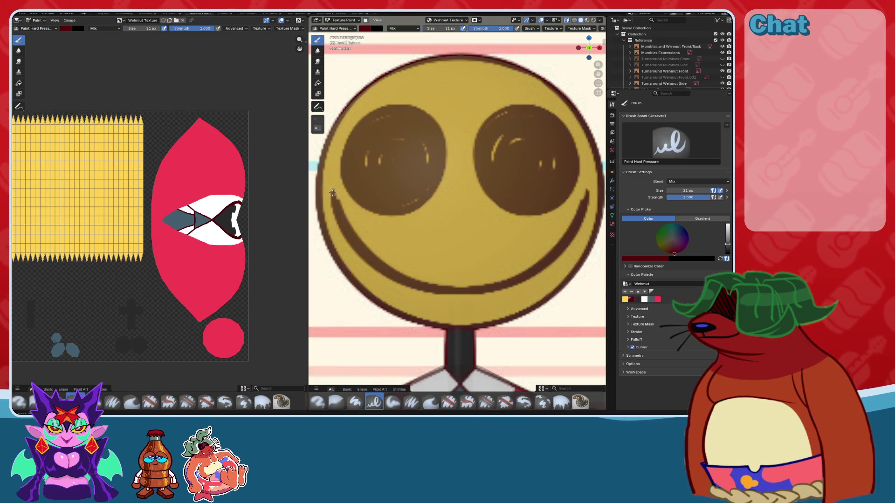
{"action": "key", "text": "f"}
{"action": "left_click", "coordinate": [340, 201]}
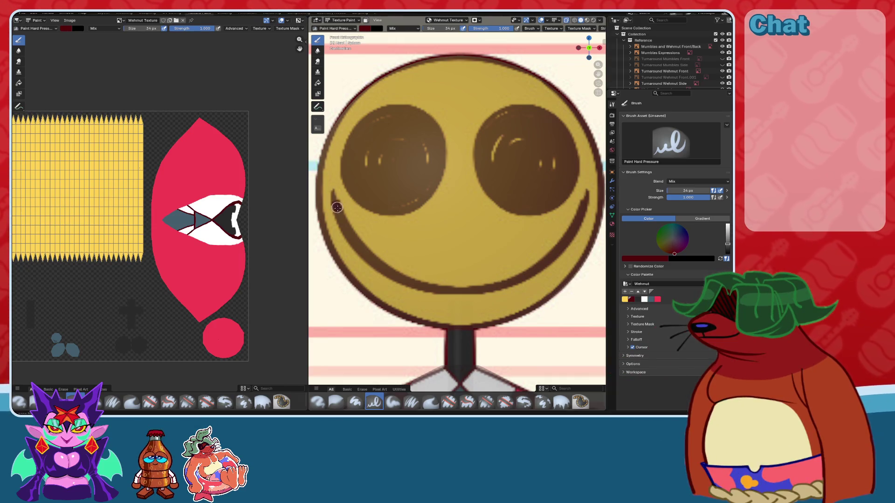
{"action": "key", "text": "ctrl+z"}
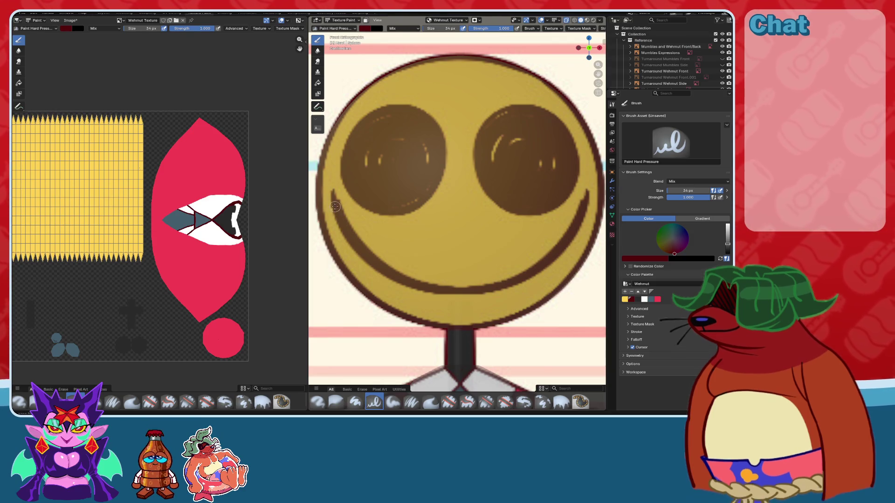
- Paint the first dark-red smile stroke down the left side of the face
{"action": "mouse_move", "coordinate": [332, 200]}
{"action": "left_mouse_down"}
{"action": "mouse_move", "coordinate": [397, 278]}
{"action": "mouse_move", "coordinate": [437, 290]}
{"action": "left_mouse_up"}
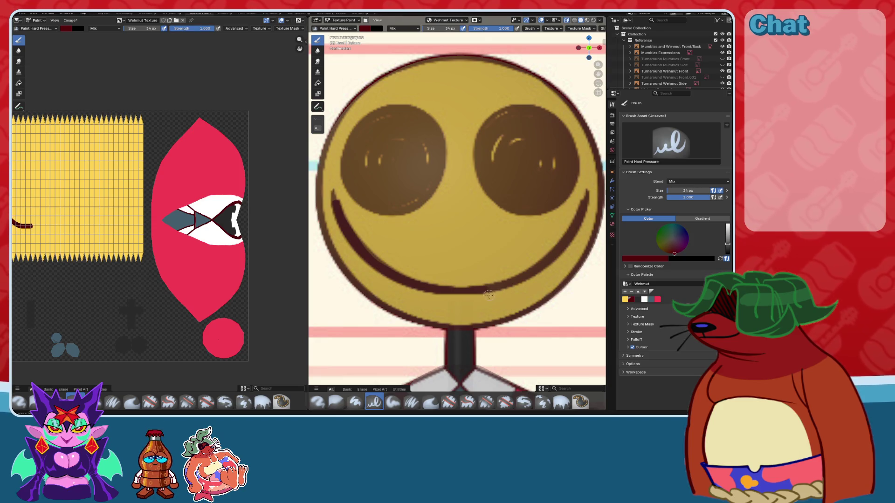
{"action": "middle_click_drag", "start_coordinate": [178, 240], "coordinate": [203, 239]}
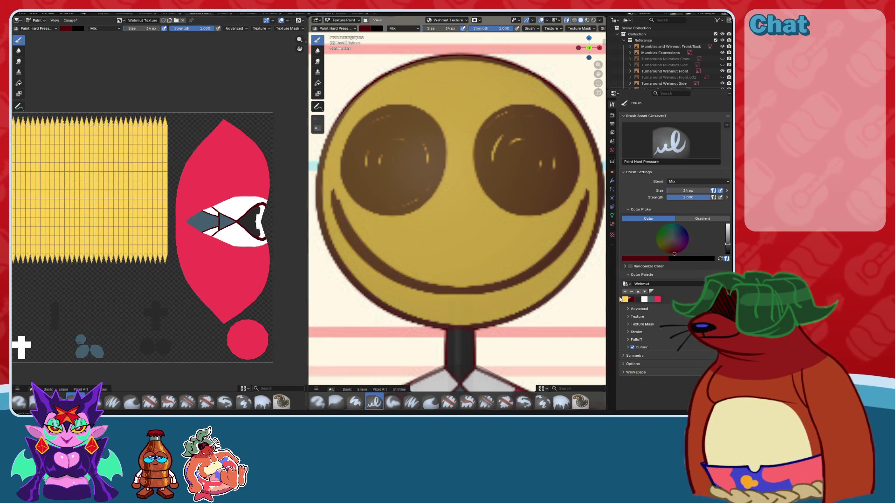
{"action": "left_click", "coordinate": [605, 45]}
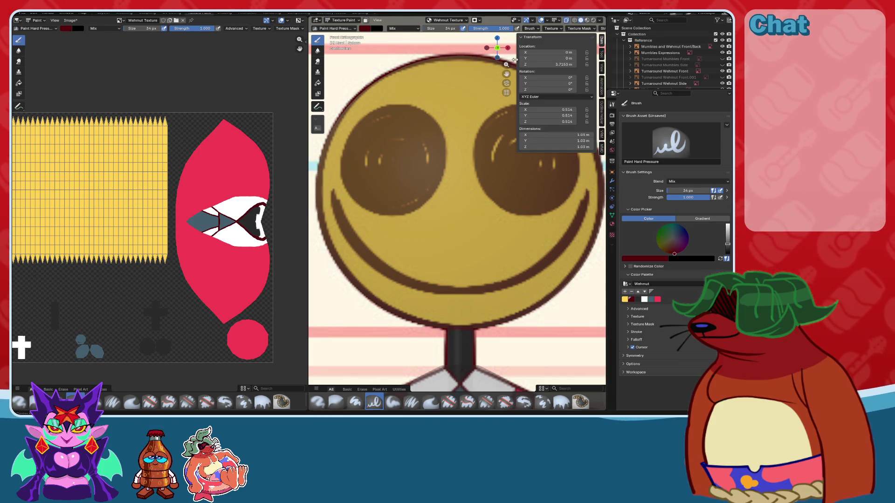
{"action": "left_click_drag", "start_coordinate": [515, 59], "coordinate": [599, 61]}
{"action": "scroll", "coordinate": [436, 28], "scroll_direction": "down", "scroll_amount": 5}
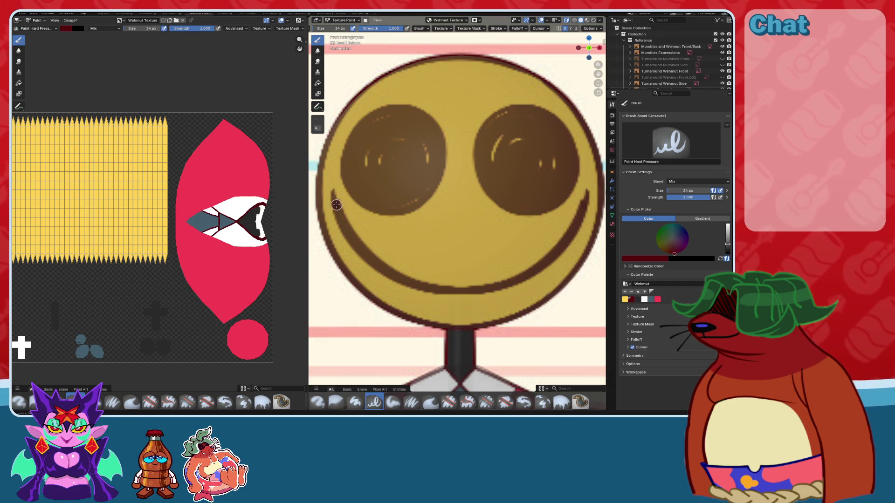
{"action": "mouse_move", "coordinate": [339, 214]}
{"action": "left_mouse_down"}
{"action": "mouse_move", "coordinate": [408, 279]}
{"action": "mouse_move", "coordinate": [466, 290]}
{"action": "left_mouse_up"}
- Darken and extend the smile line, then check it from an angle
{"action": "scroll", "coordinate": [467, 280], "scroll_direction": "up", "scroll_amount": 3}
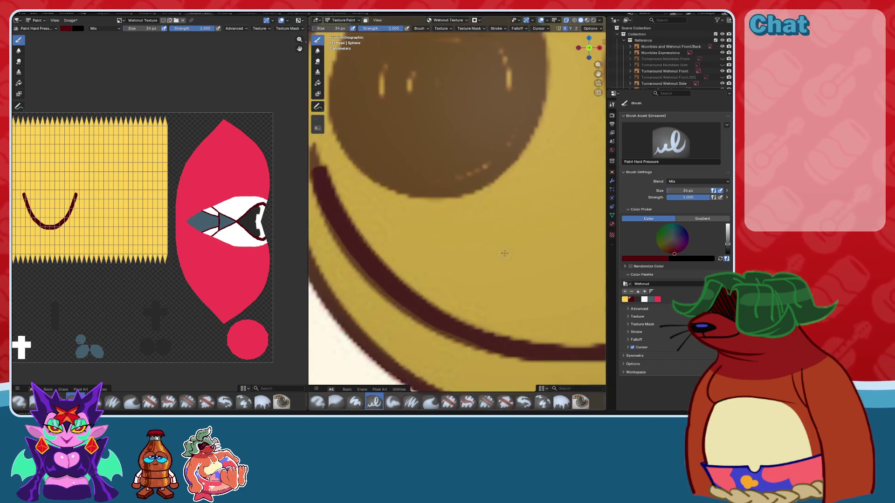
{"action": "scroll", "coordinate": [471, 202], "scroll_direction": "up", "scroll_amount": 1}
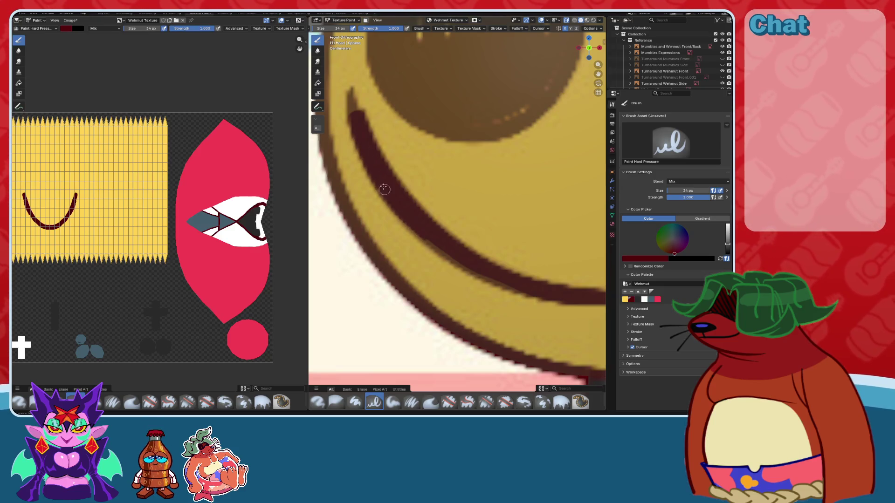
{"action": "left_click_drag", "start_coordinate": [385, 193], "coordinate": [471, 267]}
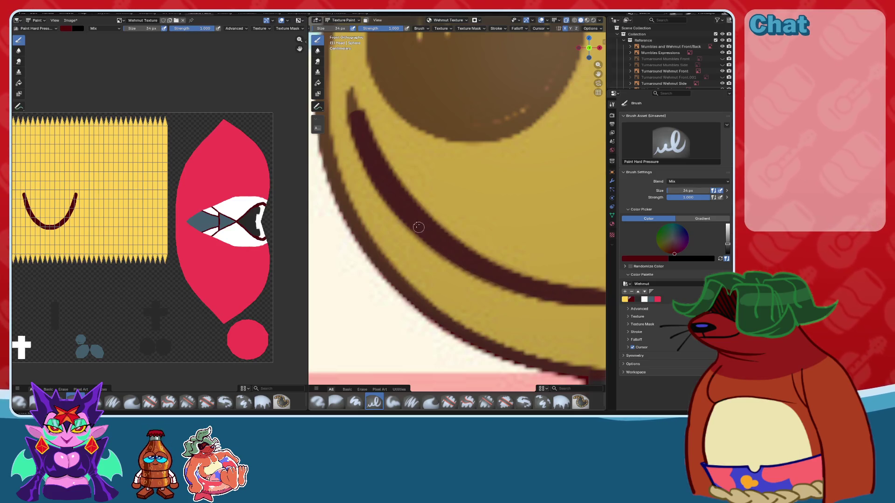
{"action": "scroll", "coordinate": [457, 253], "scroll_direction": "up", "scroll_amount": 2}
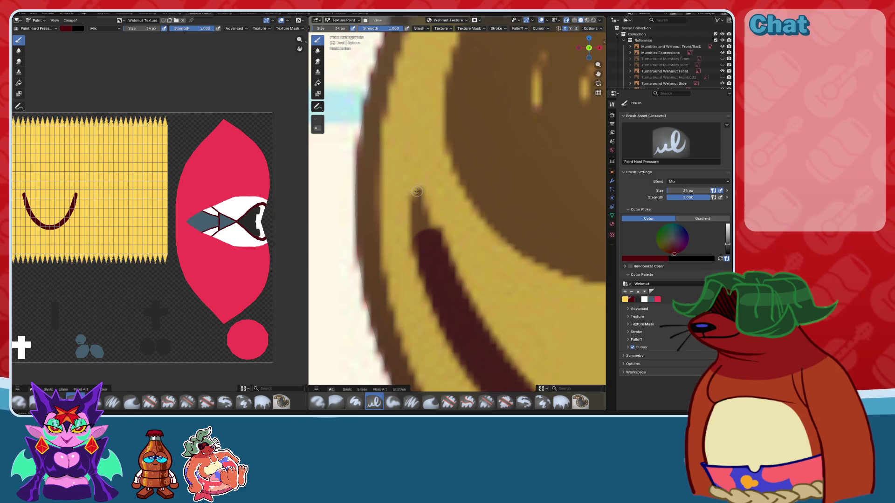
{"action": "left_click_drag", "start_coordinate": [417, 191], "coordinate": [418, 223]}
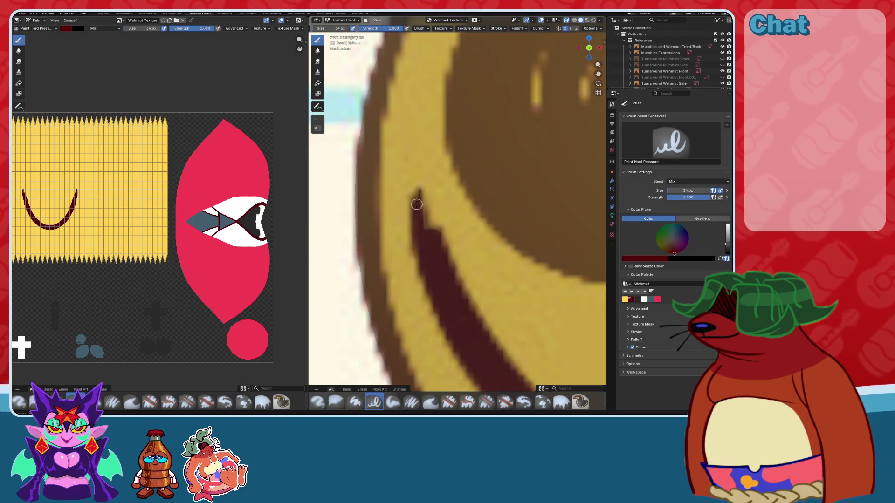
{"action": "scroll", "coordinate": [433, 245], "scroll_direction": "down", "scroll_amount": 3}
{"action": "scroll", "coordinate": [438, 223], "scroll_direction": "down", "scroll_amount": 2}
{"action": "scroll", "coordinate": [445, 196], "scroll_direction": "up", "scroll_amount": 2}
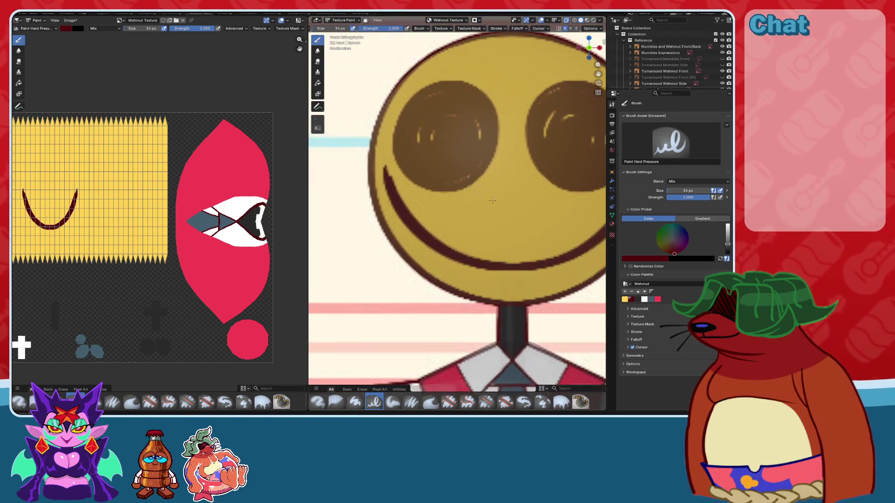
{"action": "scroll", "coordinate": [449, 181], "scroll_direction": "up", "scroll_amount": 1}
{"action": "scroll", "coordinate": [449, 180], "scroll_direction": "up", "scroll_amount": 2}
{"action": "scroll", "coordinate": [490, 215], "scroll_direction": "up", "scroll_amount": 1}
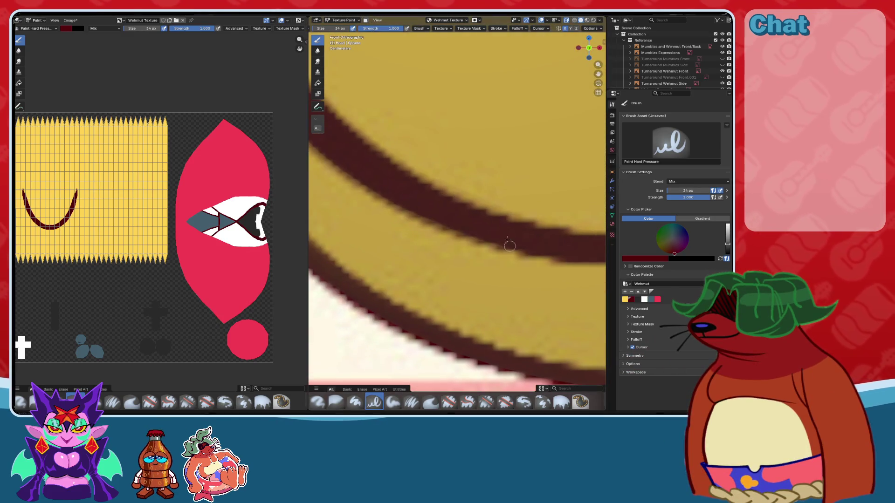
{"action": "scroll", "coordinate": [430, 215], "scroll_direction": "down", "scroll_amount": 4}
{"action": "scroll", "coordinate": [431, 215], "scroll_direction": "down", "scroll_amount": 3}
{"action": "mouse_move", "coordinate": [431, 215]}
{"action": "middle_mouse_down"}
{"action": "mouse_move", "coordinate": [473, 228]}
{"action": "mouse_move", "coordinate": [559, 36]}
{"action": "mouse_move", "coordinate": [493, 148]}
{"action": "mouse_move", "coordinate": [589, 47]}
{"action": "middle_mouse_up"}
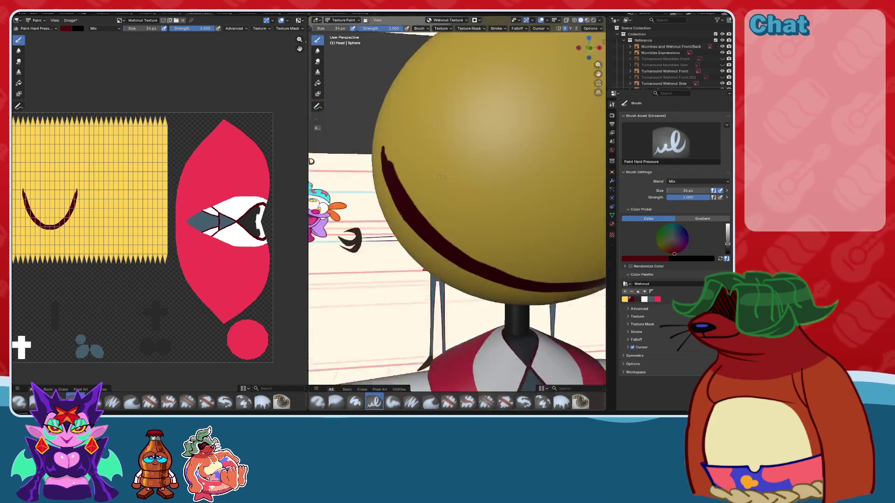
- Return to a close front view of the eye and enlarge the brush to 168 px
{"action": "left_click", "coordinate": [589, 47]}
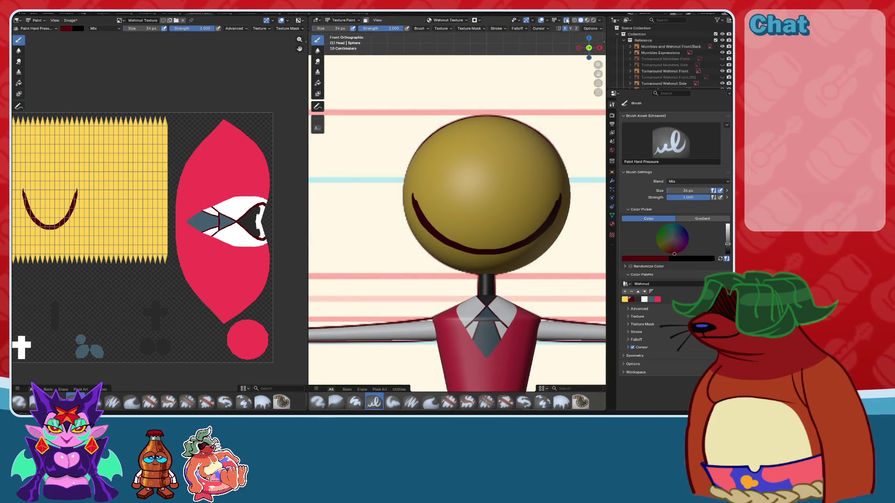
{"action": "scroll", "coordinate": [495, 220], "scroll_direction": "up", "scroll_amount": 5}
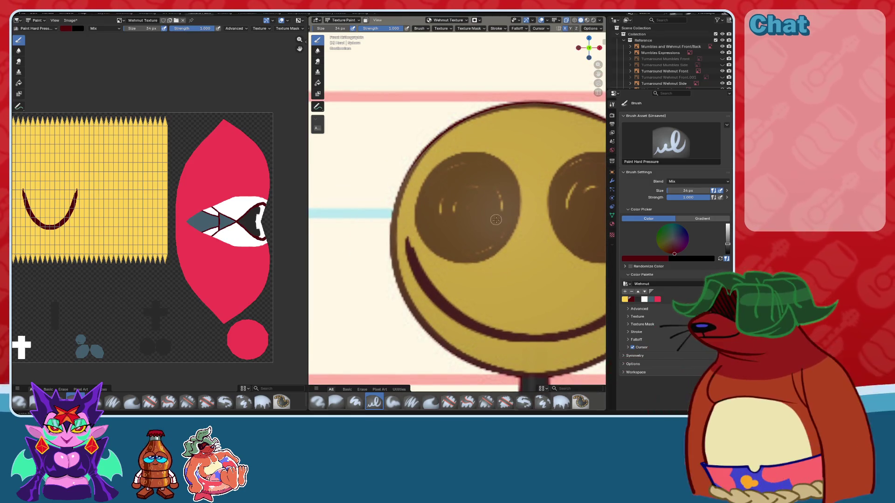
{"action": "key", "text": "f"}
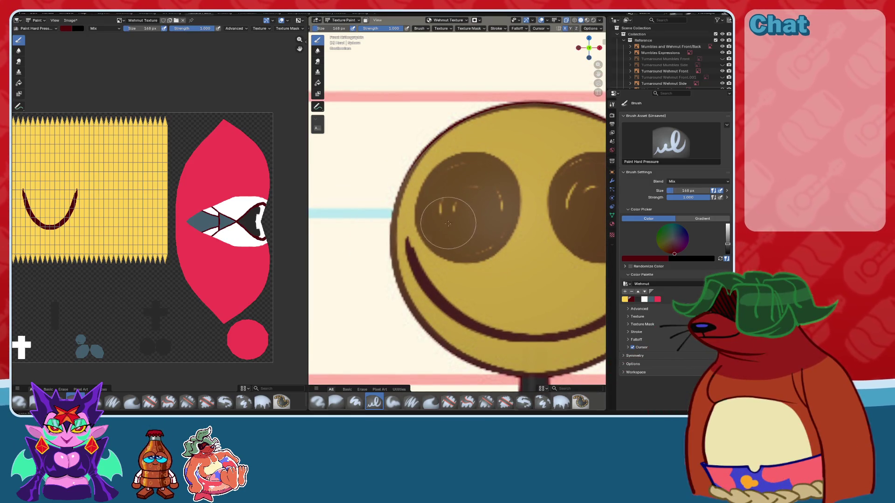
{"action": "left_click", "coordinate": [441, 212]}
{"action": "key", "text": "ctrl+z"}
{"action": "middle_click_drag", "start_coordinate": [443, 215], "coordinate": [468, 231]}
{"action": "left_click", "coordinate": [589, 47]}
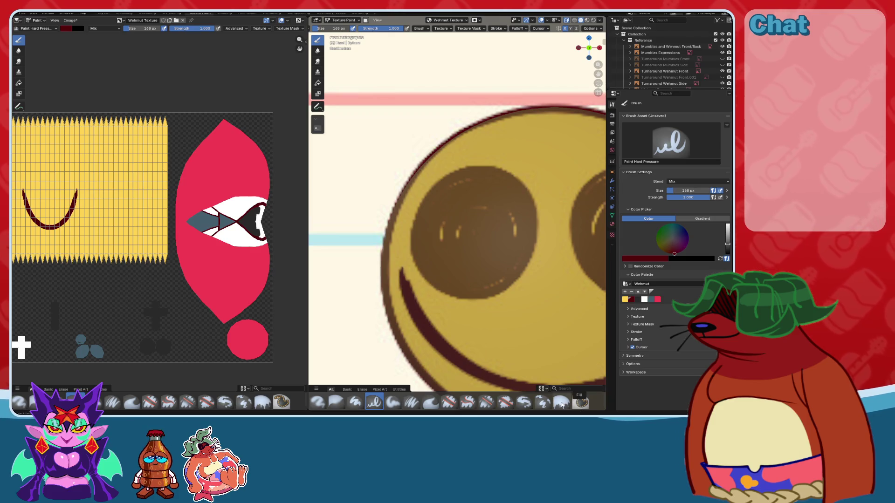
- Switch to the Paint Pixel Art brush and fill the eyes with solid dark red
{"action": "left_click", "coordinate": [524, 403]}
{"action": "mouse_move", "coordinate": [461, 200]}
{"action": "left_mouse_down"}
{"action": "mouse_move", "coordinate": [485, 256]}
{"action": "mouse_move", "coordinate": [475, 257]}
{"action": "left_mouse_up"}
{"action": "key", "text": "ctrl+z"}
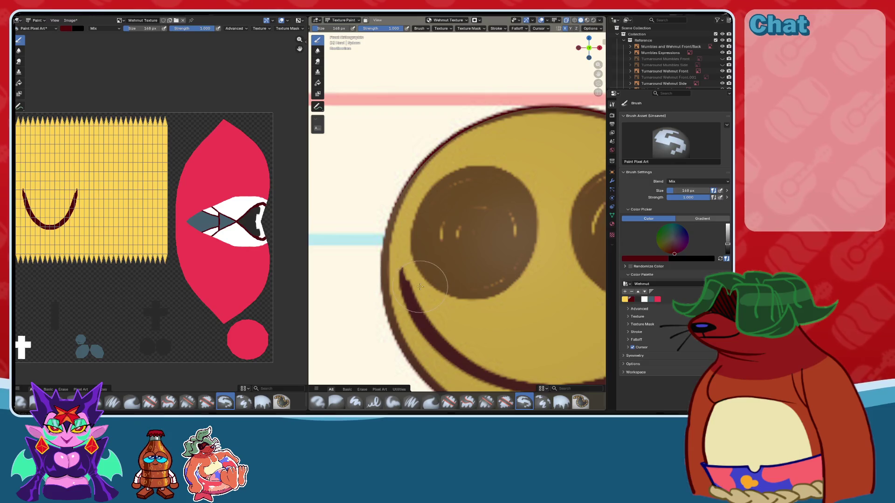
{"action": "scroll", "coordinate": [440, 259], "scroll_direction": "up", "scroll_amount": 1}
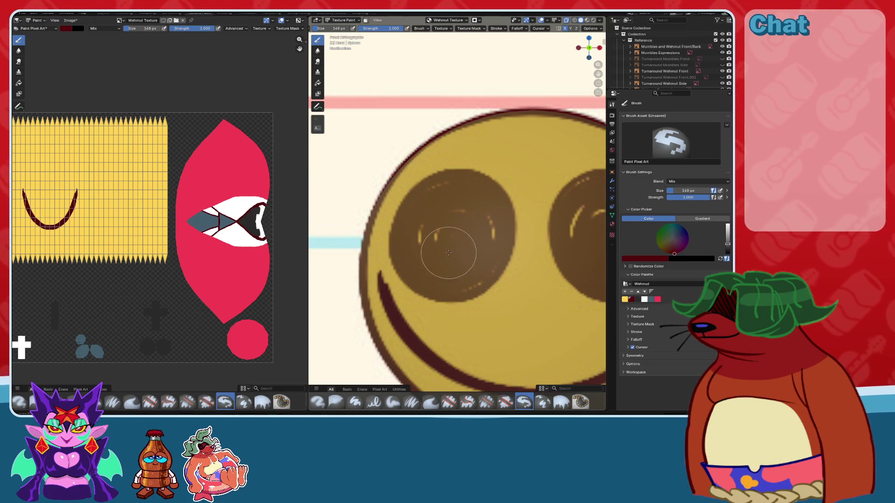
{"action": "left_click", "coordinate": [411, 274]}
{"action": "mouse_move", "coordinate": [403, 268]}
{"action": "left_mouse_down"}
{"action": "mouse_move", "coordinate": [425, 199]}
{"action": "mouse_move", "coordinate": [481, 191]}
{"action": "mouse_move", "coordinate": [497, 252]}
{"action": "mouse_move", "coordinate": [472, 288]}
{"action": "mouse_move", "coordinate": [427, 289]}
{"action": "mouse_move", "coordinate": [497, 245]}
{"action": "left_mouse_up"}
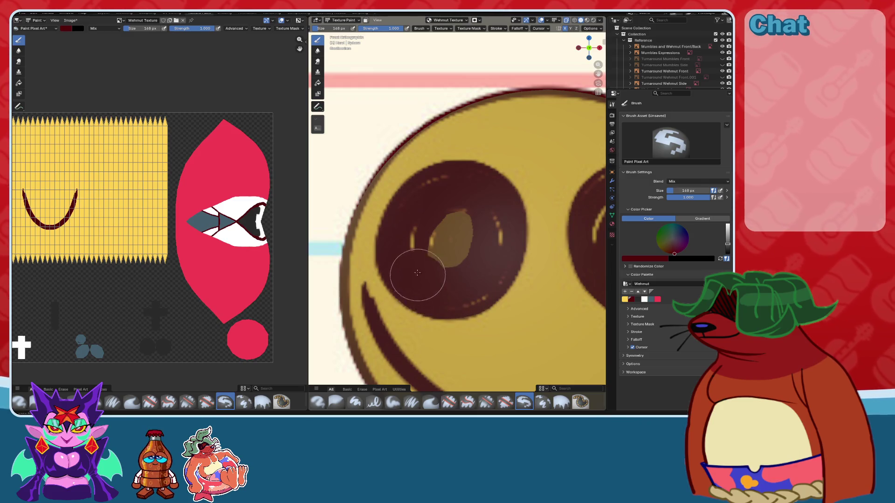
{"action": "scroll", "coordinate": [497, 244], "scroll_direction": "up", "scroll_amount": 2}
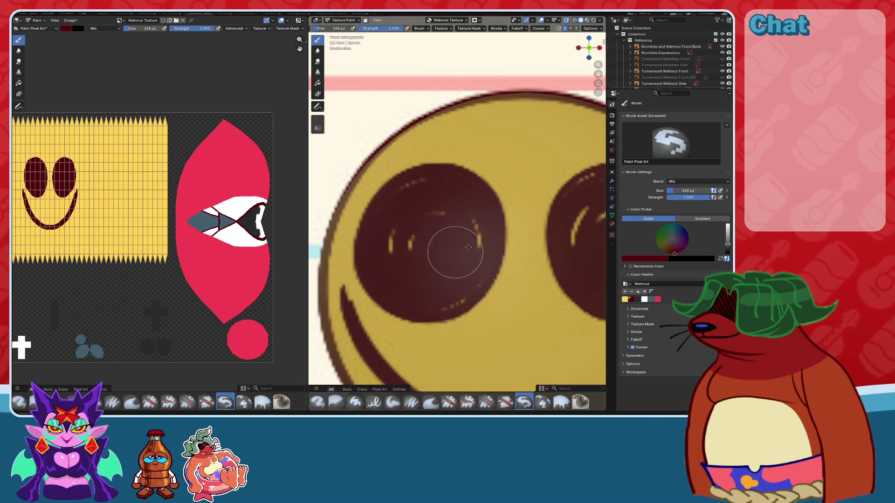
{"action": "scroll", "coordinate": [485, 252], "scroll_direction": "up", "scroll_amount": 1}
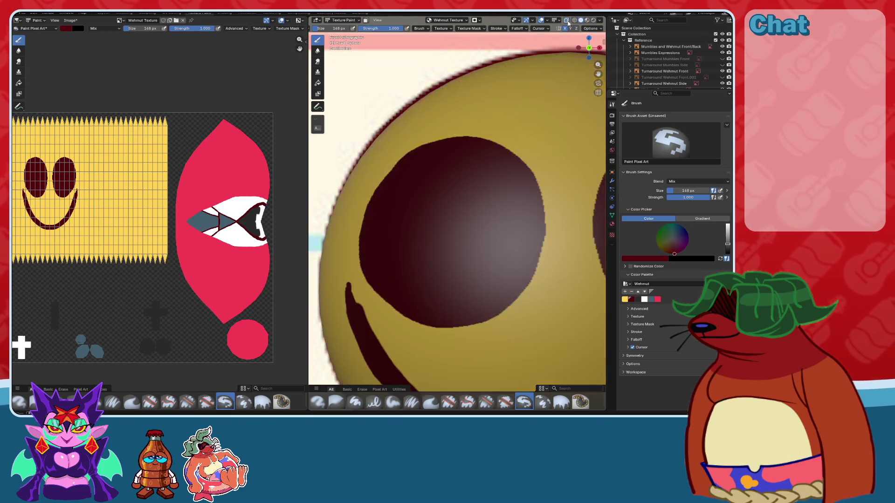
{"action": "scroll", "coordinate": [516, 185], "scroll_direction": "down", "scroll_amount": 5}
{"action": "scroll", "coordinate": [516, 185], "scroll_direction": "up", "scroll_amount": 4}
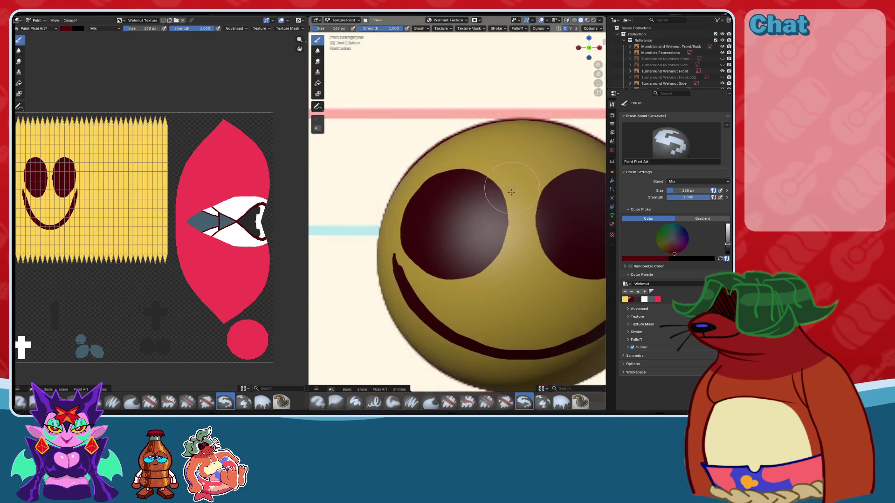
{"action": "middle_click_drag", "start_coordinate": [481, 133], "coordinate": [554, 141]}
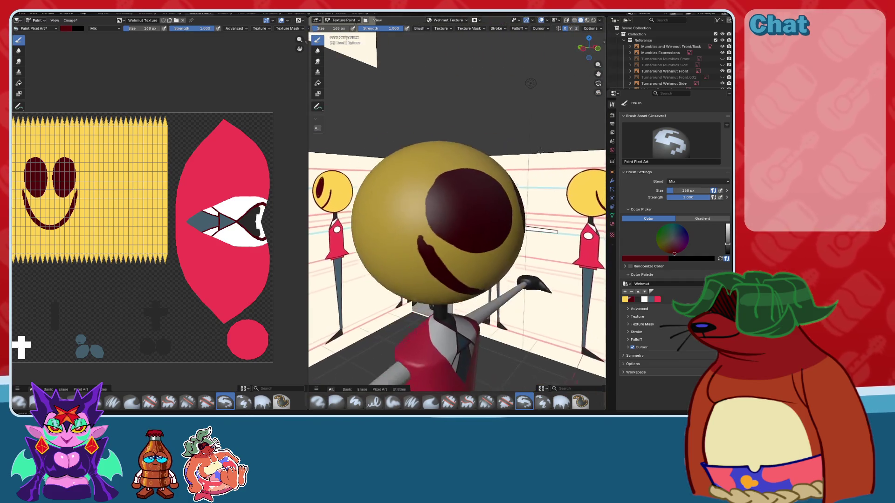
- Frame the painted eyes from the left side, toggling shading modes while panning and orbiting
{"action": "left_click", "coordinate": [580, 47]}
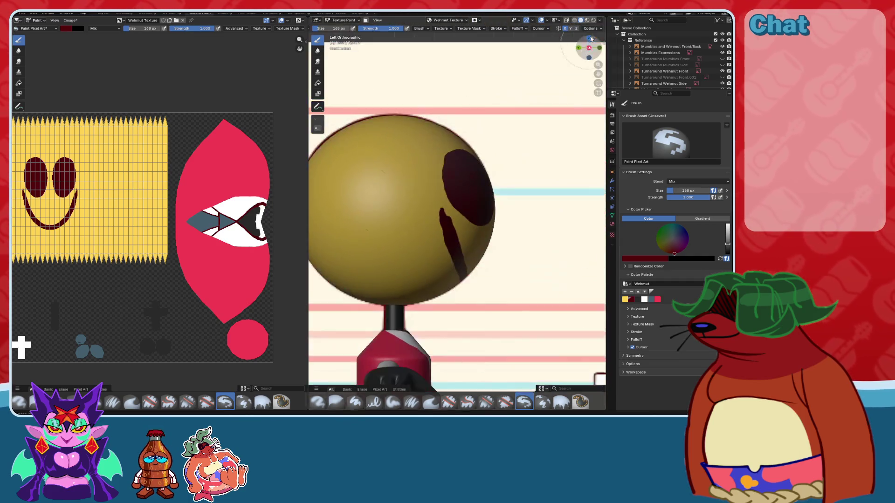
{"action": "left_click", "coordinate": [574, 21]}
{"action": "left_click", "coordinate": [580, 20]}
{"action": "scroll", "coordinate": [490, 131], "scroll_direction": "up", "scroll_amount": 2}
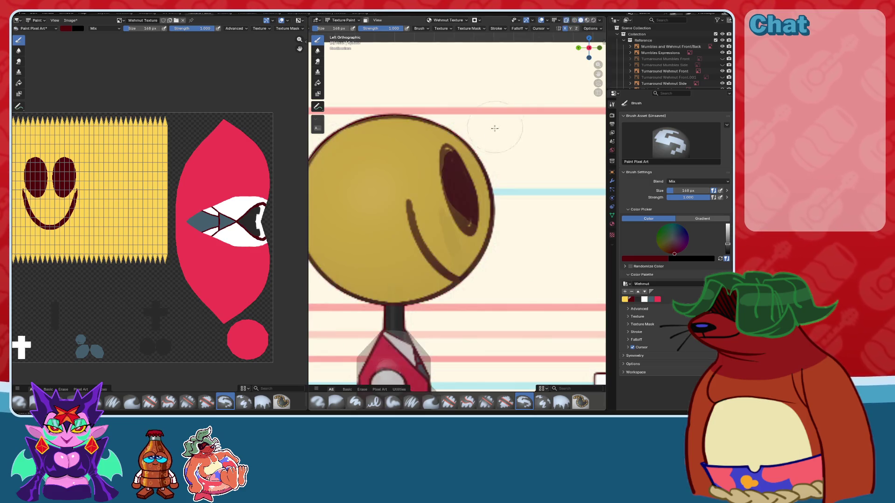
{"action": "scroll", "coordinate": [512, 178], "scroll_direction": "up", "scroll_amount": 2}
{"action": "middle_click_drag", "start_coordinate": [512, 178], "coordinate": [523, 183]}
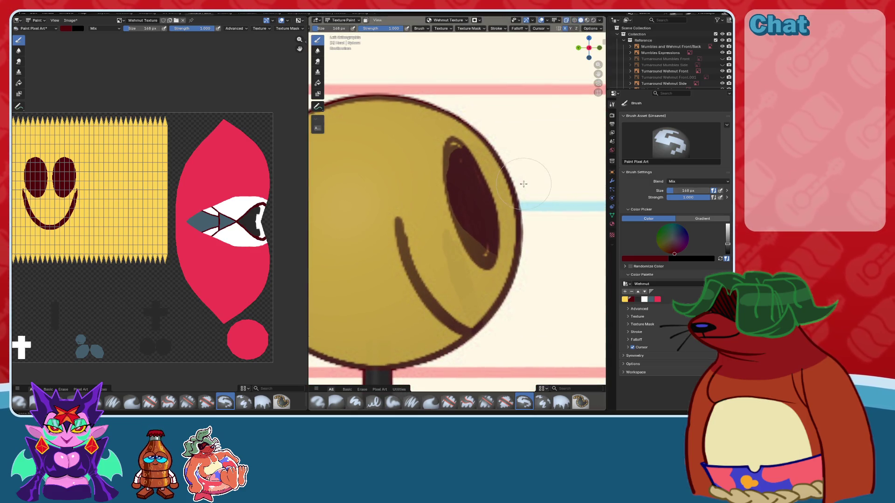
{"action": "left_click", "coordinate": [567, 21]}
{"action": "left_click", "coordinate": [567, 21]}
{"action": "middle_click_drag", "start_coordinate": [506, 104], "coordinate": [519, 140], "text": "shift"}
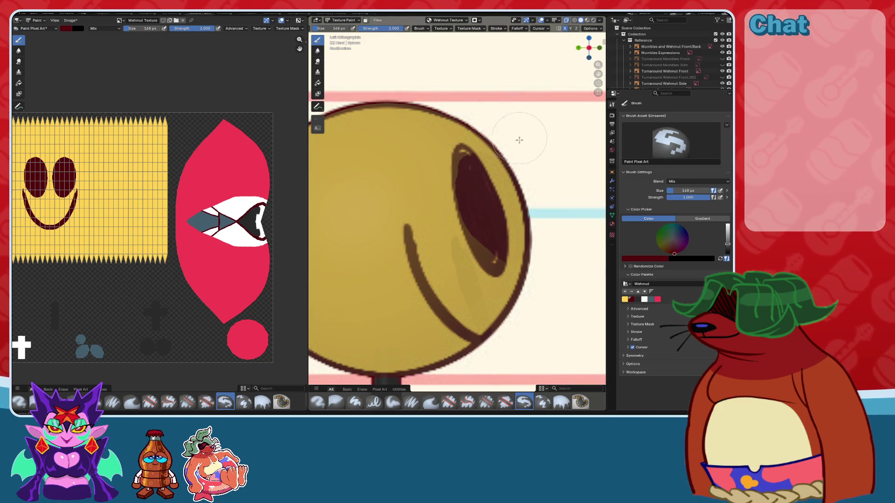
{"action": "scroll", "coordinate": [518, 149], "scroll_direction": "down", "scroll_amount": 3}
{"action": "scroll", "coordinate": [536, 145], "scroll_direction": "up", "scroll_amount": 1}
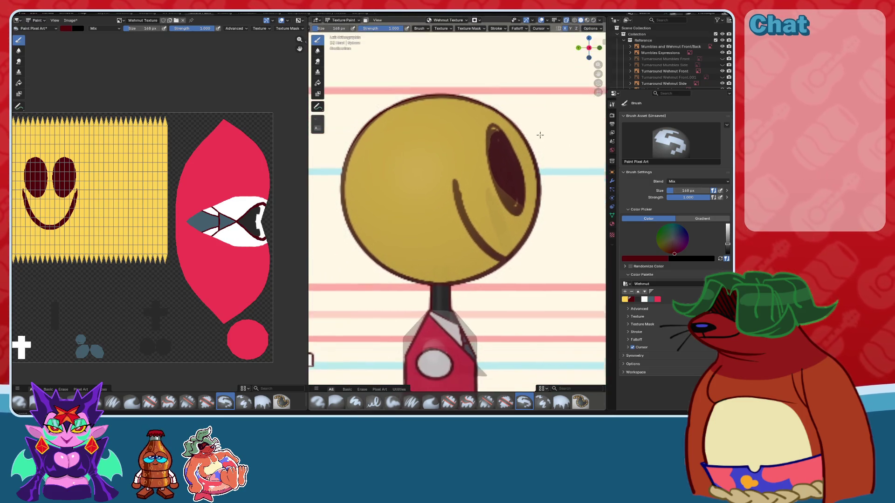
{"action": "scroll", "coordinate": [543, 142], "scroll_direction": "up", "scroll_amount": 1}
{"action": "middle_click_drag", "start_coordinate": [542, 142], "coordinate": [540, 145], "text": "shift"}
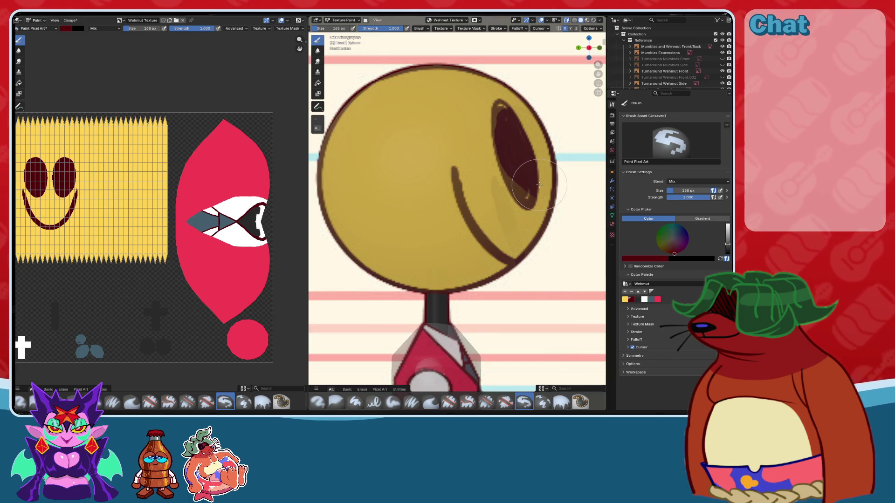
{"action": "middle_click_drag", "start_coordinate": [539, 185], "coordinate": [517, 191], "text": "shift"}
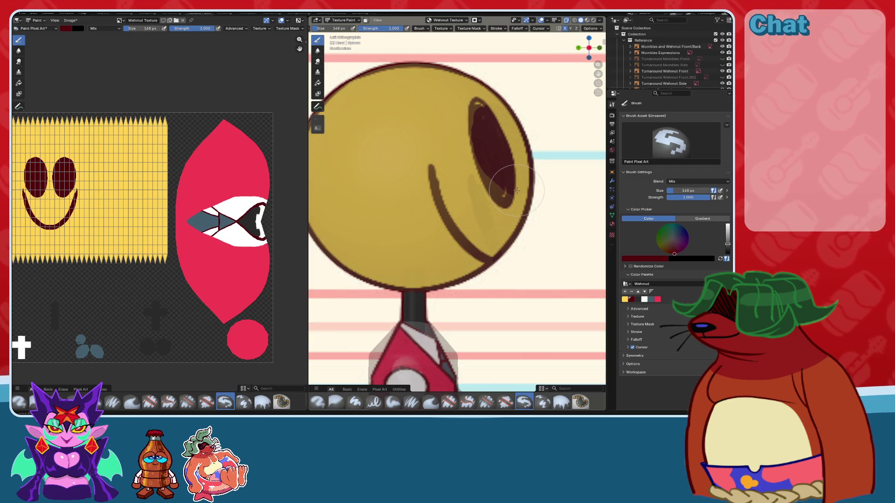
{"action": "middle_click_drag", "start_coordinate": [516, 191], "coordinate": [455, 203]}
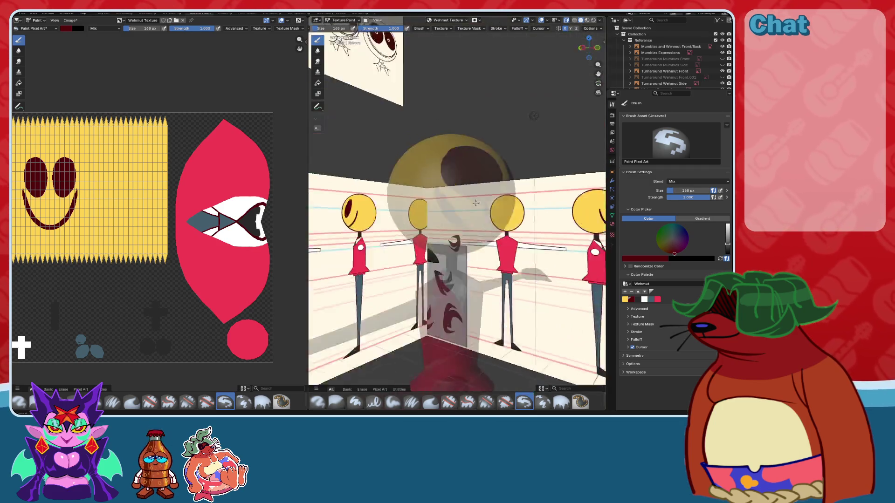
- Pick yellow and paint over the dark-red eye patches
{"action": "left_click", "coordinate": [625, 299]}
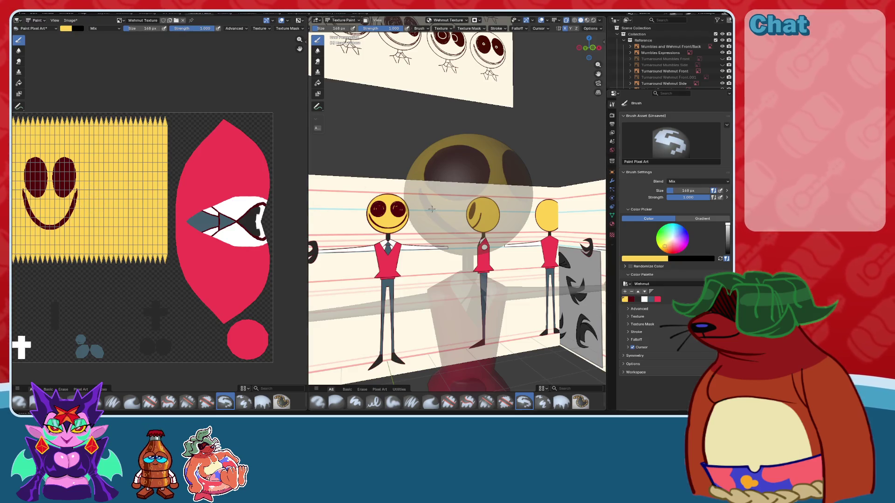
{"action": "scroll", "coordinate": [459, 234], "scroll_direction": "down", "scroll_amount": 3}
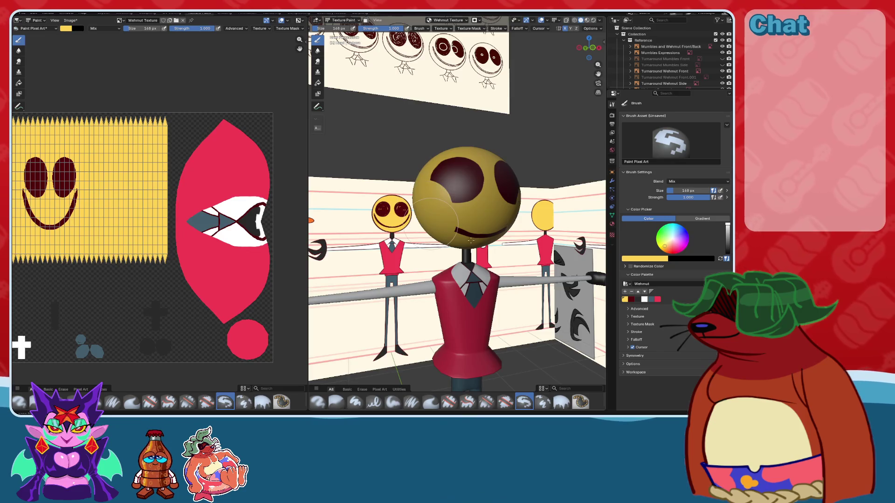
{"action": "middle_click_drag", "start_coordinate": [459, 234], "coordinate": [466, 200]}
{"action": "mouse_move", "coordinate": [438, 184]}
{"action": "left_mouse_down"}
{"action": "mouse_move", "coordinate": [517, 186]}
{"action": "mouse_move", "coordinate": [504, 200]}
{"action": "left_mouse_up"}
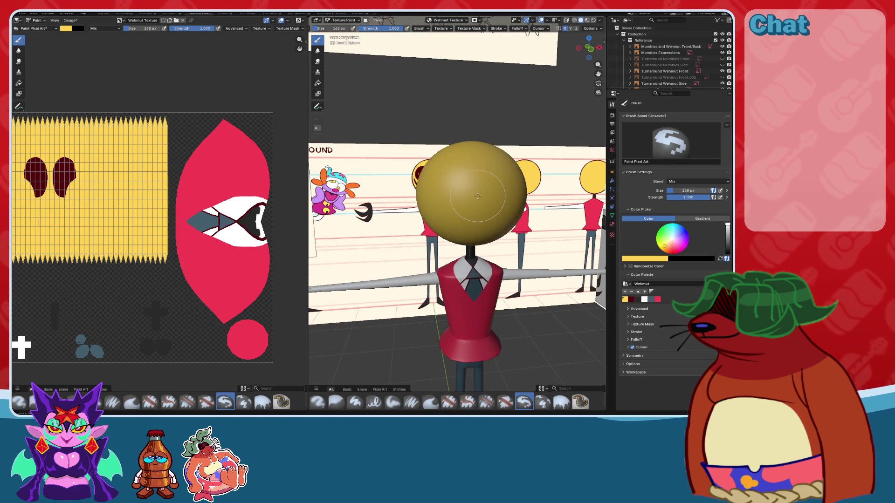
- Cover the last eye marks with yellow, pick dark red, and save the texture image and .blend file
{"action": "middle_click_drag", "start_coordinate": [484, 201], "coordinate": [484, 186]}
{"action": "left_click", "coordinate": [578, 48]}
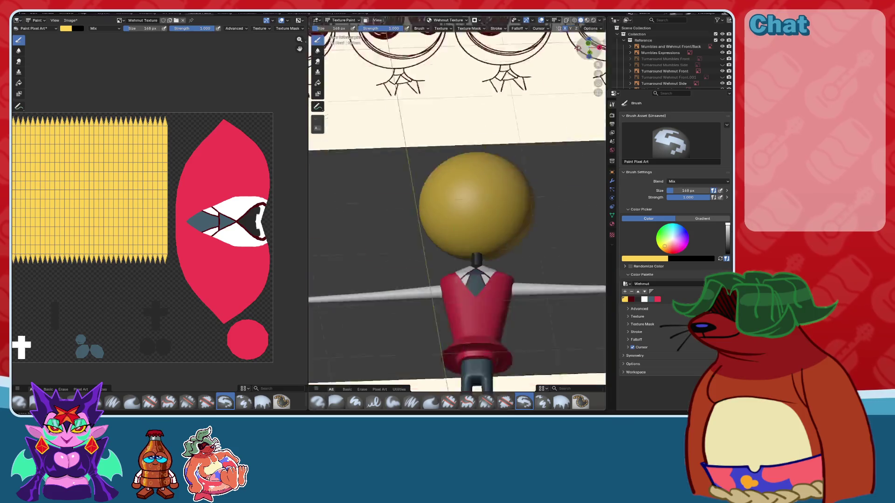
{"action": "scroll", "coordinate": [513, 161], "scroll_direction": "up", "scroll_amount": 3}
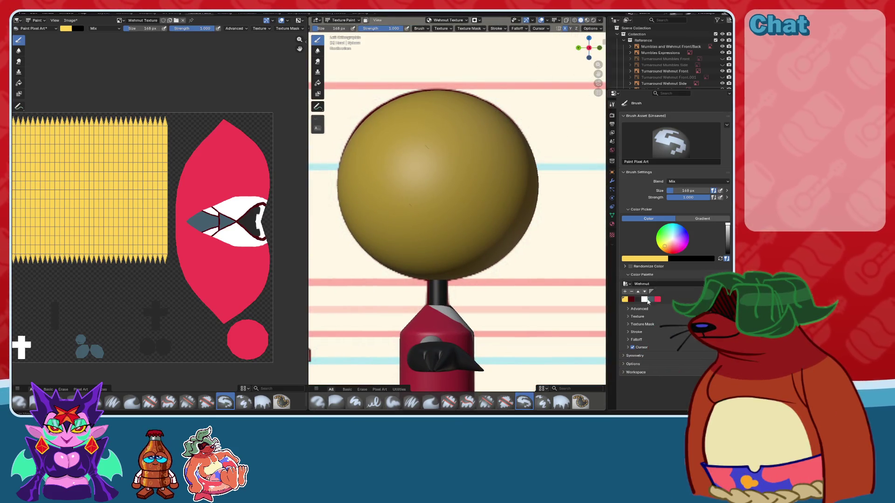
{"action": "left_click", "coordinate": [632, 300]}
{"action": "scroll", "coordinate": [485, 210], "scroll_direction": "up", "scroll_amount": 2}
{"action": "scroll", "coordinate": [560, 80], "scroll_direction": "down", "scroll_amount": 2}
{"action": "key", "text": "alt+s"}
{"action": "key", "text": "ctrl+s"}
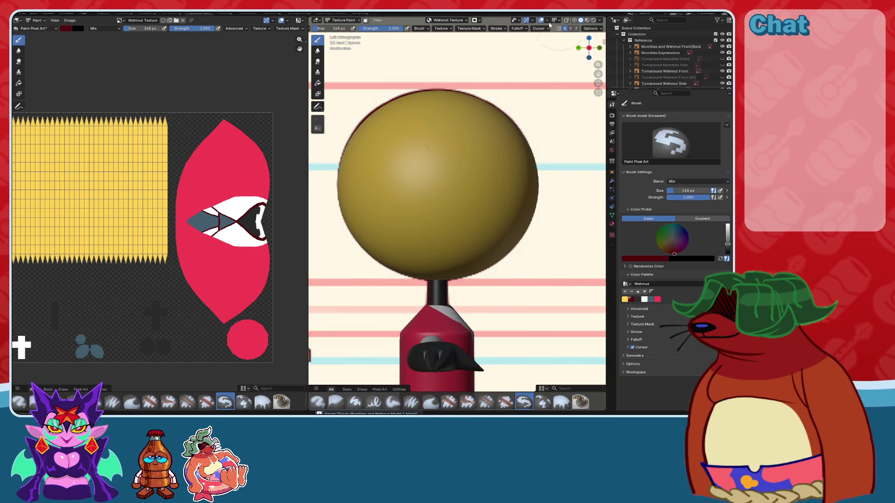
- With X-ray on and a 35 px brush, paint the smile curve along the reference
{"action": "left_click", "coordinate": [568, 20]}
{"action": "scroll", "coordinate": [443, 167], "scroll_direction": "up", "scroll_amount": 3}
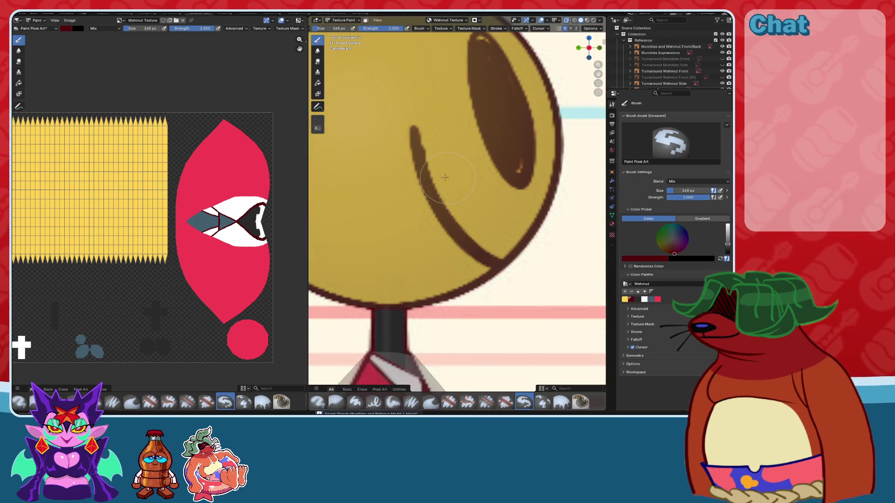
{"action": "key", "text": "bracketleft"}
{"action": "key", "text": "bracketright"}
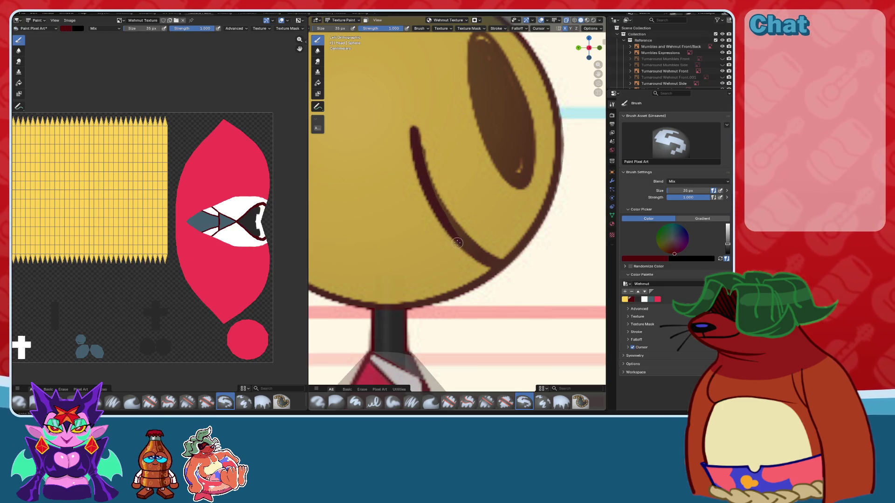
{"action": "left_click_drag", "start_coordinate": [457, 242], "coordinate": [414, 143]}
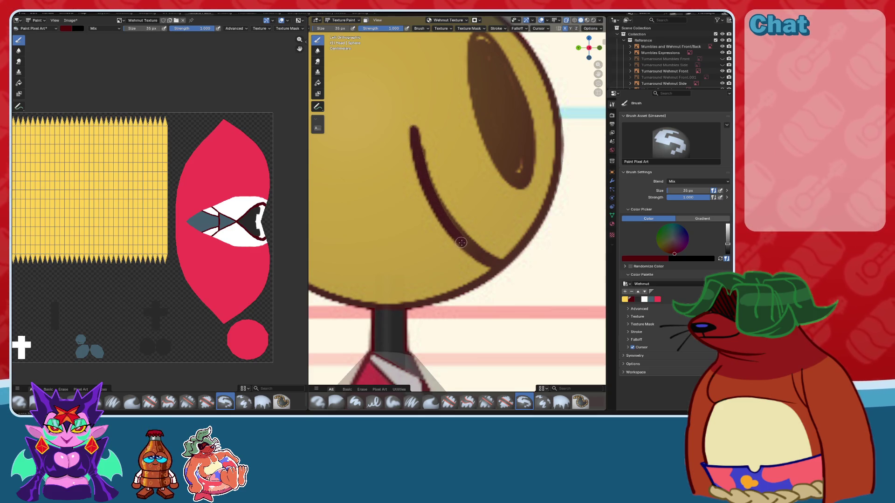
{"action": "mouse_move", "coordinate": [508, 271]}
{"action": "middle_mouse_down"}
{"action": "mouse_move", "coordinate": [502, 199]}
{"action": "mouse_move", "coordinate": [447, 250]}
{"action": "mouse_move", "coordinate": [576, 60]}
{"action": "middle_mouse_up"}
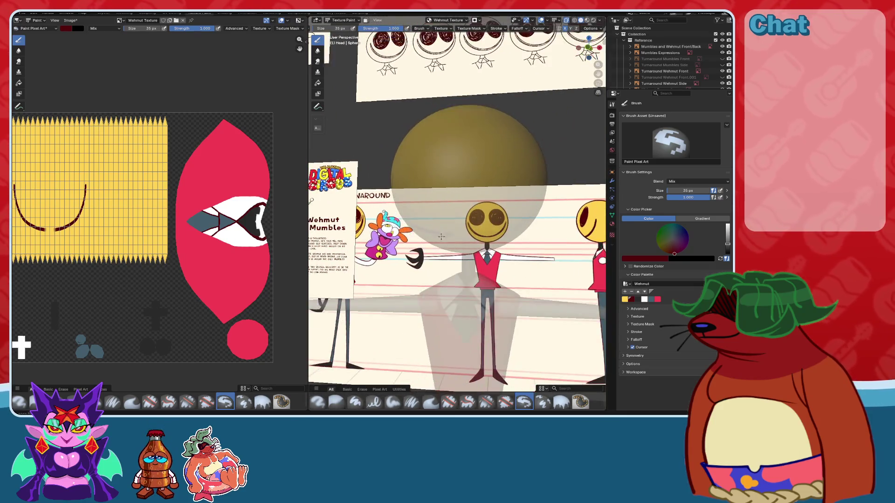
- Inspect the first smile from the front without X-ray, then undo it
{"action": "left_click", "coordinate": [583, 48]}
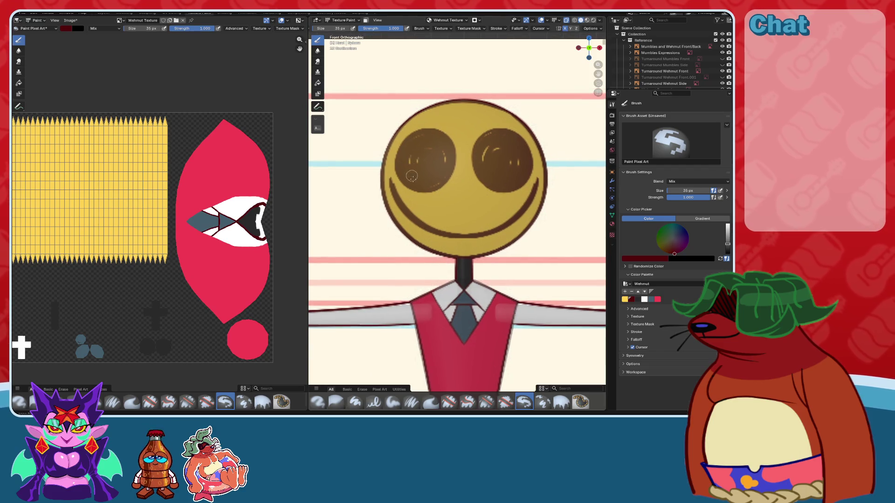
{"action": "scroll", "coordinate": [480, 158], "scroll_direction": "up", "scroll_amount": 3}
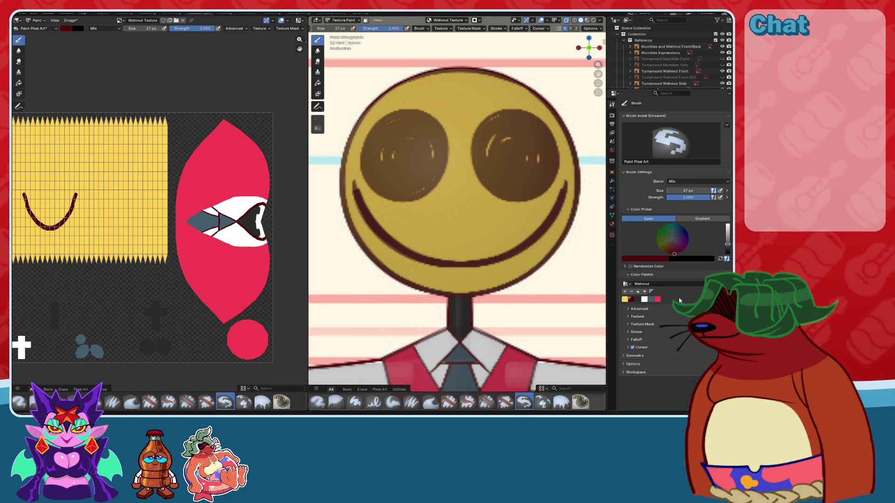
{"action": "left_click", "coordinate": [566, 20]}
{"action": "scroll", "coordinate": [460, 186], "scroll_direction": "down", "scroll_amount": 3}
{"action": "mouse_move", "coordinate": [459, 186]}
{"action": "middle_mouse_down"}
{"action": "mouse_move", "coordinate": [478, 192]}
{"action": "mouse_move", "coordinate": [466, 178]}
{"action": "mouse_move", "coordinate": [485, 186]}
{"action": "middle_mouse_up"}
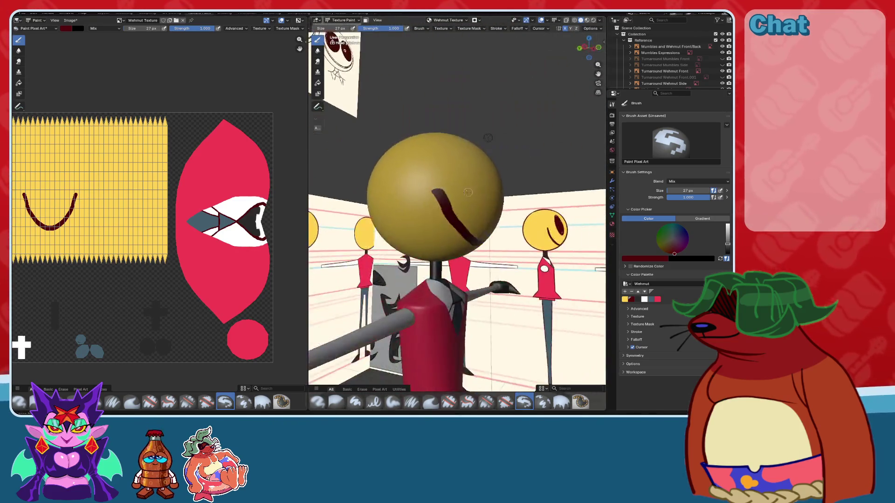
{"action": "key", "text": "ctrl+z"}
- Paint a new dark-red U-shaped smile from the Back view with X-ray on
{"action": "key", "text": "ctrl+KP_1"}
{"action": "key", "text": "alt+z"}
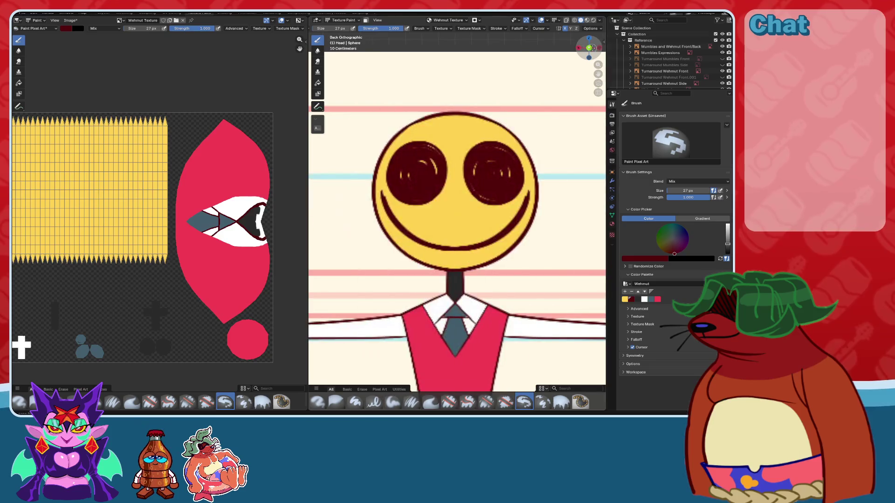
{"action": "scroll", "coordinate": [422, 213], "scroll_direction": "up", "scroll_amount": 1}
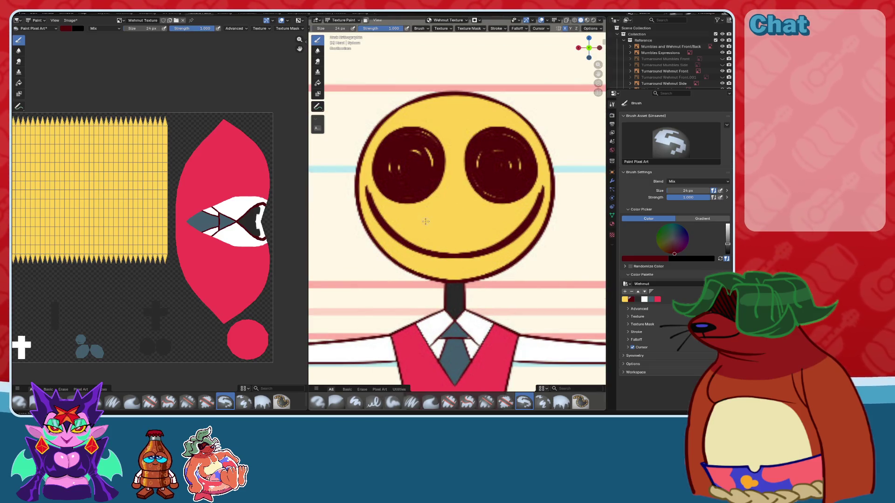
{"action": "scroll", "coordinate": [371, 198], "scroll_direction": "up", "scroll_amount": 1}
{"action": "scroll", "coordinate": [356, 199], "scroll_direction": "up", "scroll_amount": 1}
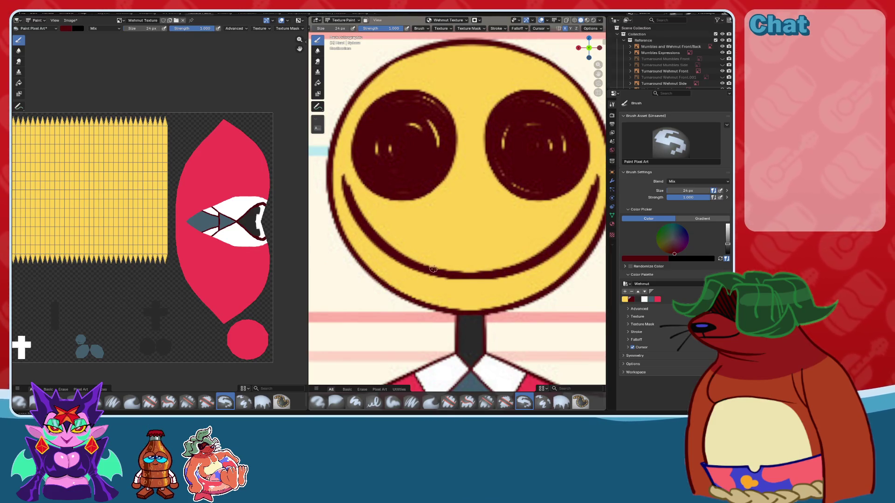
{"action": "left_click_drag", "start_coordinate": [463, 276], "coordinate": [471, 275]}
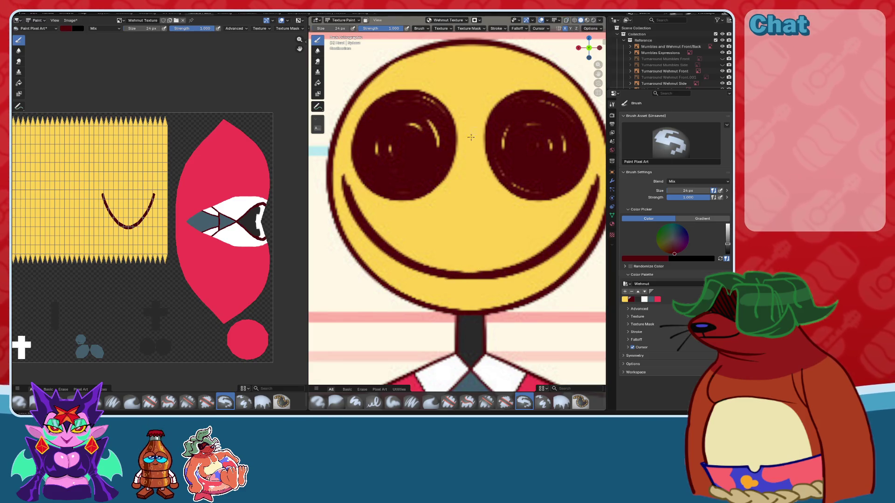
{"action": "scroll", "coordinate": [471, 137], "scroll_direction": "down", "scroll_amount": 3}
{"action": "middle_click_drag", "start_coordinate": [470, 137], "coordinate": [515, 106]}
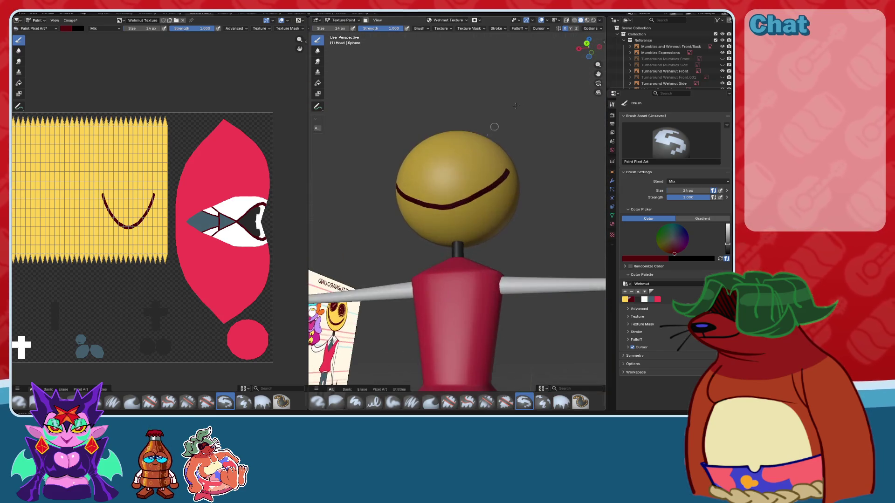
- Snap to Front view with X-ray on and save the .blend file
{"action": "left_click_drag", "start_coordinate": [588, 48], "coordinate": [451, 121]}
{"action": "middle_click_drag", "start_coordinate": [451, 121], "coordinate": [565, 55]}
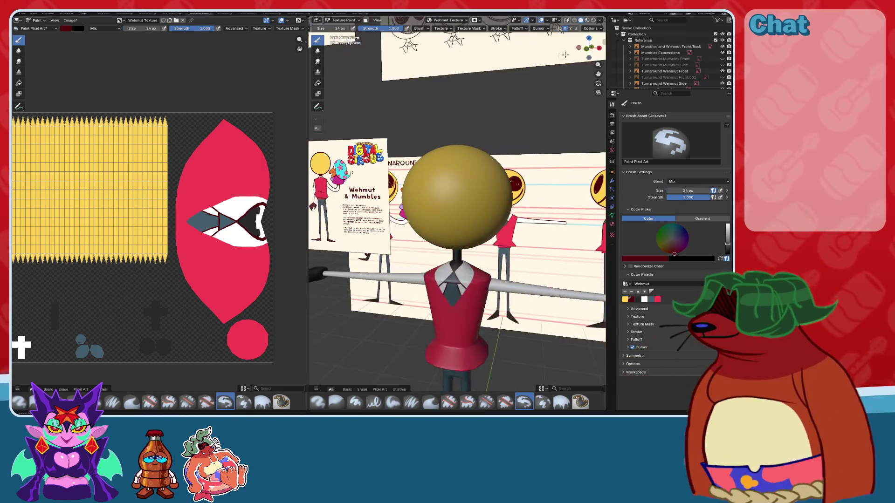
{"action": "key", "text": "KP_1"}
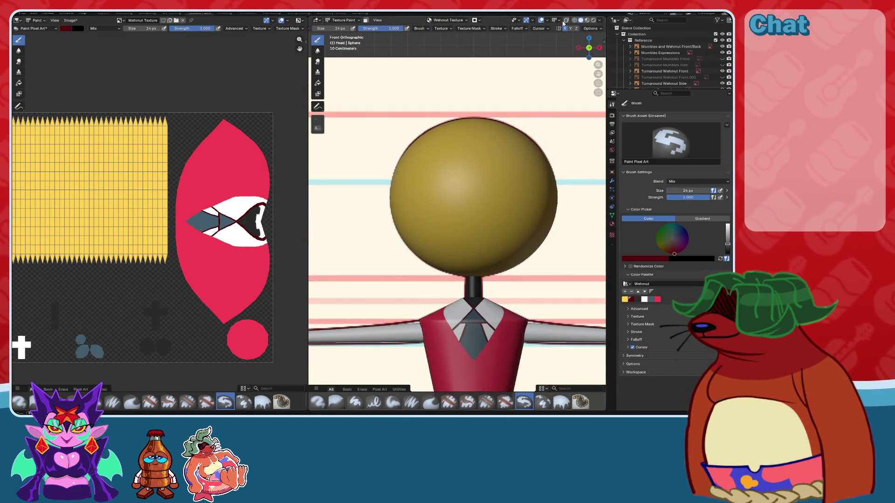
{"action": "left_click", "coordinate": [565, 22]}
{"action": "key", "text": "ctrl+s"}
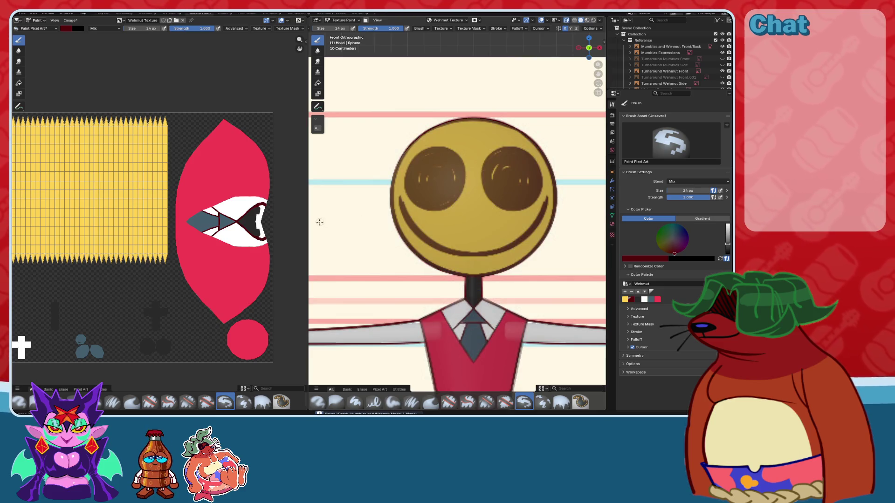
{"action": "scroll", "coordinate": [465, 202], "scroll_direction": "up", "scroll_amount": 3}
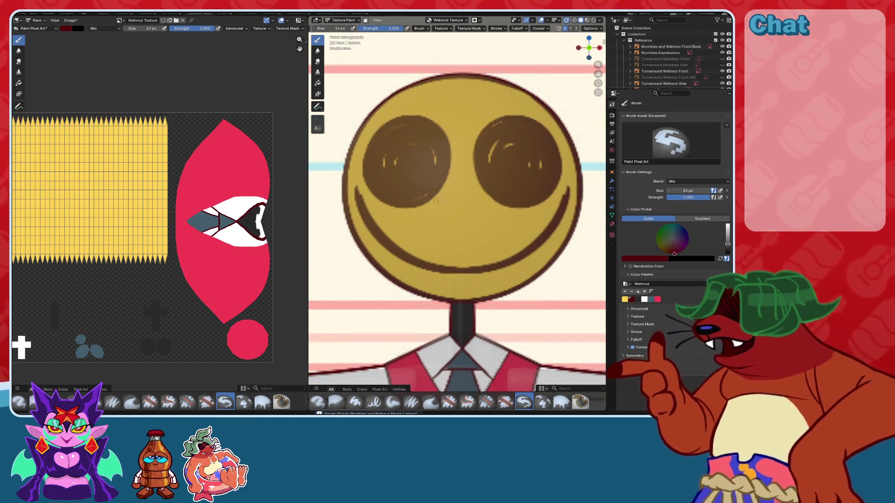
- Thicken the smile's left end and lower line in dark red
{"action": "left_click_drag", "start_coordinate": [355, 193], "coordinate": [390, 248]}
{"action": "left_click_drag", "start_coordinate": [402, 257], "coordinate": [465, 270]}
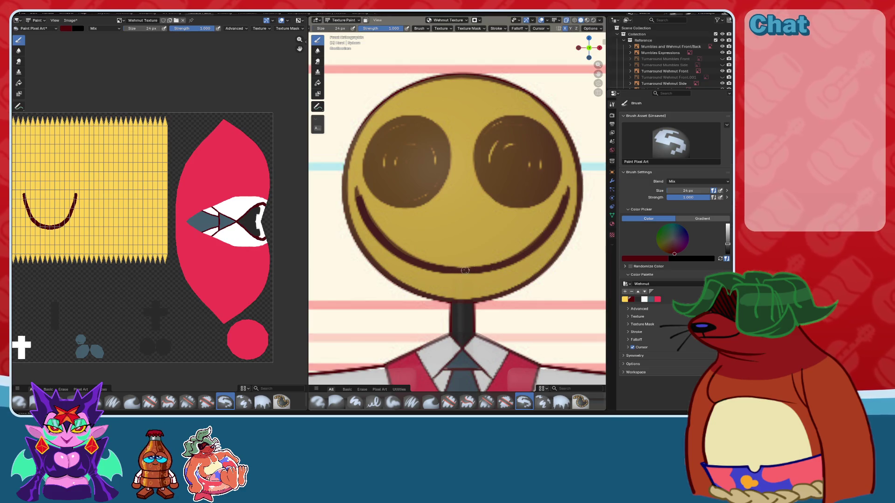
{"action": "scroll", "coordinate": [441, 129], "scroll_direction": "down", "scroll_amount": 5}
{"action": "mouse_move", "coordinate": [442, 129]}
{"action": "middle_mouse_down"}
{"action": "mouse_move", "coordinate": [386, 117]}
{"action": "mouse_move", "coordinate": [497, 145]}
{"action": "mouse_move", "coordinate": [510, 165]}
{"action": "middle_mouse_up"}
- Toggle X-ray and orbit to compare the painted head with the reference from the left side
{"action": "scroll", "coordinate": [510, 165], "scroll_direction": "down", "scroll_amount": 2}
{"action": "scroll", "coordinate": [510, 165], "scroll_direction": "up", "scroll_amount": 2}
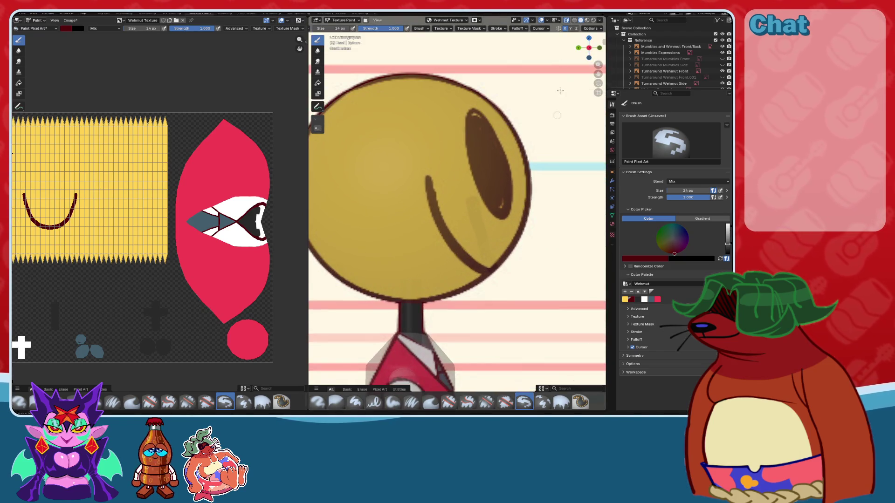
{"action": "left_click", "coordinate": [569, 21]}
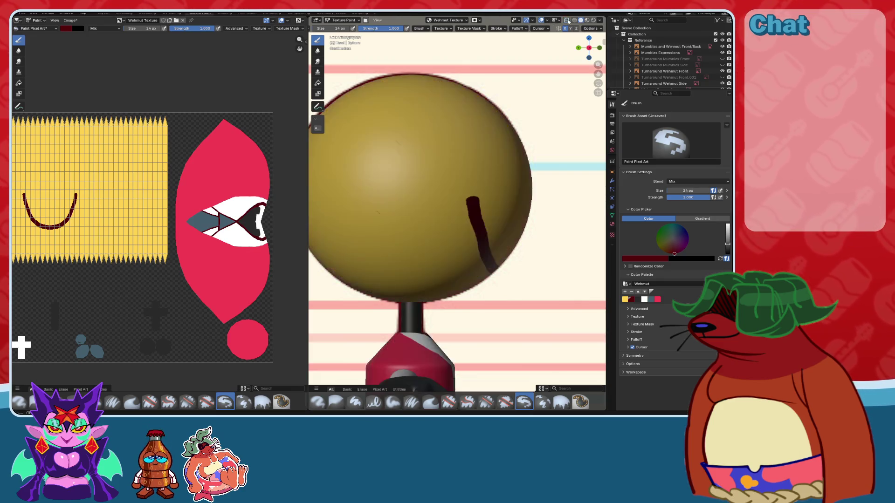
{"action": "scroll", "coordinate": [559, 65], "scroll_direction": "down", "scroll_amount": 2}
{"action": "scroll", "coordinate": [559, 64], "scroll_direction": "up", "scroll_amount": 3}
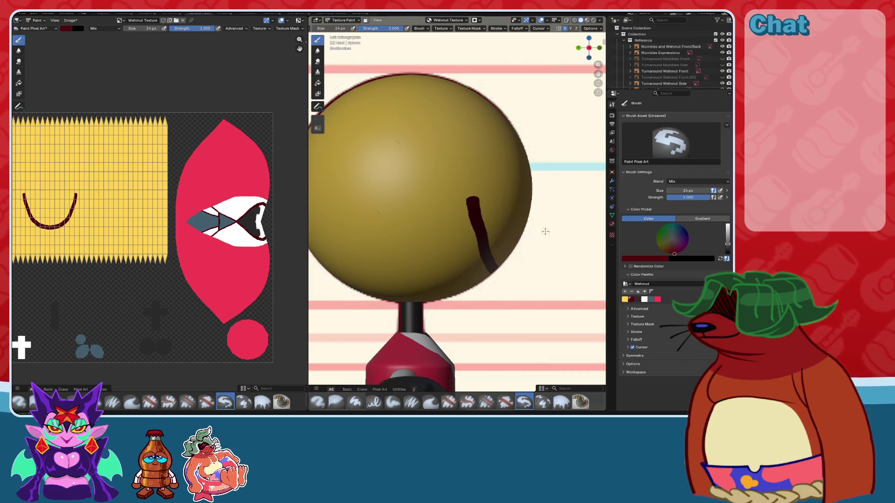
{"action": "middle_click_drag", "start_coordinate": [545, 231], "coordinate": [560, 178]}
{"action": "left_click", "coordinate": [583, 47]}
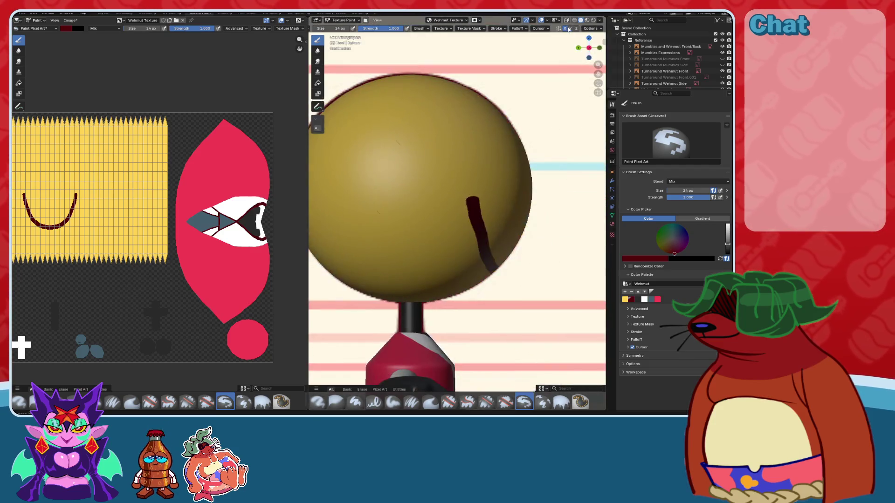
{"action": "left_click", "coordinate": [566, 20]}
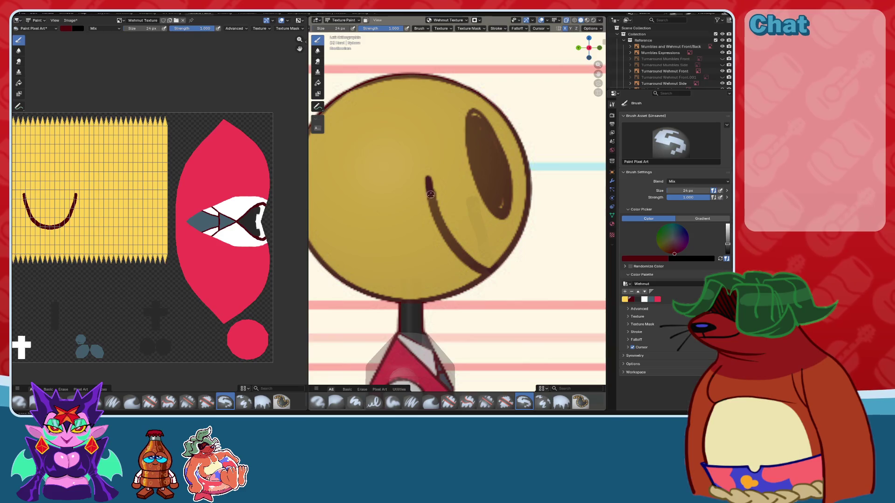
- Try two dark strokes along the smile curve and undo both of them
{"action": "left_click_drag", "start_coordinate": [435, 212], "coordinate": [456, 246]}
{"action": "mouse_move", "coordinate": [456, 246]}
{"action": "middle_mouse_down"}
{"action": "mouse_move", "coordinate": [477, 197]}
{"action": "mouse_move", "coordinate": [489, 220]}
{"action": "middle_mouse_up"}
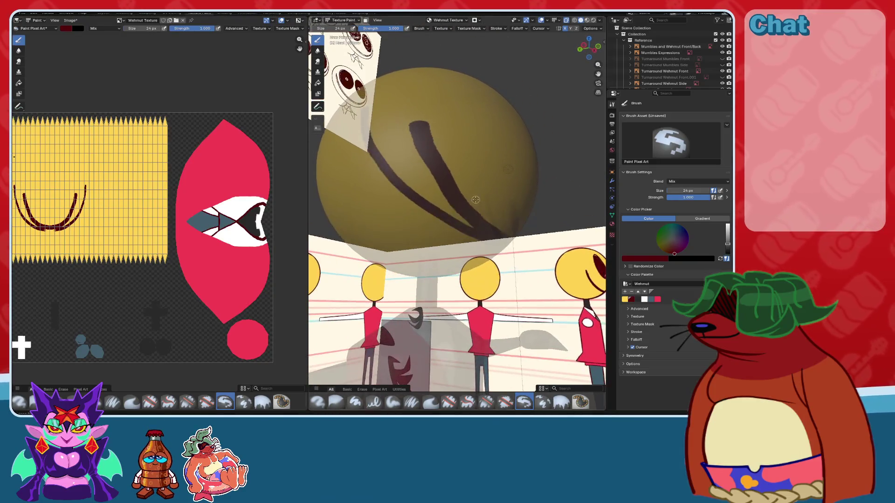
{"action": "key", "text": "ctrl+z"}
{"action": "left_click", "coordinate": [592, 46]}
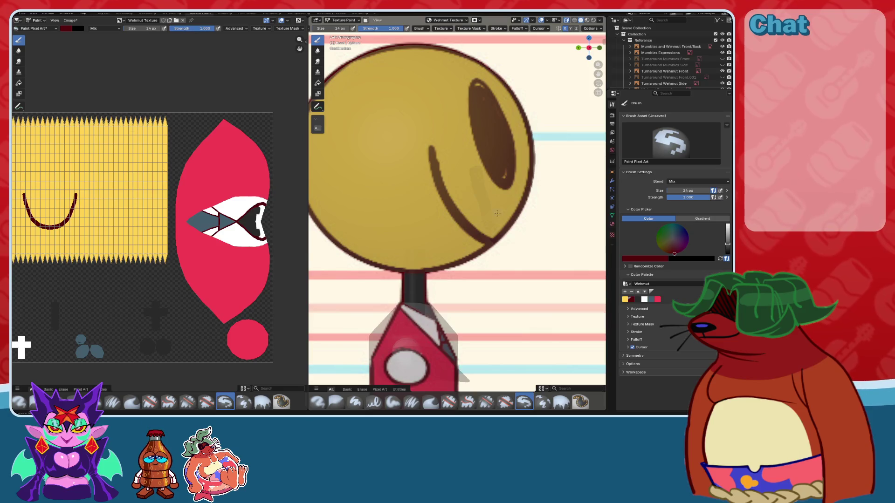
{"action": "left_click", "coordinate": [566, 20]}
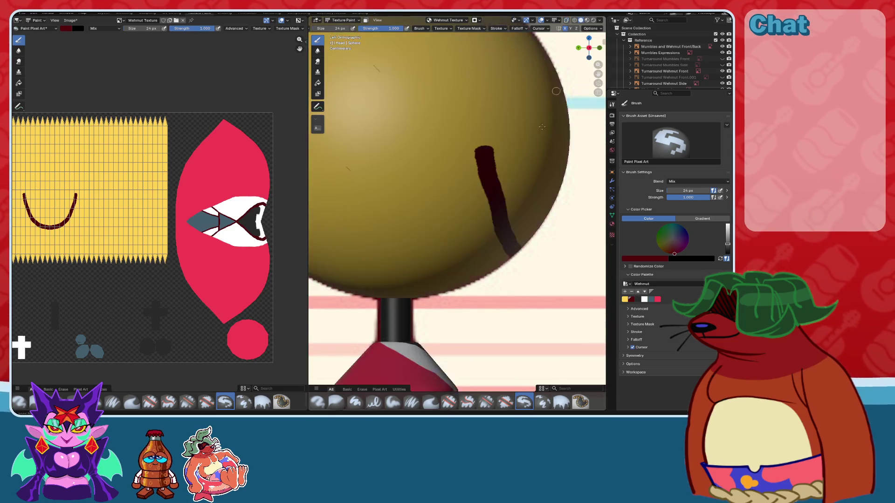
{"action": "scroll", "coordinate": [504, 241], "scroll_direction": "down", "scroll_amount": 2}
{"action": "left_click_drag", "start_coordinate": [482, 237], "coordinate": [420, 175]}
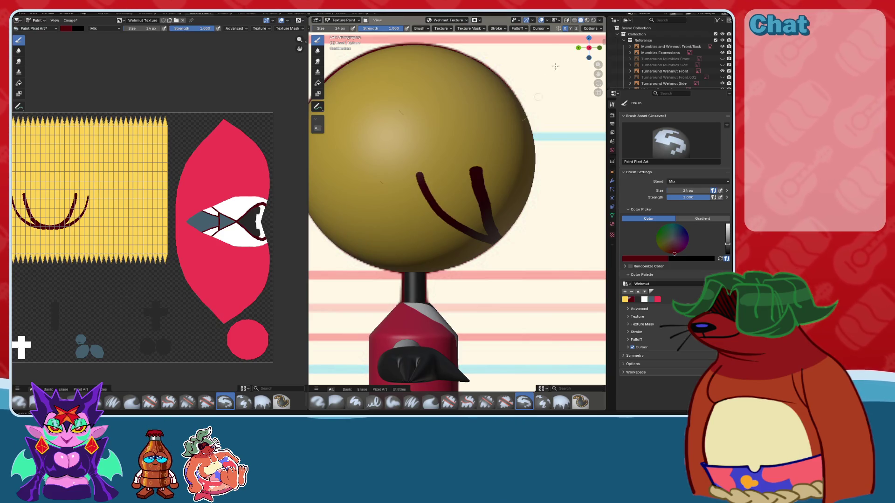
{"action": "key", "text": "ctrl+z"}
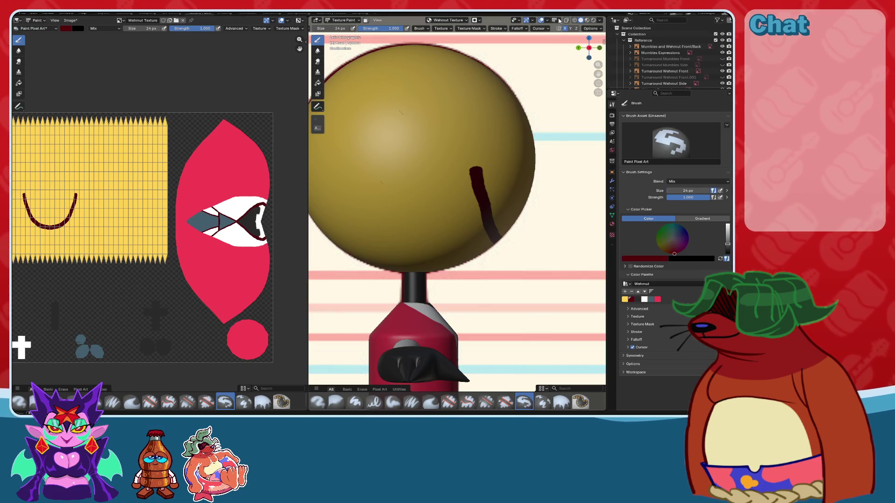
- Turn X-ray back on so the reference face shows through the head
{"action": "left_click", "coordinate": [567, 21]}
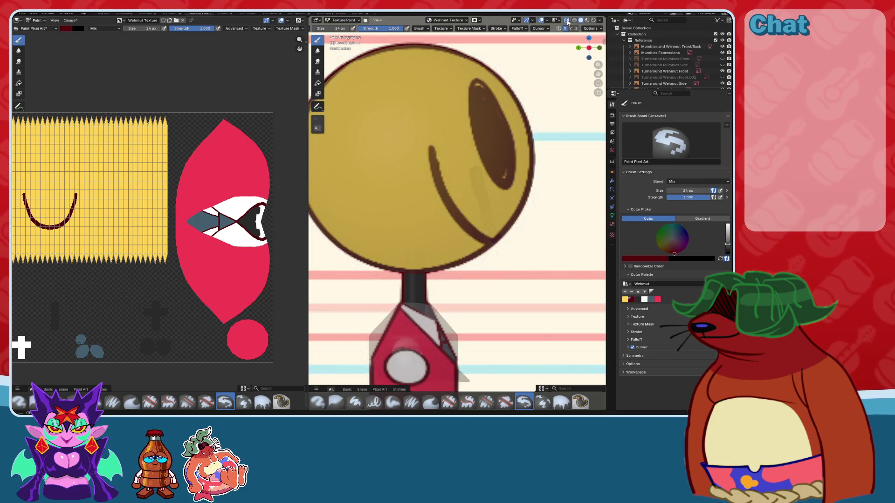
{"action": "left_click", "coordinate": [567, 21]}
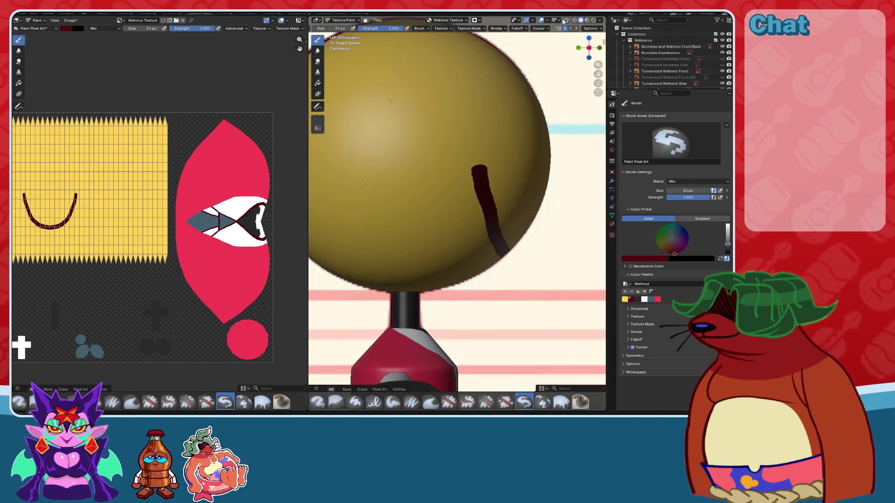
{"action": "left_click", "coordinate": [565, 21]}
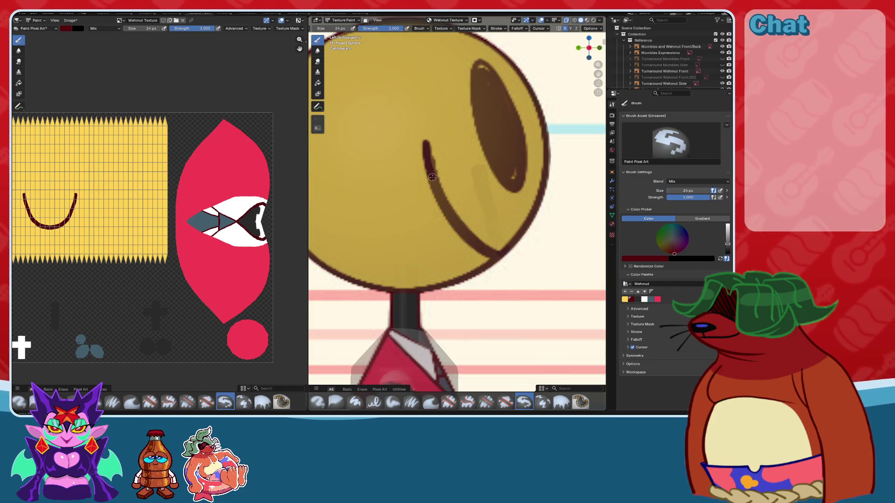
{"action": "scroll", "coordinate": [432, 177], "scroll_direction": "up", "scroll_amount": 2}
{"action": "scroll", "coordinate": [499, 233], "scroll_direction": "up", "scroll_amount": 3}
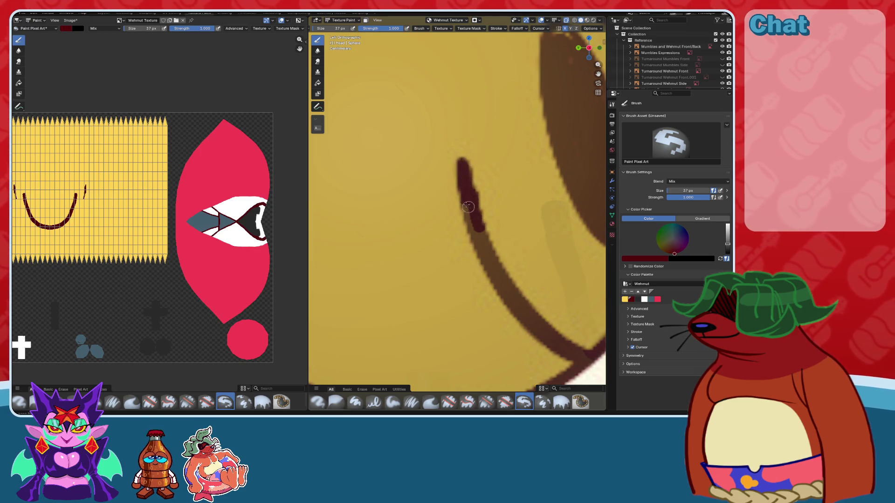
- Undo the overlong stroke and paint a second dark-red arc alongside the smile
{"action": "mouse_move", "coordinate": [464, 194]}
{"action": "left_mouse_down"}
{"action": "mouse_move", "coordinate": [504, 296]}
{"action": "mouse_move", "coordinate": [598, 369]}
{"action": "left_mouse_up"}
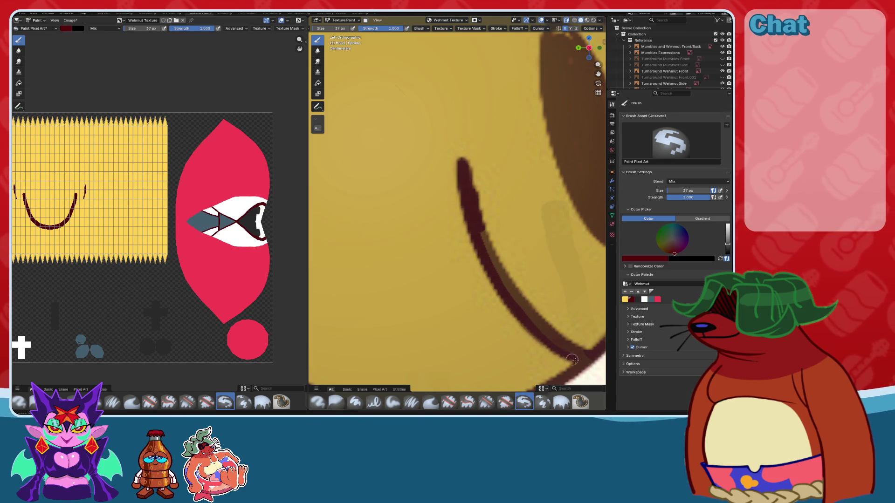
{"action": "key", "text": "ctrl+z"}
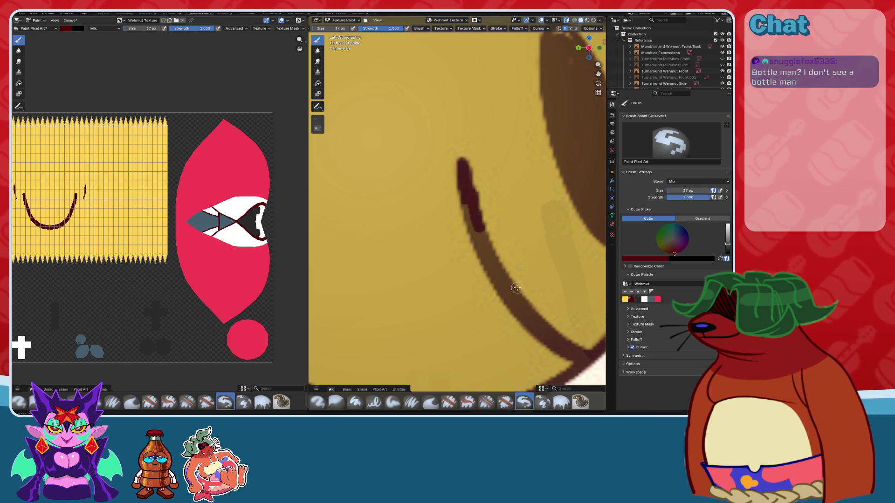
{"action": "middle_click_drag", "start_coordinate": [494, 268], "coordinate": [424, 250], "text": "shift"}
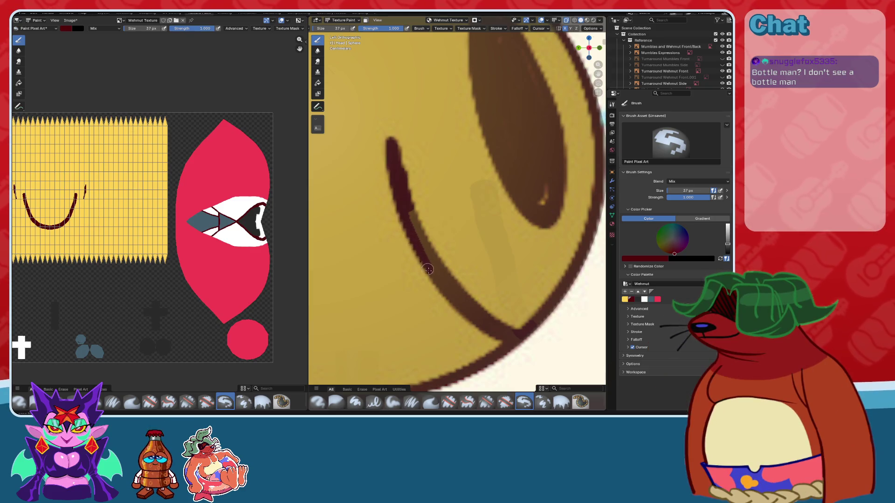
{"action": "left_click_drag", "start_coordinate": [467, 313], "coordinate": [401, 213]}
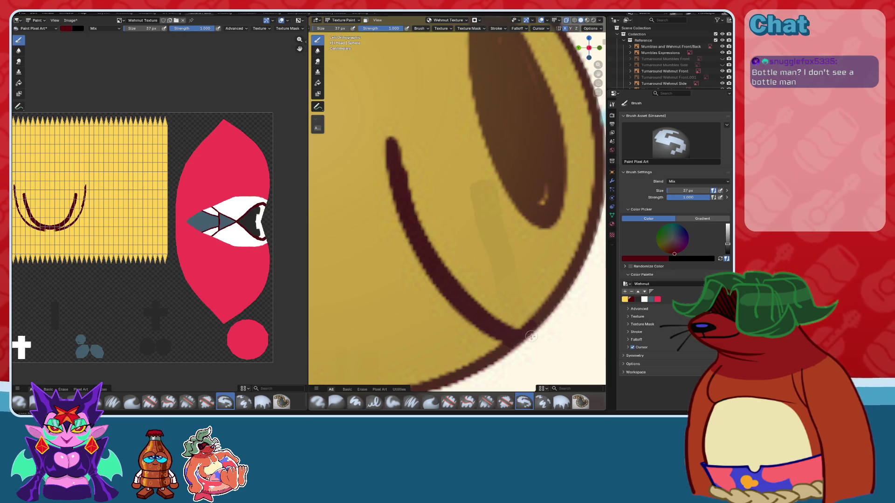
{"action": "middle_click_drag", "start_coordinate": [532, 337], "coordinate": [453, 258]}
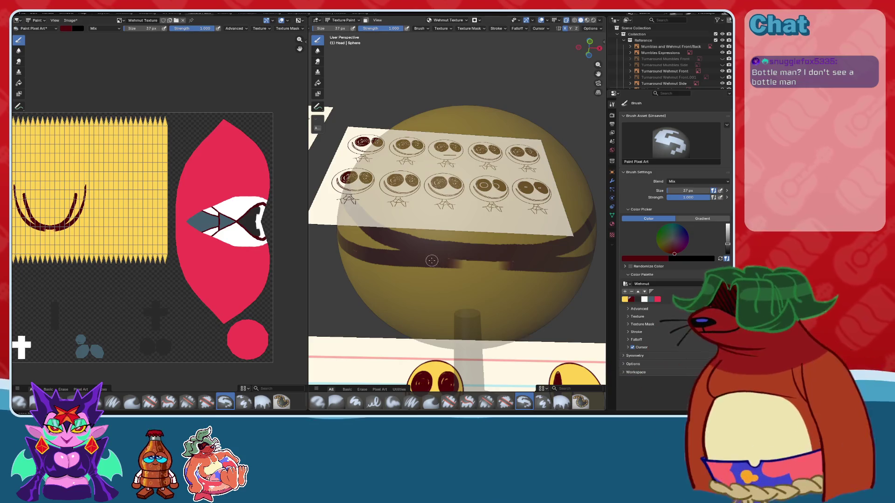
- Check the head against the reference with Alt+Z and snap to front orthographic view
{"action": "mouse_move", "coordinate": [495, 263]}
{"action": "middle_mouse_down"}
{"action": "mouse_move", "coordinate": [499, 280]}
{"action": "mouse_move", "coordinate": [536, 163]}
{"action": "middle_mouse_up"}
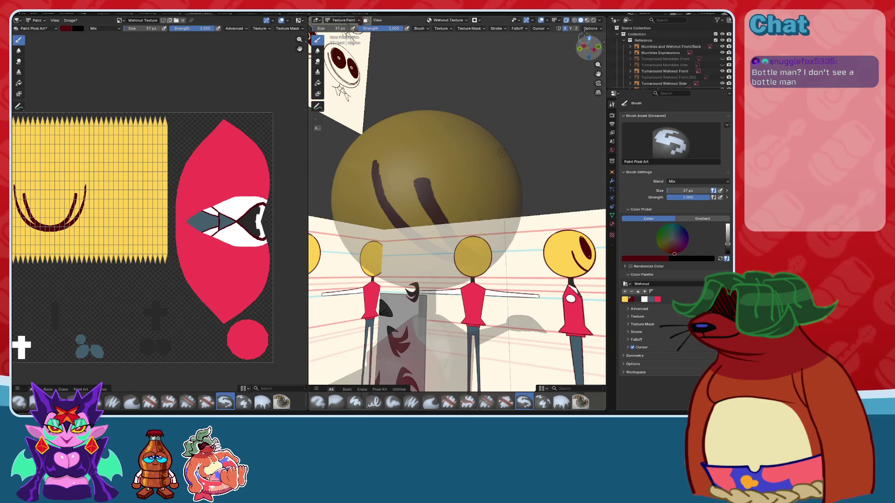
{"action": "key", "text": "alt+z"}
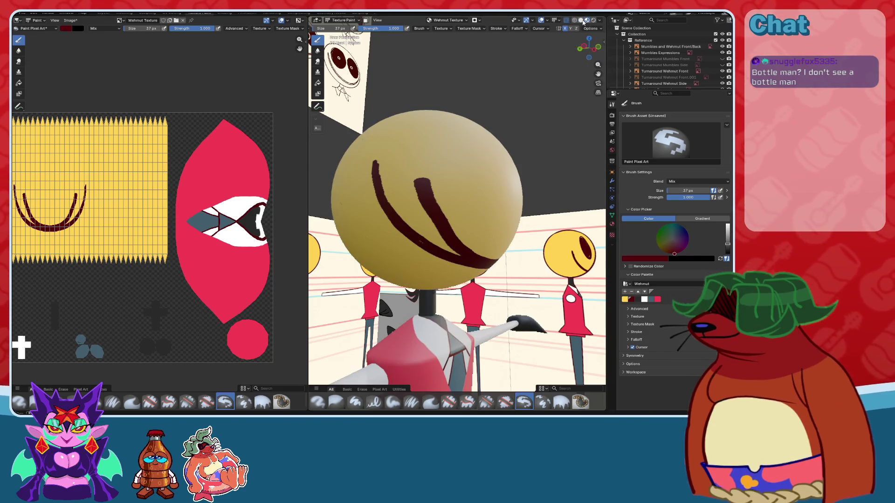
{"action": "key", "text": "alt+z"}
{"action": "key", "text": "alt+z"}
{"action": "middle_click_drag", "start_coordinate": [541, 51], "coordinate": [476, 184]}
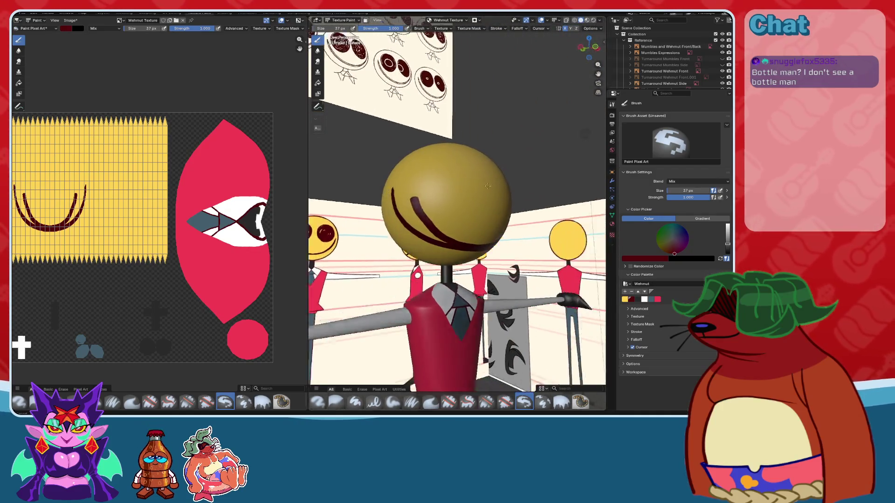
{"action": "middle_click_drag", "start_coordinate": [476, 184], "coordinate": [590, 48]}
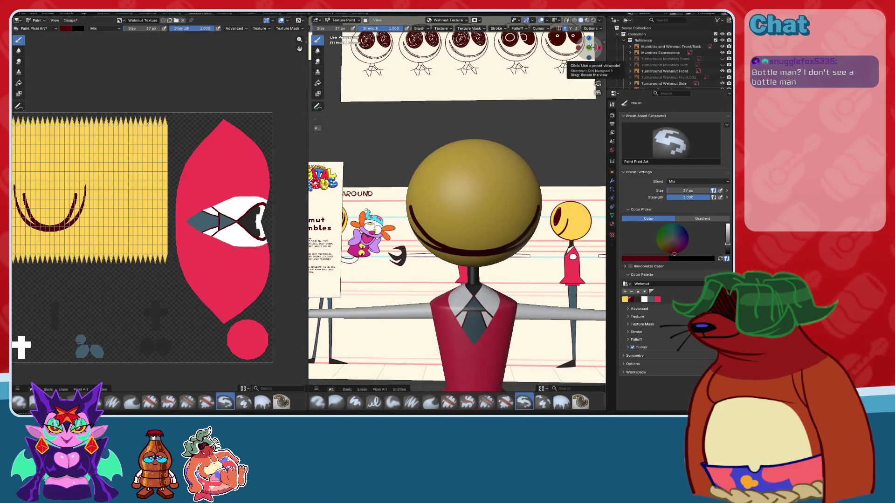
{"action": "left_click", "coordinate": [590, 48]}
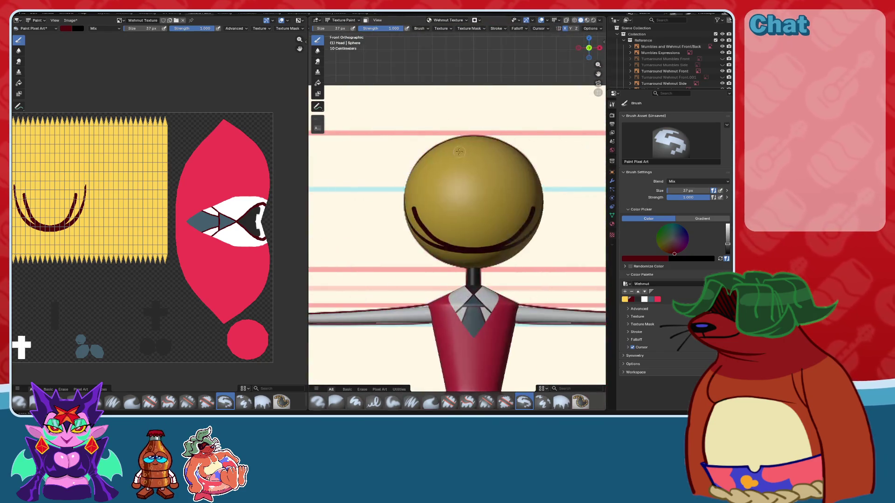
{"action": "scroll", "coordinate": [461, 147], "scroll_direction": "up", "scroll_amount": 2}
{"action": "scroll", "coordinate": [468, 147], "scroll_direction": "down", "scroll_amount": 2}
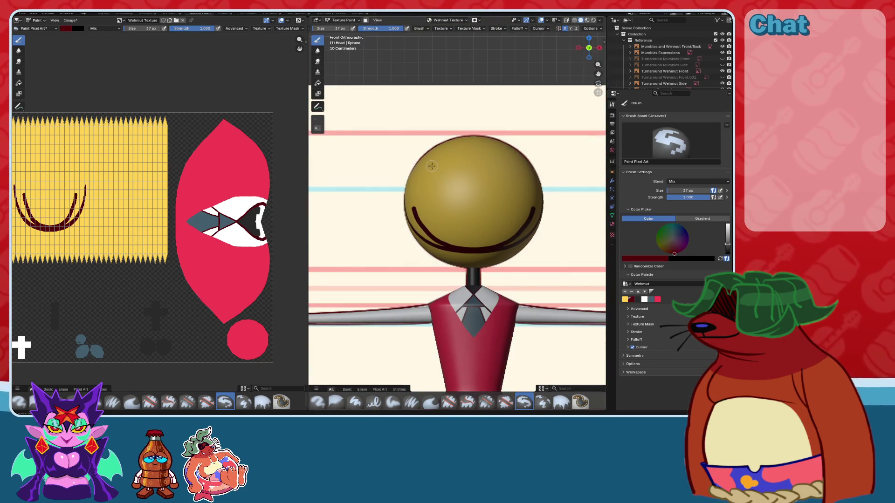
- Undo the doubled smile stroke and return to the front view
{"action": "middle_click_drag", "start_coordinate": [432, 166], "coordinate": [497, 180]}
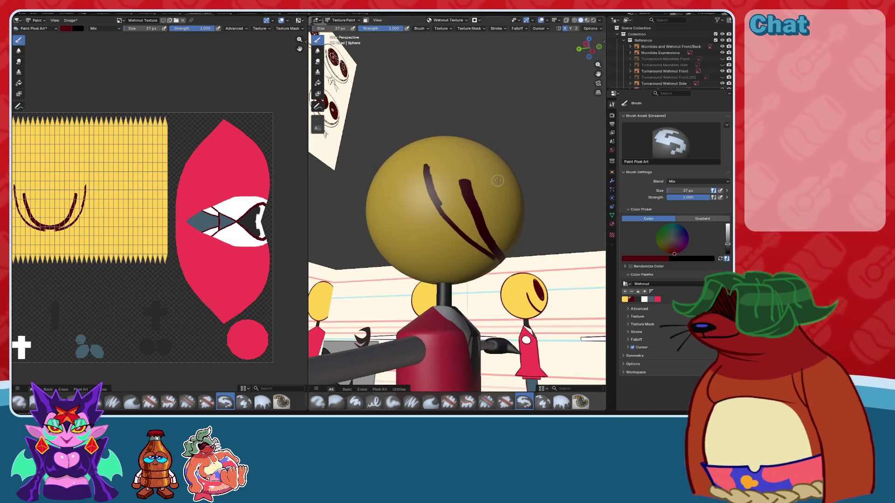
{"action": "key", "text": "ctrl+z"}
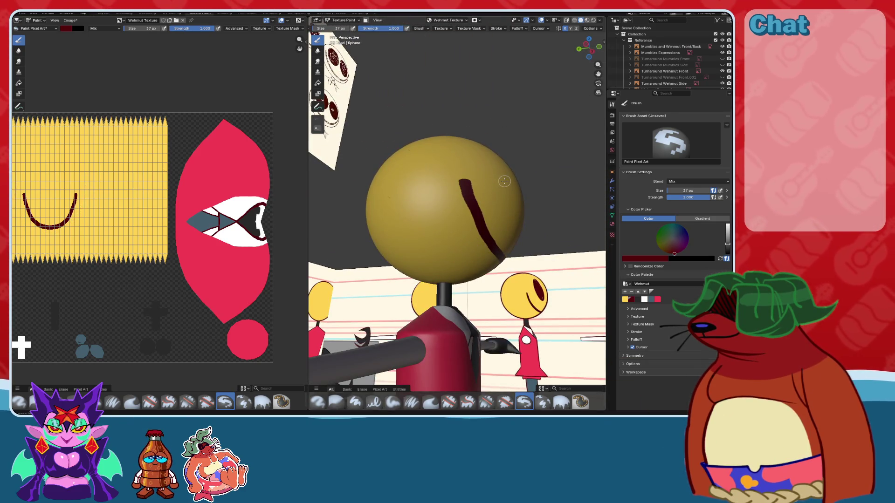
{"action": "middle_click_drag", "start_coordinate": [505, 180], "coordinate": [537, 154]}
{"action": "left_click", "coordinate": [588, 48]}
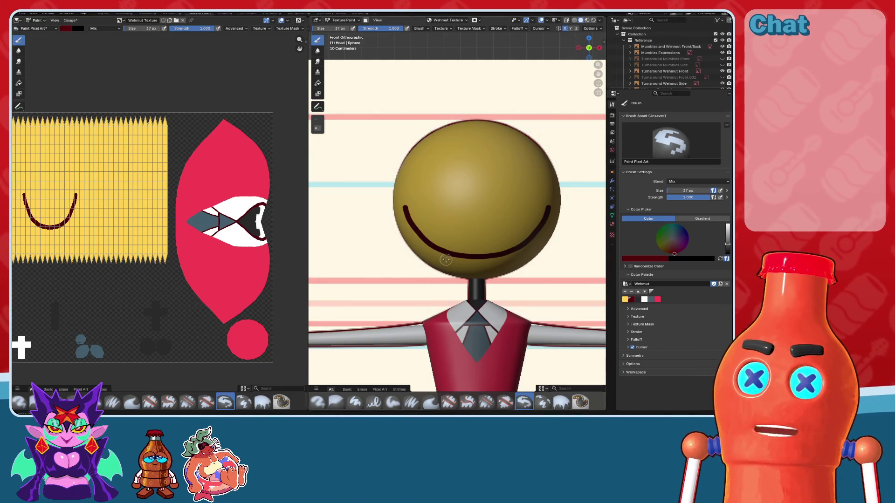
- Show the reference through the head and thicken the smile's left end
{"action": "scroll", "coordinate": [553, 176], "scroll_direction": "up", "scroll_amount": 3}
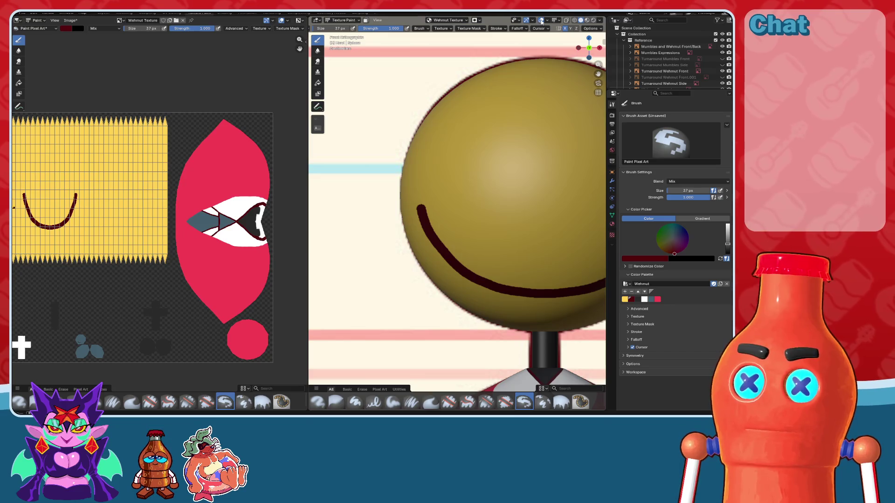
{"action": "left_click", "coordinate": [565, 21]}
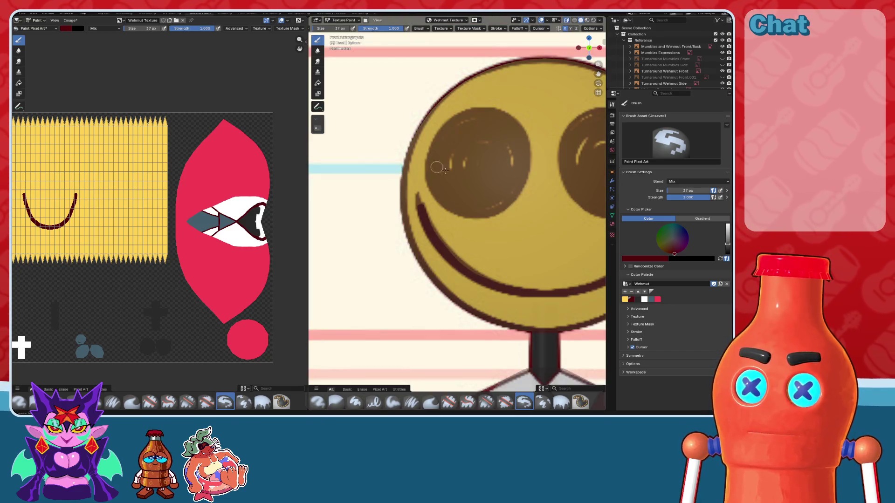
{"action": "scroll", "coordinate": [429, 194], "scroll_direction": "up", "scroll_amount": 3}
{"action": "scroll", "coordinate": [429, 193], "scroll_direction": "up", "scroll_amount": 3}
{"action": "scroll", "coordinate": [430, 167], "scroll_direction": "up", "scroll_amount": 1}
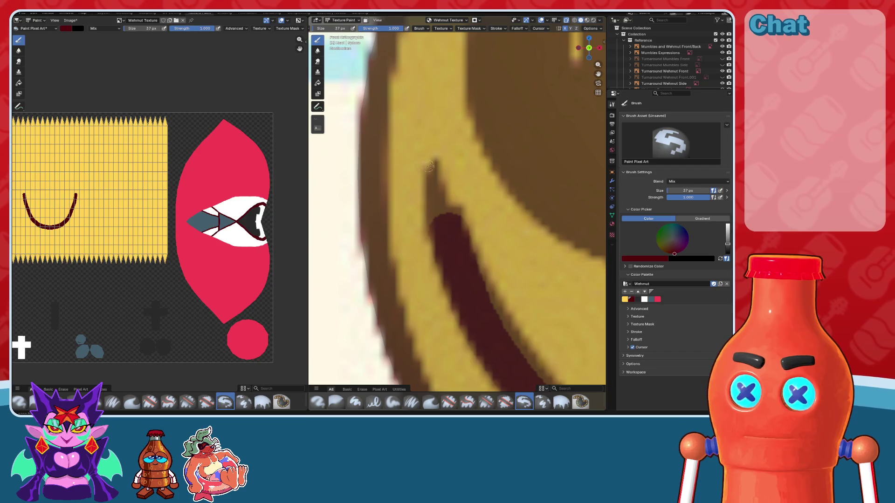
{"action": "left_click_drag", "start_coordinate": [432, 163], "coordinate": [446, 227]}
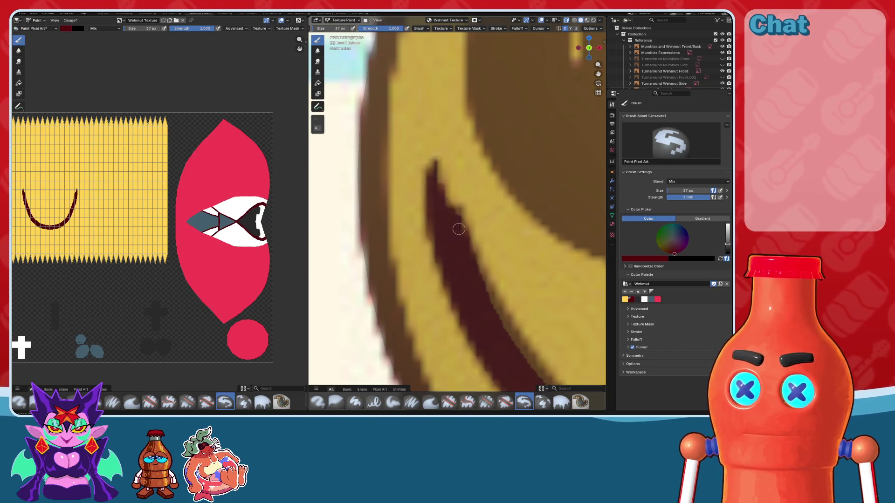
- Switch to brighter flat shading and sample yellow from the head with S
{"action": "left_click", "coordinate": [566, 21]}
{"action": "left_click", "coordinate": [567, 21]}
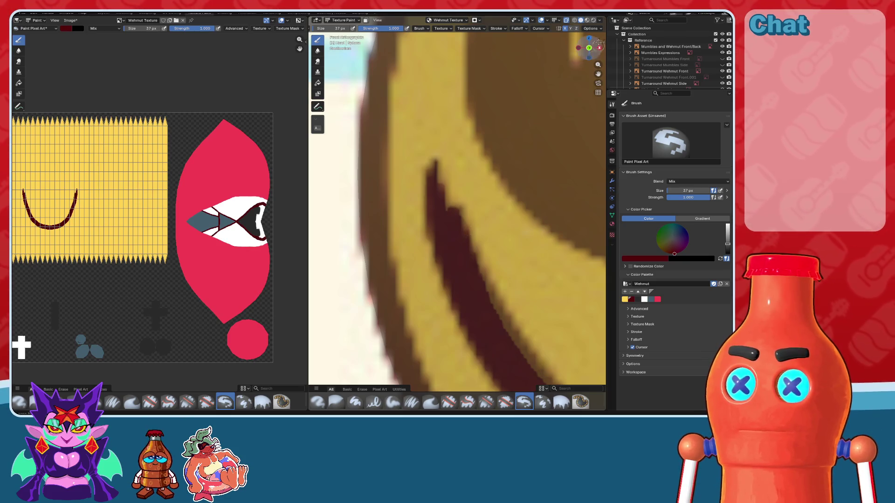
{"action": "left_click", "coordinate": [567, 20]}
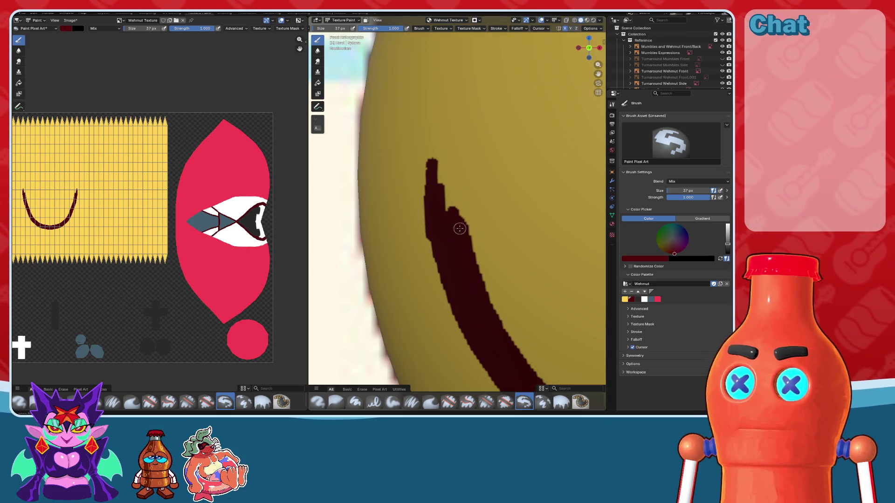
{"action": "key", "text": "s"}
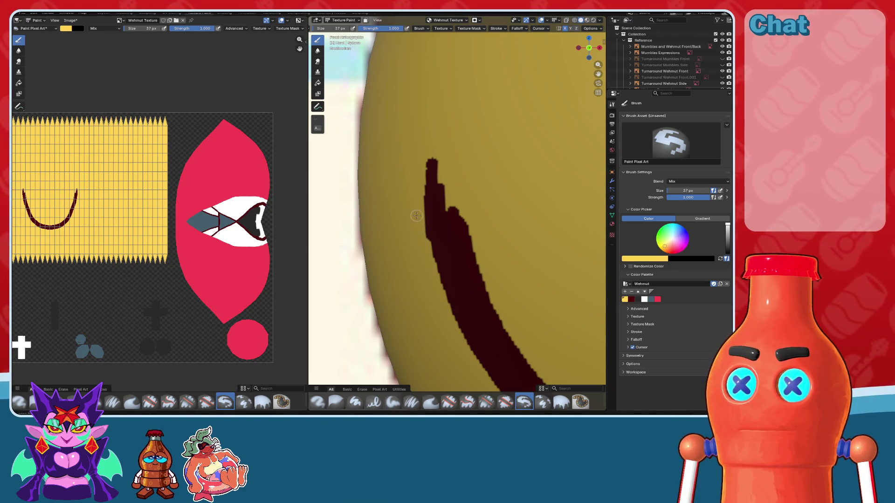
- Frame the head in front view and set dark red as the paint colour
{"action": "scroll", "coordinate": [429, 271], "scroll_direction": "down", "scroll_amount": 6}
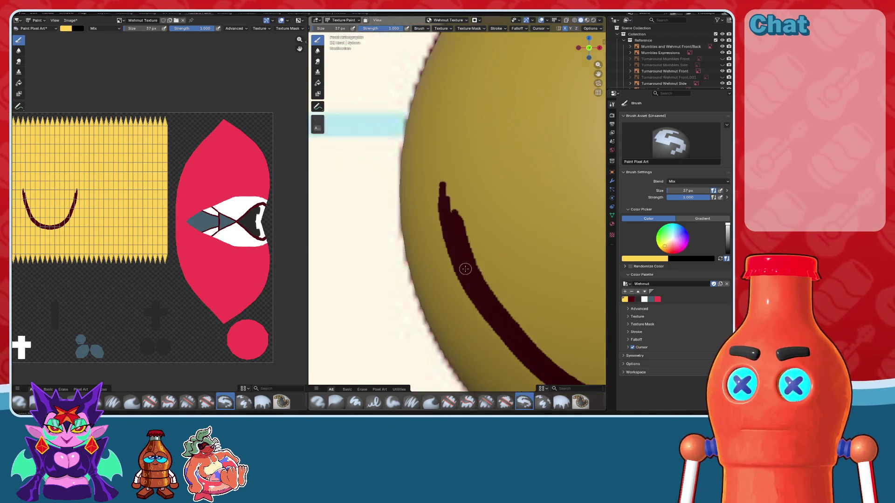
{"action": "mouse_move", "coordinate": [466, 259]}
{"action": "middle_mouse_down", "text": "shift"}
{"action": "mouse_move", "coordinate": [486, 286]}
{"action": "mouse_move", "coordinate": [467, 259]}
{"action": "mouse_move", "coordinate": [382, 254]}
{"action": "middle_mouse_up", "text": "shift"}
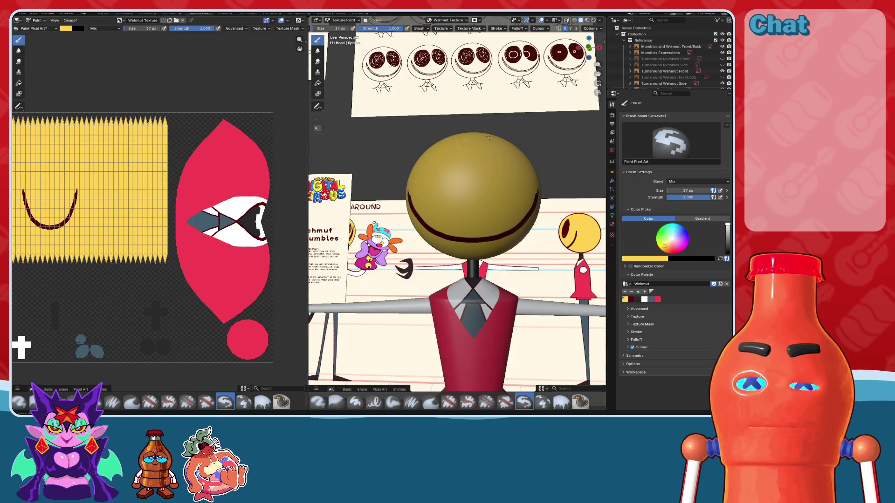
{"action": "left_click", "coordinate": [589, 48]}
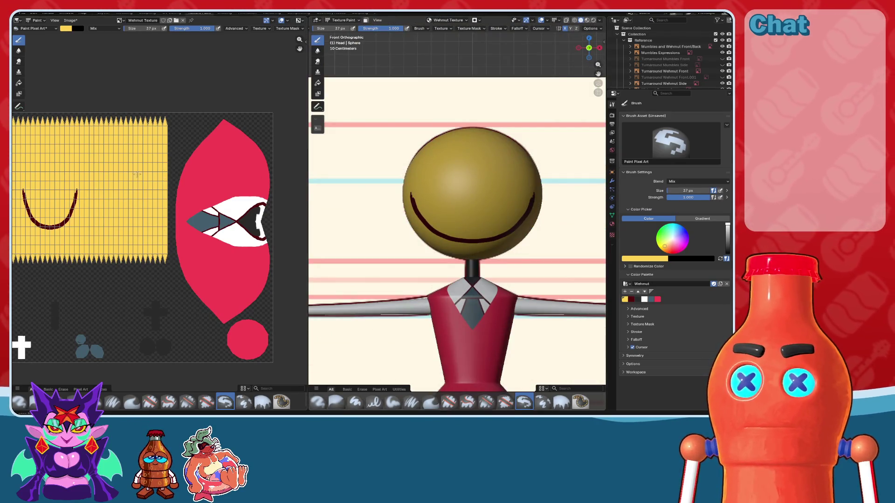
{"action": "middle_click_drag", "start_coordinate": [137, 175], "coordinate": [149, 176]}
{"action": "middle_click_drag", "start_coordinate": [447, 179], "coordinate": [448, 184], "text": "shift"}
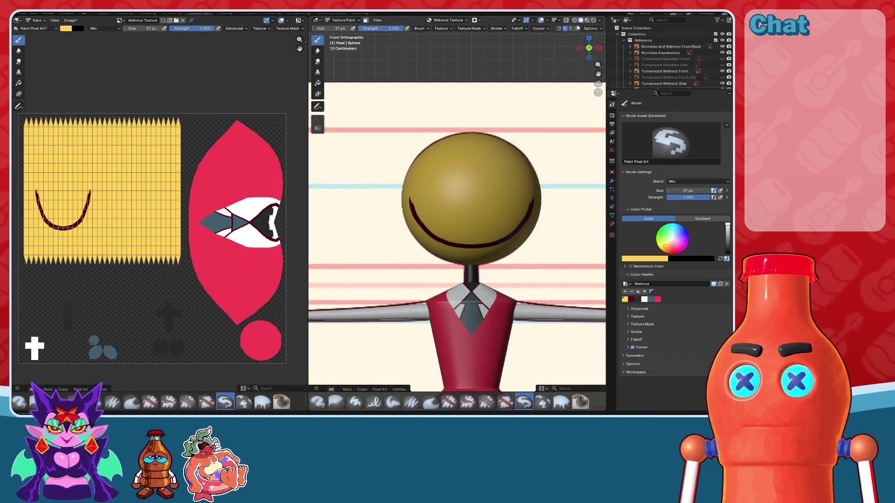
{"action": "scroll", "coordinate": [505, 177], "scroll_direction": "up", "scroll_amount": 1}
{"action": "left_click", "coordinate": [632, 299]}
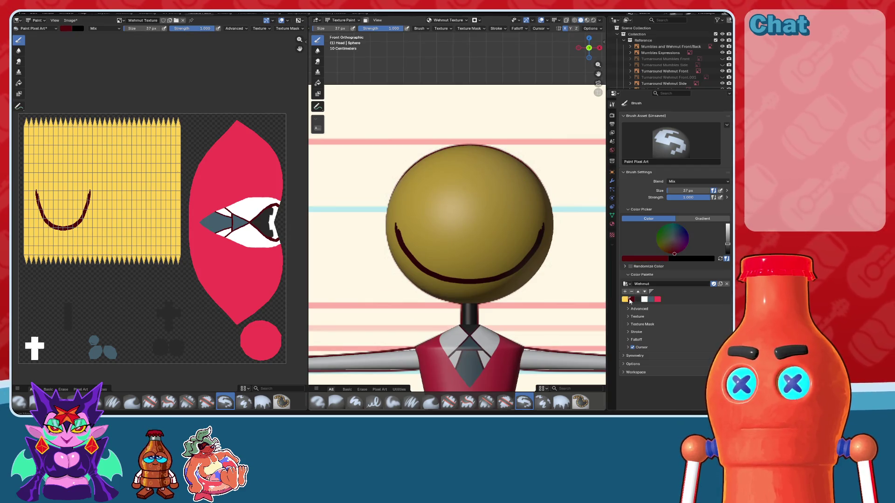
- Line up a left side view of the head with the reference showing through
{"action": "left_click", "coordinate": [579, 47]}
{"action": "scroll", "coordinate": [471, 158], "scroll_direction": "up", "scroll_amount": 2}
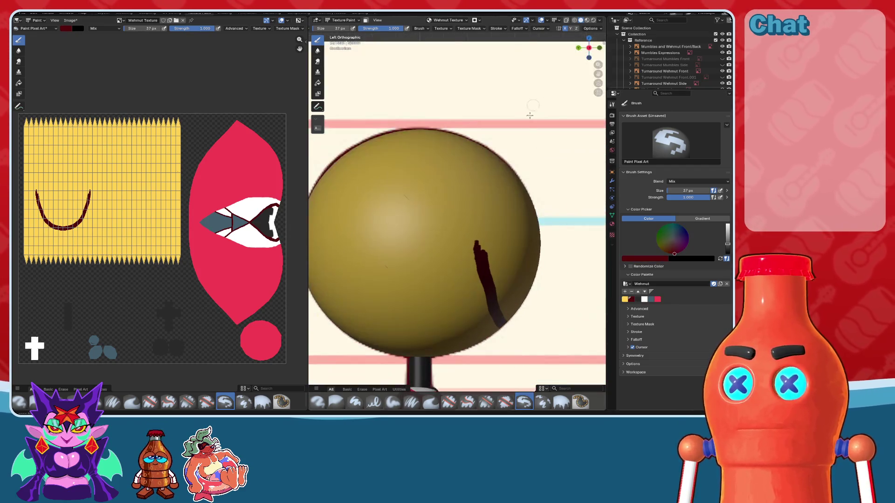
{"action": "middle_click_drag", "start_coordinate": [521, 188], "coordinate": [470, 158], "text": "shift"}
{"action": "scroll", "coordinate": [470, 158], "scroll_direction": "down", "scroll_amount": 1}
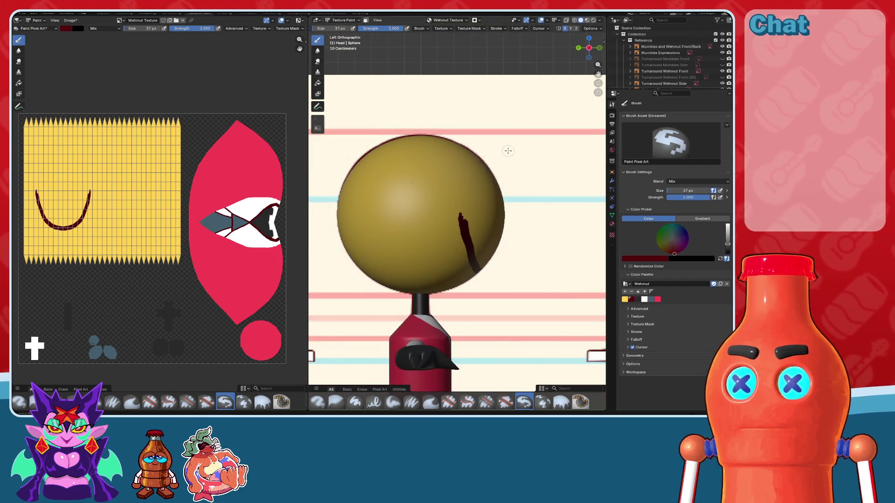
{"action": "left_click", "coordinate": [567, 21]}
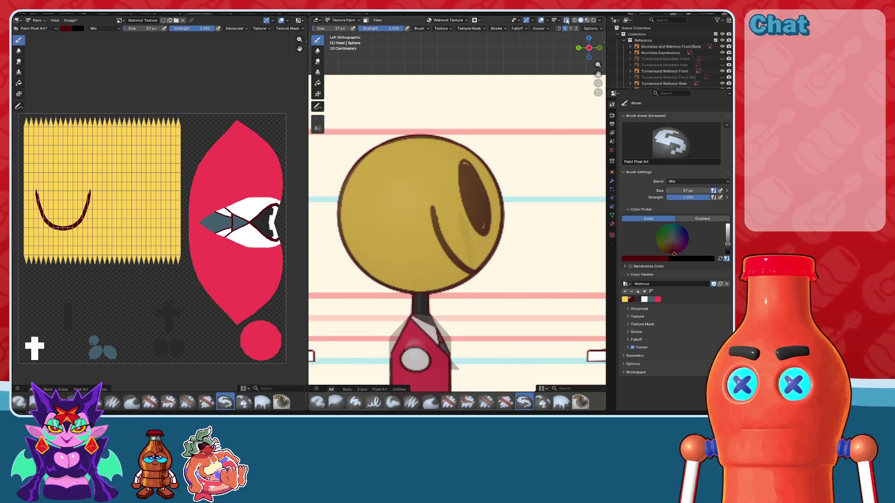
{"action": "left_click", "coordinate": [566, 21]}
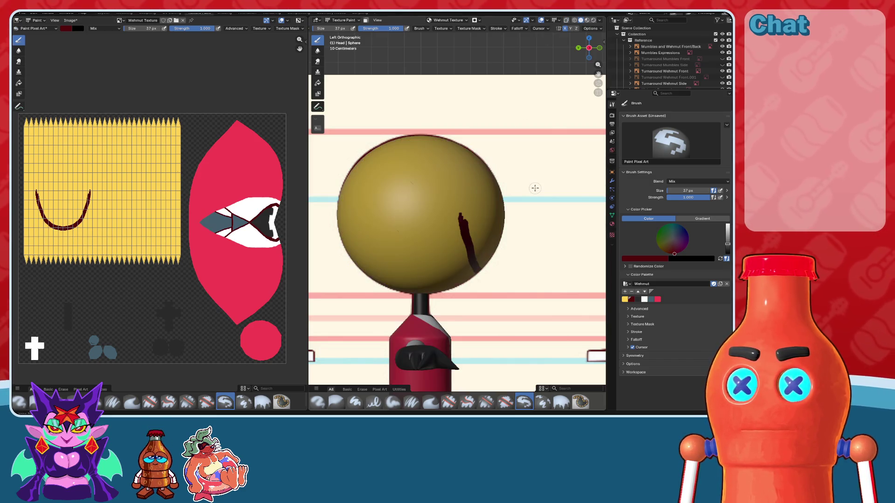
{"action": "middle_click_drag", "start_coordinate": [523, 189], "coordinate": [486, 202]}
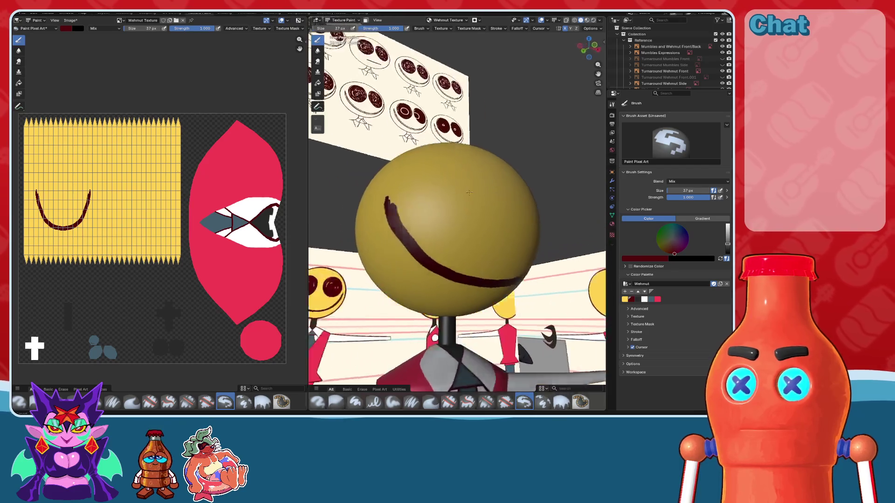
{"action": "left_click", "coordinate": [582, 47]}
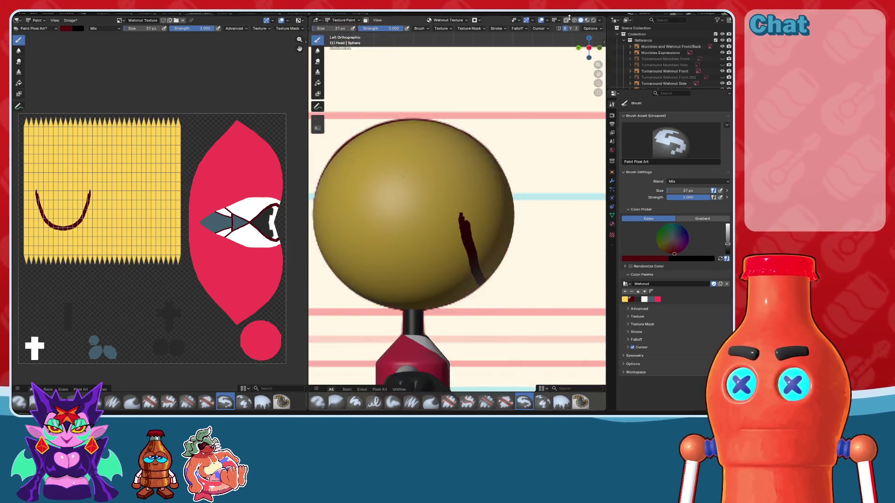
{"action": "left_click", "coordinate": [567, 21]}
{"action": "scroll", "coordinate": [419, 207], "scroll_direction": "up", "scroll_amount": 2}
{"action": "scroll", "coordinate": [419, 206], "scroll_direction": "up", "scroll_amount": 2}
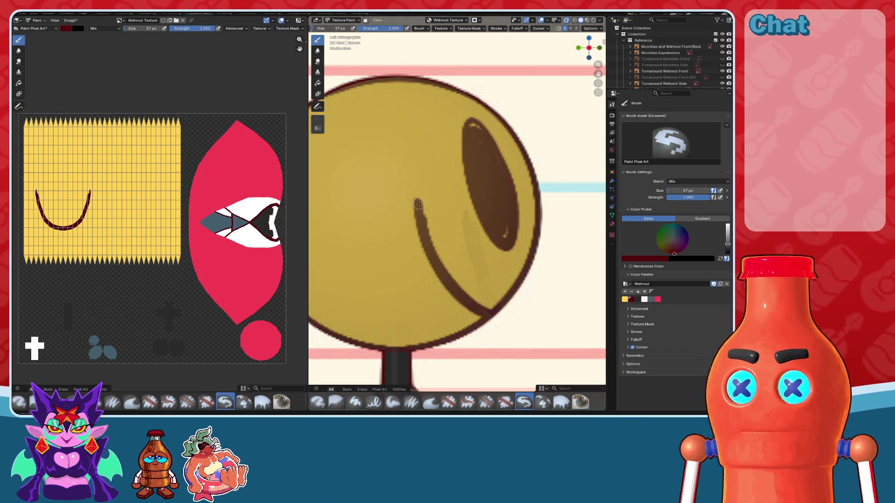
- Trace the smile's end along the reference outline on the head's side
{"action": "left_click_drag", "start_coordinate": [419, 209], "coordinate": [423, 227]}
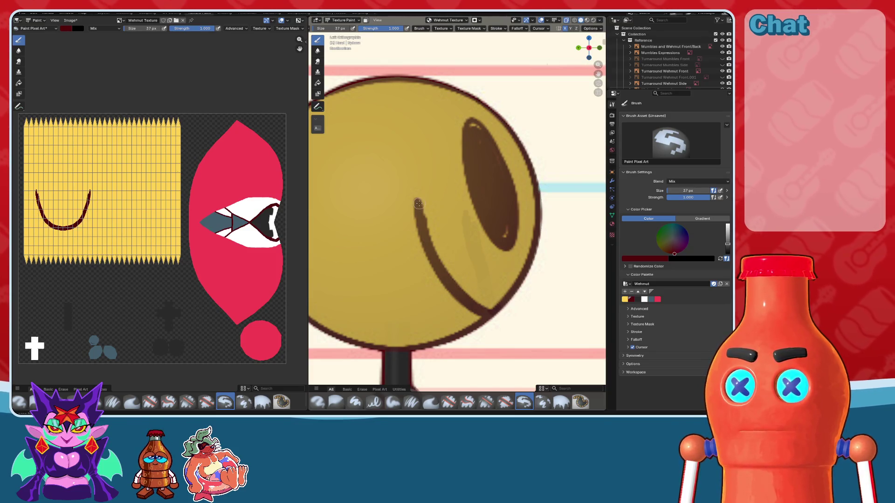
{"action": "scroll", "coordinate": [419, 204], "scroll_direction": "up", "scroll_amount": 1}
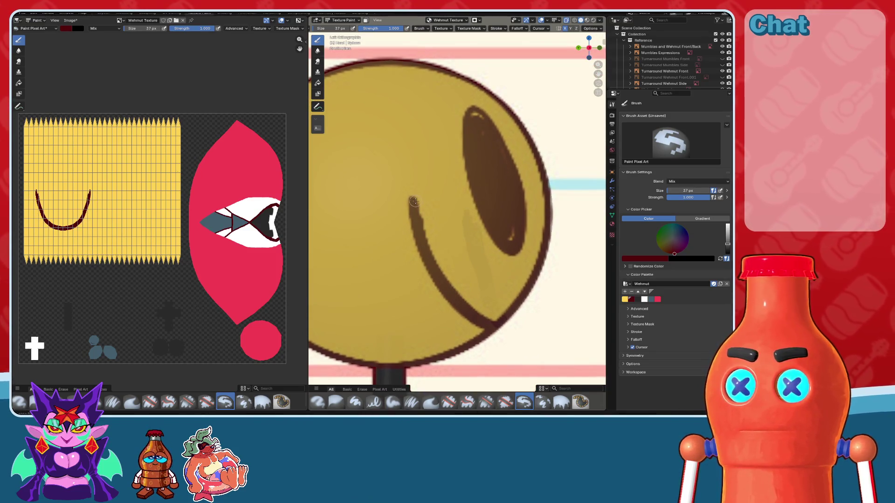
{"action": "left_click_drag", "start_coordinate": [413, 201], "coordinate": [417, 223]}
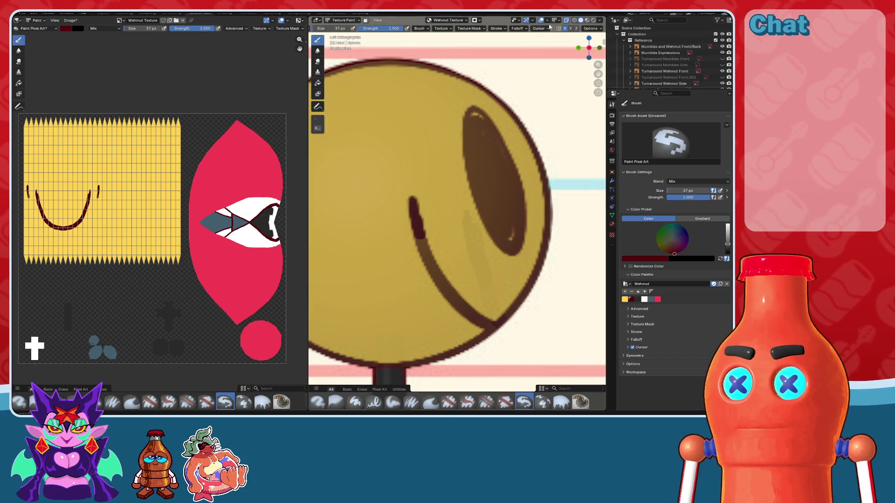
{"action": "left_click", "coordinate": [568, 21]}
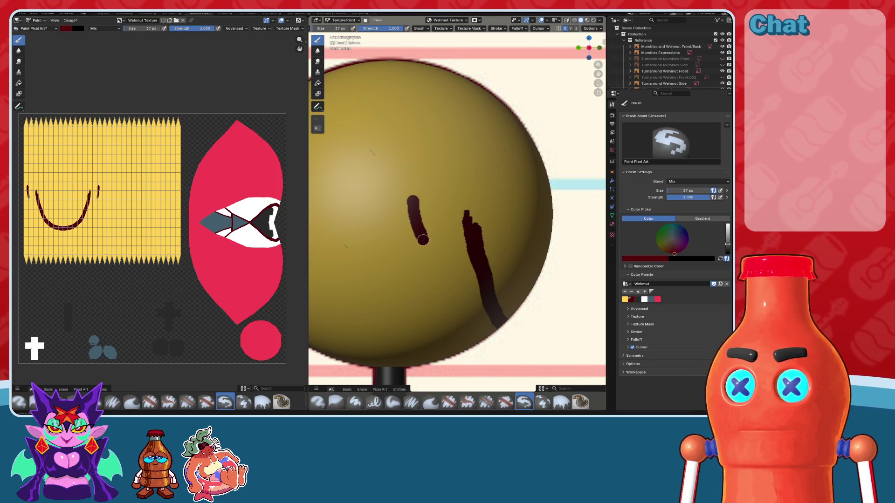
- Paint the long stroke joining the lower smile to its end, undoing misplaced attempts
{"action": "left_click_drag", "start_coordinate": [423, 240], "coordinate": [454, 286]}
{"action": "key", "text": "ctrl+z"}
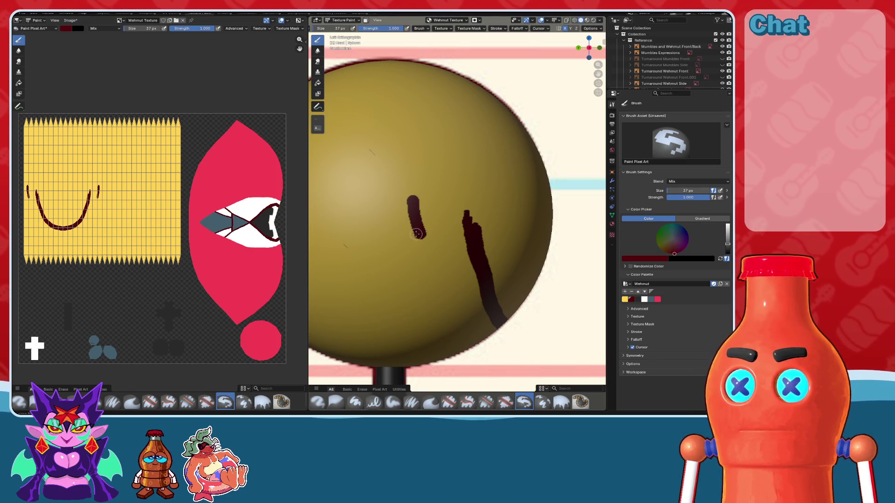
{"action": "left_click_drag", "start_coordinate": [418, 234], "coordinate": [485, 320]}
{"action": "key", "text": "ctrl+z"}
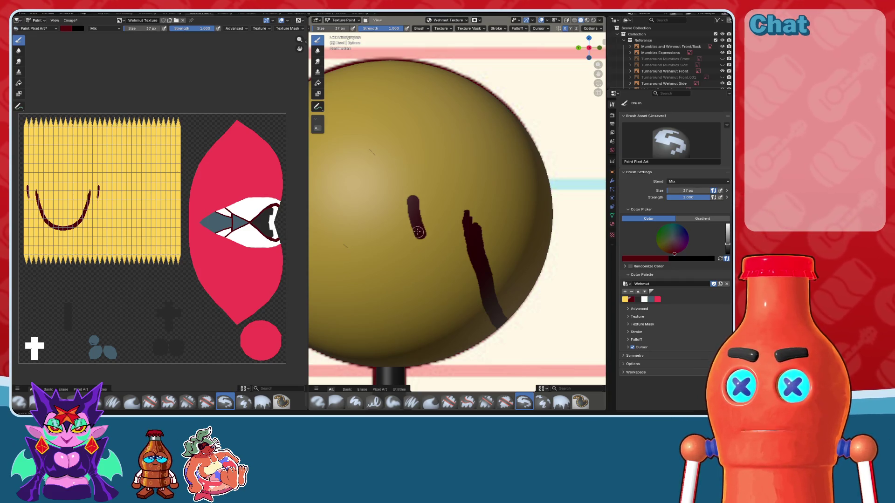
{"action": "left_click_drag", "start_coordinate": [421, 232], "coordinate": [424, 241]}
{"action": "key", "text": "ctrl+z"}
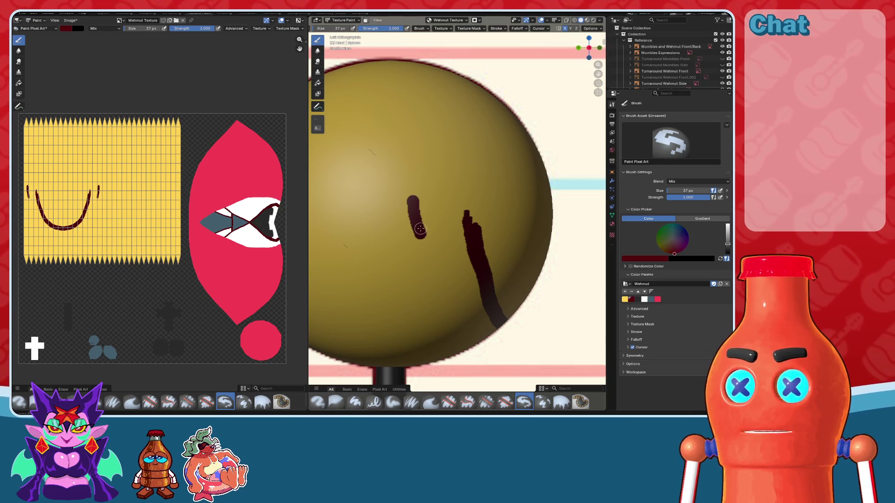
{"action": "left_click_drag", "start_coordinate": [421, 235], "coordinate": [475, 308]}
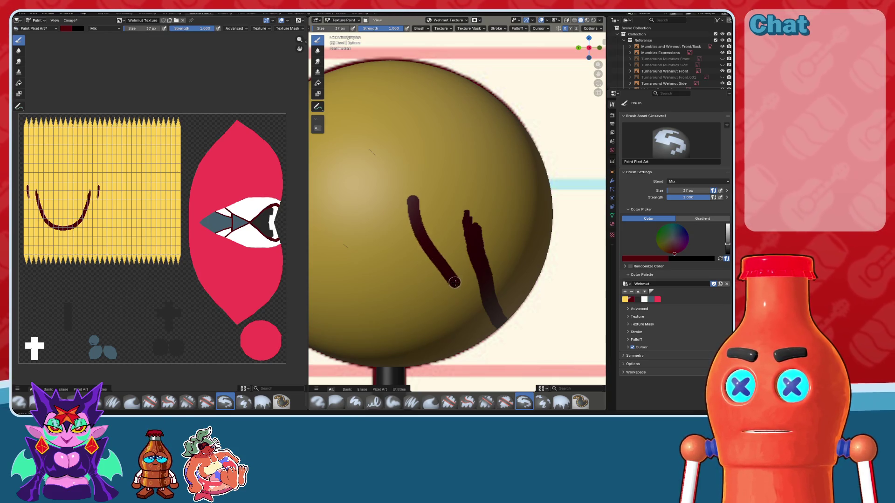
{"action": "key", "text": "ctrl+z"}
{"action": "left_click_drag", "start_coordinate": [420, 229], "coordinate": [454, 293]}
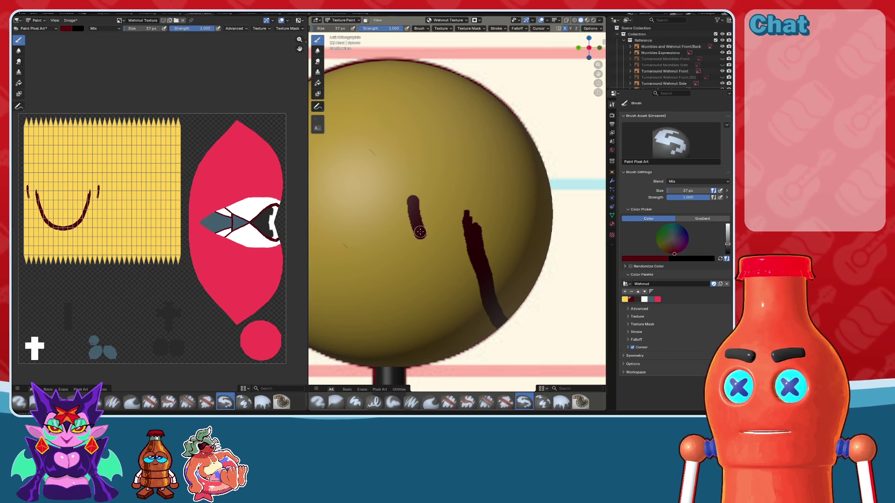
{"action": "key", "text": "ctrl+z"}
{"action": "mouse_move", "coordinate": [501, 322]}
{"action": "left_mouse_down"}
{"action": "mouse_move", "coordinate": [447, 282]}
{"action": "mouse_move", "coordinate": [419, 234]}
{"action": "left_mouse_up"}
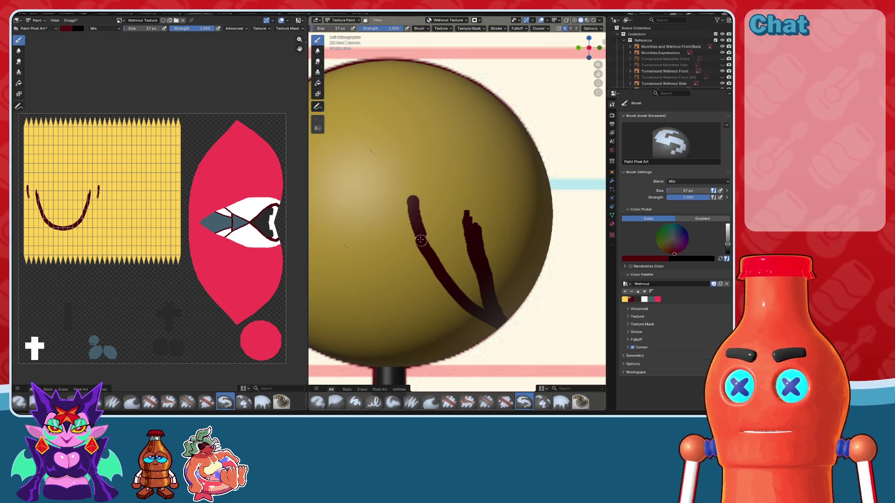
{"action": "key", "text": "ctrl+z"}
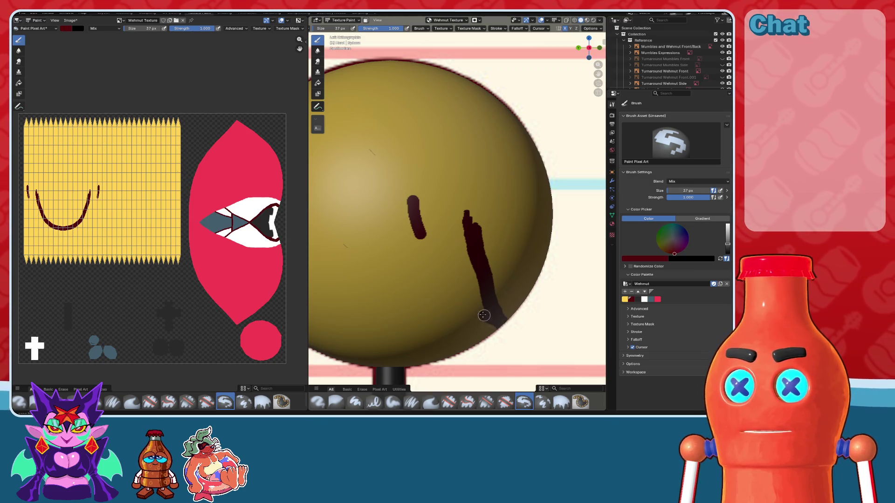
{"action": "left_click_drag", "start_coordinate": [484, 315], "coordinate": [424, 247]}
{"action": "key", "text": "ctrl+z"}
{"action": "mouse_move", "coordinate": [502, 325]}
{"action": "left_mouse_down"}
{"action": "mouse_move", "coordinate": [418, 230]}
{"action": "mouse_move", "coordinate": [413, 210]}
{"action": "left_mouse_up"}
- Orbit and zoom around the head to inspect the finished side stroke
{"action": "mouse_move", "coordinate": [413, 210]}
{"action": "middle_mouse_down"}
{"action": "mouse_move", "coordinate": [451, 265]}
{"action": "mouse_move", "coordinate": [522, 201]}
{"action": "middle_mouse_up"}
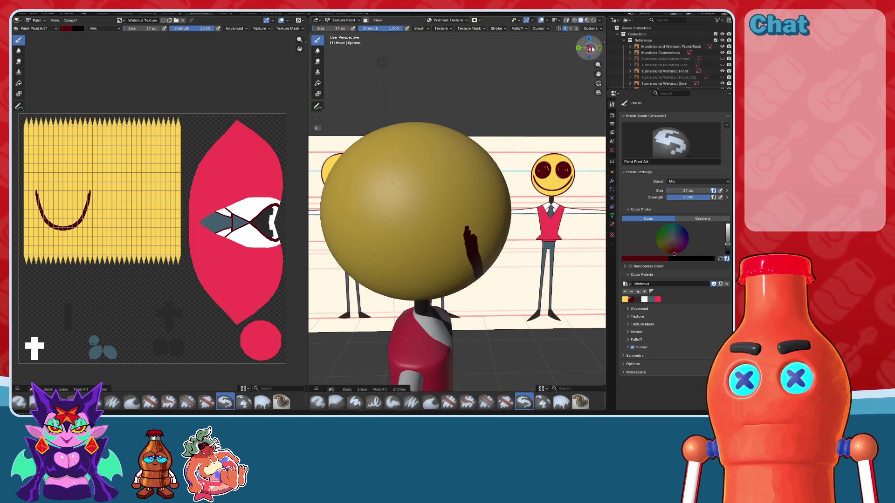
{"action": "left_click_drag", "start_coordinate": [592, 49], "coordinate": [588, 47]}
{"action": "left_click", "coordinate": [590, 48]}
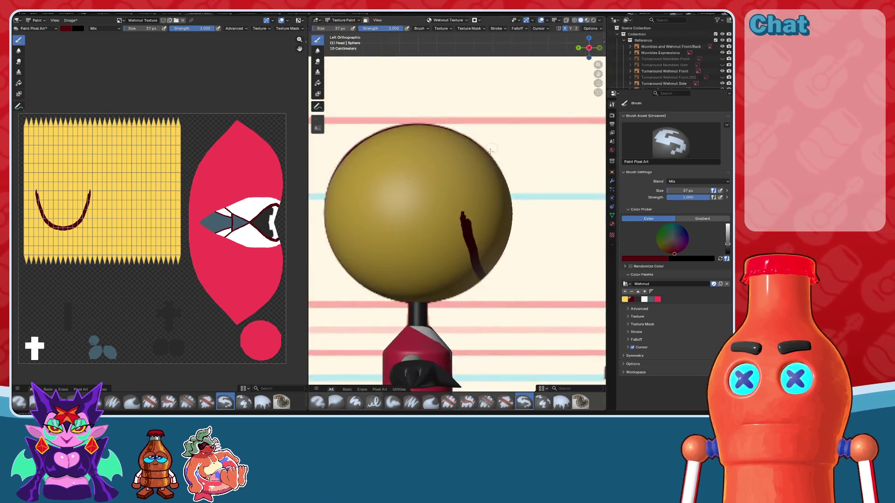
{"action": "scroll", "coordinate": [490, 151], "scroll_direction": "up", "scroll_amount": 2}
{"action": "scroll", "coordinate": [507, 170], "scroll_direction": "up", "scroll_amount": 3}
{"action": "middle_click_drag", "start_coordinate": [483, 298], "coordinate": [455, 209], "text": "shift"}
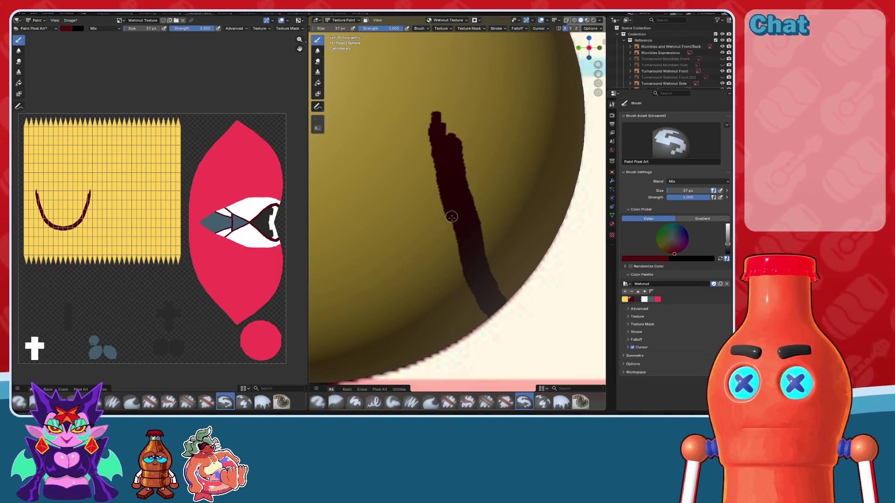
{"action": "scroll", "coordinate": [510, 288], "scroll_direction": "down", "scroll_amount": 2}
{"action": "scroll", "coordinate": [511, 288], "scroll_direction": "down", "scroll_amount": 3}
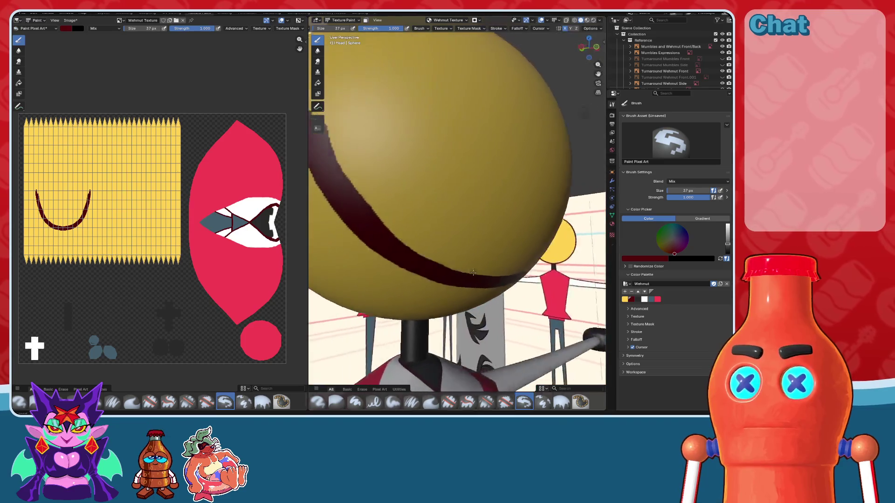
{"action": "middle_click_drag", "start_coordinate": [510, 288], "coordinate": [614, 83]}
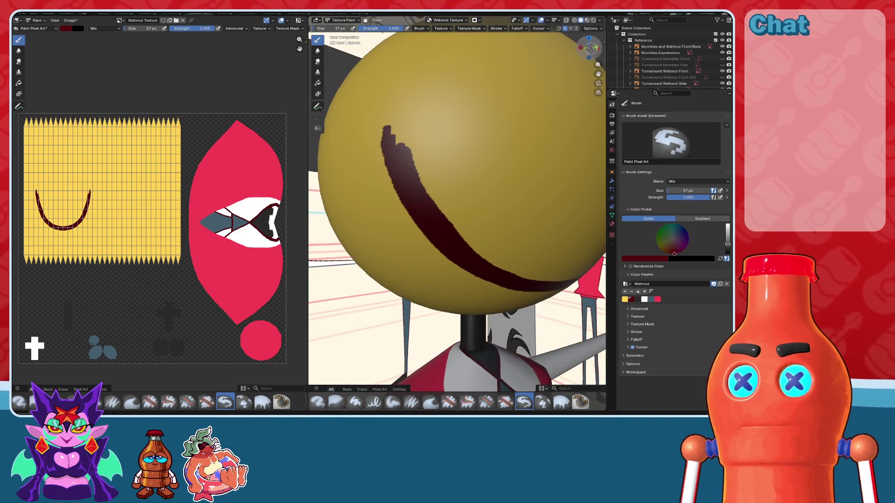
{"action": "left_click", "coordinate": [591, 50]}
{"action": "scroll", "coordinate": [536, 186], "scroll_direction": "up", "scroll_amount": 3}
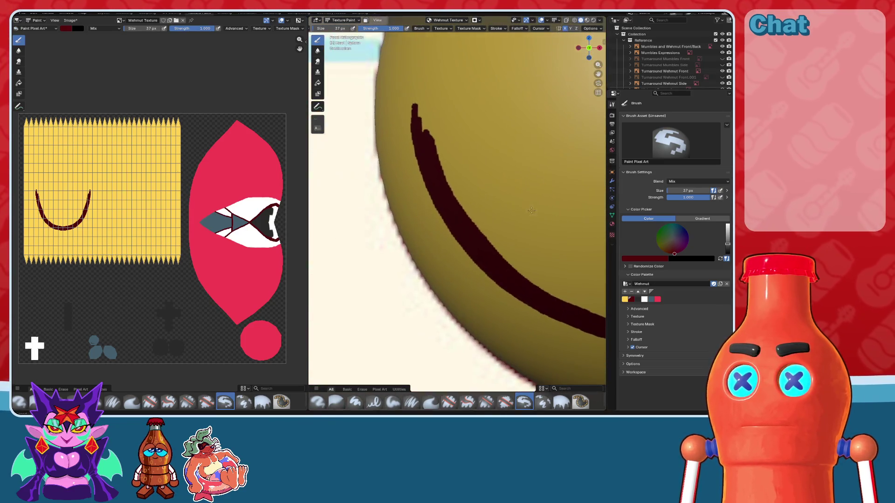
- Clean up the smile's top edge by painting over it in yellow
{"action": "left_click", "coordinate": [625, 299]}
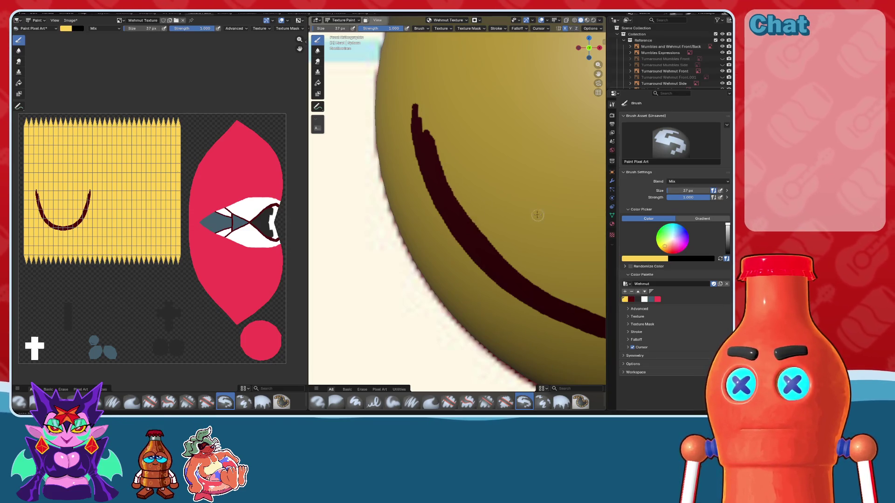
{"action": "middle_click_drag", "start_coordinate": [451, 181], "coordinate": [404, 176], "text": "shift"}
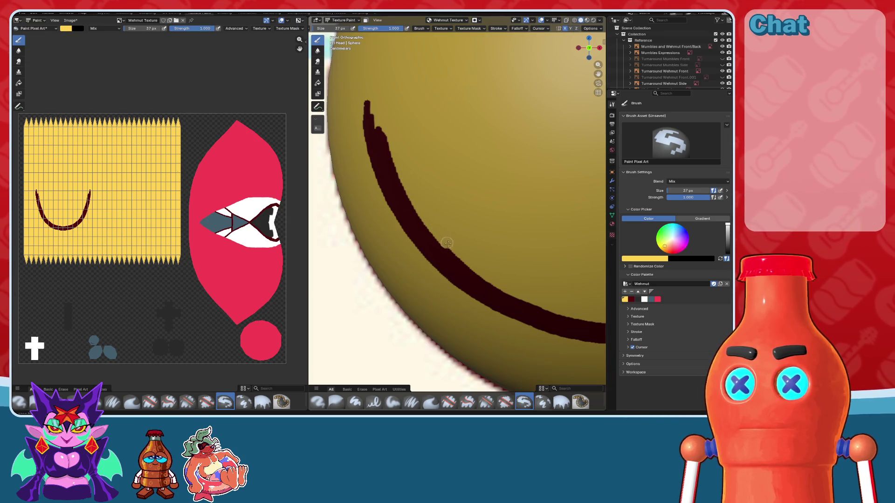
{"action": "middle_click_drag", "start_coordinate": [534, 298], "coordinate": [365, 263], "text": "shift"}
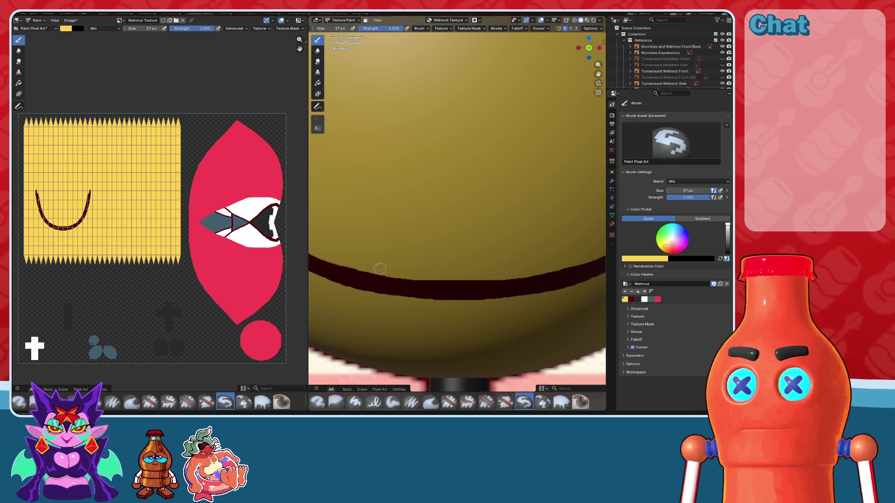
{"action": "left_click_drag", "start_coordinate": [449, 277], "coordinate": [396, 272]}
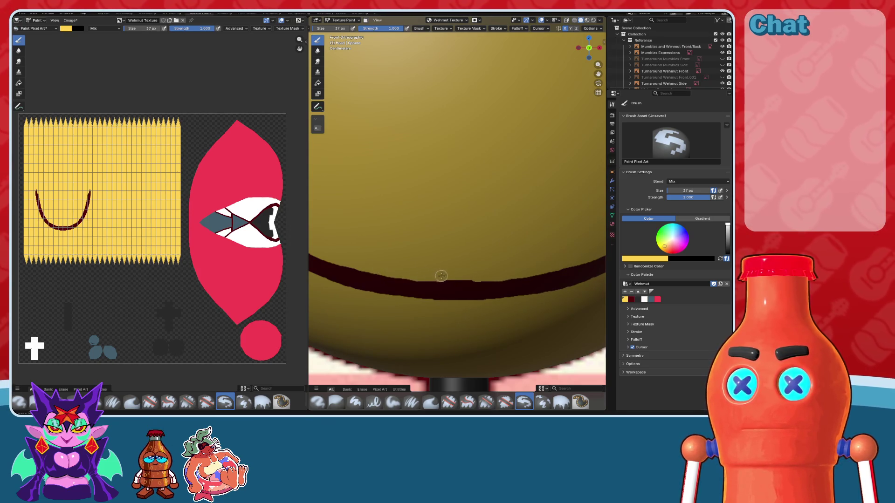
- Zoom onto the head in Front Orthographic view and pick dark maroon
{"action": "scroll", "coordinate": [508, 235], "scroll_direction": "down", "scroll_amount": 5}
{"action": "scroll", "coordinate": [508, 235], "scroll_direction": "down", "scroll_amount": 3}
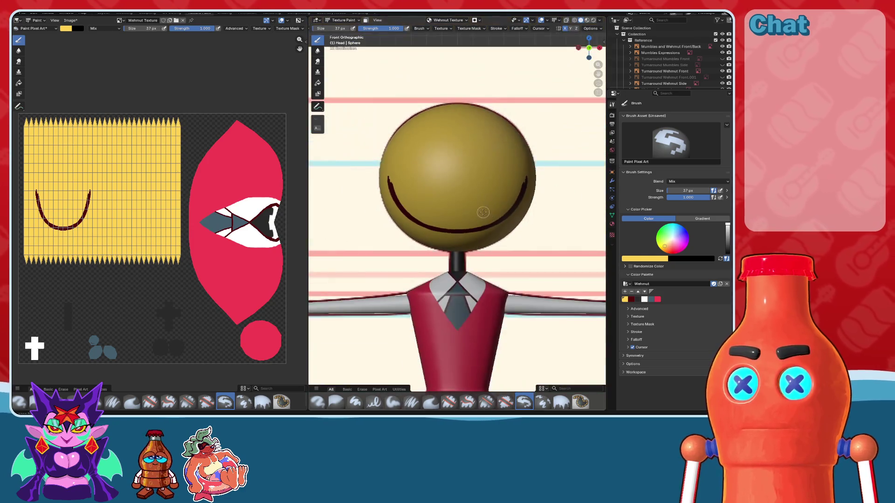
{"action": "middle_click_drag", "start_coordinate": [508, 234], "coordinate": [438, 227]}
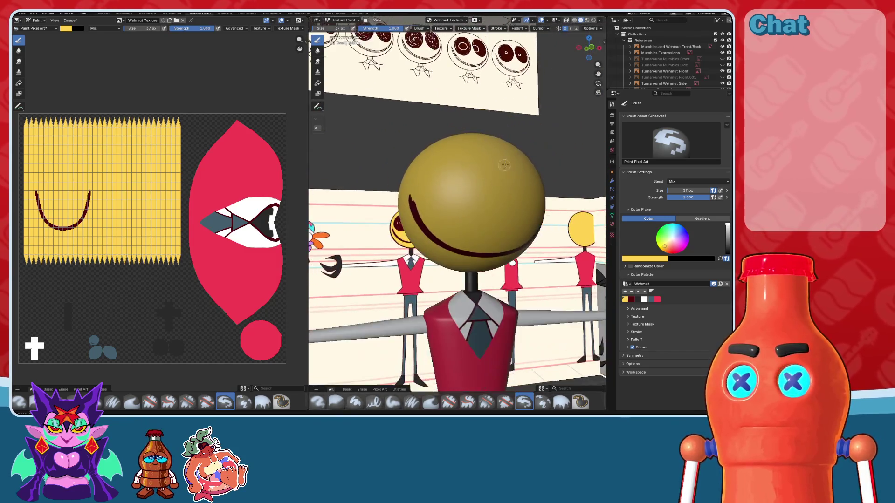
{"action": "middle_click_drag", "start_coordinate": [439, 227], "coordinate": [554, 82]}
{"action": "key", "text": "KP_1"}
{"action": "scroll", "coordinate": [553, 81], "scroll_direction": "up", "scroll_amount": 1}
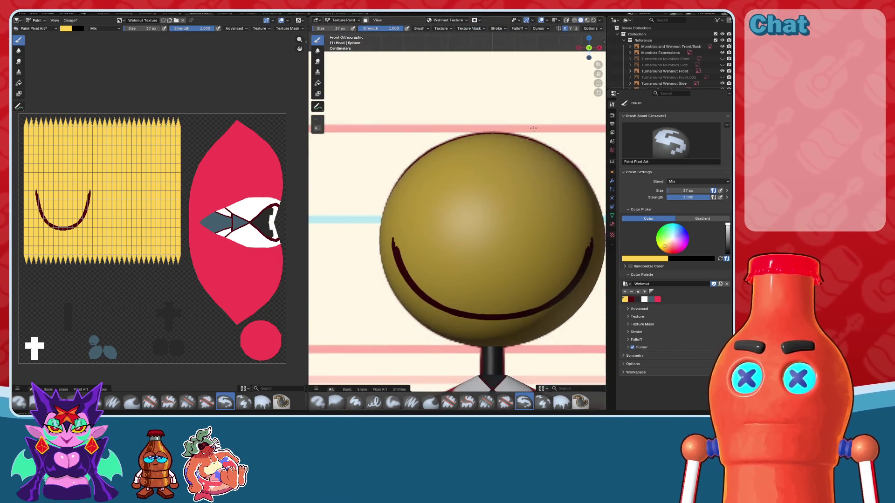
{"action": "scroll", "coordinate": [554, 81], "scroll_direction": "up", "scroll_amount": 1}
{"action": "middle_click_drag", "start_coordinate": [601, 262], "coordinate": [579, 257], "text": "shift"}
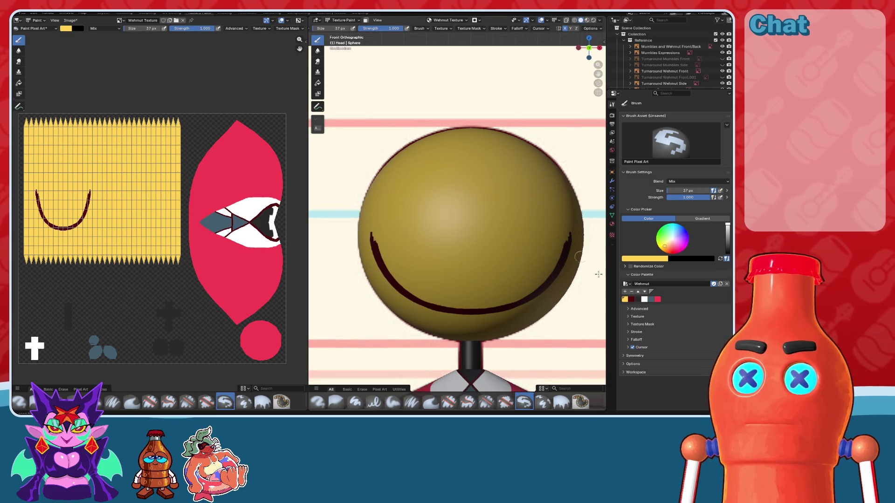
{"action": "left_click", "coordinate": [638, 299]}
{"action": "scroll", "coordinate": [486, 243], "scroll_direction": "up", "scroll_amount": 1}
{"action": "scroll", "coordinate": [486, 243], "scroll_direction": "up", "scroll_amount": 1}
- Set the brush radius to 281 px and paint dark maroon eyes over the reference
{"action": "key", "text": "f"}
{"action": "left_click", "coordinate": [485, 112]}
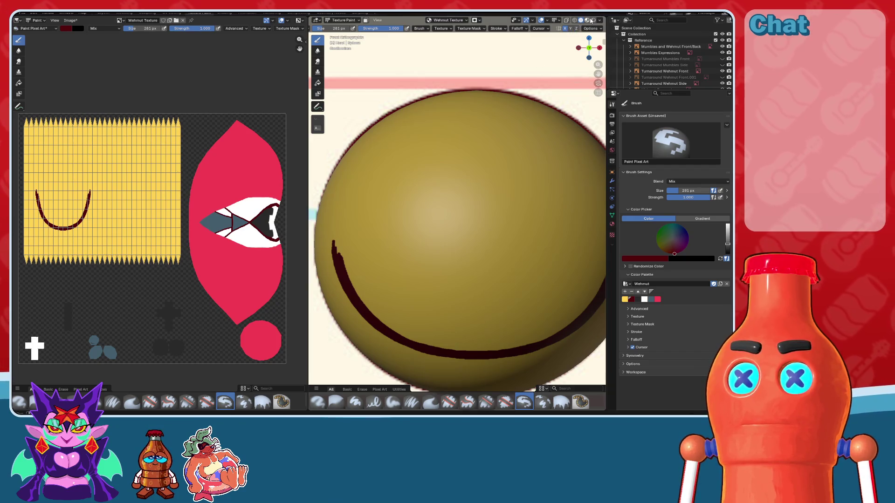
{"action": "left_click", "coordinate": [568, 21]}
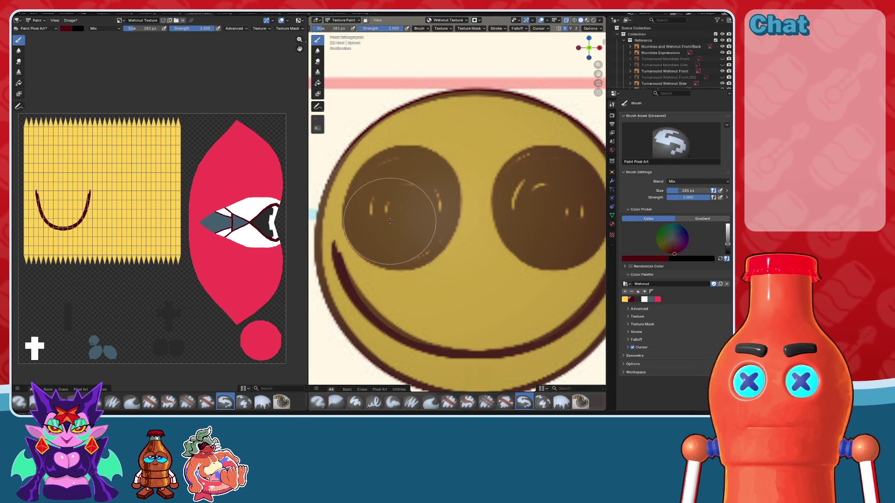
{"action": "left_click", "coordinate": [389, 206]}
{"action": "mouse_move", "coordinate": [389, 206]}
{"action": "left_mouse_down"}
{"action": "mouse_move", "coordinate": [417, 201]}
{"action": "mouse_move", "coordinate": [399, 226]}
{"action": "left_mouse_up"}
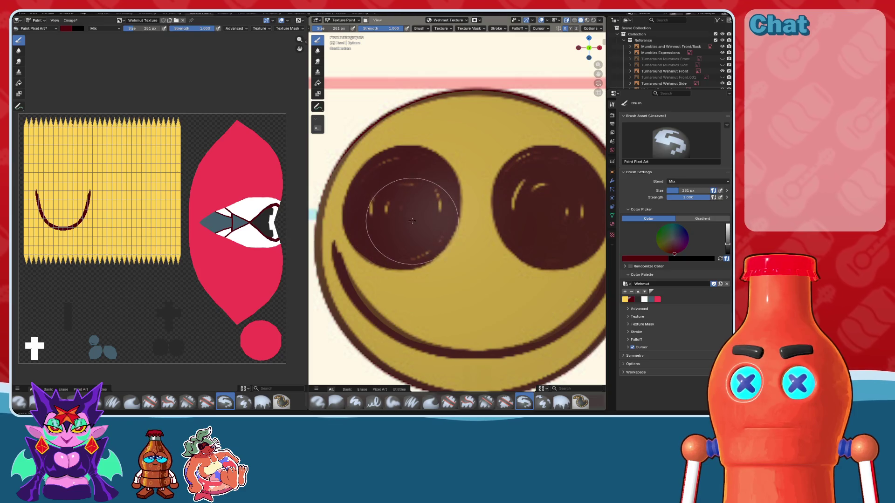
{"action": "left_click_drag", "start_coordinate": [399, 226], "coordinate": [390, 230]}
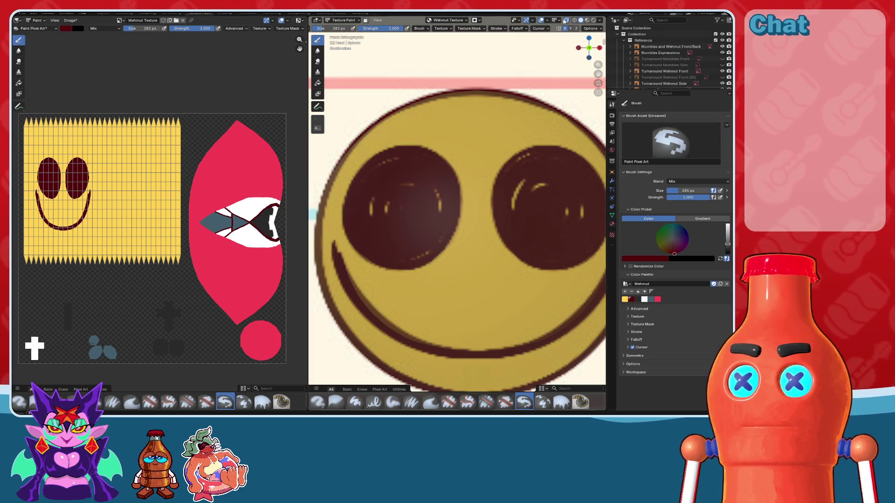
- Compare the eyes with and without X-ray, then pick yellow as the paint colour
{"action": "left_click", "coordinate": [565, 21]}
{"action": "left_click", "coordinate": [565, 21]}
{"action": "left_click", "coordinate": [565, 21]}
{"action": "left_click", "coordinate": [565, 21]}
{"action": "scroll", "coordinate": [529, 162], "scroll_direction": "up", "scroll_amount": 2}
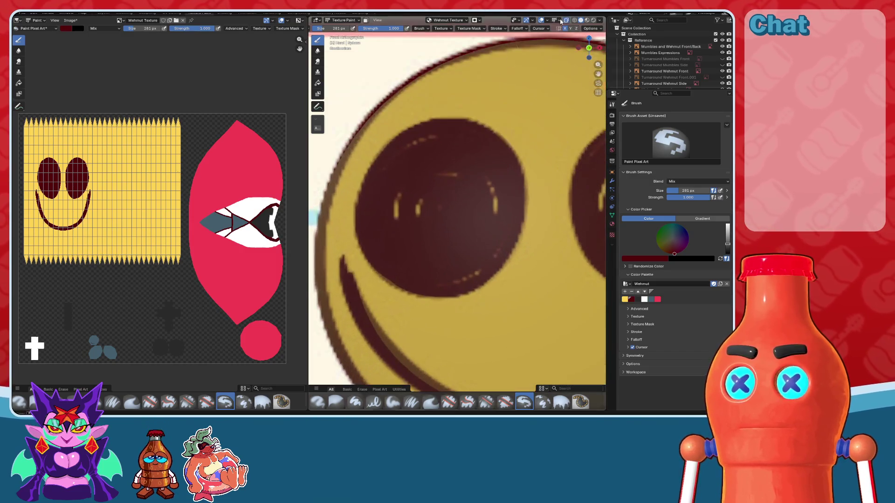
{"action": "scroll", "coordinate": [479, 150], "scroll_direction": "up", "scroll_amount": 1}
{"action": "scroll", "coordinate": [425, 160], "scroll_direction": "up", "scroll_amount": 1}
{"action": "scroll", "coordinate": [448, 186], "scroll_direction": "up", "scroll_amount": 1}
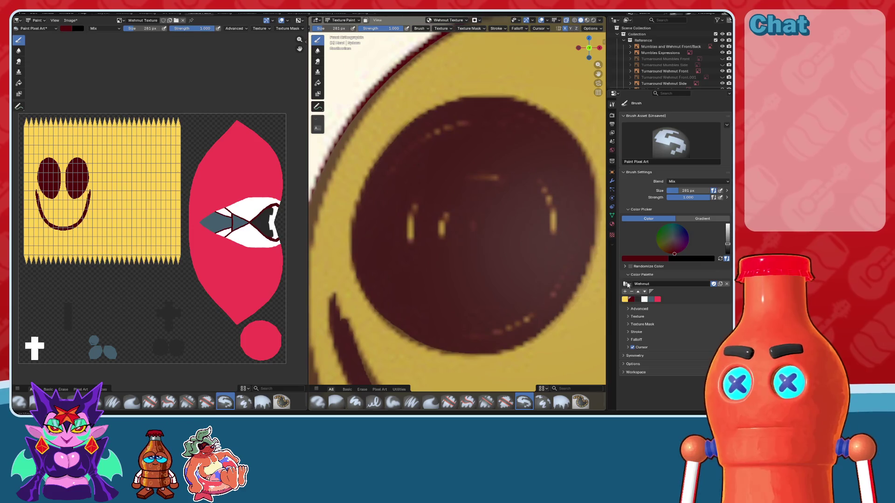
{"action": "left_click", "coordinate": [625, 299]}
- Shrink the brush to 14 px, try a yellow arc on the eye, and undo it
{"action": "key", "text": "bracketleft"}
{"action": "key", "text": "bracketleft"}
{"action": "key", "text": "bracketleft"}
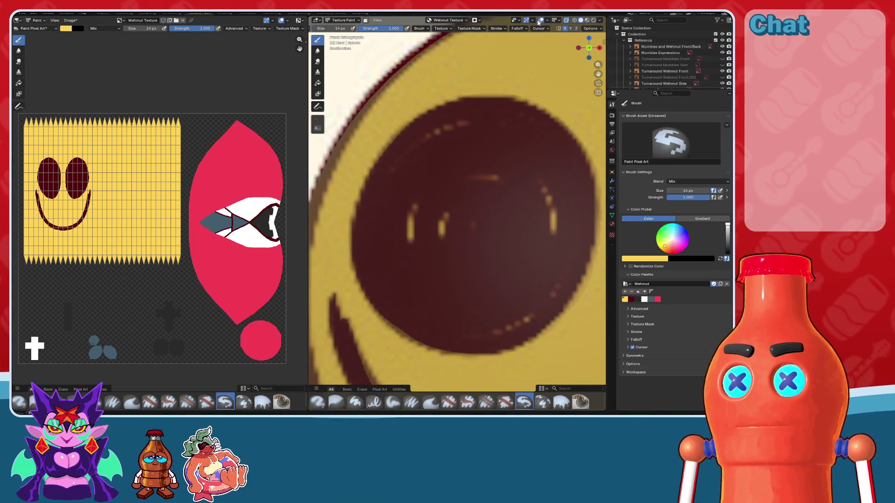
{"action": "key", "text": "bracketleft"}
{"action": "key", "text": "bracketleft"}
{"action": "key", "text": "bracketleft"}
{"action": "left_click_drag", "start_coordinate": [393, 188], "coordinate": [478, 138]}
{"action": "key", "text": "ctrl+z"}
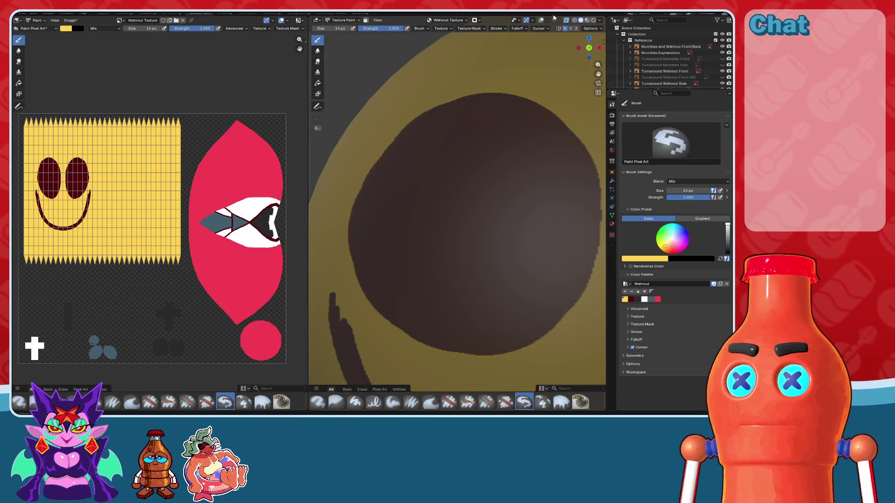
{"action": "left_click", "coordinate": [542, 20]}
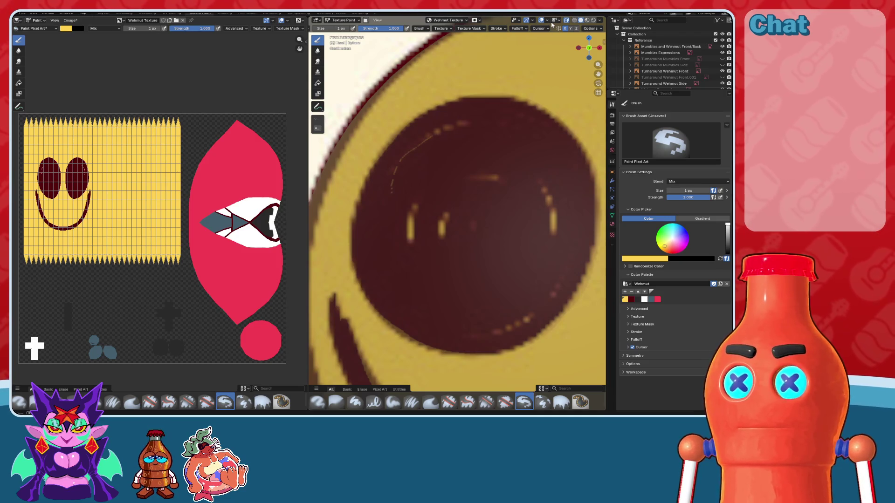
{"action": "key", "text": "ctrl+z"}
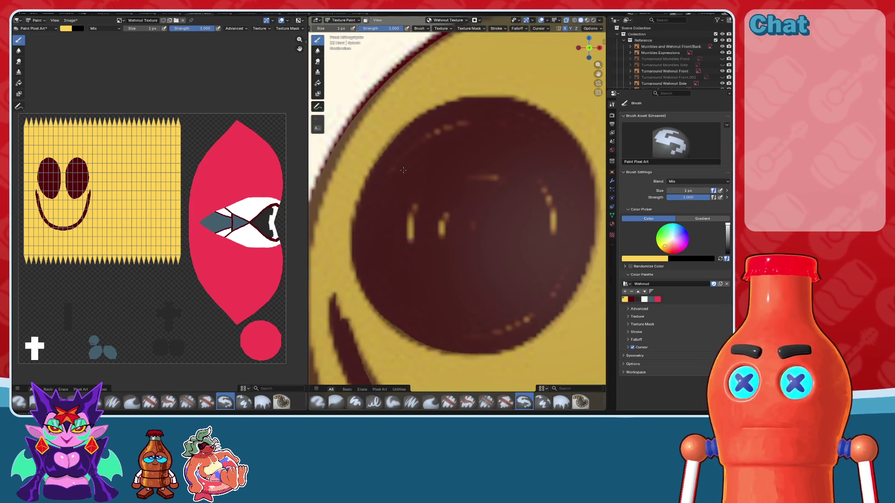
- With a thin brush, paint yellow highlight arcs along the eye's upper-left, top and right side
{"action": "key", "text": "bracketright"}
{"action": "key", "text": "bracketright"}
{"action": "left_click_drag", "start_coordinate": [387, 176], "coordinate": [415, 147]}
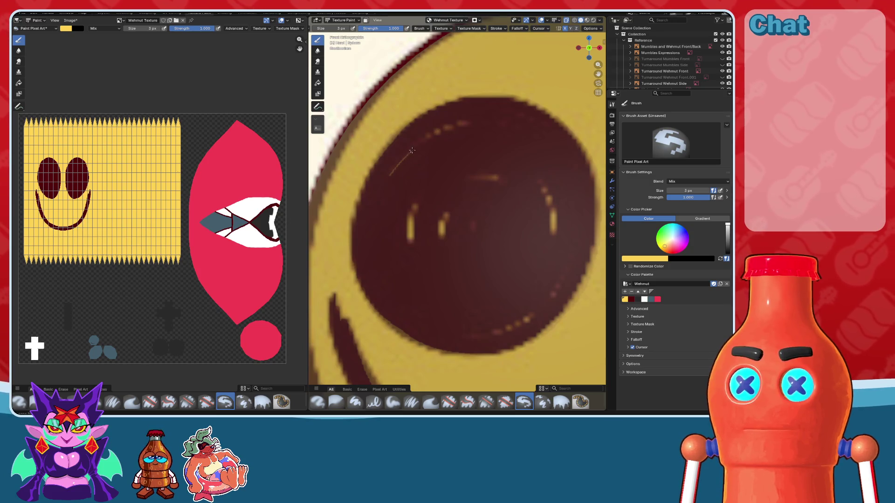
{"action": "left_click_drag", "start_coordinate": [438, 131], "coordinate": [467, 123]}
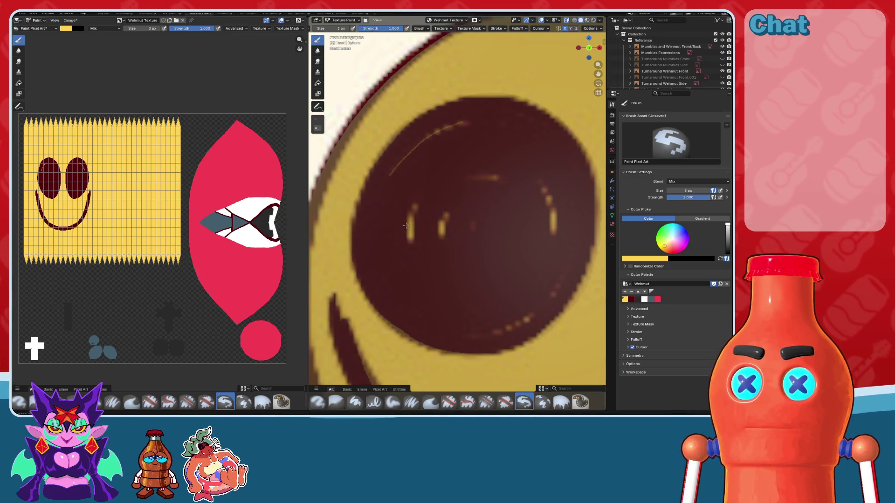
{"action": "key", "text": "bracketright"}
{"action": "key", "text": "bracketright"}
{"action": "key", "text": "bracketright"}
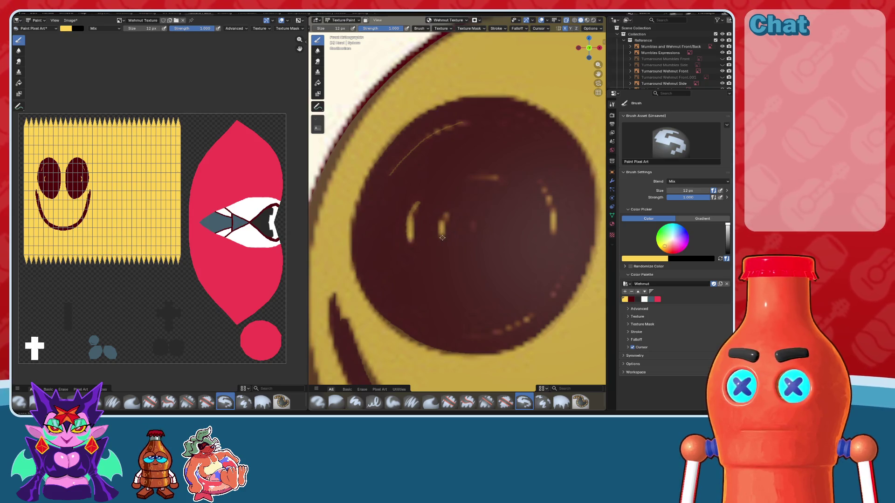
{"action": "left_click_drag", "start_coordinate": [468, 178], "coordinate": [496, 179]}
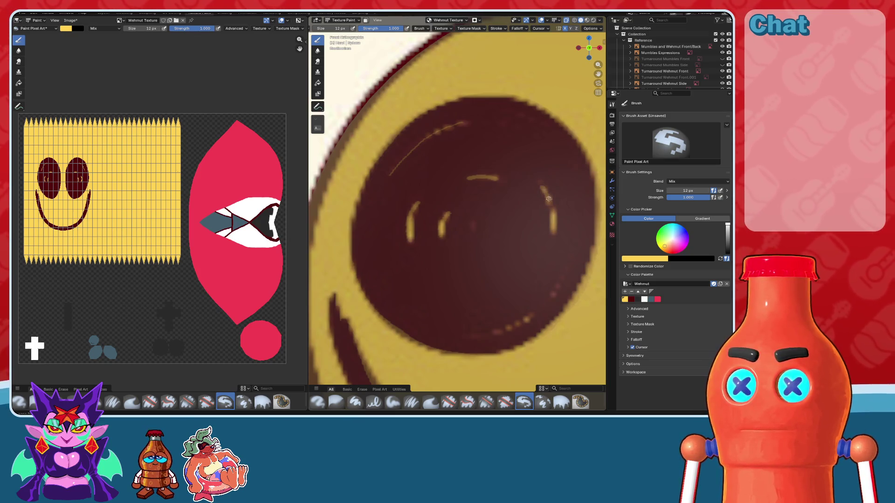
{"action": "left_click_drag", "start_coordinate": [541, 187], "coordinate": [551, 208]}
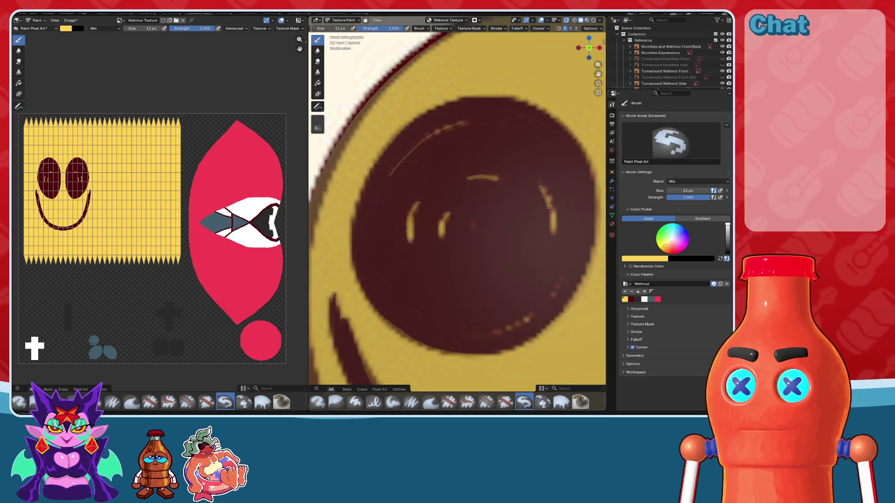
- Shift the view and paint another yellow highlight along the eye's lower-right edge
{"action": "scroll", "coordinate": [553, 226], "scroll_direction": "down", "scroll_amount": 2}
{"action": "scroll", "coordinate": [553, 226], "scroll_direction": "up", "scroll_amount": 2}
{"action": "mouse_move", "coordinate": [553, 226]}
{"action": "middle_mouse_down", "text": "shift"}
{"action": "mouse_move", "coordinate": [489, 229]}
{"action": "mouse_move", "coordinate": [521, 232]}
{"action": "middle_mouse_up", "text": "shift"}
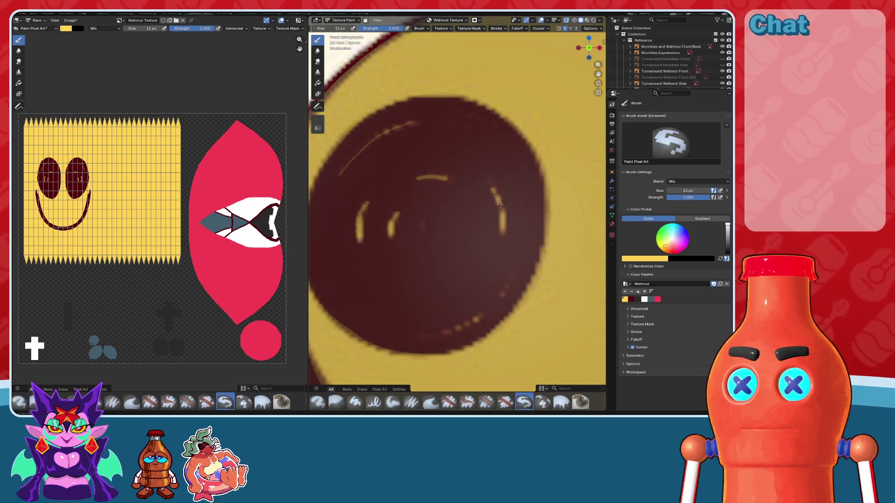
{"action": "left_click_drag", "start_coordinate": [522, 253], "coordinate": [495, 301]}
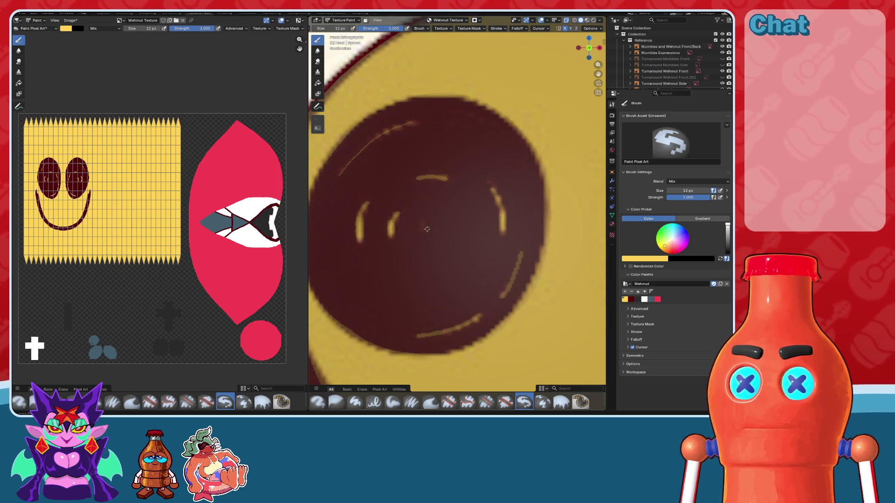
{"action": "scroll", "coordinate": [425, 231], "scroll_direction": "up", "scroll_amount": 2}
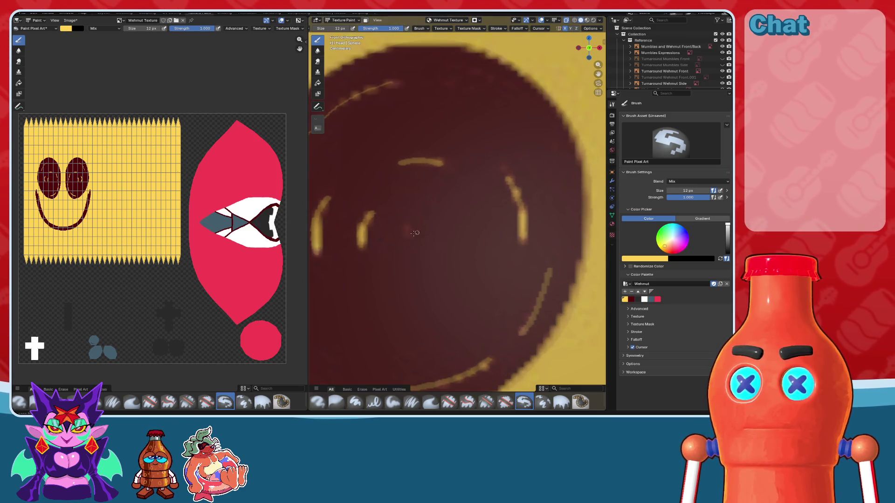
{"action": "scroll", "coordinate": [406, 237], "scroll_direction": "down", "scroll_amount": 2}
{"action": "scroll", "coordinate": [406, 236], "scroll_direction": "down", "scroll_amount": 2}
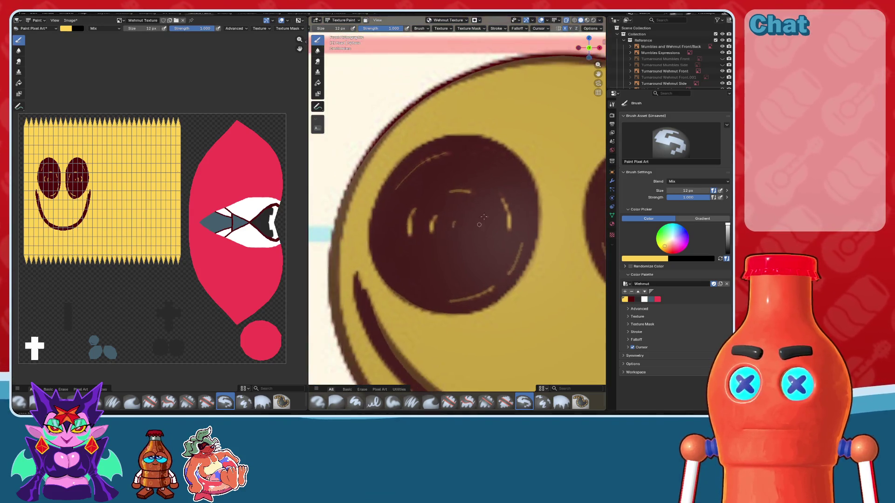
- Turn off X-ray and orbit to inspect the painted eye in perspective
{"action": "left_click", "coordinate": [566, 22]}
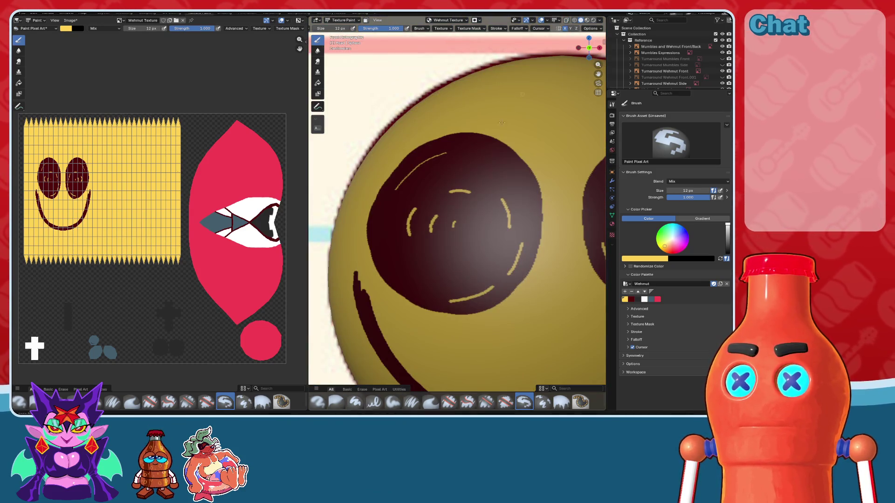
{"action": "scroll", "coordinate": [502, 123], "scroll_direction": "down", "scroll_amount": 5}
{"action": "mouse_move", "coordinate": [502, 123]}
{"action": "middle_mouse_down"}
{"action": "mouse_move", "coordinate": [521, 144]}
{"action": "mouse_move", "coordinate": [487, 219]}
{"action": "middle_mouse_up"}
{"action": "scroll", "coordinate": [503, 168], "scroll_direction": "up", "scroll_amount": 3}
{"action": "scroll", "coordinate": [504, 167], "scroll_direction": "up", "scroll_amount": 2}
{"action": "scroll", "coordinate": [486, 219], "scroll_direction": "up", "scroll_amount": 2}
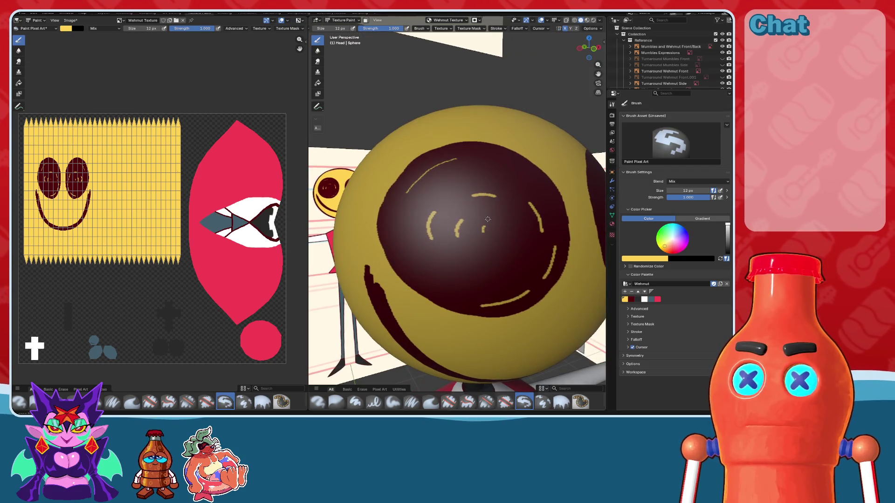
- Undo the yellow highlight strokes and return to the front view of the head
{"action": "key", "text": "ctrl+z"}
{"action": "key", "text": "ctrl+z"}
{"action": "key", "text": "ctrl+z"}
{"action": "key", "text": "ctrl+z"}
{"action": "key", "text": "ctrl+z"}
{"action": "key", "text": "ctrl+z"}
{"action": "mouse_move", "coordinate": [487, 219]}
{"action": "middle_mouse_down"}
{"action": "mouse_move", "coordinate": [498, 175]}
{"action": "mouse_move", "coordinate": [485, 196]}
{"action": "middle_mouse_up"}
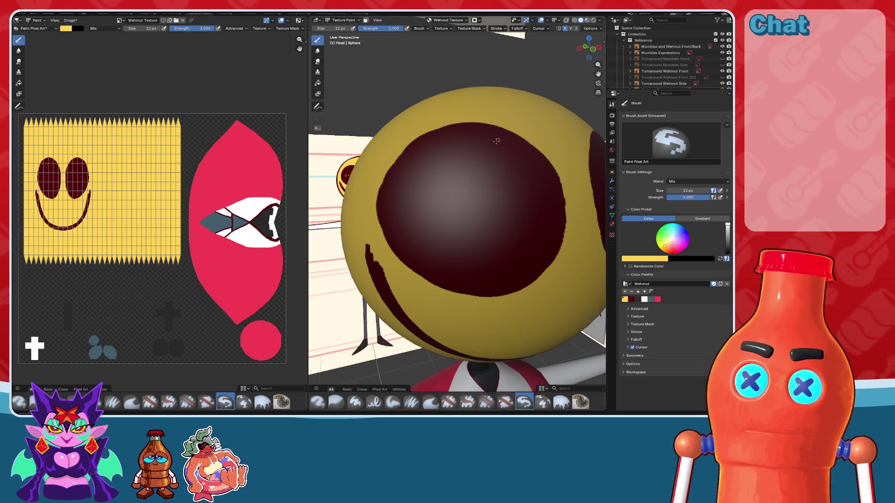
{"action": "left_click", "coordinate": [591, 51]}
{"action": "scroll", "coordinate": [420, 190], "scroll_direction": "up", "scroll_amount": 4}
- Try a curved highlight and a small dot on the pupil, then undo both
{"action": "scroll", "coordinate": [449, 206], "scroll_direction": "down", "scroll_amount": 2}
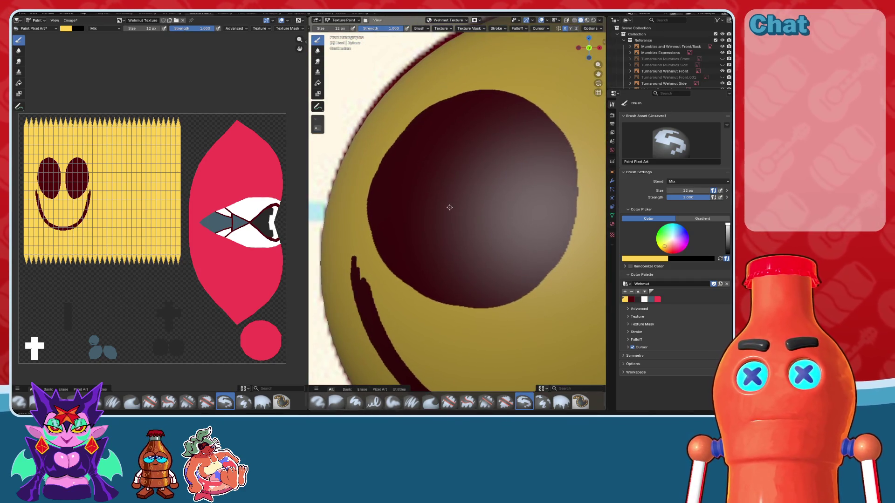
{"action": "scroll", "coordinate": [466, 235], "scroll_direction": "up", "scroll_amount": 1}
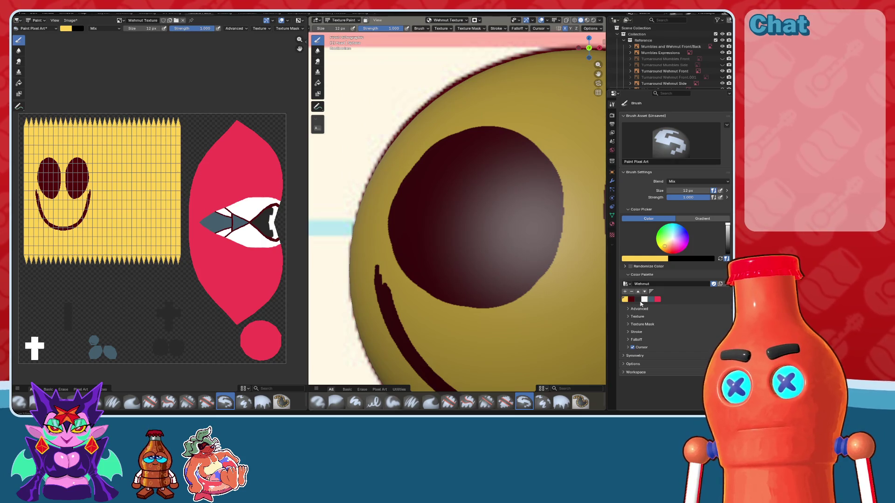
{"action": "key", "text": "bracketright"}
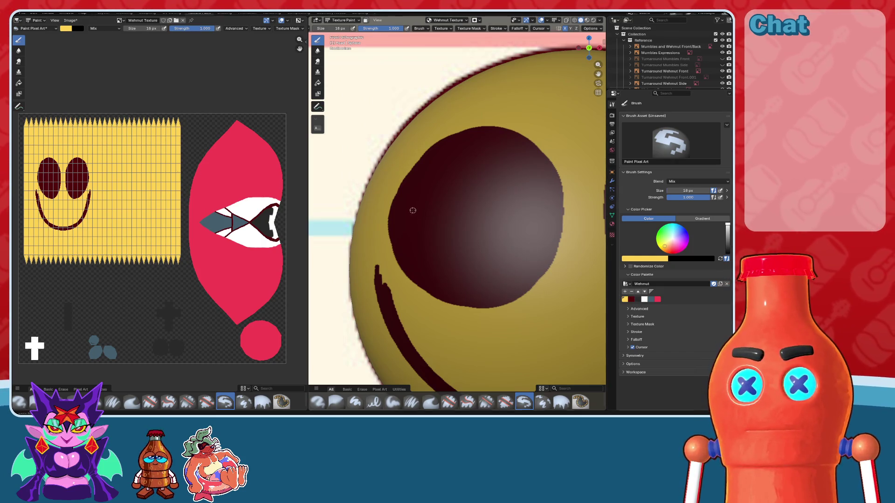
{"action": "left_click_drag", "start_coordinate": [412, 210], "coordinate": [481, 179]}
{"action": "left_click", "coordinate": [464, 188]}
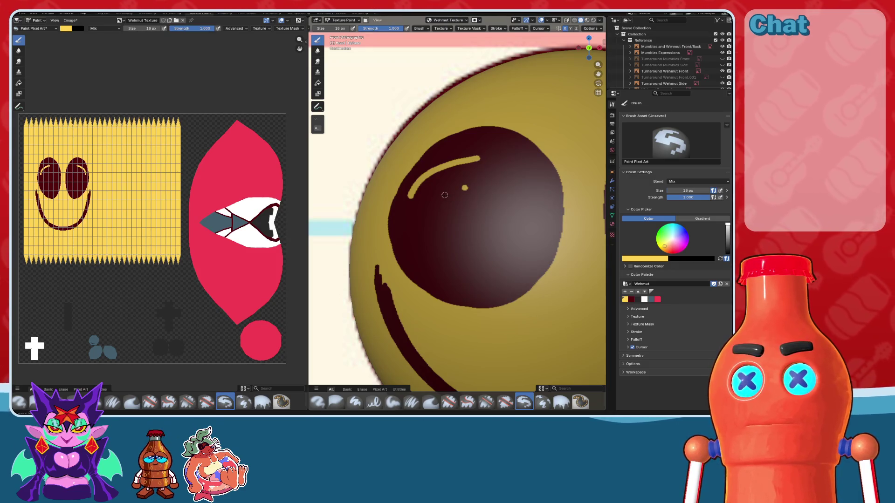
{"action": "key", "text": "ctrl+z"}
{"action": "key", "text": "ctrl+z"}
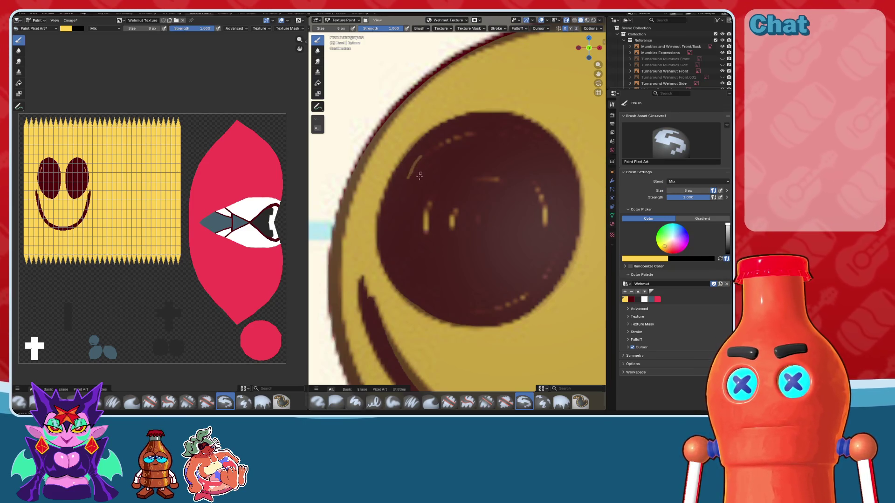
- Reduce the brush to 1 px and test a stroke with X-ray off, undoing it
{"action": "scroll", "coordinate": [406, 172], "scroll_direction": "up", "scroll_amount": 1}
{"action": "scroll", "coordinate": [398, 174], "scroll_direction": "up", "scroll_amount": 1}
{"action": "scroll", "coordinate": [398, 174], "scroll_direction": "down", "scroll_amount": 1, "text": "ctrl"}
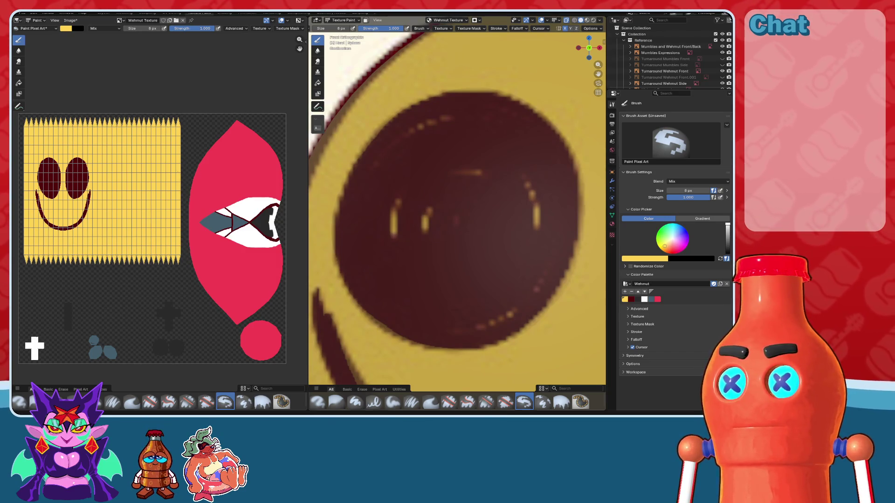
{"action": "left_click", "coordinate": [568, 21]}
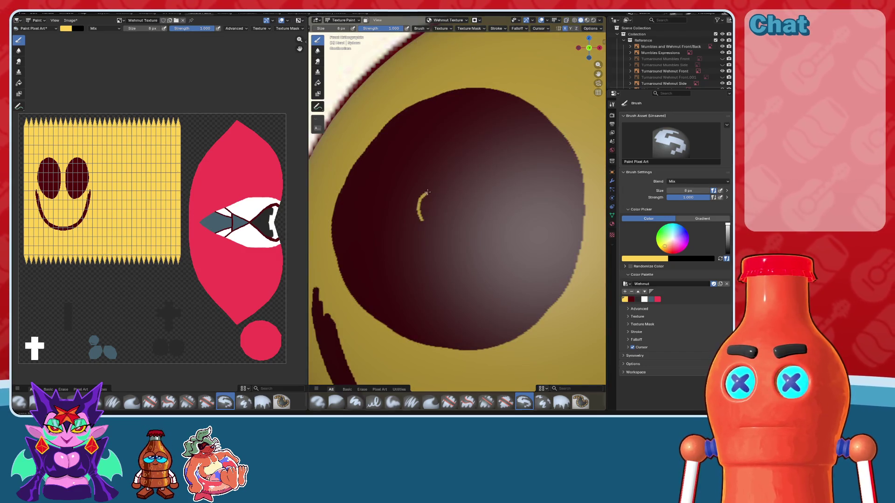
{"action": "left_click", "coordinate": [566, 20]}
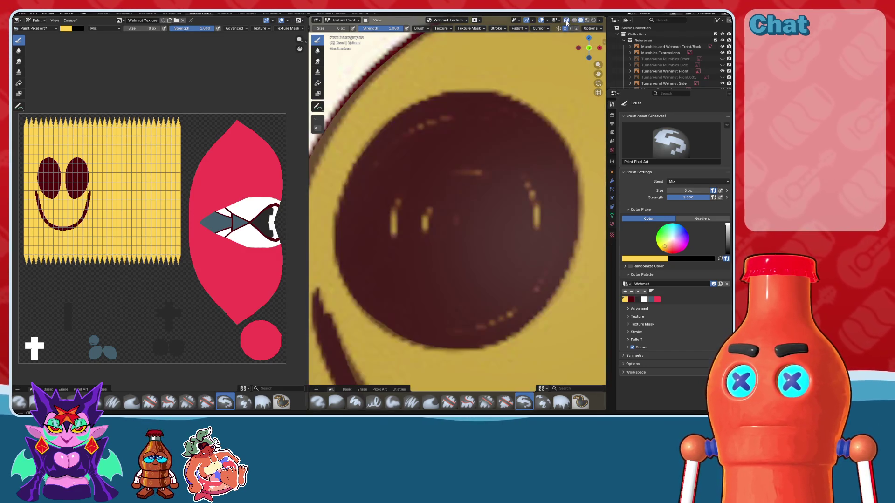
{"action": "key", "text": "bracketleft"}
{"action": "key", "text": "bracketleft"}
{"action": "key", "text": "bracketleft"}
{"action": "key", "text": "bracketleft"}
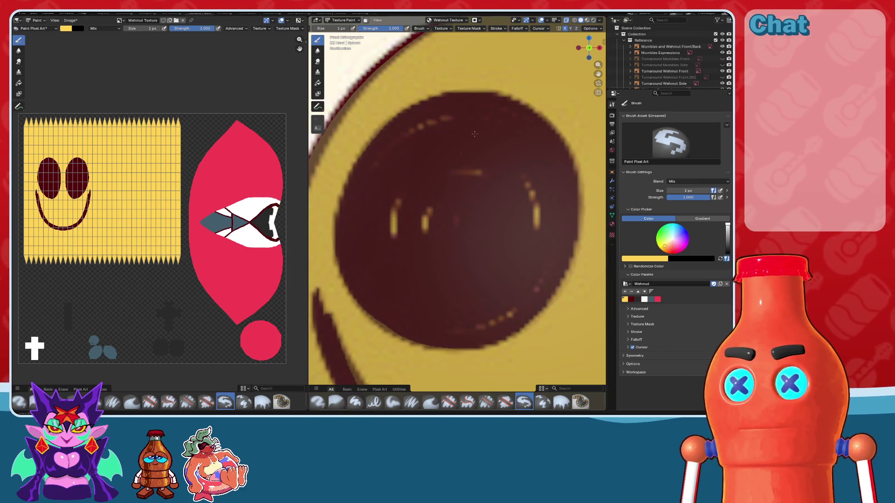
{"action": "key", "text": "alt+z"}
{"action": "left_click_drag", "start_coordinate": [484, 183], "coordinate": [452, 233]}
{"action": "key", "text": "ctrl+z"}
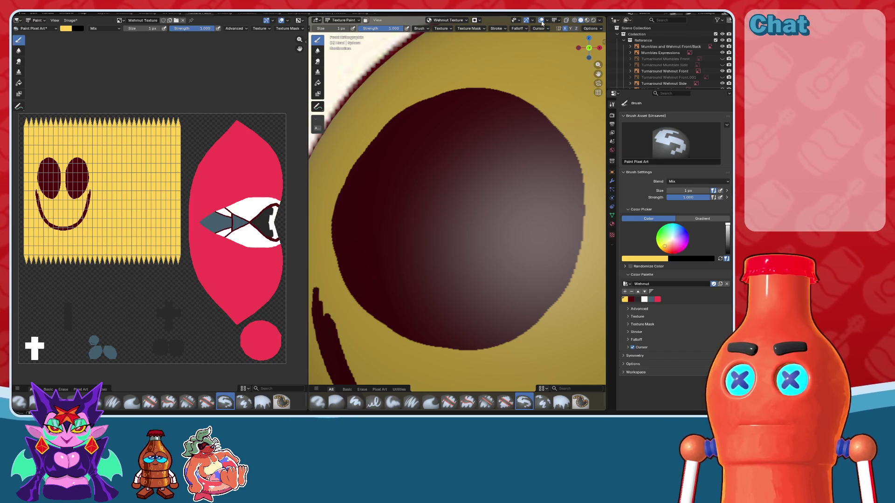
- With X-ray on, paint 1 px highlights near the eye's top, lower rim and left edge
{"action": "left_click", "coordinate": [566, 22]}
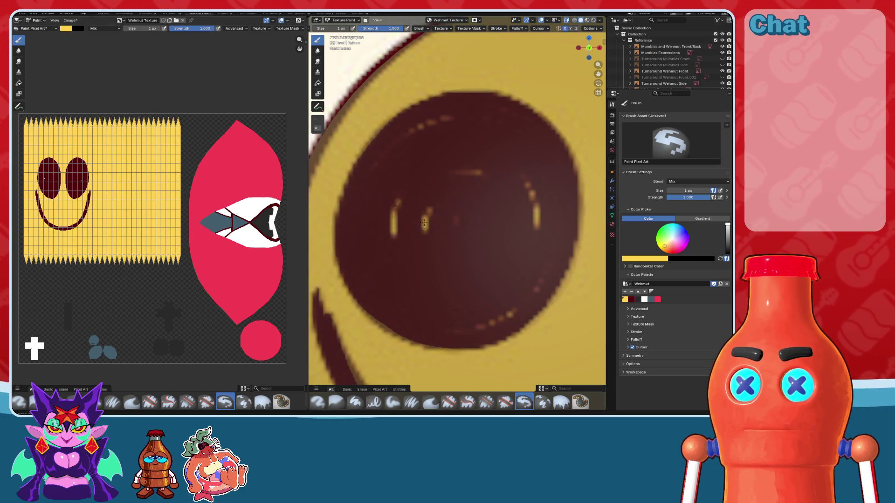
{"action": "left_click_drag", "start_coordinate": [453, 173], "coordinate": [473, 172]}
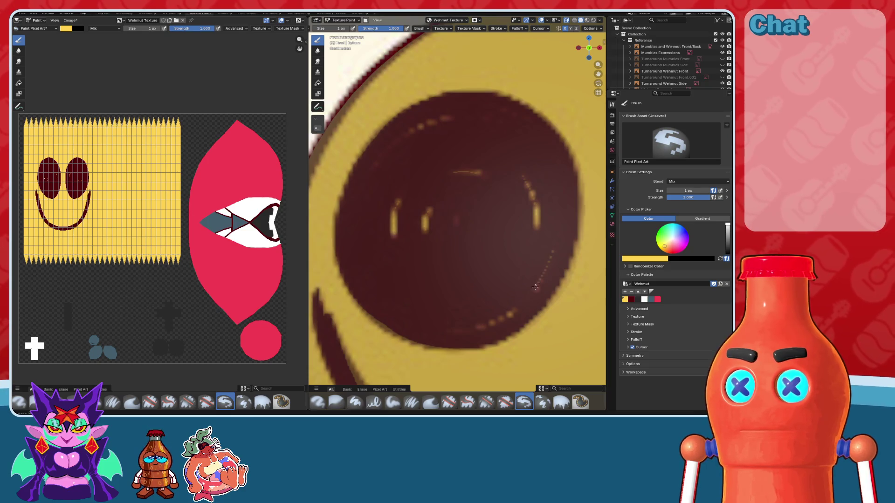
{"action": "left_click_drag", "start_coordinate": [450, 329], "coordinate": [512, 312]}
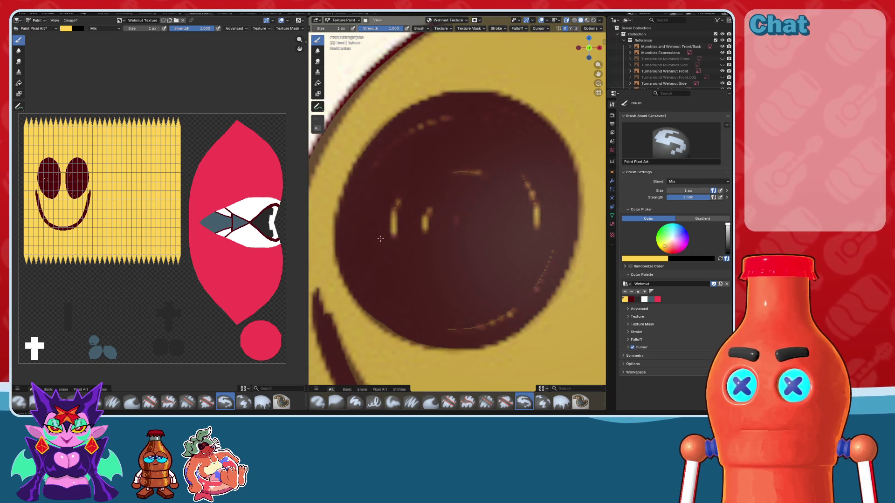
{"action": "left_click_drag", "start_coordinate": [375, 234], "coordinate": [384, 203]}
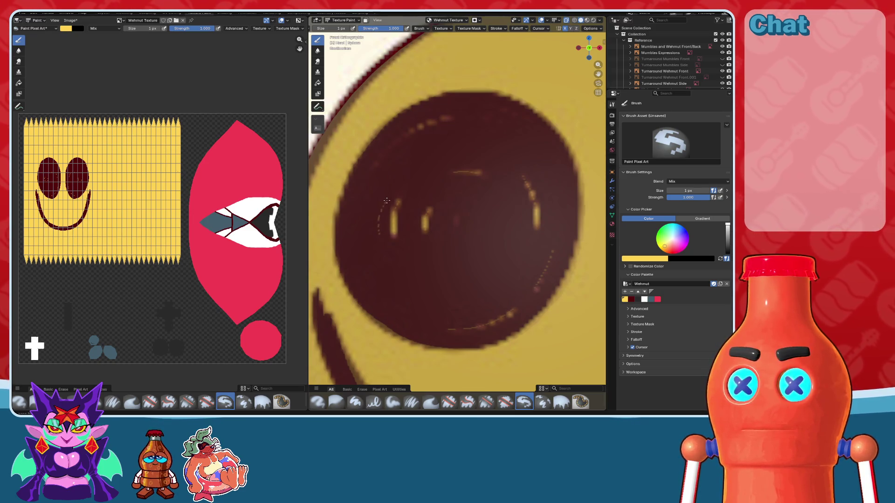
{"action": "mouse_move", "coordinate": [377, 165]}
{"action": "left_mouse_down"}
{"action": "mouse_move", "coordinate": [394, 150]}
{"action": "mouse_move", "coordinate": [378, 164]}
{"action": "left_mouse_up"}
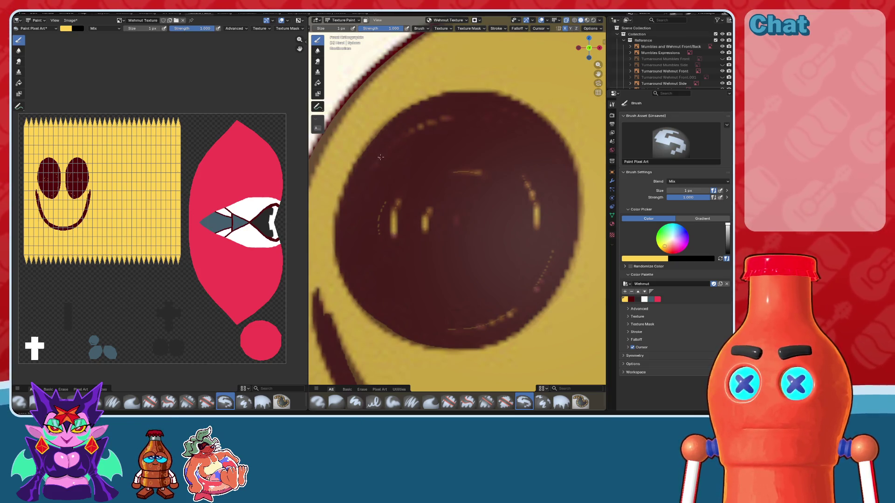
- Redraw the upper-left highlight arc on the eye until it sits right
{"action": "key", "text": "ctrl+z"}
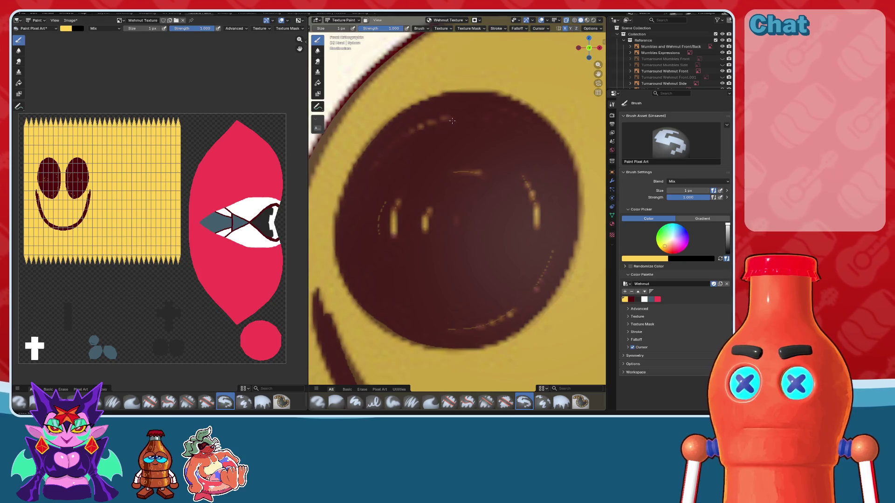
{"action": "left_click_drag", "start_coordinate": [375, 162], "coordinate": [426, 131]}
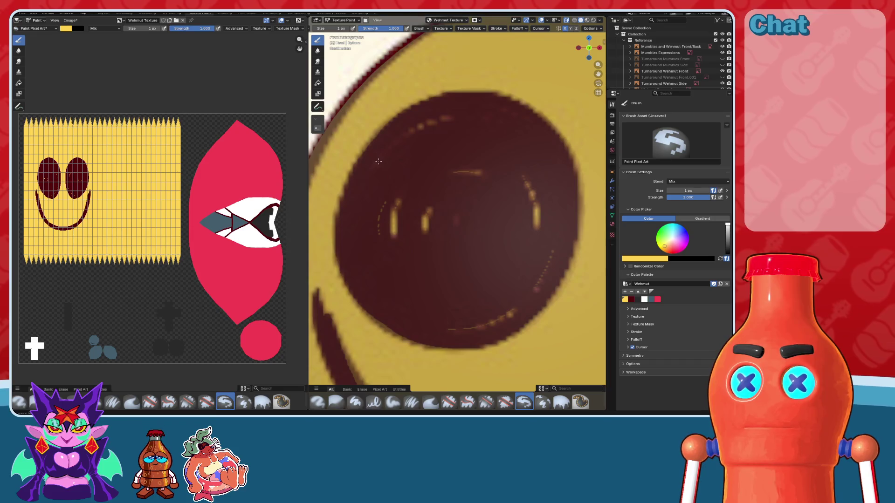
{"action": "key", "text": "ctrl+z"}
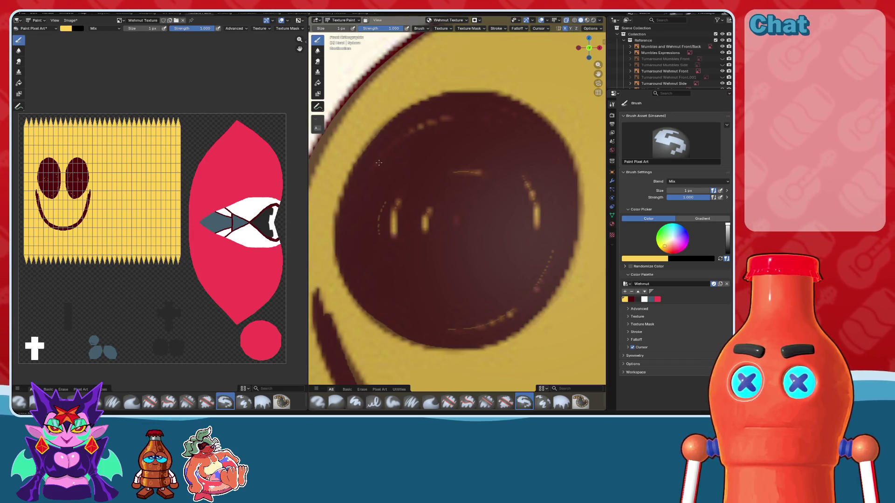
{"action": "left_click_drag", "start_coordinate": [388, 150], "coordinate": [409, 135]}
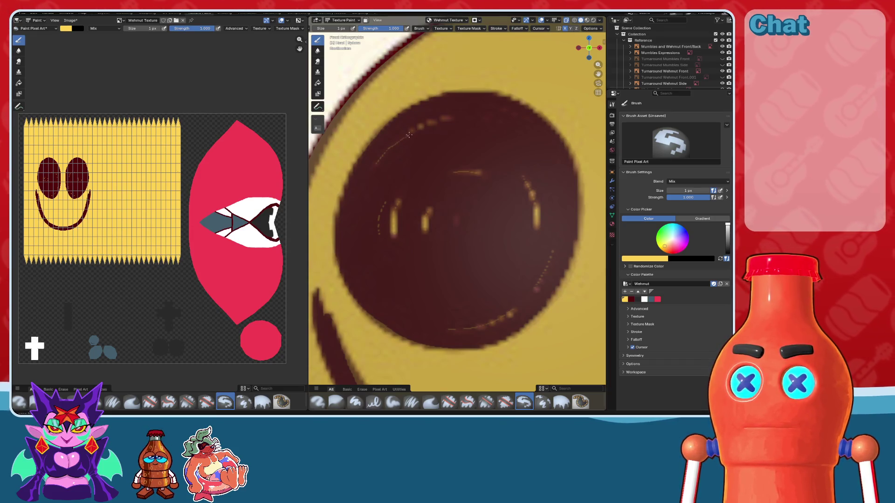
{"action": "key", "text": "ctrl+z"}
{"action": "left_click_drag", "start_coordinate": [379, 161], "coordinate": [421, 127]}
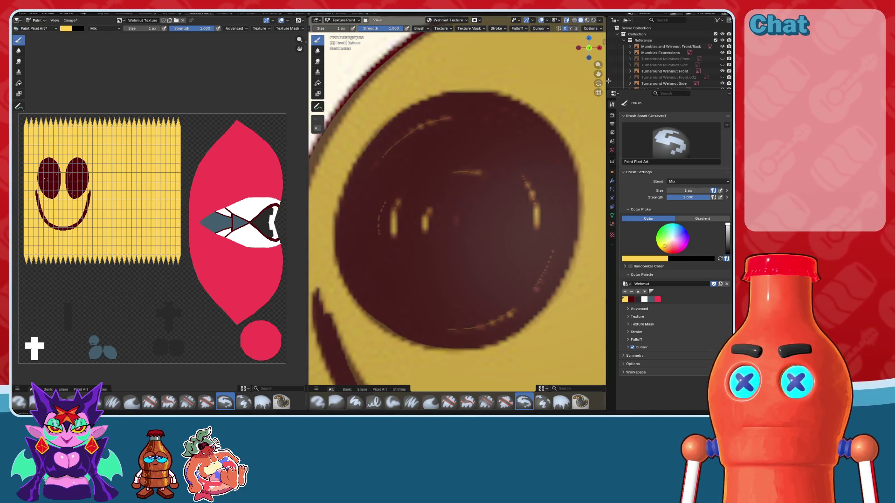
- Toggle X-ray off and on twice to compare the painted eye
{"action": "left_click", "coordinate": [565, 21]}
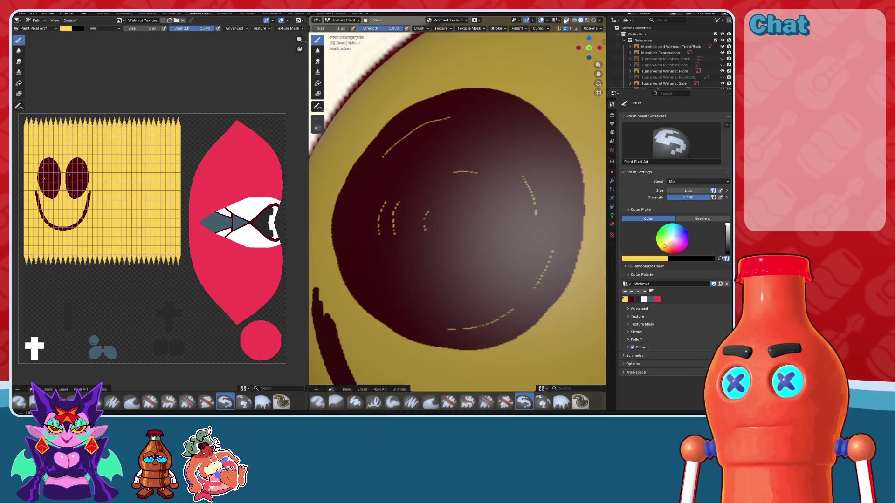
{"action": "left_click", "coordinate": [565, 21]}
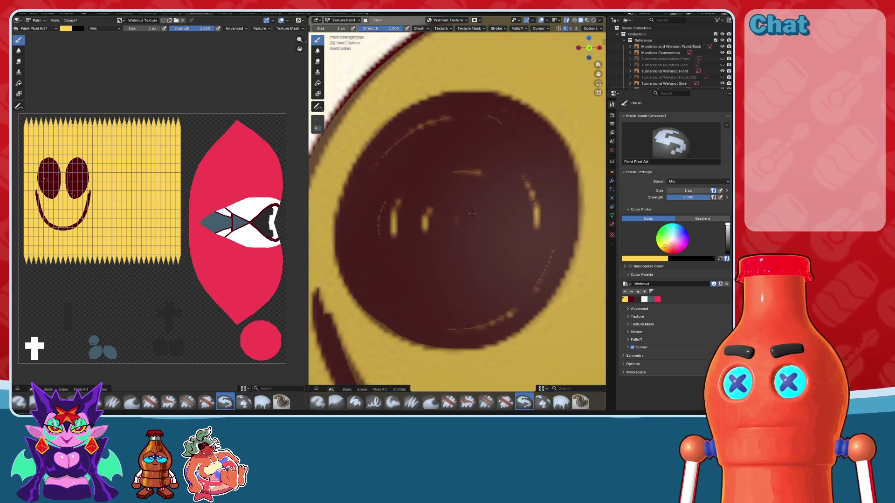
{"action": "left_click", "coordinate": [567, 21]}
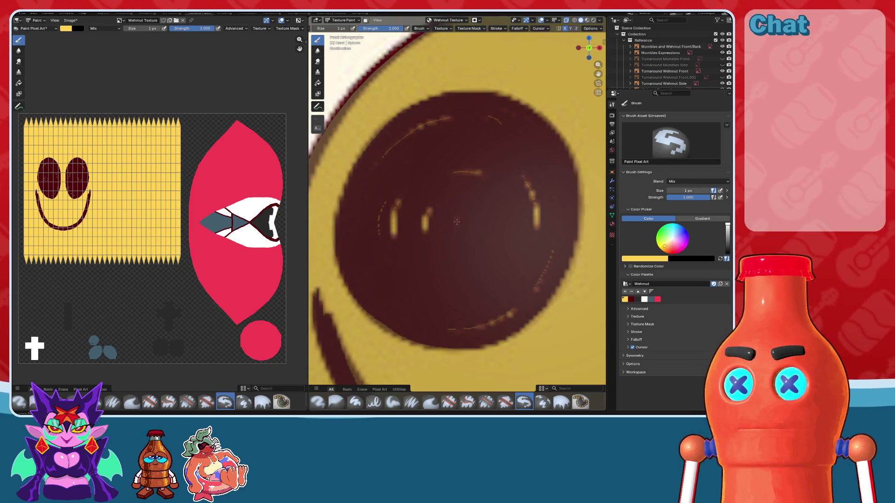
{"action": "left_click", "coordinate": [566, 21]}
{"action": "scroll", "coordinate": [480, 132], "scroll_direction": "down", "scroll_amount": 5}
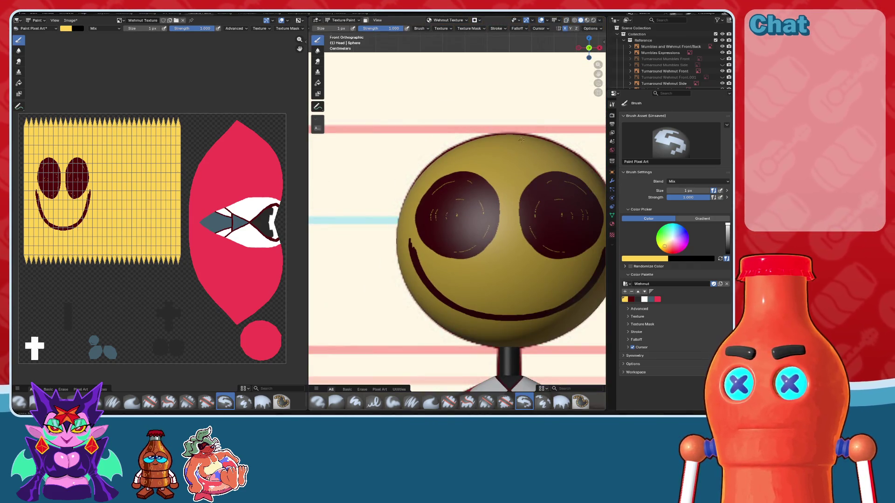
- Zoom in and dab a small yellow dot on the eye
{"action": "scroll", "coordinate": [521, 154], "scroll_direction": "up", "scroll_amount": 2}
{"action": "scroll", "coordinate": [519, 173], "scroll_direction": "up", "scroll_amount": 2}
{"action": "scroll", "coordinate": [517, 192], "scroll_direction": "up", "scroll_amount": 3}
{"action": "scroll", "coordinate": [516, 202], "scroll_direction": "up", "scroll_amount": 3}
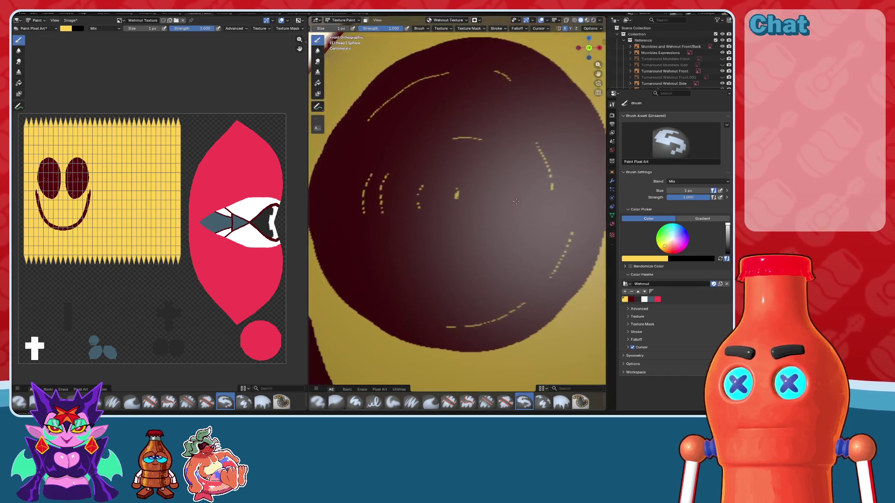
{"action": "scroll", "coordinate": [517, 201], "scroll_direction": "up", "scroll_amount": 4}
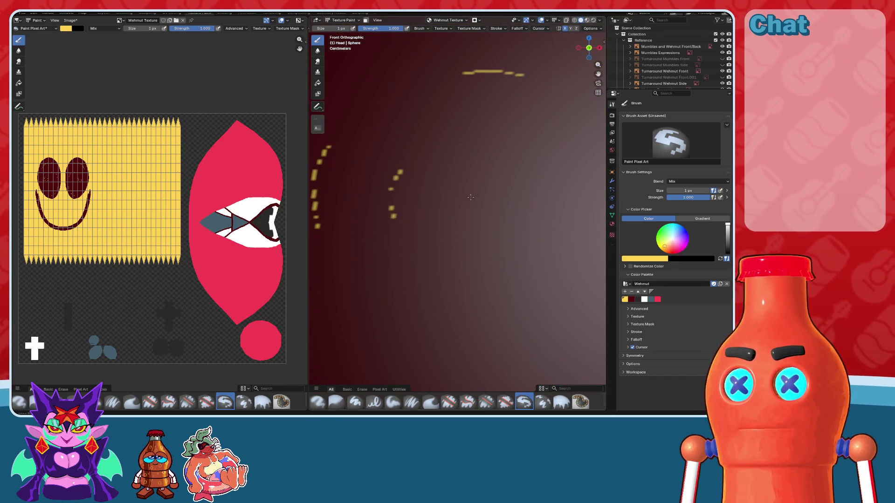
{"action": "scroll", "coordinate": [470, 196], "scroll_direction": "down", "scroll_amount": 2}
{"action": "scroll", "coordinate": [482, 173], "scroll_direction": "down", "scroll_amount": 3}
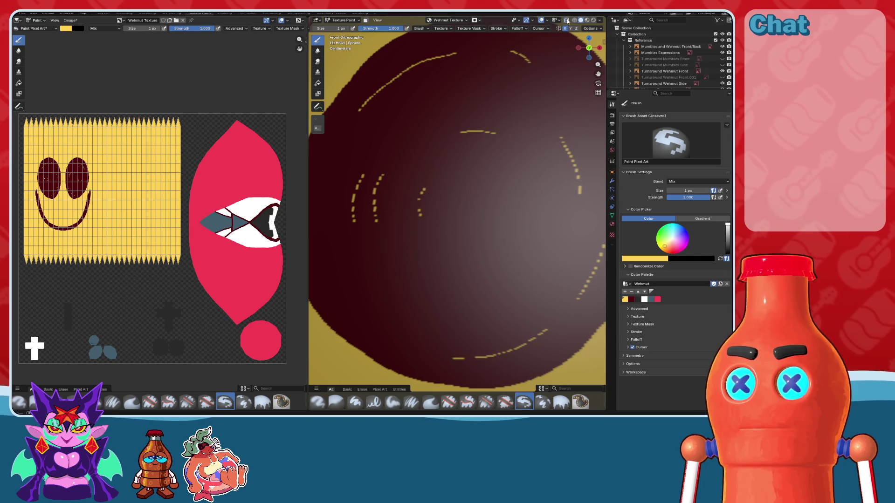
{"action": "scroll", "coordinate": [465, 198], "scroll_direction": "up", "scroll_amount": 1}
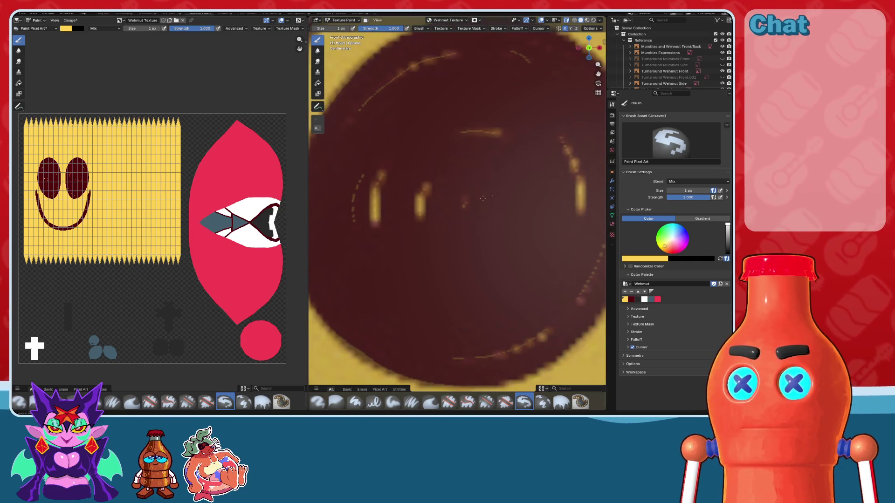
{"action": "left_click", "coordinate": [464, 199]}
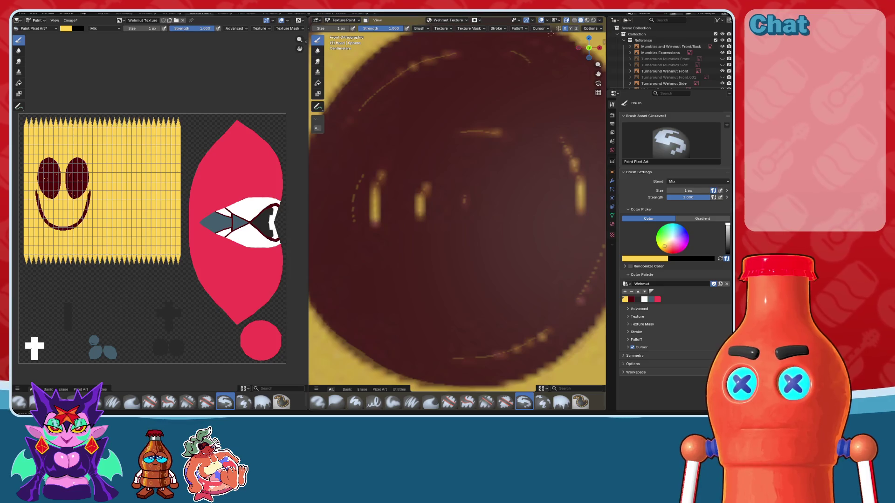
- Orbit to an angled view, then snap back to the front orthographic view
{"action": "scroll", "coordinate": [481, 138], "scroll_direction": "down", "scroll_amount": 3}
{"action": "scroll", "coordinate": [481, 138], "scroll_direction": "down", "scroll_amount": 6}
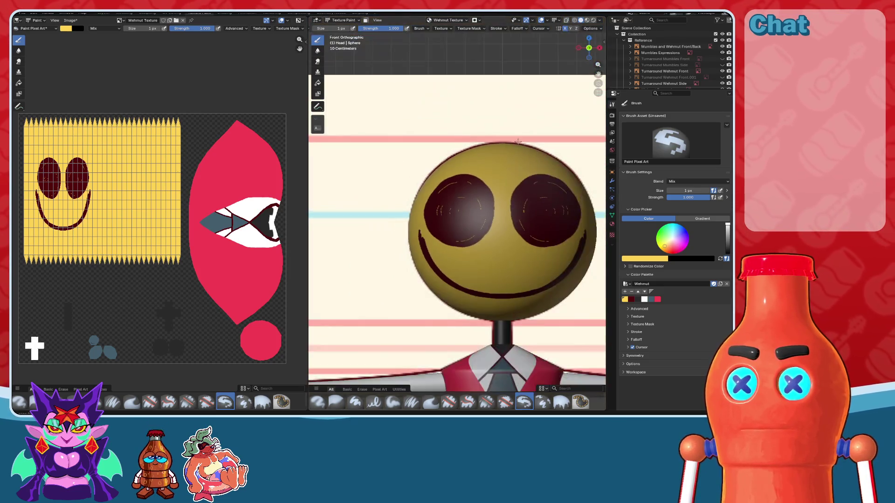
{"action": "middle_click_drag", "start_coordinate": [481, 138], "coordinate": [484, 140]}
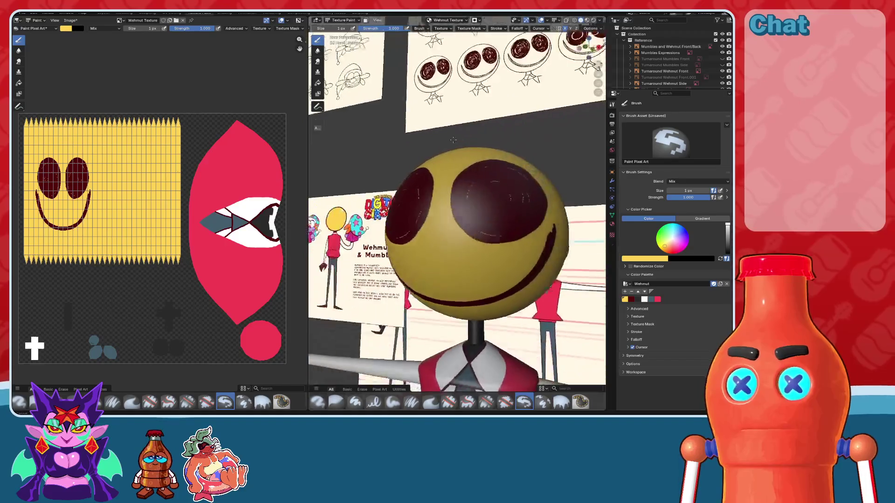
{"action": "left_click", "coordinate": [588, 48]}
{"action": "left_click", "coordinate": [589, 38]}
{"action": "scroll", "coordinate": [395, 263], "scroll_direction": "up", "scroll_amount": 3}
{"action": "scroll", "coordinate": [395, 263], "scroll_direction": "up", "scroll_amount": 3}
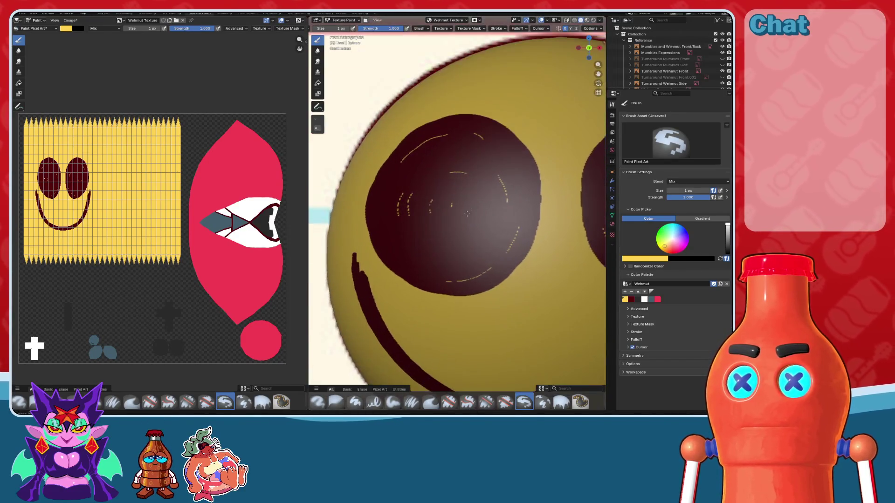
{"action": "scroll", "coordinate": [395, 264], "scroll_direction": "up", "scroll_amount": 3}
- Paint a short curved yellow highlight inside the eye and turn X-ray on
{"action": "left_click_drag", "start_coordinate": [377, 258], "coordinate": [392, 279]}
{"action": "scroll", "coordinate": [400, 264], "scroll_direction": "up", "scroll_amount": 1}
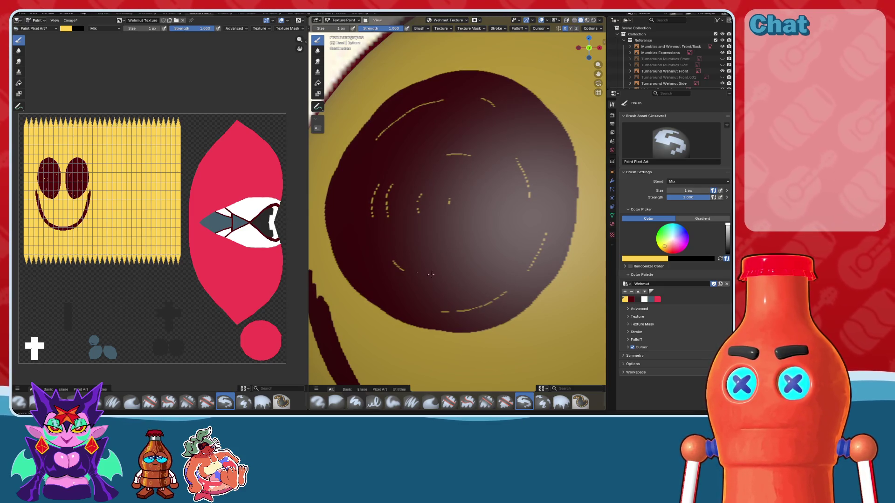
{"action": "scroll", "coordinate": [507, 233], "scroll_direction": "down", "scroll_amount": 4}
{"action": "scroll", "coordinate": [506, 233], "scroll_direction": "down", "scroll_amount": 2}
{"action": "scroll", "coordinate": [507, 234], "scroll_direction": "up", "scroll_amount": 1}
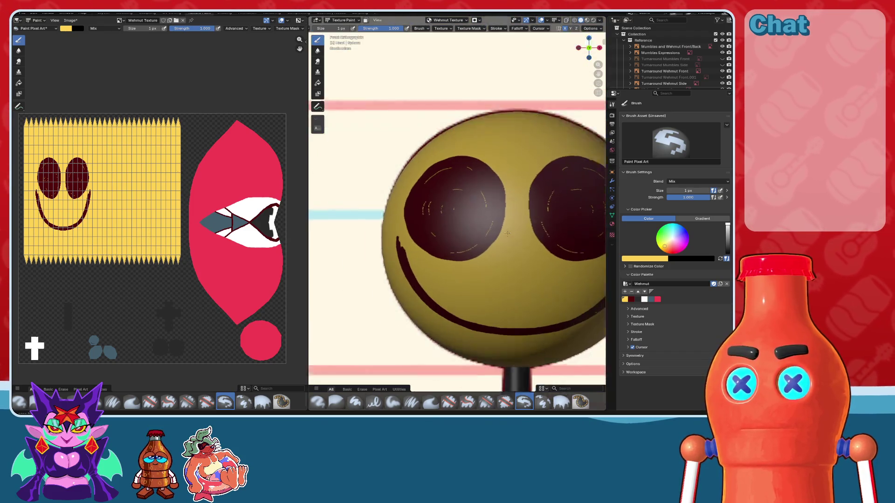
{"action": "scroll", "coordinate": [507, 233], "scroll_direction": "up", "scroll_amount": 3}
{"action": "scroll", "coordinate": [507, 233], "scroll_direction": "up", "scroll_amount": 2}
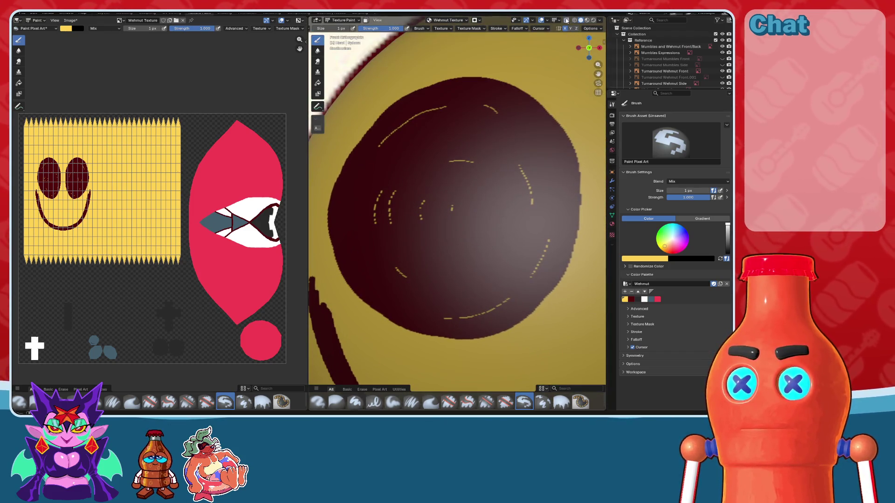
{"action": "key", "text": "alt+z"}
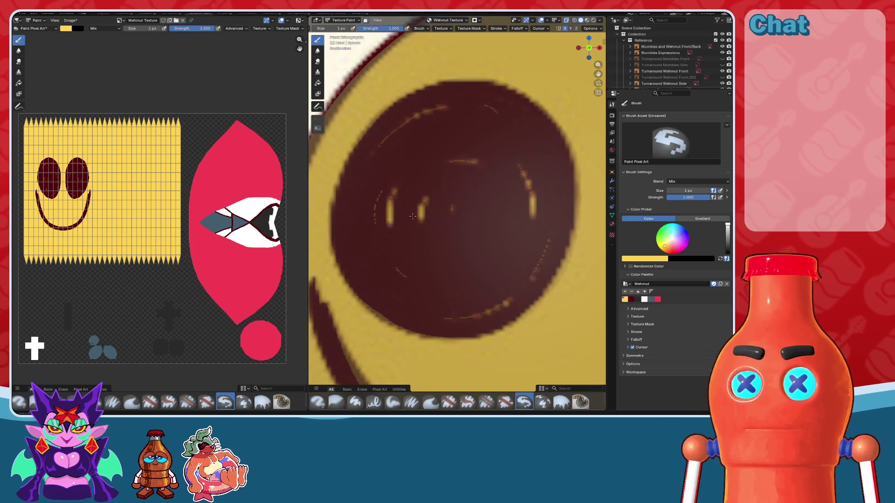
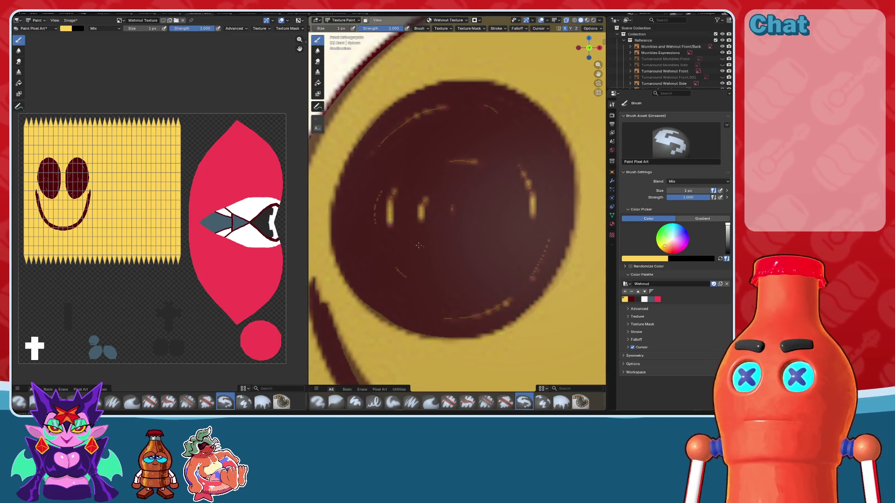
- Save the Wehmut texture, switch to crisp pixel display, and paint a yellow arc on the eye
{"action": "key", "text": "alt+s"}
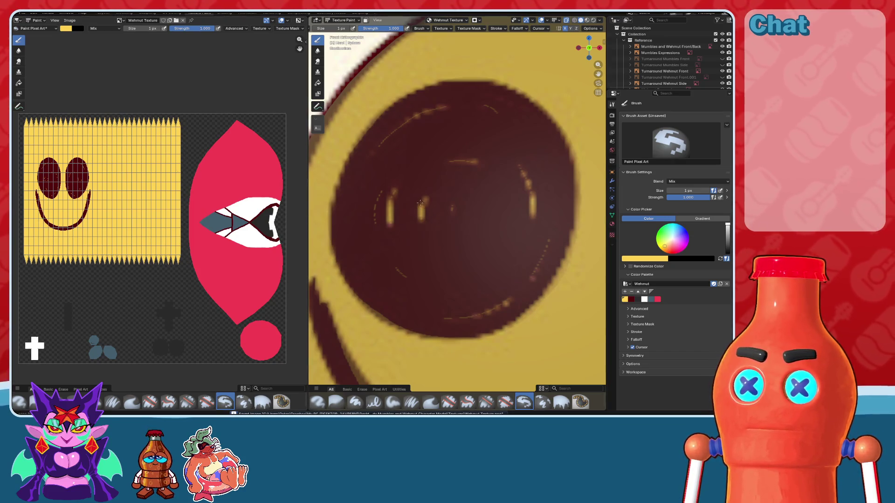
{"action": "left_click", "coordinate": [568, 21]}
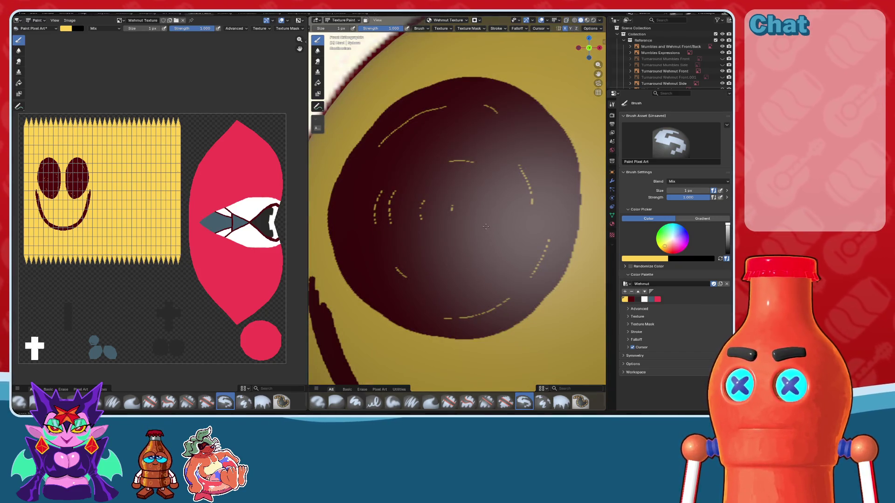
{"action": "left_click_drag", "start_coordinate": [490, 225], "coordinate": [468, 243]}
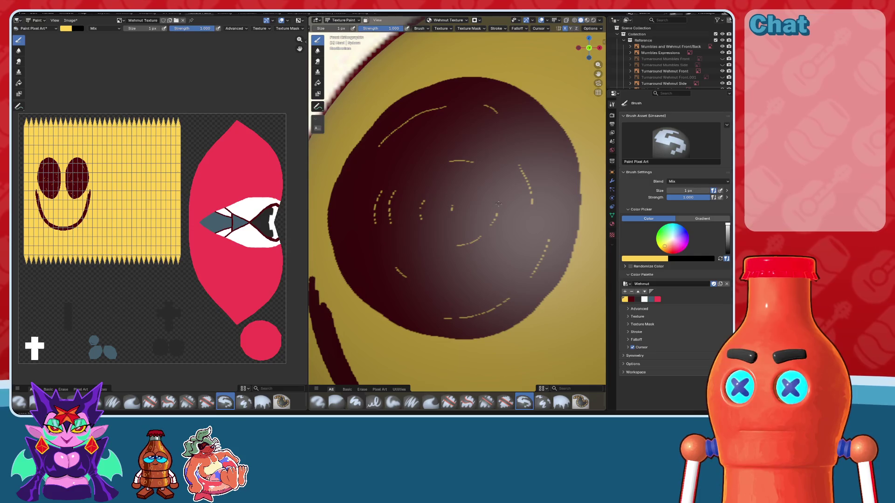
- Add a short yellow highlight dash on the left eye, then view the head at an angle
{"action": "scroll", "coordinate": [529, 230], "scroll_direction": "down", "scroll_amount": 5}
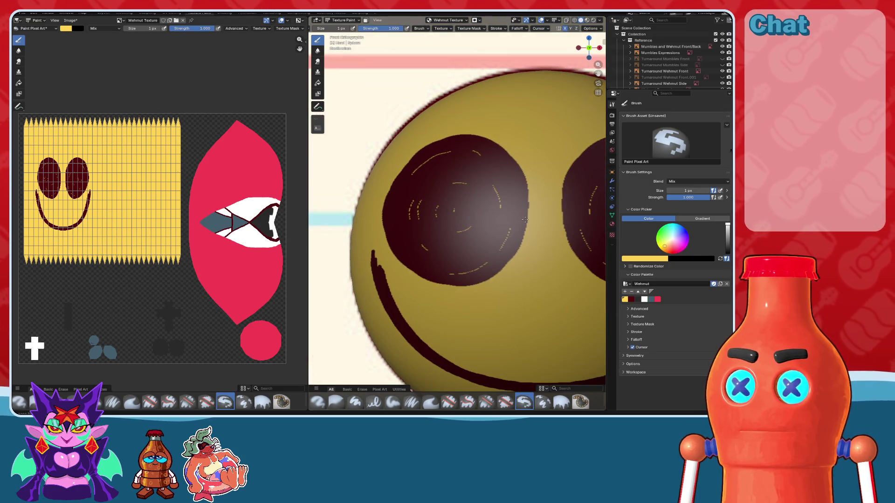
{"action": "scroll", "coordinate": [466, 235], "scroll_direction": "up", "scroll_amount": 5}
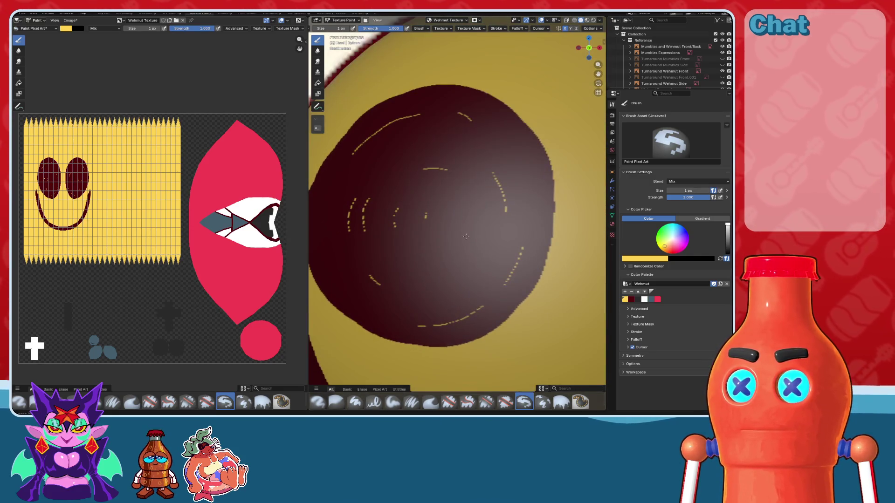
{"action": "scroll", "coordinate": [454, 247], "scroll_direction": "up", "scroll_amount": 1}
{"action": "mouse_move", "coordinate": [472, 232]}
{"action": "left_mouse_down"}
{"action": "mouse_move", "coordinate": [459, 245]}
{"action": "mouse_move", "coordinate": [397, 261]}
{"action": "left_mouse_up"}
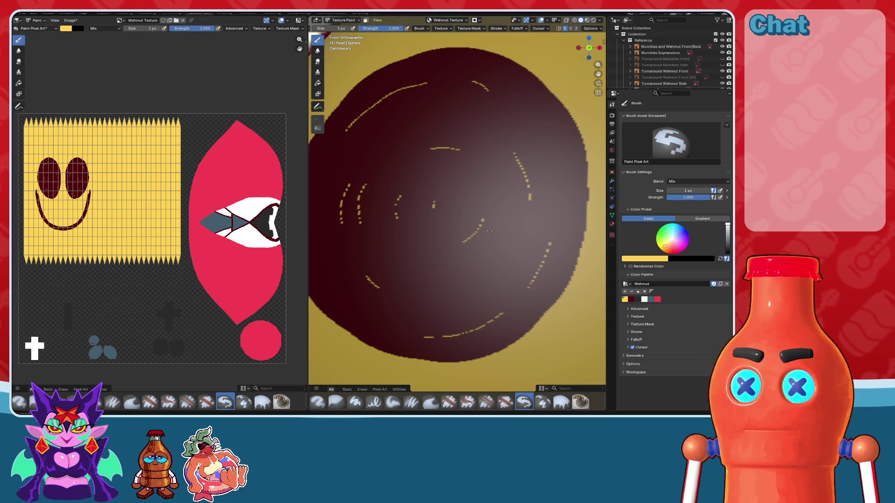
{"action": "scroll", "coordinate": [490, 230], "scroll_direction": "down", "scroll_amount": 5}
{"action": "scroll", "coordinate": [508, 216], "scroll_direction": "down", "scroll_amount": 3}
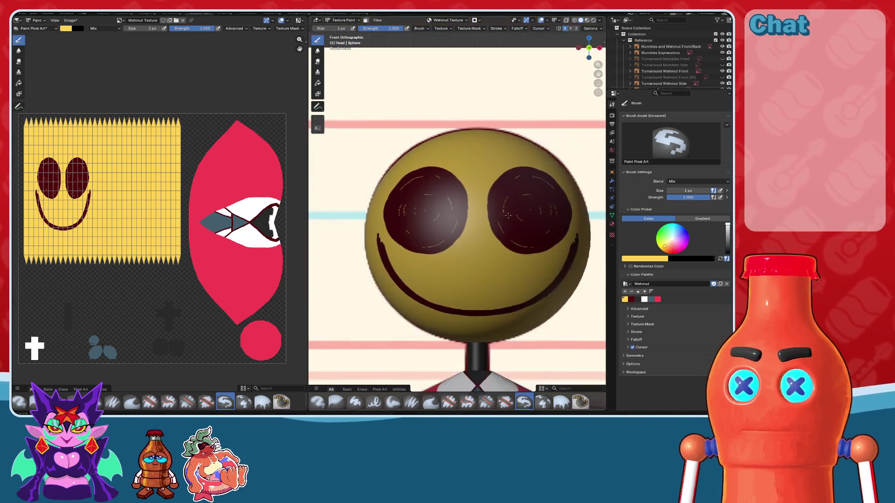
{"action": "scroll", "coordinate": [494, 233], "scroll_direction": "up", "scroll_amount": 6}
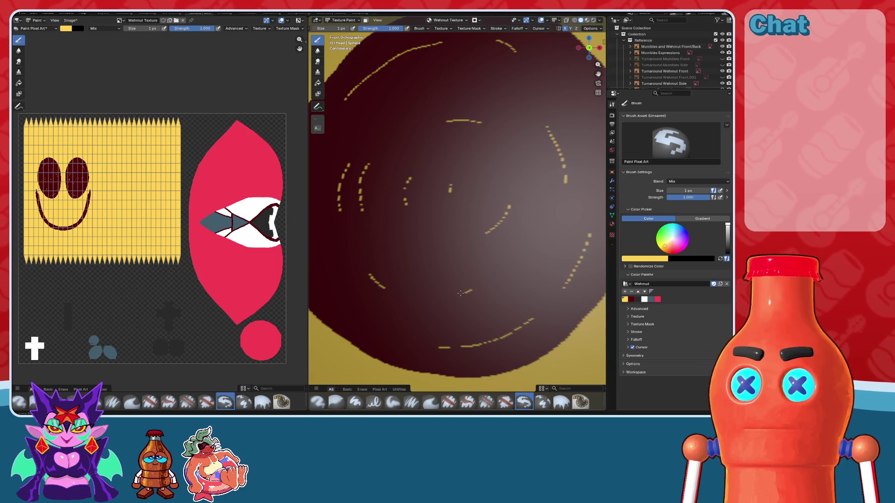
{"action": "scroll", "coordinate": [461, 261], "scroll_direction": "down", "scroll_amount": 4}
{"action": "scroll", "coordinate": [458, 230], "scroll_direction": "up", "scroll_amount": 2}
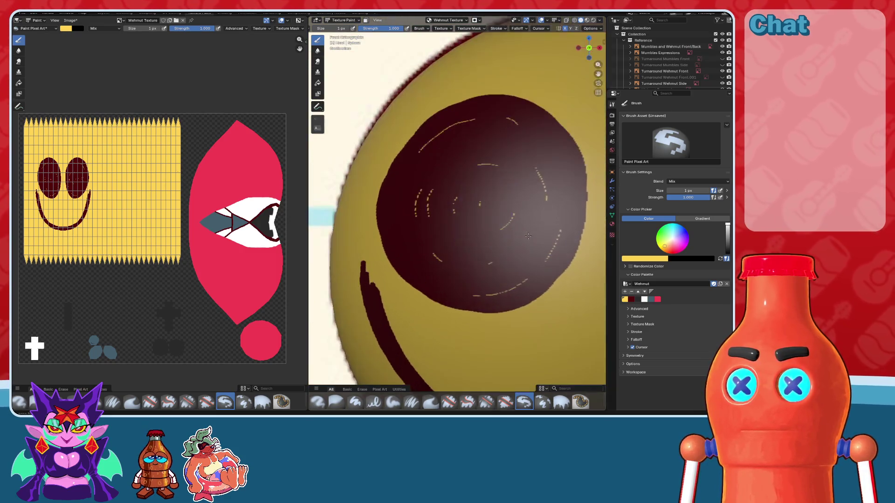
{"action": "scroll", "coordinate": [461, 248], "scroll_direction": "up", "scroll_amount": 2}
{"action": "scroll", "coordinate": [466, 266], "scroll_direction": "up", "scroll_amount": 1}
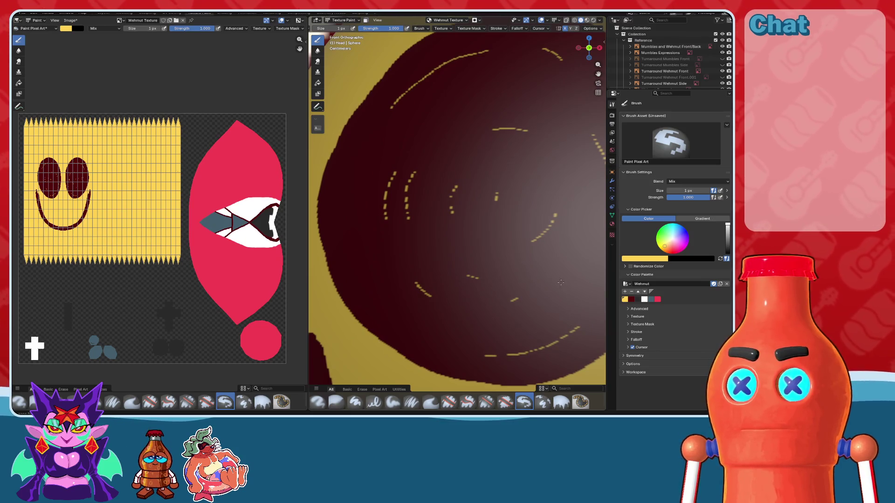
{"action": "middle_click_drag", "start_coordinate": [468, 276], "coordinate": [410, 297], "text": "shift"}
{"action": "middle_click_drag", "start_coordinate": [508, 167], "coordinate": [490, 132], "text": "shift"}
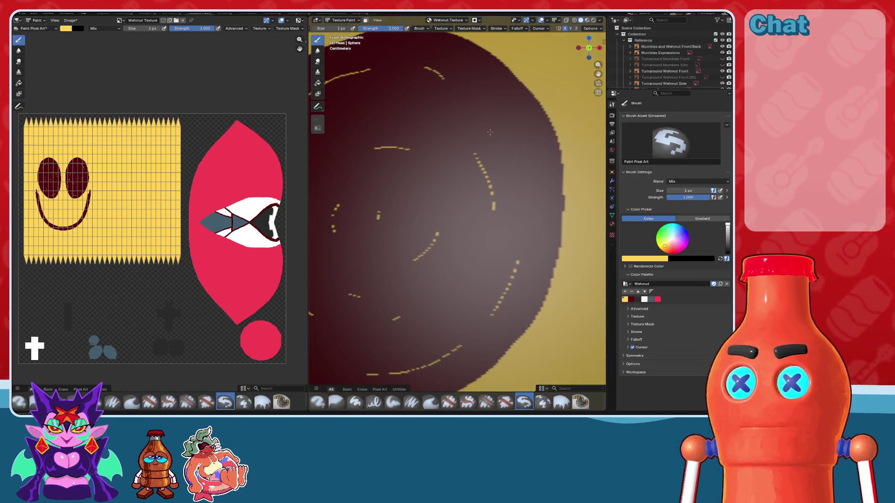
{"action": "scroll", "coordinate": [501, 135], "scroll_direction": "down", "scroll_amount": 5}
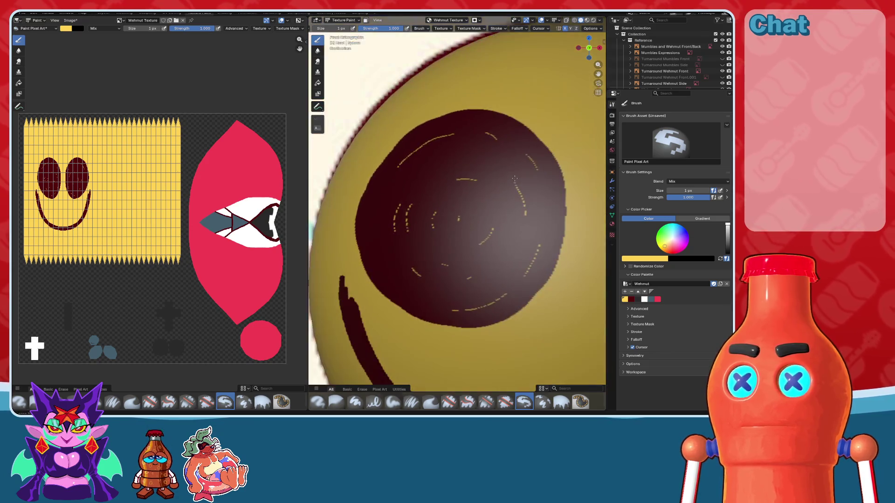
{"action": "scroll", "coordinate": [513, 176], "scroll_direction": "down", "scroll_amount": 3}
{"action": "mouse_move", "coordinate": [513, 177]}
{"action": "middle_mouse_down"}
{"action": "mouse_move", "coordinate": [530, 178]}
{"action": "mouse_move", "coordinate": [504, 180]}
{"action": "mouse_move", "coordinate": [588, 204]}
{"action": "mouse_move", "coordinate": [513, 186]}
{"action": "middle_mouse_up"}
{"action": "scroll", "coordinate": [427, 195], "scroll_direction": "down", "scroll_amount": 5}
{"action": "scroll", "coordinate": [159, 210], "scroll_direction": "down", "scroll_amount": 4}
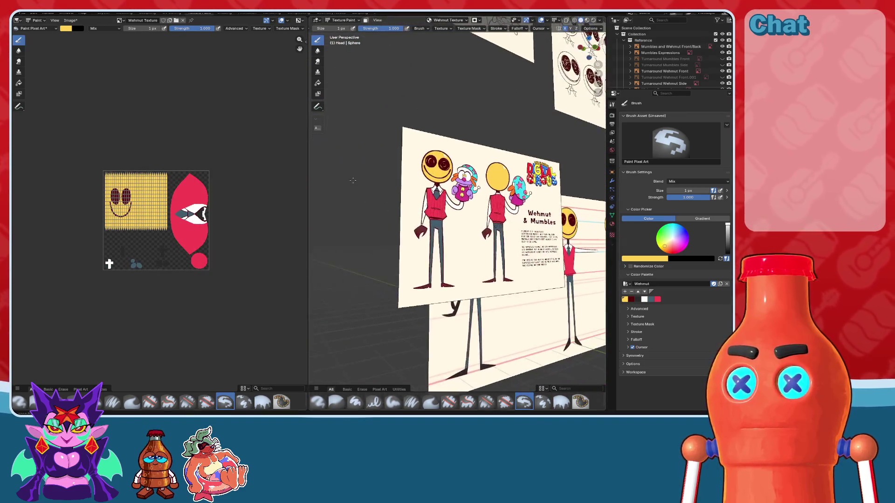
{"action": "scroll", "coordinate": [466, 177], "scroll_direction": "up", "scroll_amount": 3}
{"action": "scroll", "coordinate": [444, 164], "scroll_direction": "up", "scroll_amount": 3}
{"action": "scroll", "coordinate": [444, 164], "scroll_direction": "down", "scroll_amount": 5}
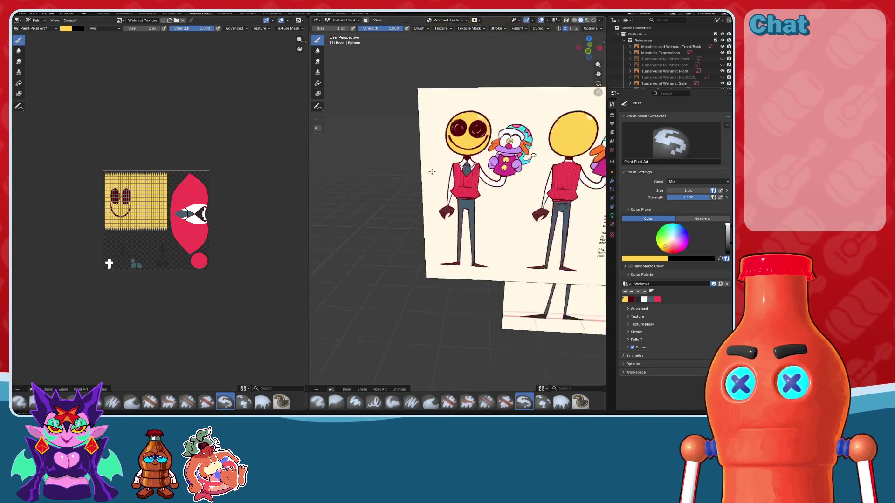
{"action": "mouse_move", "coordinate": [444, 164]}
{"action": "middle_mouse_down"}
{"action": "mouse_move", "coordinate": [447, 215]}
{"action": "mouse_move", "coordinate": [415, 243]}
{"action": "mouse_move", "coordinate": [554, 86]}
{"action": "middle_mouse_up"}
{"action": "scroll", "coordinate": [447, 215], "scroll_direction": "up", "scroll_amount": 4}
{"action": "scroll", "coordinate": [420, 233], "scroll_direction": "up", "scroll_amount": 3}
{"action": "scroll", "coordinate": [415, 244], "scroll_direction": "up", "scroll_amount": 2}
{"action": "left_click", "coordinate": [590, 48]}
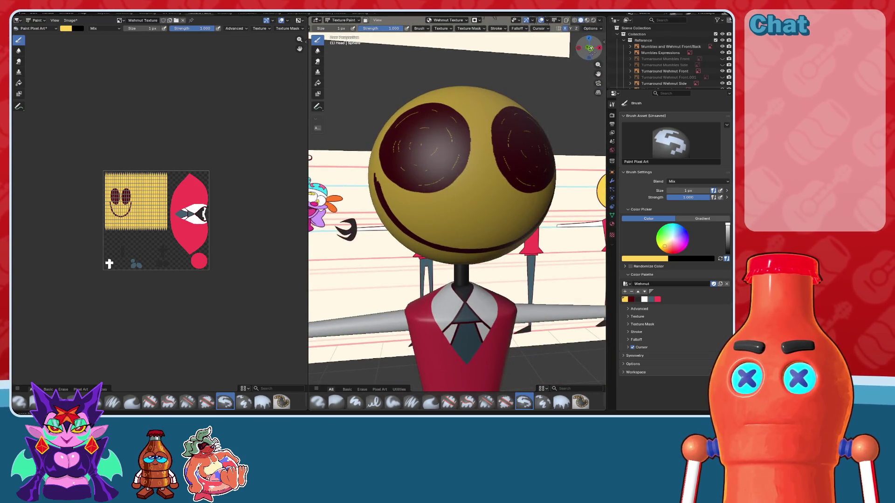
{"action": "scroll", "coordinate": [458, 202], "scroll_direction": "up", "scroll_amount": 3}
{"action": "scroll", "coordinate": [459, 202], "scroll_direction": "up", "scroll_amount": 3}
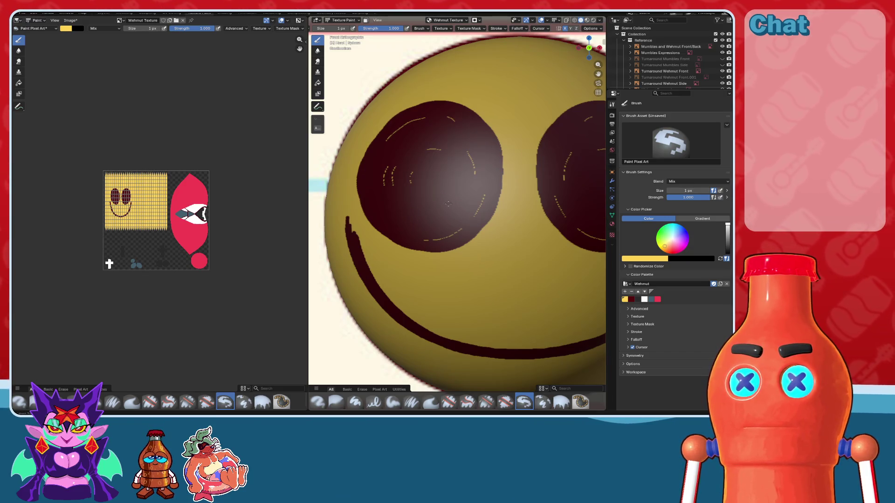
{"action": "scroll", "coordinate": [448, 203], "scroll_direction": "down", "scroll_amount": 1}
{"action": "scroll", "coordinate": [448, 204], "scroll_direction": "down", "scroll_amount": 3}
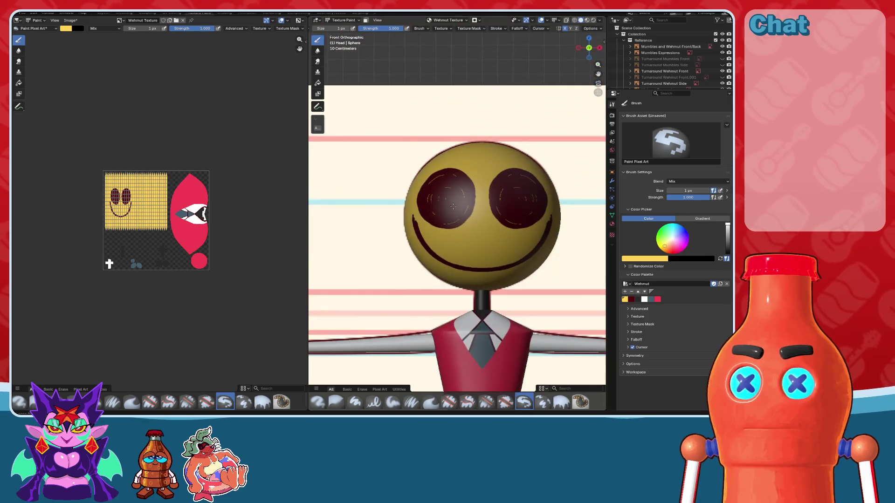
{"action": "scroll", "coordinate": [449, 203], "scroll_direction": "down", "scroll_amount": 2}
{"action": "middle_click_drag", "start_coordinate": [449, 204], "coordinate": [480, 204]}
{"action": "scroll", "coordinate": [480, 204], "scroll_direction": "up", "scroll_amount": 1}
{"action": "scroll", "coordinate": [467, 205], "scroll_direction": "up", "scroll_amount": 3}
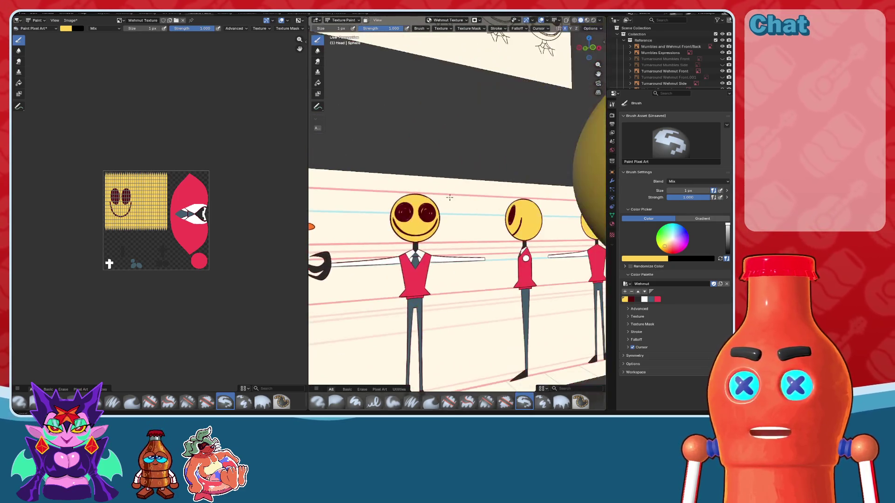
{"action": "scroll", "coordinate": [424, 214], "scroll_direction": "up", "scroll_amount": 2}
{"action": "scroll", "coordinate": [424, 214], "scroll_direction": "down", "scroll_amount": 3}
{"action": "middle_click_drag", "start_coordinate": [424, 214], "coordinate": [547, 251]}
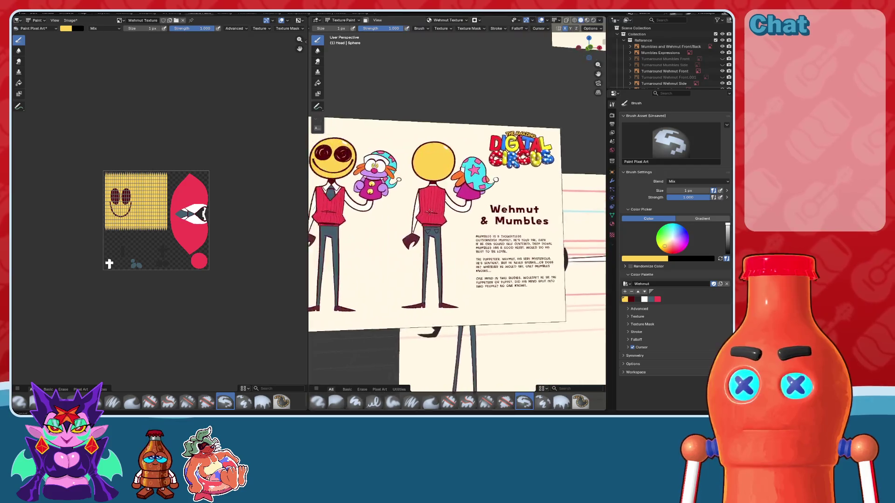
{"action": "scroll", "coordinate": [466, 213], "scroll_direction": "up", "scroll_amount": 7}
{"action": "scroll", "coordinate": [476, 218], "scroll_direction": "up", "scroll_amount": 3}
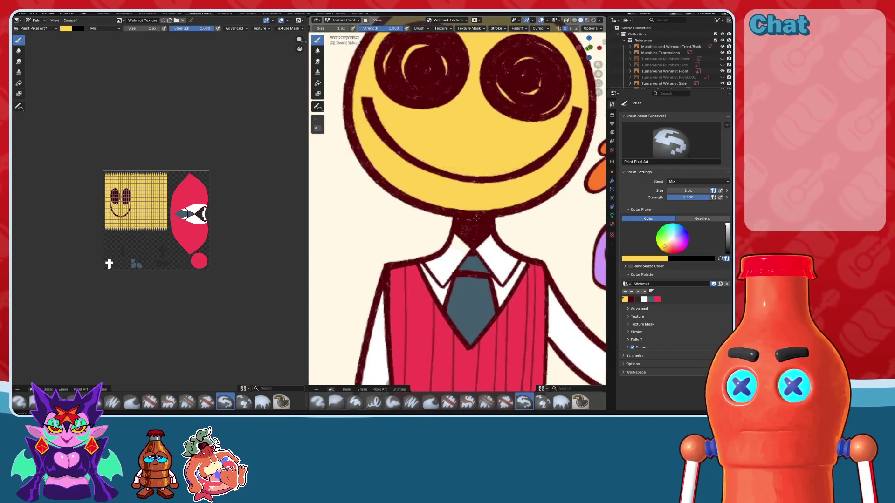
{"action": "scroll", "coordinate": [477, 218], "scroll_direction": "down", "scroll_amount": 8}
{"action": "middle_click_drag", "start_coordinate": [476, 218], "coordinate": [527, 163]}
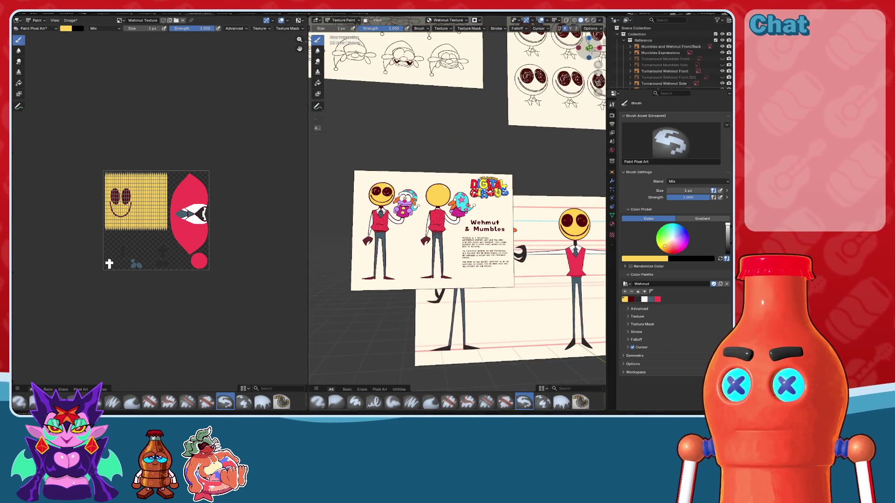
{"action": "key", "text": "KP_1"}
{"action": "scroll", "coordinate": [527, 163], "scroll_direction": "up", "scroll_amount": 3}
{"action": "scroll", "coordinate": [489, 187], "scroll_direction": "up", "scroll_amount": 3}
{"action": "scroll", "coordinate": [461, 200], "scroll_direction": "up", "scroll_amount": 3}
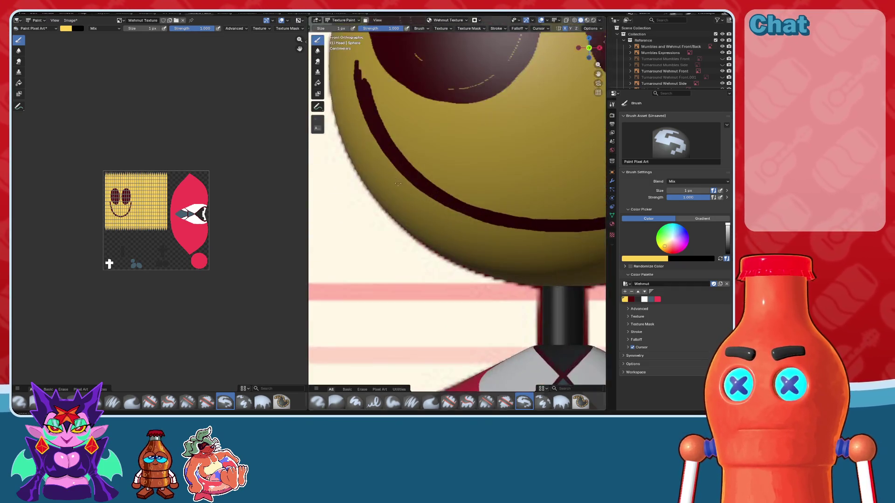
{"action": "scroll", "coordinate": [445, 207], "scroll_direction": "up", "scroll_amount": 3}
{"action": "scroll", "coordinate": [386, 123], "scroll_direction": "up", "scroll_amount": 2}
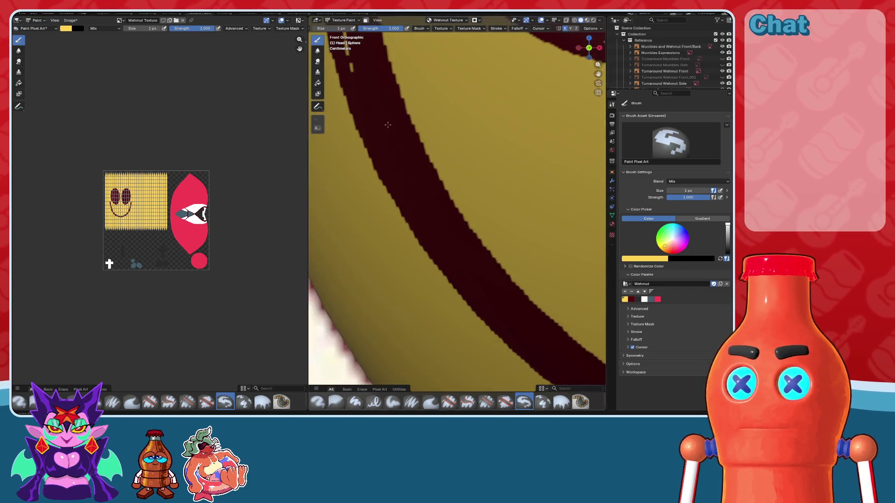
{"action": "scroll", "coordinate": [416, 160], "scroll_direction": "up", "scroll_amount": 1}
{"action": "scroll", "coordinate": [423, 172], "scroll_direction": "up", "scroll_amount": 1}
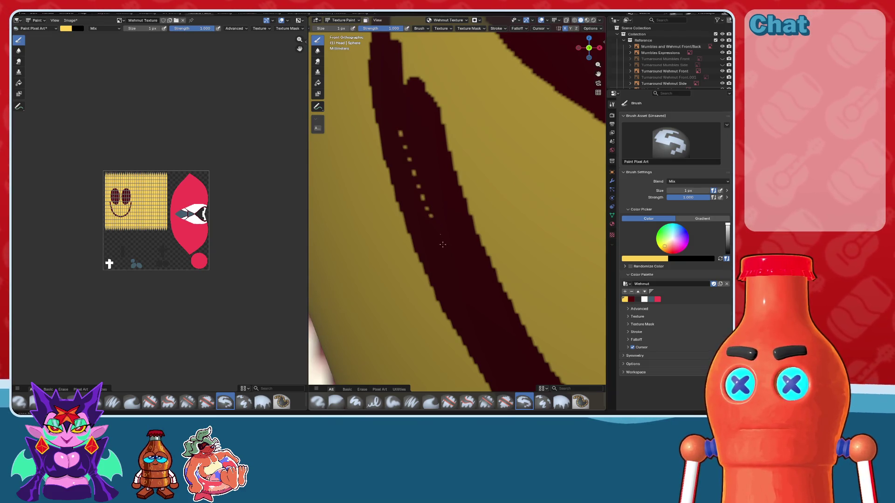
{"action": "key", "text": "ctrl+z"}
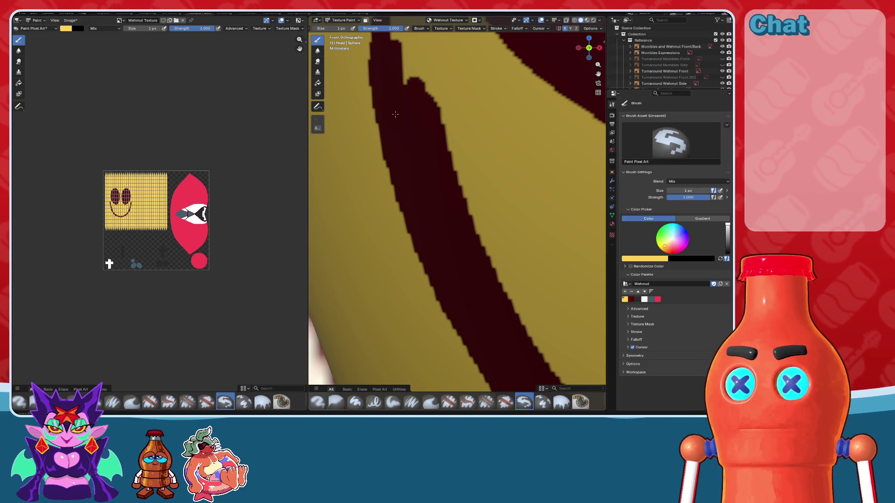
{"action": "scroll", "coordinate": [417, 184], "scroll_direction": "down", "scroll_amount": 2}
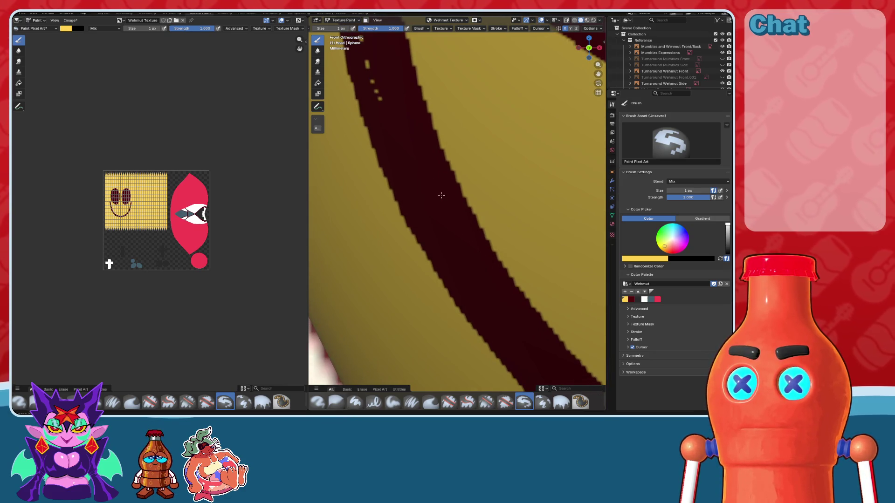
{"action": "middle_click_drag", "start_coordinate": [511, 296], "coordinate": [410, 193], "text": "shift"}
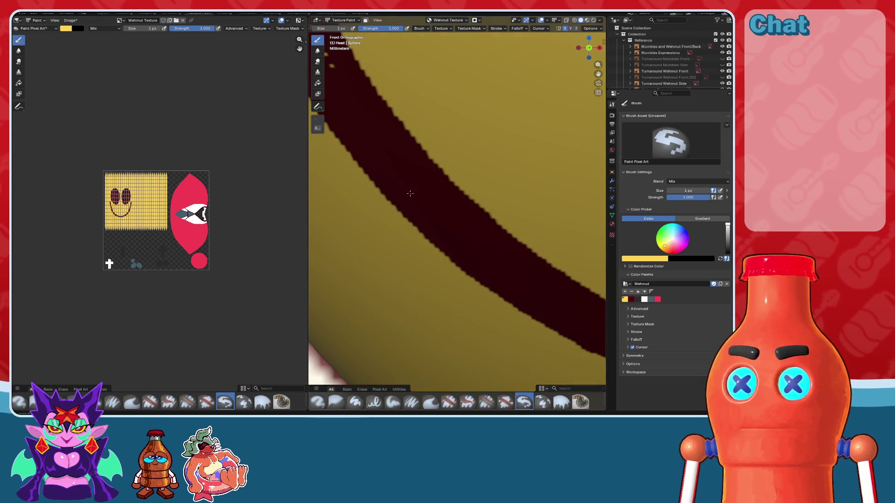
{"action": "scroll", "coordinate": [435, 226], "scroll_direction": "down", "scroll_amount": 2}
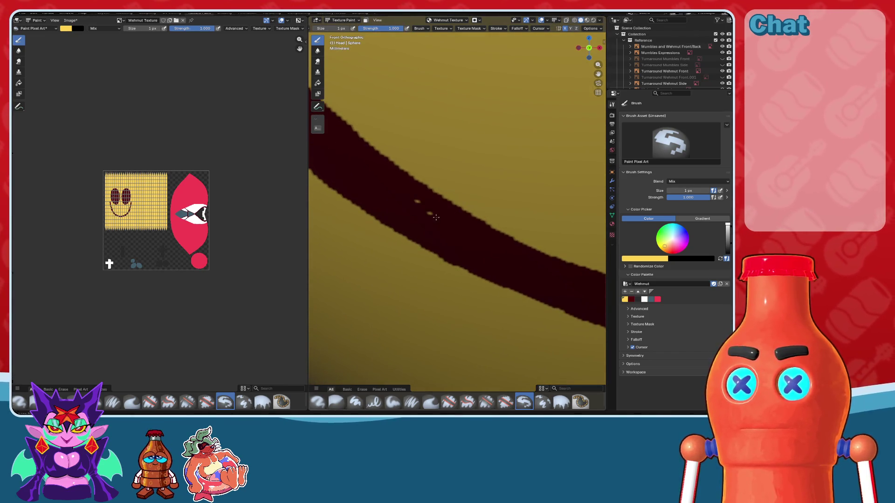
{"action": "scroll", "coordinate": [435, 217], "scroll_direction": "down", "scroll_amount": 2}
{"action": "scroll", "coordinate": [447, 236], "scroll_direction": "down", "scroll_amount": 2}
{"action": "scroll", "coordinate": [459, 256], "scroll_direction": "down", "scroll_amount": 3}
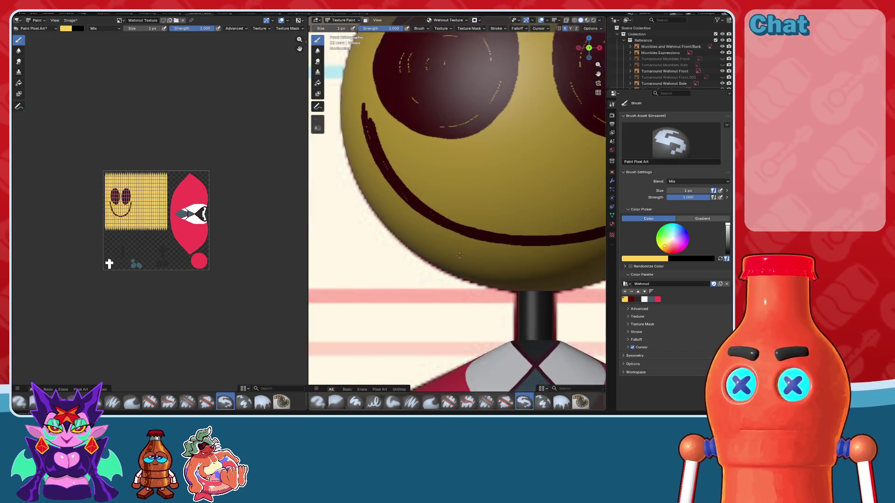
{"action": "scroll", "coordinate": [459, 256], "scroll_direction": "up", "scroll_amount": 5}
{"action": "scroll", "coordinate": [429, 247], "scroll_direction": "up", "scroll_amount": 1}
{"action": "scroll", "coordinate": [417, 243], "scroll_direction": "up", "scroll_amount": 1}
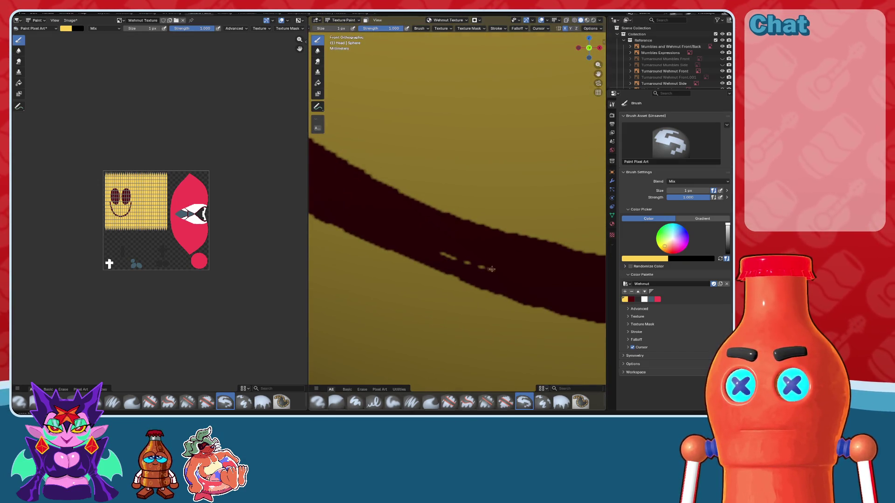
{"action": "scroll", "coordinate": [524, 287], "scroll_direction": "down", "scroll_amount": 1}
{"action": "middle_click_drag", "start_coordinate": [513, 275], "coordinate": [473, 230], "text": "shift"}
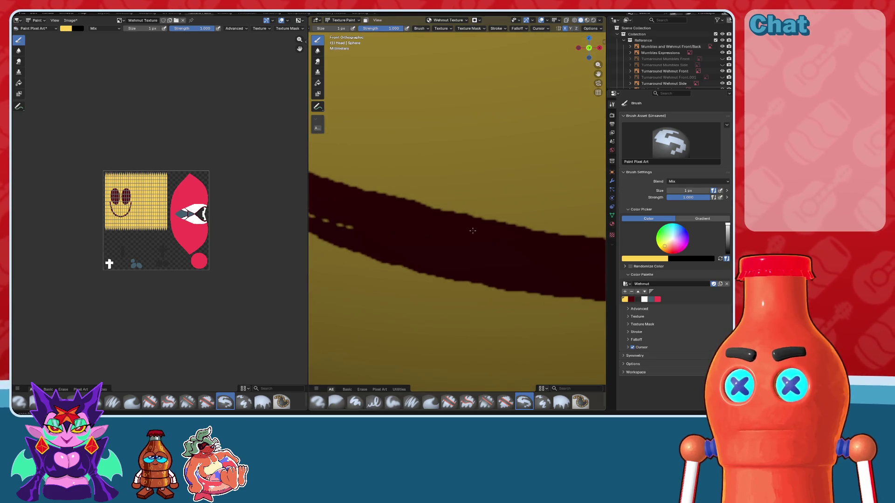
{"action": "scroll", "coordinate": [537, 242], "scroll_direction": "down", "scroll_amount": 1}
{"action": "scroll", "coordinate": [513, 242], "scroll_direction": "down", "scroll_amount": 2}
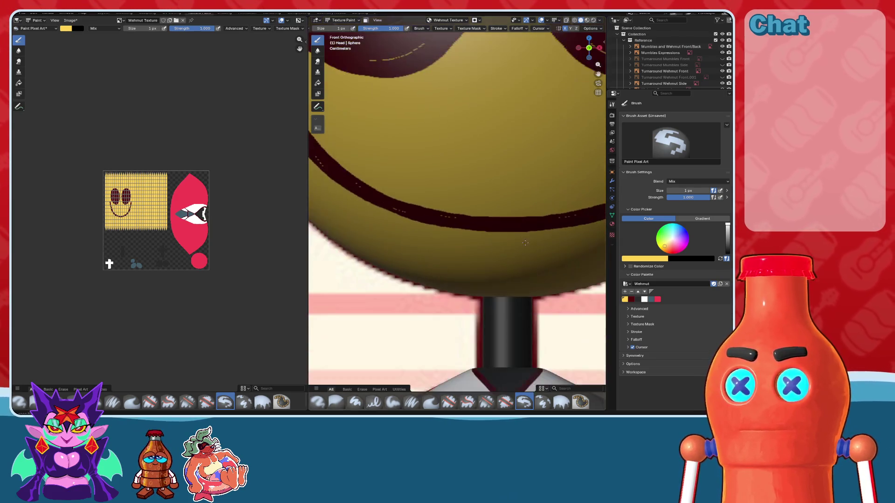
{"action": "scroll", "coordinate": [473, 243], "scroll_direction": "up", "scroll_amount": 3}
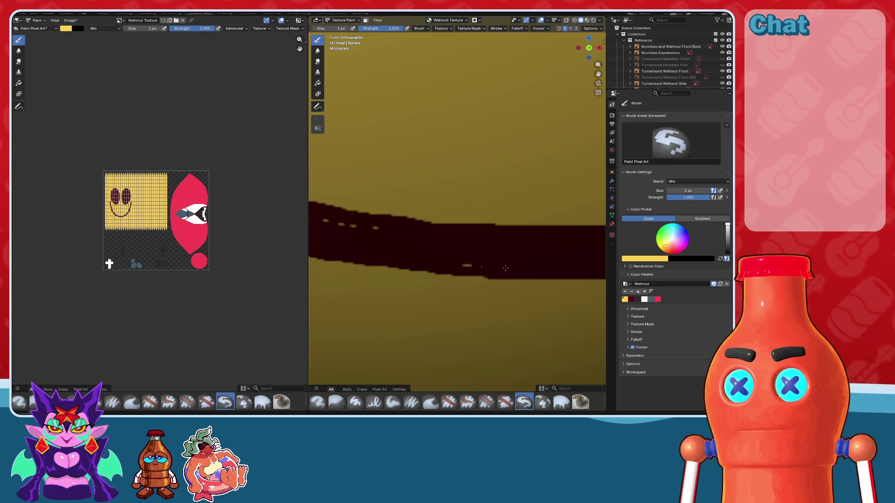
{"action": "middle_click_drag", "start_coordinate": [439, 256], "coordinate": [384, 263], "text": "shift"}
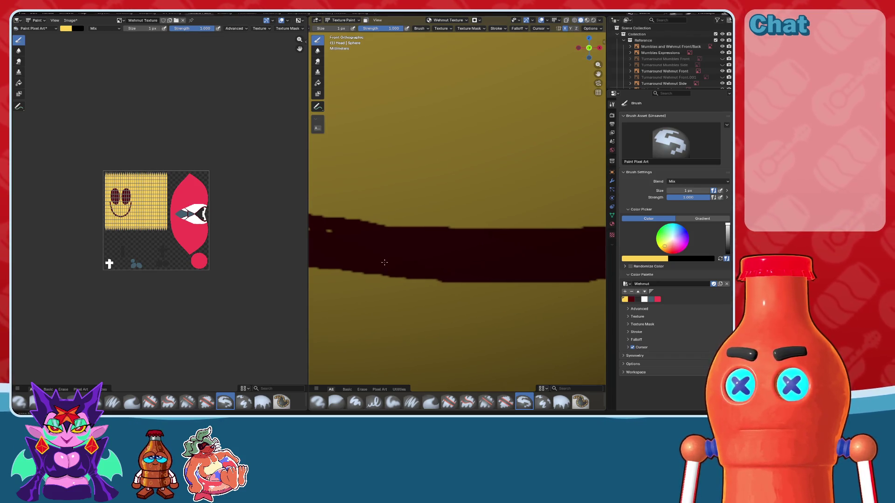
{"action": "scroll", "coordinate": [537, 276], "scroll_direction": "down", "scroll_amount": 3}
{"action": "scroll", "coordinate": [543, 270], "scroll_direction": "up", "scroll_amount": 3}
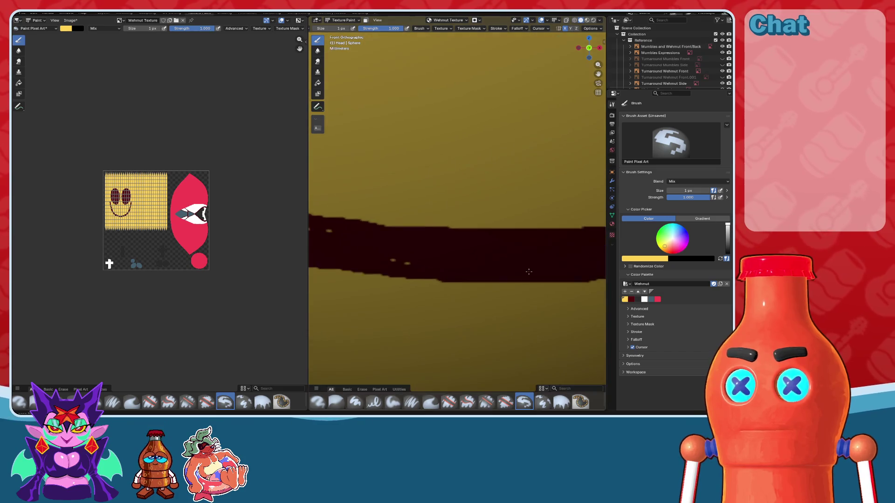
{"action": "scroll", "coordinate": [549, 266], "scroll_direction": "up", "scroll_amount": 1}
{"action": "scroll", "coordinate": [543, 262], "scroll_direction": "down", "scroll_amount": 3}
{"action": "scroll", "coordinate": [514, 250], "scroll_direction": "up", "scroll_amount": 2}
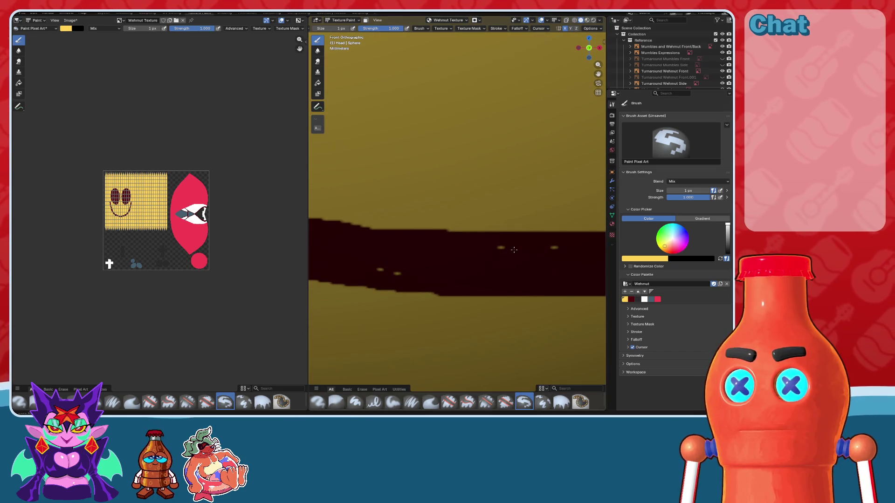
{"action": "scroll", "coordinate": [529, 262], "scroll_direction": "down", "scroll_amount": 3}
{"action": "scroll", "coordinate": [508, 254], "scroll_direction": "down", "scroll_amount": 2}
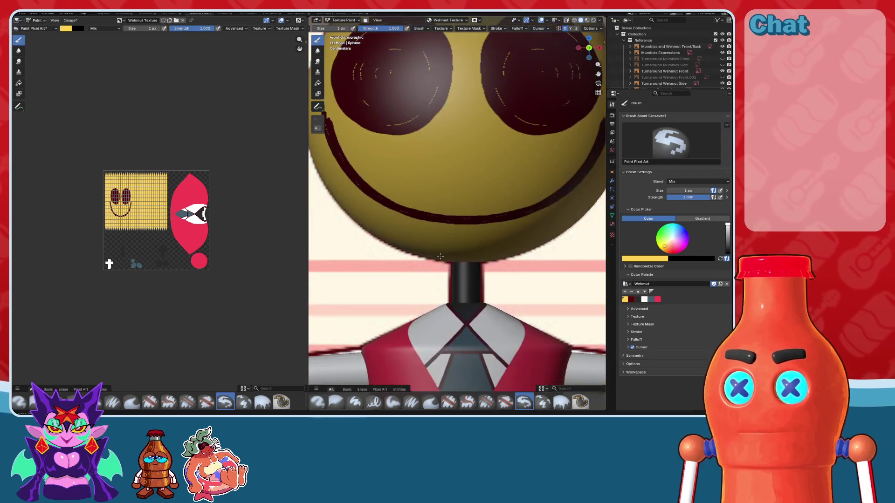
{"action": "scroll", "coordinate": [471, 243], "scroll_direction": "up", "scroll_amount": 1}
{"action": "scroll", "coordinate": [448, 233], "scroll_direction": "up", "scroll_amount": 3}
{"action": "scroll", "coordinate": [452, 232], "scroll_direction": "down", "scroll_amount": 1}
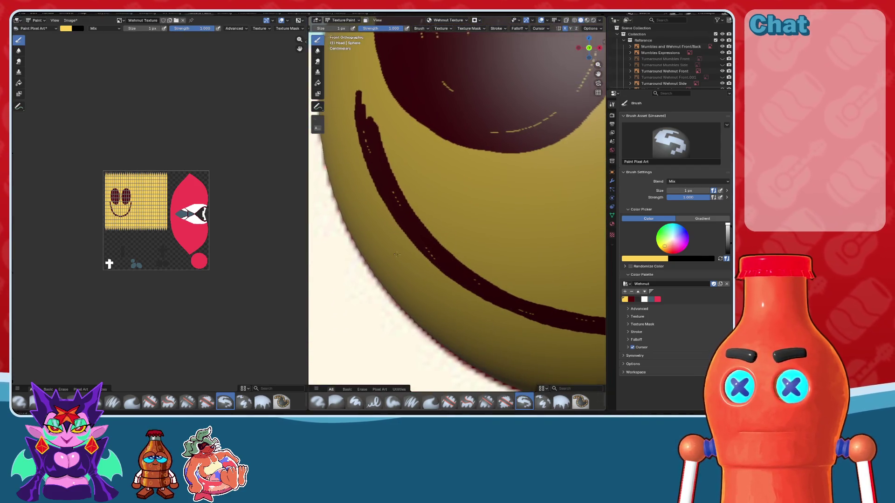
{"action": "scroll", "coordinate": [457, 231], "scroll_direction": "down", "scroll_amount": 3}
{"action": "scroll", "coordinate": [466, 227], "scroll_direction": "up", "scroll_amount": 4}
{"action": "scroll", "coordinate": [462, 231], "scroll_direction": "up", "scroll_amount": 1}
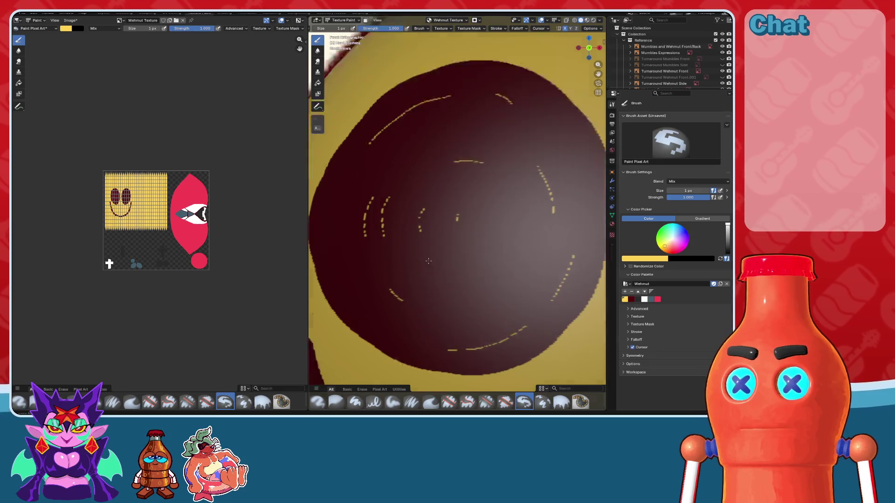
{"action": "scroll", "coordinate": [448, 243], "scroll_direction": "up", "scroll_amount": 3}
{"action": "scroll", "coordinate": [428, 261], "scroll_direction": "down", "scroll_amount": 2}
{"action": "scroll", "coordinate": [428, 261], "scroll_direction": "down", "scroll_amount": 3}
{"action": "scroll", "coordinate": [443, 268], "scroll_direction": "up", "scroll_amount": 3}
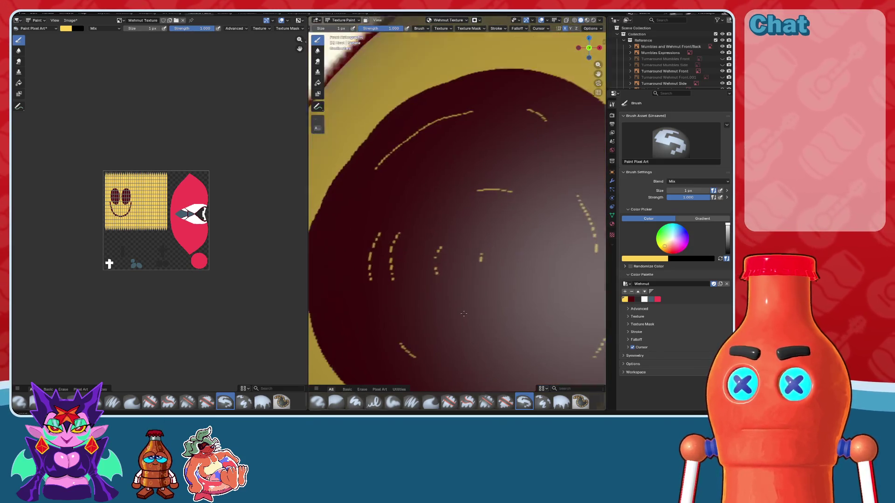
{"action": "scroll", "coordinate": [463, 277], "scroll_direction": "up", "scroll_amount": 2}
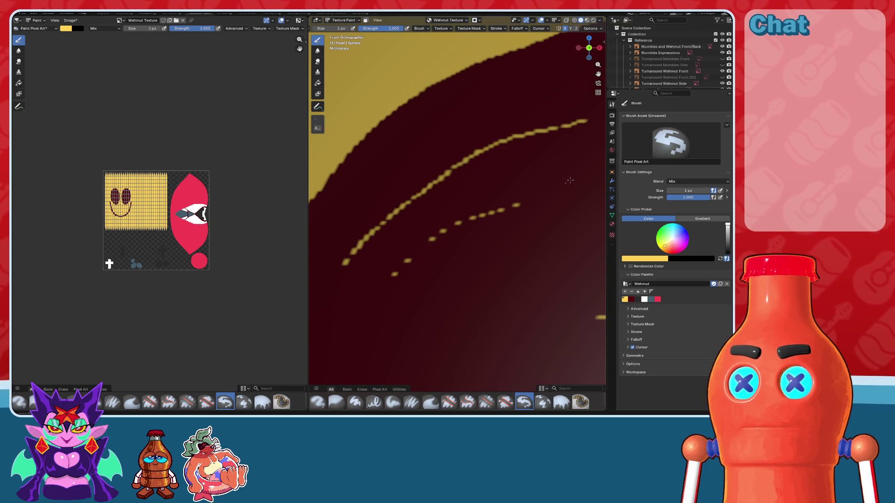
{"action": "scroll", "coordinate": [485, 216], "scroll_direction": "down", "scroll_amount": 1}
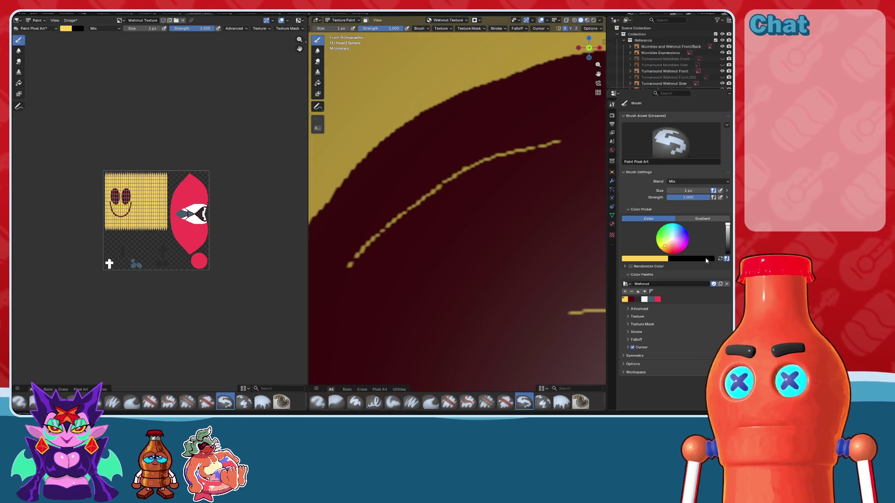
{"action": "left_click", "coordinate": [631, 300]}
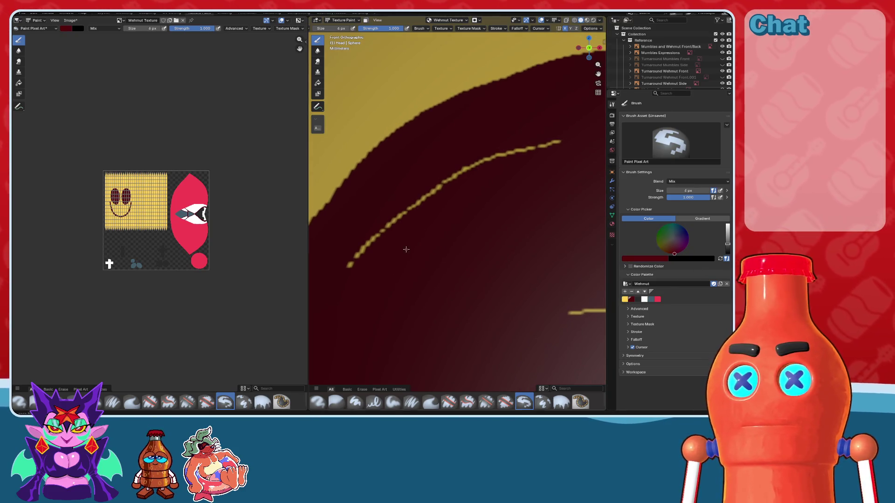
- With a much larger brush, paint over the curved yellow highlight line in dark red
{"action": "key", "text": "f"}
{"action": "left_click_drag", "start_coordinate": [356, 270], "coordinate": [568, 117]}
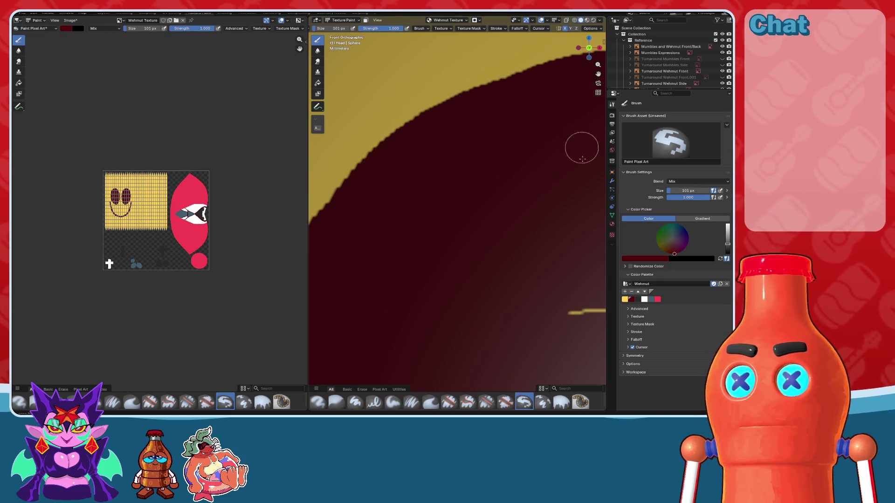
{"action": "left_click", "coordinate": [565, 21]}
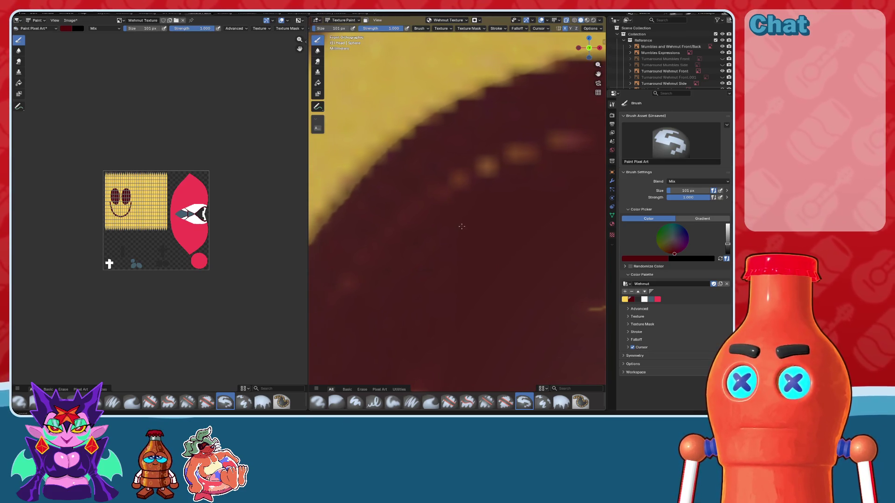
- Try a thin yellow highlight stroke on the eye with a smaller brush, then undo it
{"action": "left_click", "coordinate": [626, 299]}
{"action": "key", "text": "f"}
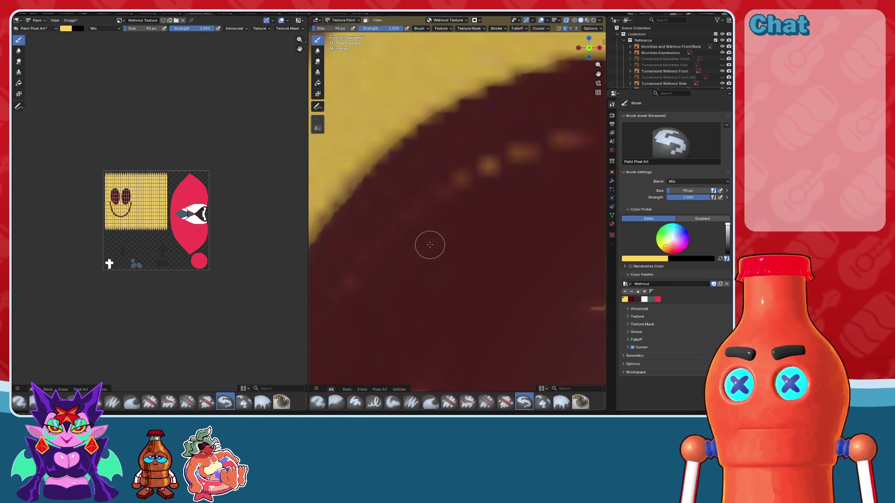
{"action": "left_click", "coordinate": [427, 245]}
{"action": "left_click_drag", "start_coordinate": [338, 294], "coordinate": [443, 201]}
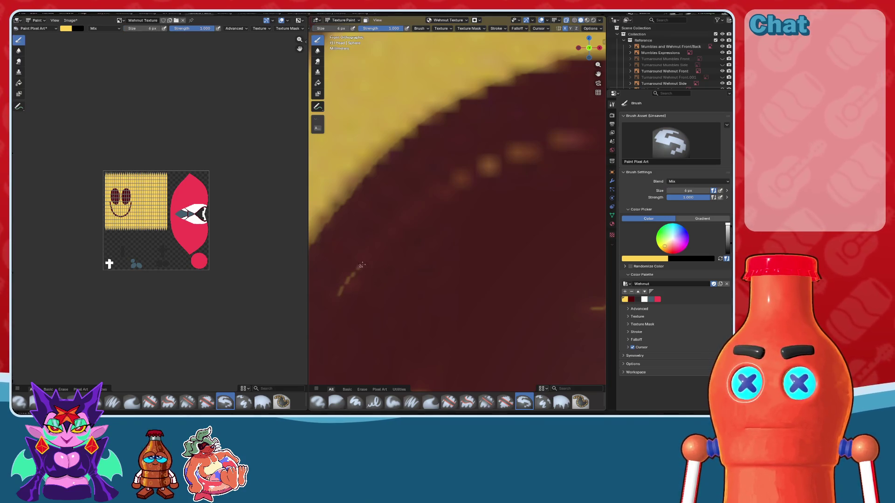
{"action": "key", "text": "ctrl+z"}
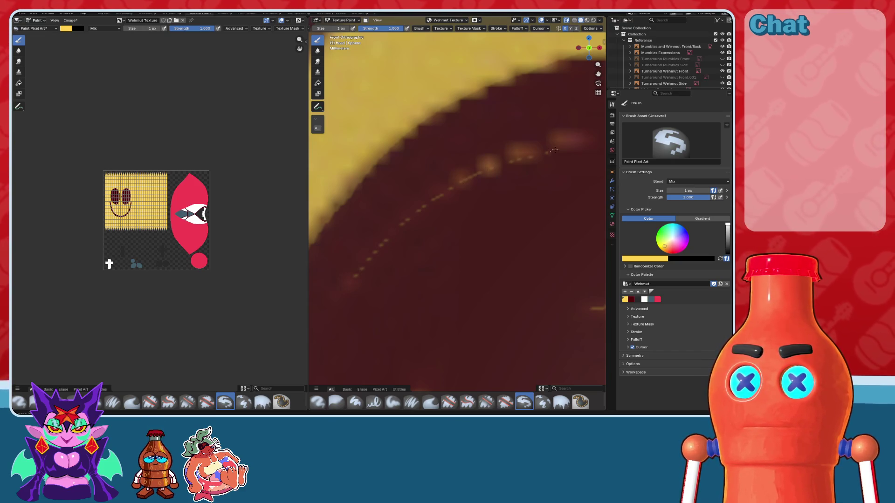
- Switch back to dark red with a large brush and cover the upper and right highlight dashes
{"action": "scroll", "coordinate": [562, 156], "scroll_direction": "down", "scroll_amount": 6}
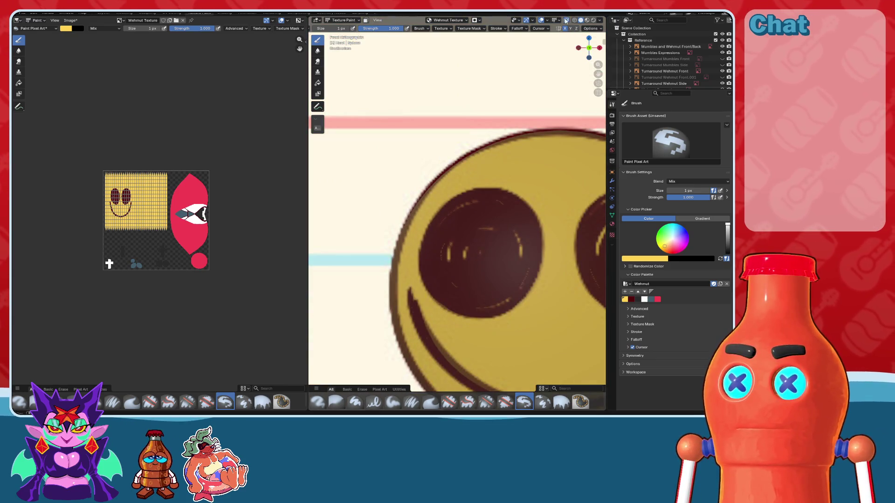
{"action": "scroll", "coordinate": [471, 196], "scroll_direction": "up", "scroll_amount": 1}
{"action": "scroll", "coordinate": [470, 196], "scroll_direction": "up", "scroll_amount": 2}
{"action": "scroll", "coordinate": [470, 196], "scroll_direction": "up", "scroll_amount": 2}
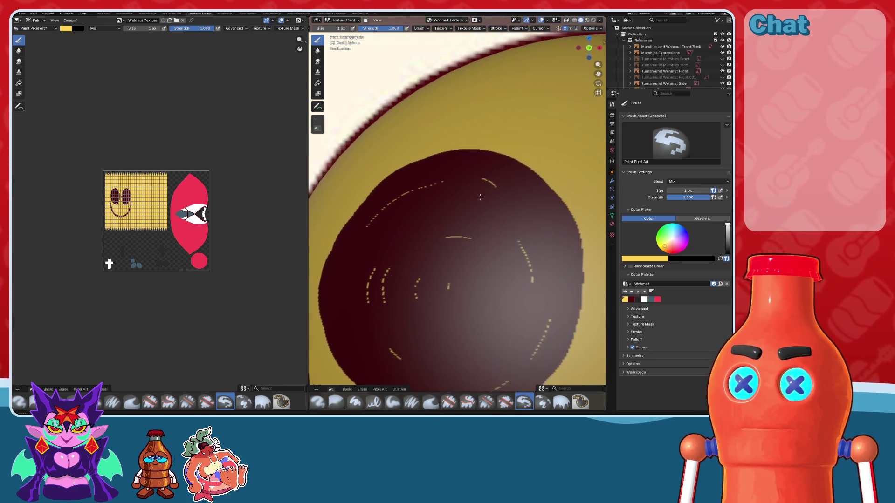
{"action": "scroll", "coordinate": [471, 195], "scroll_direction": "up", "scroll_amount": 2}
{"action": "scroll", "coordinate": [471, 196], "scroll_direction": "up", "scroll_amount": 3}
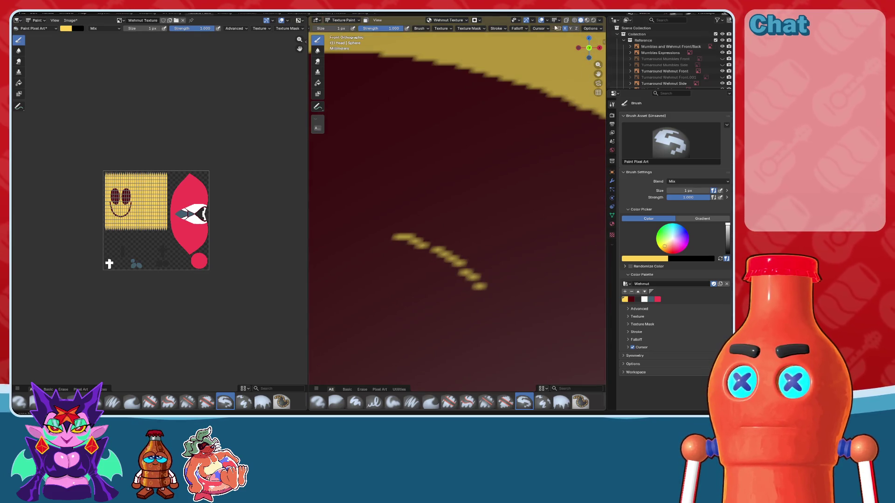
{"action": "scroll", "coordinate": [447, 187], "scroll_direction": "down", "scroll_amount": 4}
{"action": "scroll", "coordinate": [490, 194], "scroll_direction": "down", "scroll_amount": 3}
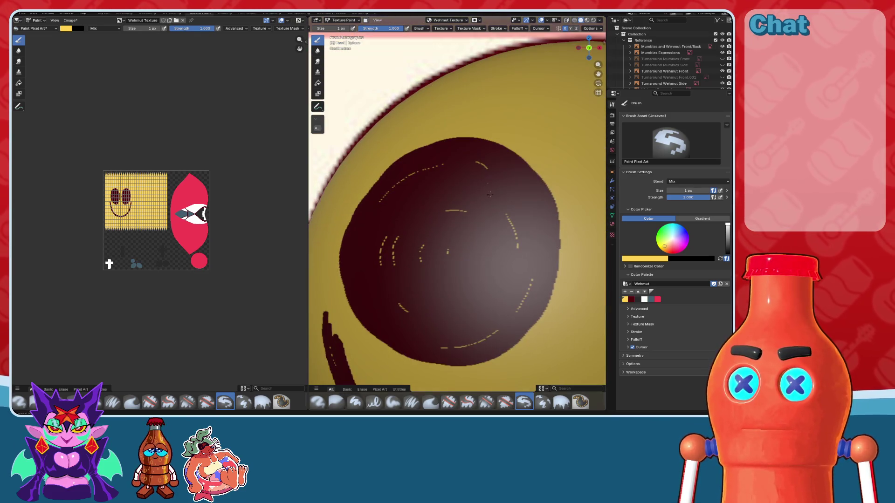
{"action": "left_click", "coordinate": [631, 300]}
{"action": "key", "text": "f"}
{"action": "left_click", "coordinate": [392, 205]}
{"action": "mouse_move", "coordinate": [392, 206]}
{"action": "left_mouse_down"}
{"action": "mouse_move", "coordinate": [510, 290]}
{"action": "mouse_move", "coordinate": [403, 245]}
{"action": "mouse_move", "coordinate": [460, 206]}
{"action": "left_mouse_up"}
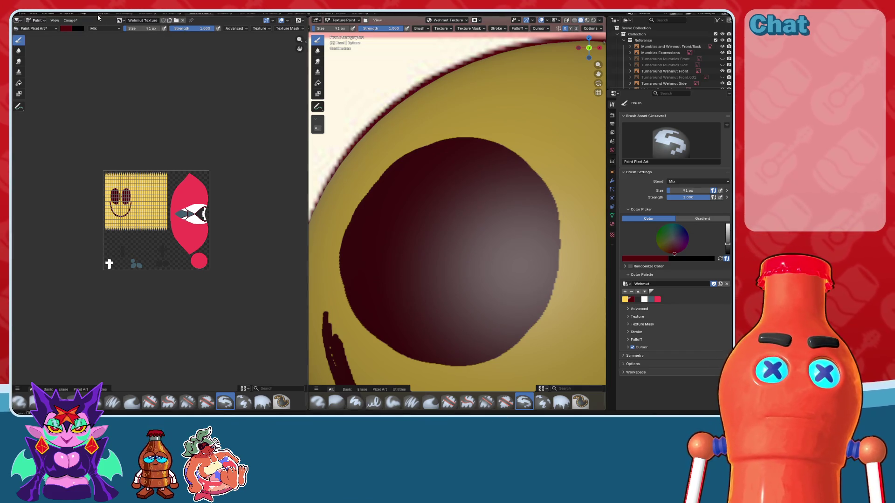
- Make the left area a framed front 3D view of the head; show textures on the right
{"action": "left_click", "coordinate": [20, 17]}
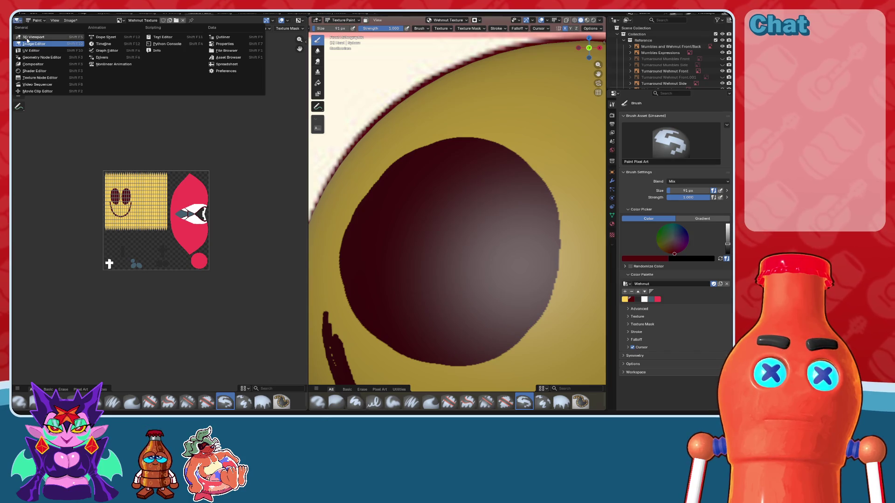
{"action": "left_click", "coordinate": [27, 38]}
{"action": "left_click", "coordinate": [290, 50]}
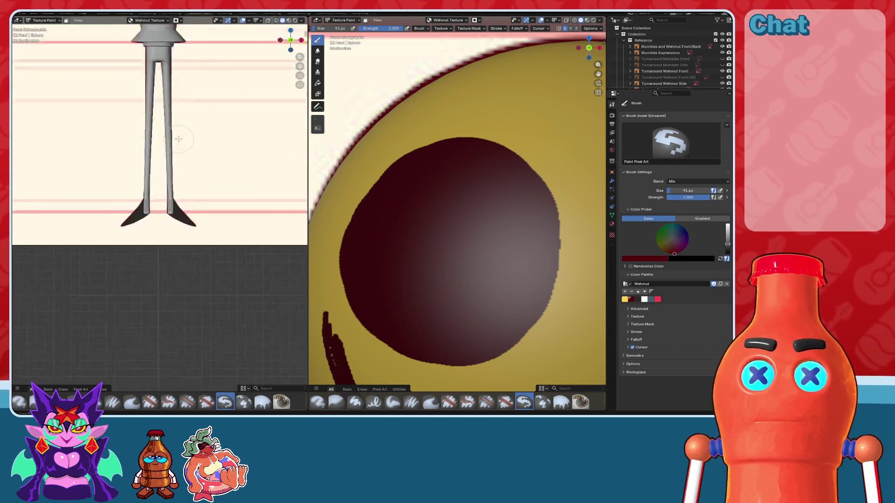
{"action": "scroll", "coordinate": [168, 265], "scroll_direction": "up", "scroll_amount": 3}
{"action": "scroll", "coordinate": [169, 265], "scroll_direction": "up", "scroll_amount": 3}
{"action": "key", "text": "KP_Decimal"}
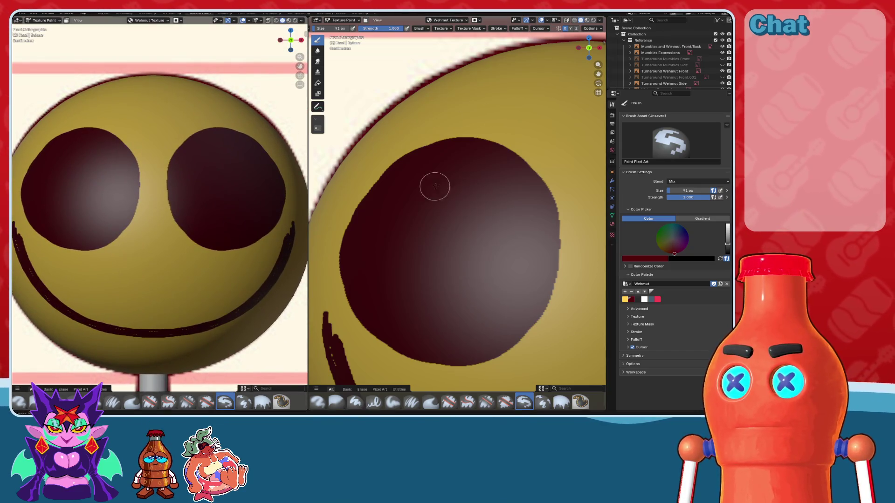
{"action": "scroll", "coordinate": [447, 172], "scroll_direction": "up", "scroll_amount": 1}
{"action": "scroll", "coordinate": [469, 174], "scroll_direction": "up", "scroll_amount": 1}
{"action": "scroll", "coordinate": [468, 174], "scroll_direction": "up", "scroll_amount": 1}
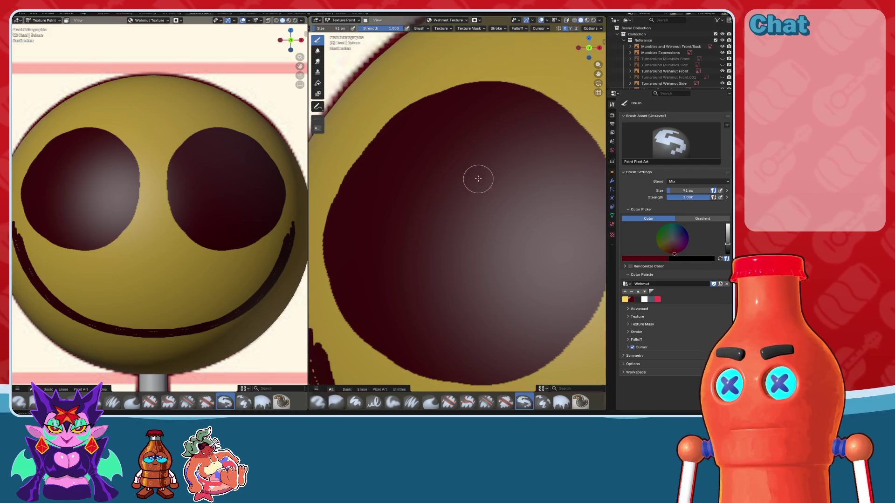
{"action": "scroll", "coordinate": [471, 173], "scroll_direction": "up", "scroll_amount": 1}
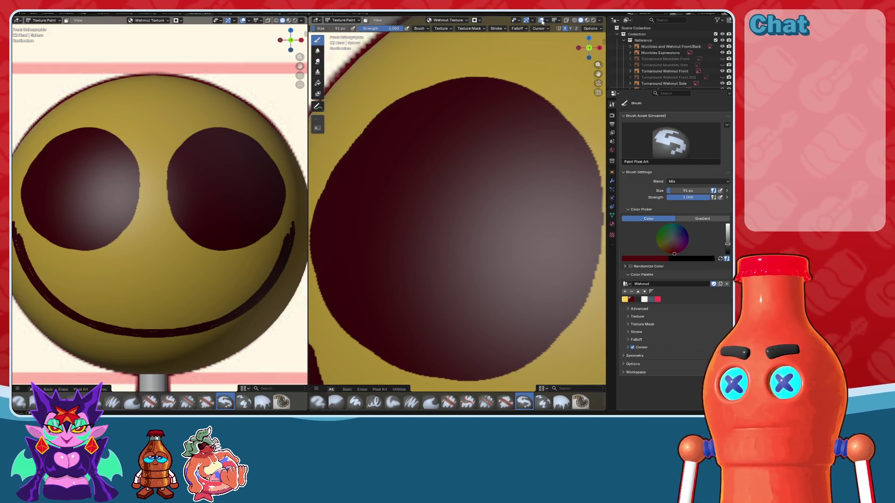
{"action": "left_click", "coordinate": [567, 21]}
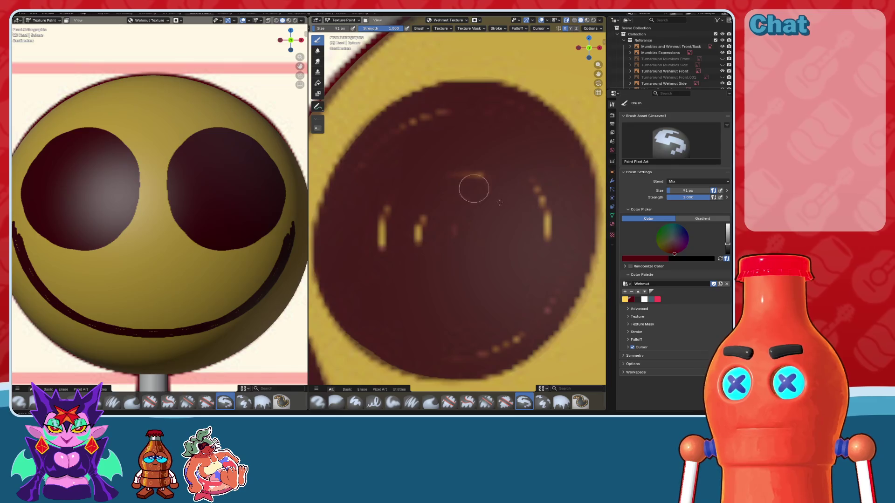
- Pick yellow, shrink the brush to 1 px, and test a thin arc, undoing it
{"action": "left_click", "coordinate": [624, 298]}
{"action": "key", "text": "bracketleft"}
{"action": "key", "text": "bracketleft"}
{"action": "key", "text": "bracketleft"}
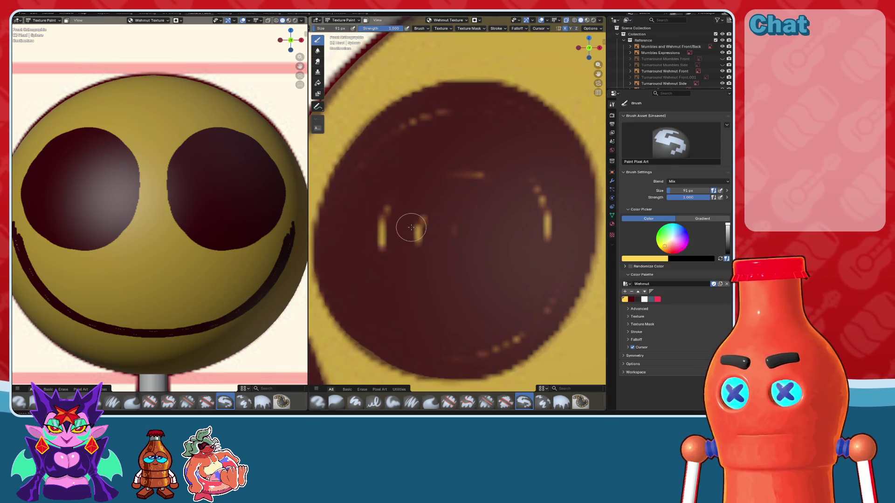
{"action": "key", "text": "f"}
{"action": "left_click", "coordinate": [404, 205]}
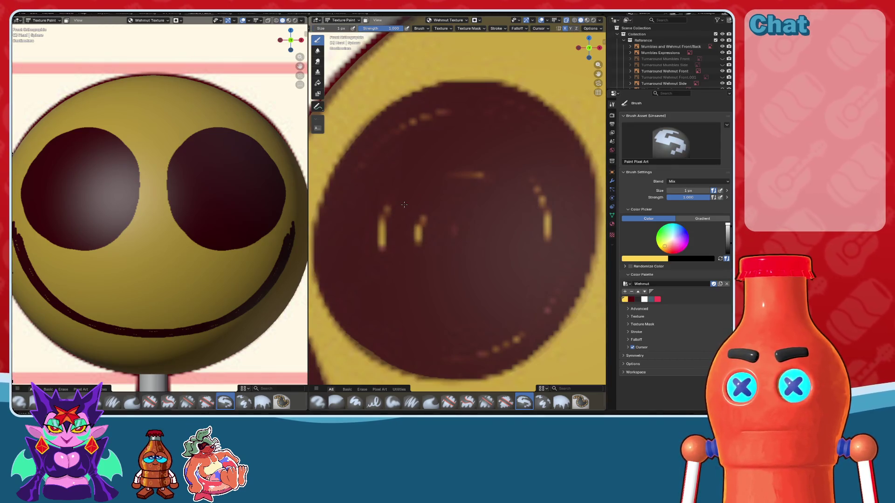
{"action": "left_click_drag", "start_coordinate": [363, 201], "coordinate": [441, 136]}
{"action": "key", "text": "ctrl+z"}
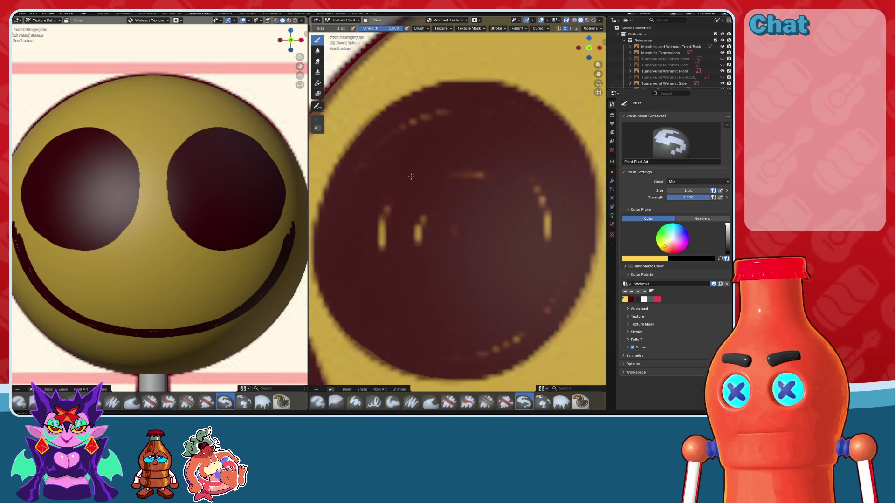
{"action": "key", "text": "ctrl+z"}
- Paint a dotted yellow highlight along the eye's upper-left edge, extending toward the upper right
{"action": "scroll", "coordinate": [407, 169], "scroll_direction": "up", "scroll_amount": 2}
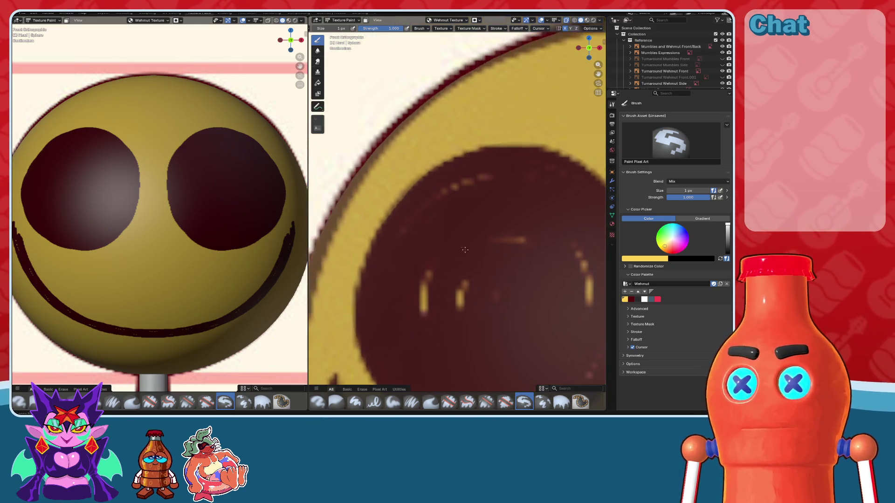
{"action": "scroll", "coordinate": [401, 201], "scroll_direction": "up", "scroll_amount": 2}
{"action": "scroll", "coordinate": [396, 233], "scroll_direction": "up", "scroll_amount": 2}
{"action": "scroll", "coordinate": [389, 269], "scroll_direction": "up", "scroll_amount": 2}
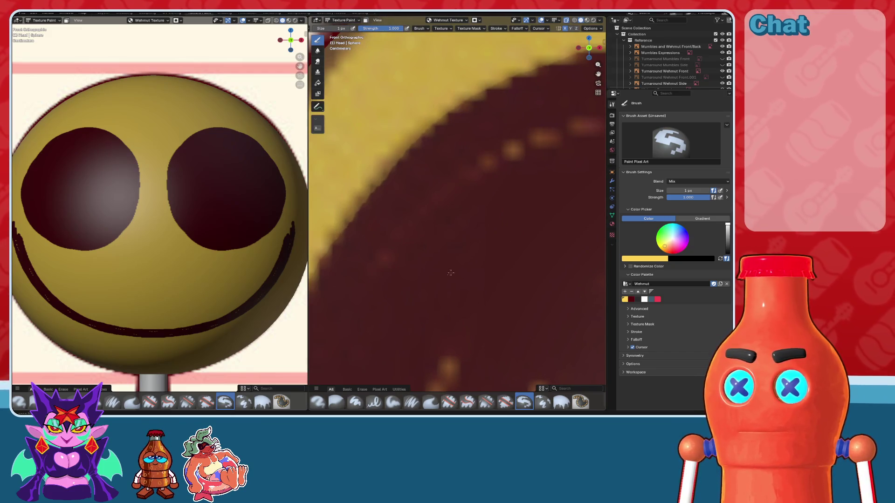
{"action": "scroll", "coordinate": [438, 274], "scroll_direction": "up", "scroll_amount": 2}
{"action": "left_click_drag", "start_coordinate": [377, 246], "coordinate": [425, 201]}
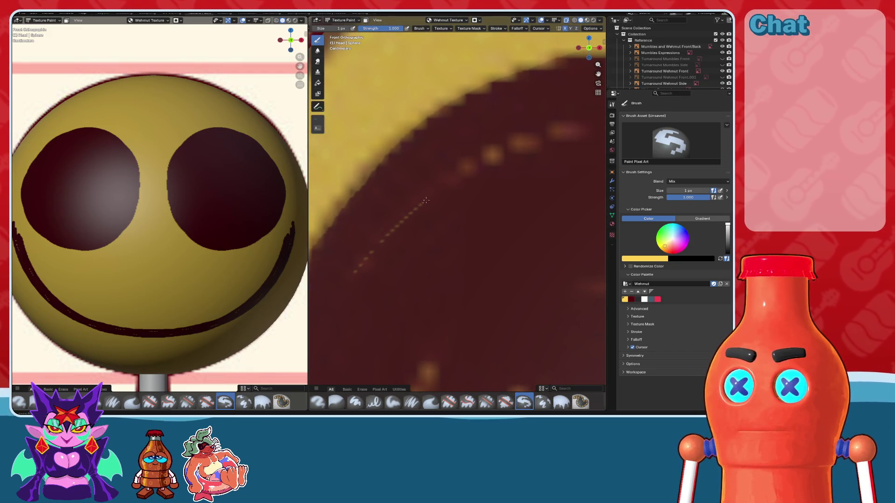
{"action": "left_click_drag", "start_coordinate": [488, 164], "coordinate": [575, 131]}
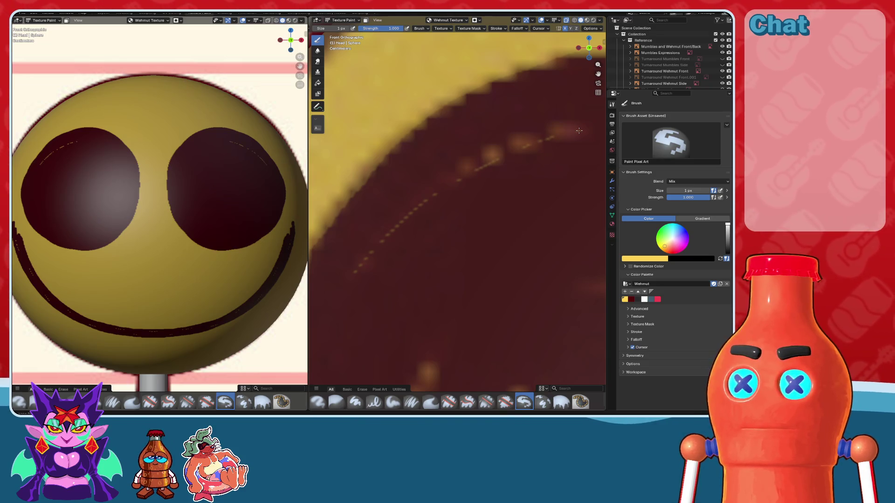
{"action": "middle_click_drag", "start_coordinate": [564, 184], "coordinate": [448, 264], "text": "shift"}
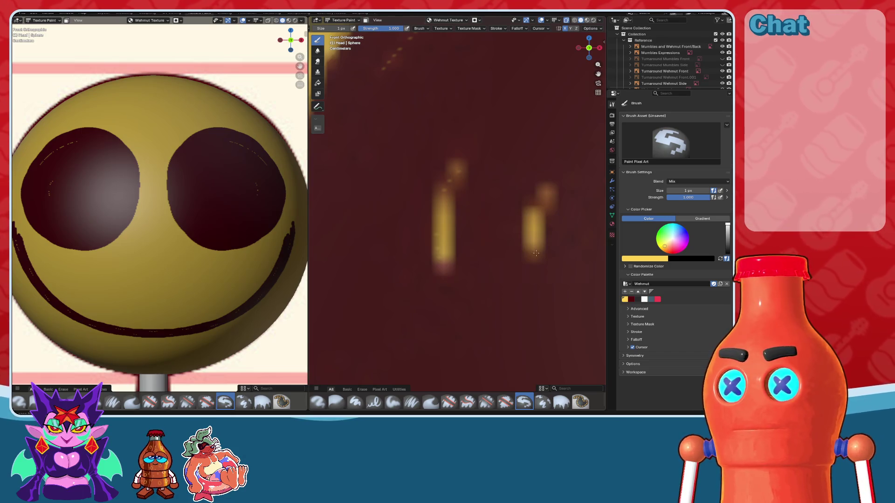
{"action": "middle_click_drag", "start_coordinate": [547, 202], "coordinate": [411, 249], "text": "shift"}
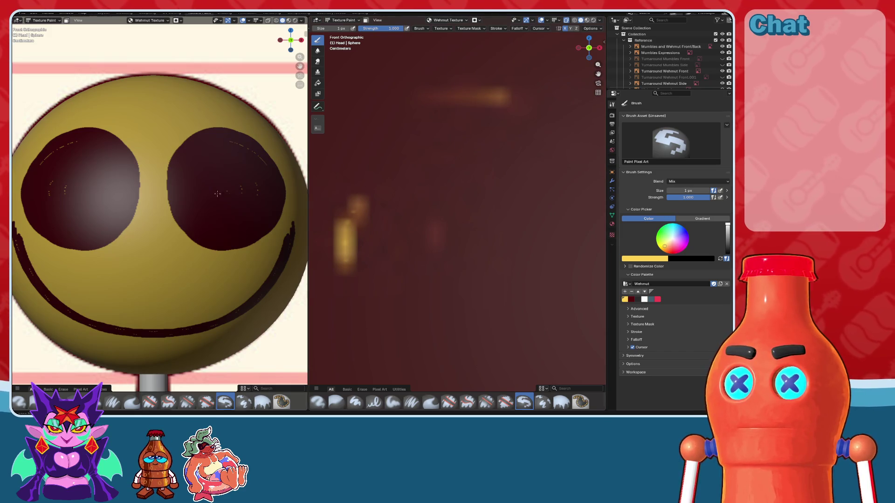
{"action": "scroll", "coordinate": [218, 193], "scroll_direction": "up", "scroll_amount": 8}
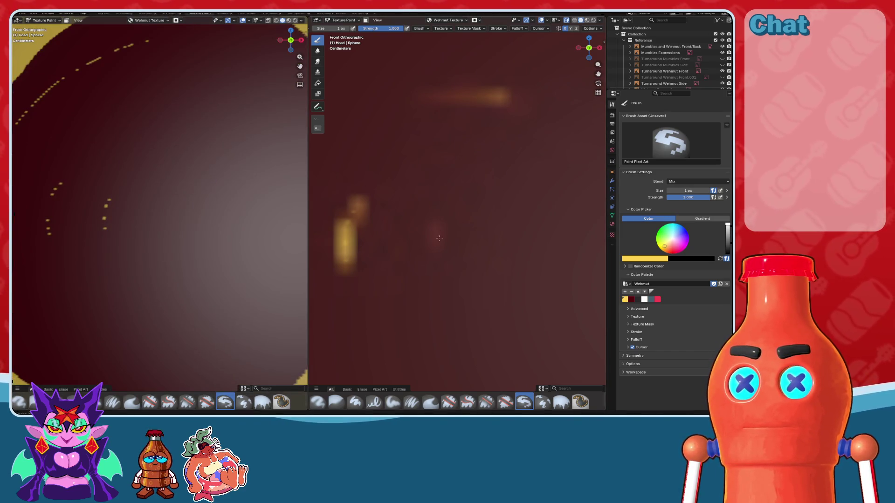
- Set the brush to 4 px and test a short vertical yellow stroke, then undo it
{"action": "scroll", "coordinate": [430, 250], "scroll_direction": "up", "scroll_amount": 1}
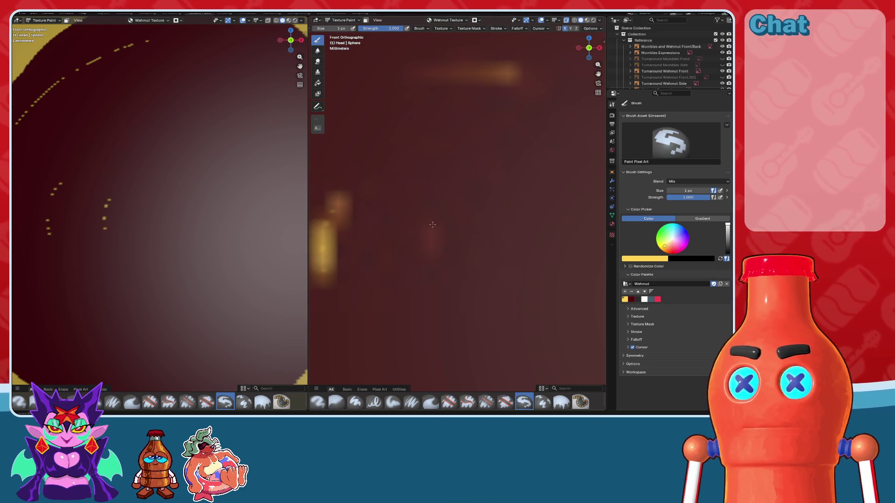
{"action": "scroll", "coordinate": [442, 242], "scroll_direction": "down", "scroll_amount": 1}
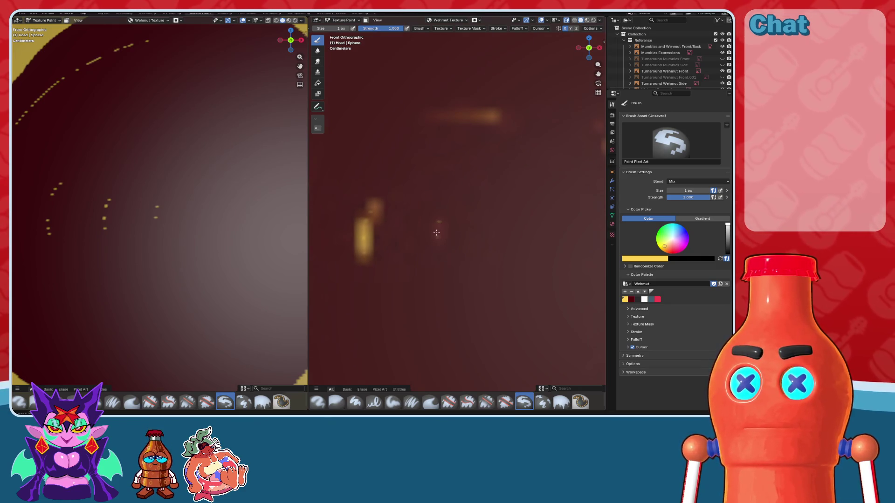
{"action": "scroll", "coordinate": [438, 237], "scroll_direction": "down", "scroll_amount": 1}
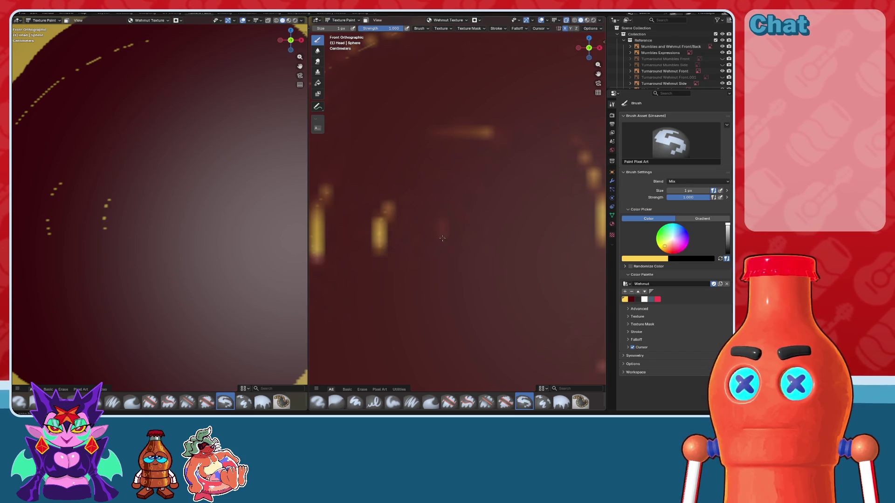
{"action": "scroll", "coordinate": [442, 238], "scroll_direction": "up", "scroll_amount": 1}
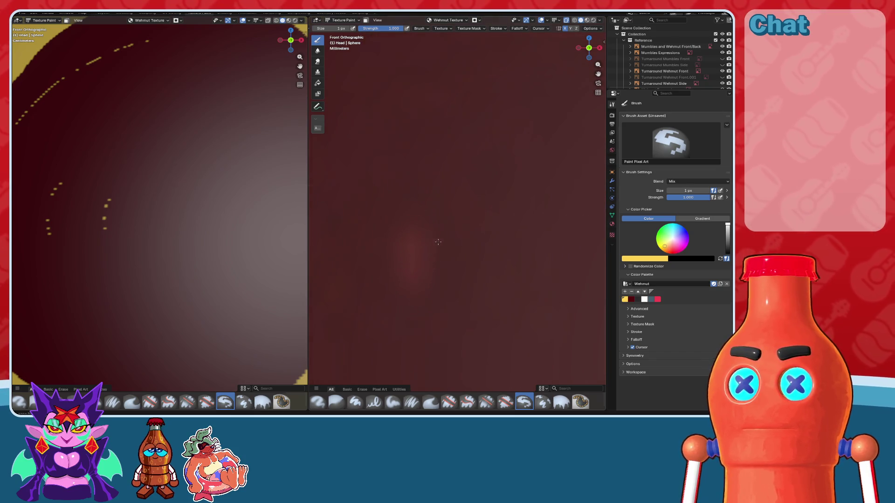
{"action": "key", "text": "f"}
{"action": "left_click", "coordinate": [415, 252]}
{"action": "left_click_drag", "start_coordinate": [417, 250], "coordinate": [422, 230]}
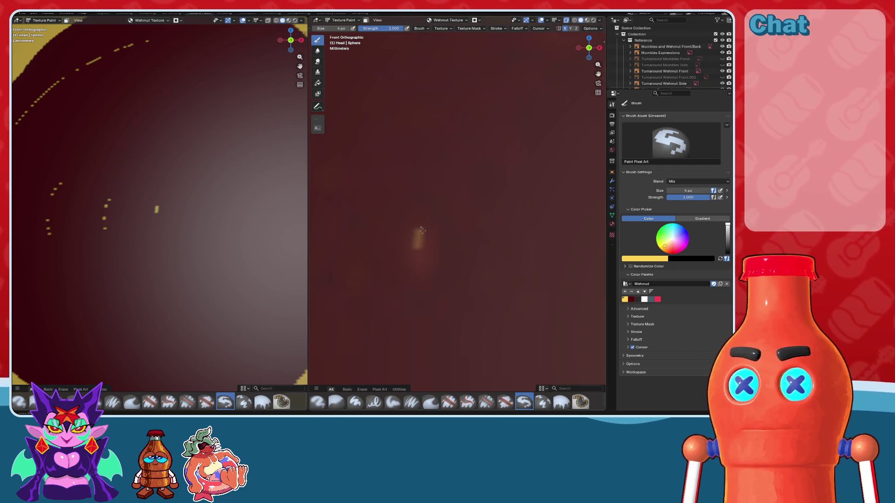
{"action": "key", "text": "ctrl+z"}
{"action": "key", "text": "ctrl+z"}
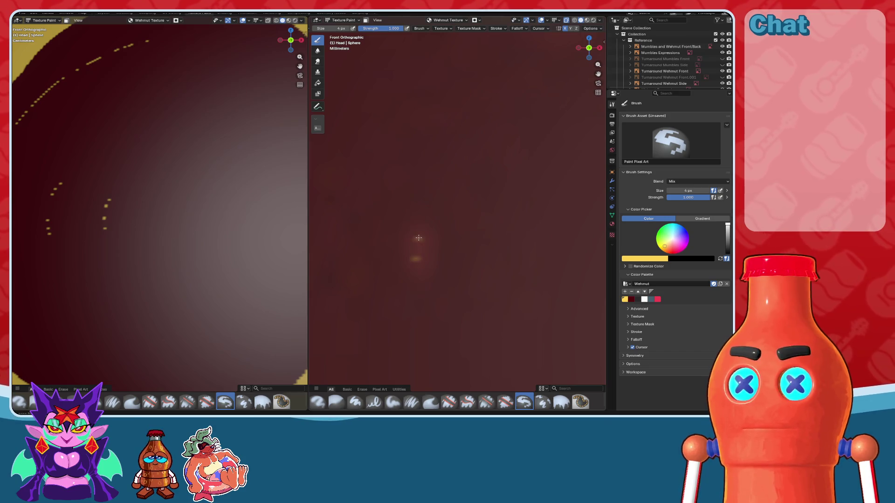
- Paint dotted yellow highlight dashes down the eye's right side
{"action": "scroll", "coordinate": [419, 238], "scroll_direction": "down", "scroll_amount": 3}
{"action": "scroll", "coordinate": [428, 176], "scroll_direction": "down", "scroll_amount": 2}
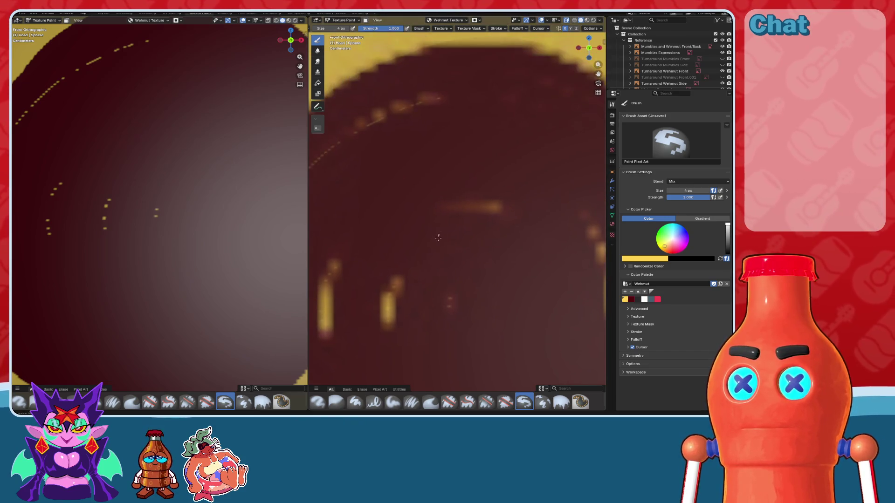
{"action": "scroll", "coordinate": [427, 212], "scroll_direction": "up", "scroll_amount": 3}
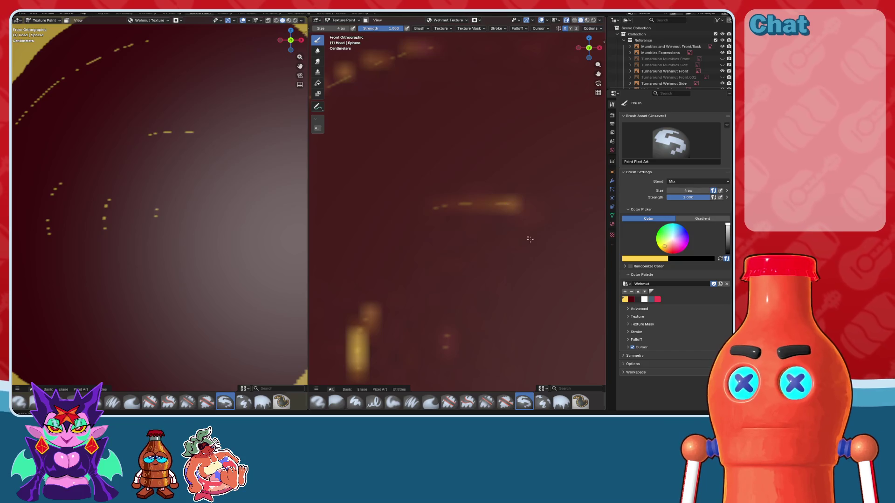
{"action": "scroll", "coordinate": [530, 240], "scroll_direction": "up", "scroll_amount": 2}
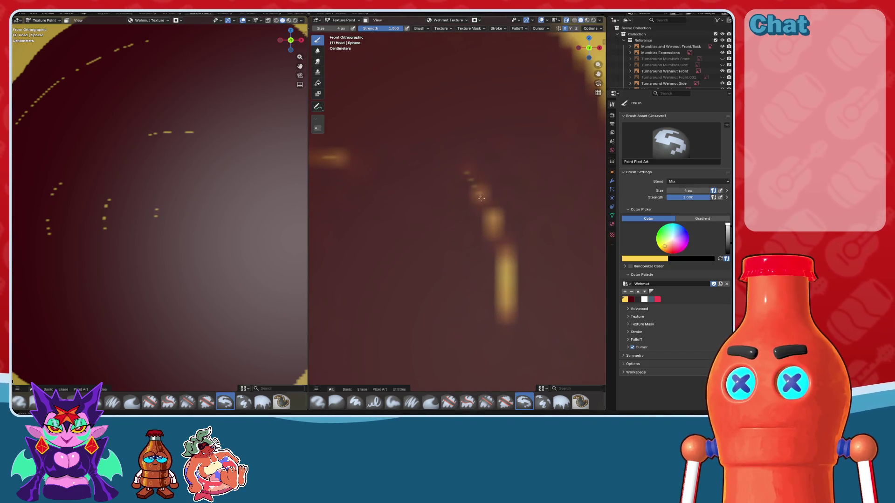
{"action": "left_click_drag", "start_coordinate": [495, 248], "coordinate": [504, 310]}
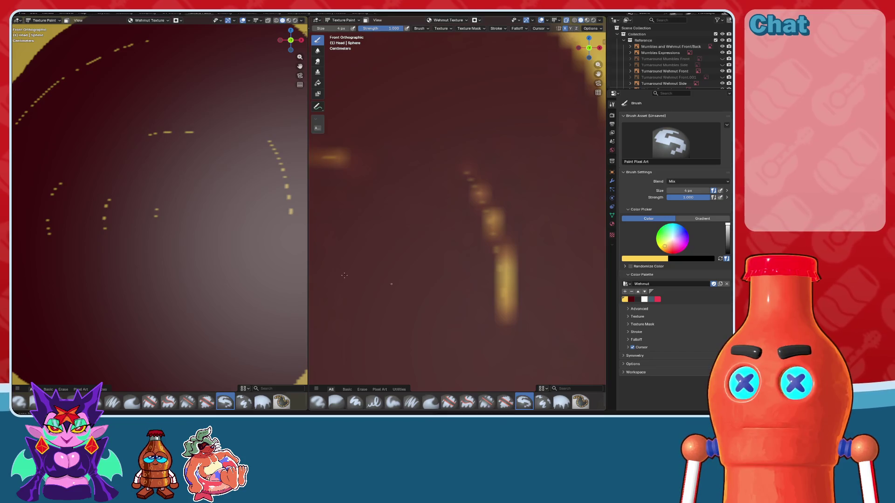
{"action": "scroll", "coordinate": [251, 252], "scroll_direction": "down", "scroll_amount": 3}
{"action": "scroll", "coordinate": [501, 275], "scroll_direction": "down", "scroll_amount": 3}
{"action": "scroll", "coordinate": [524, 263], "scroll_direction": "up", "scroll_amount": 2}
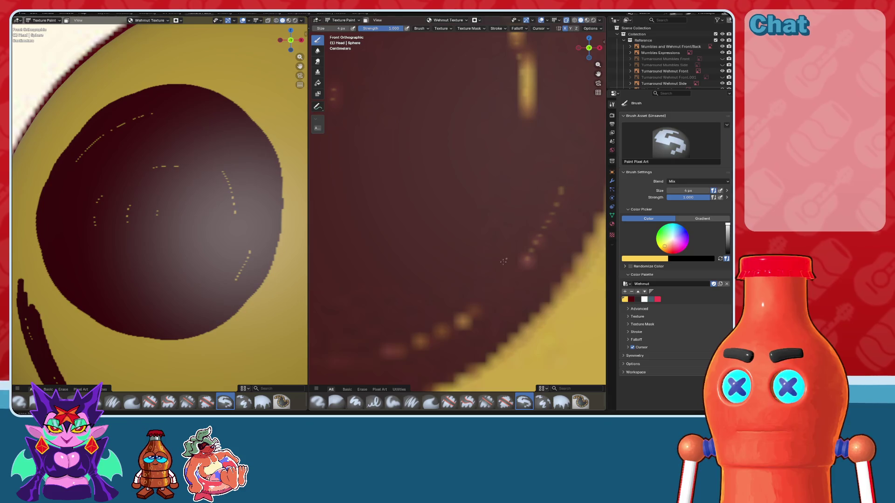
- Zoom in and paint a dotted yellow arc near the eye's lower edge
{"action": "scroll", "coordinate": [433, 289], "scroll_direction": "down", "scroll_amount": 1}
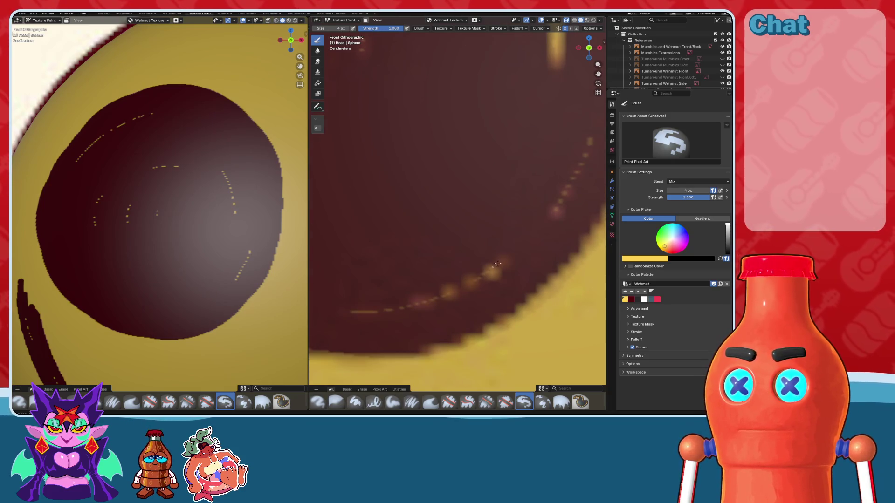
{"action": "scroll", "coordinate": [498, 264], "scroll_direction": "down", "scroll_amount": 2}
{"action": "scroll", "coordinate": [501, 249], "scroll_direction": "down", "scroll_amount": 2}
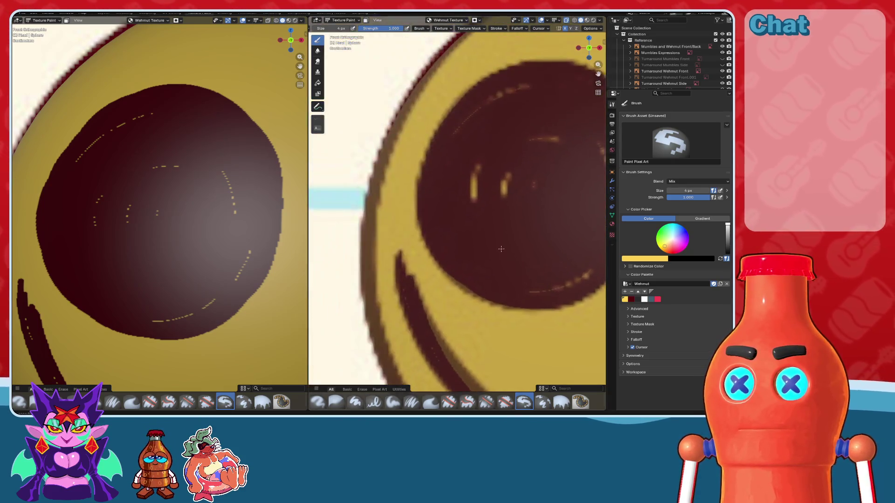
{"action": "scroll", "coordinate": [501, 249], "scroll_direction": "up", "scroll_amount": 2}
{"action": "scroll", "coordinate": [463, 232], "scroll_direction": "up", "scroll_amount": 2}
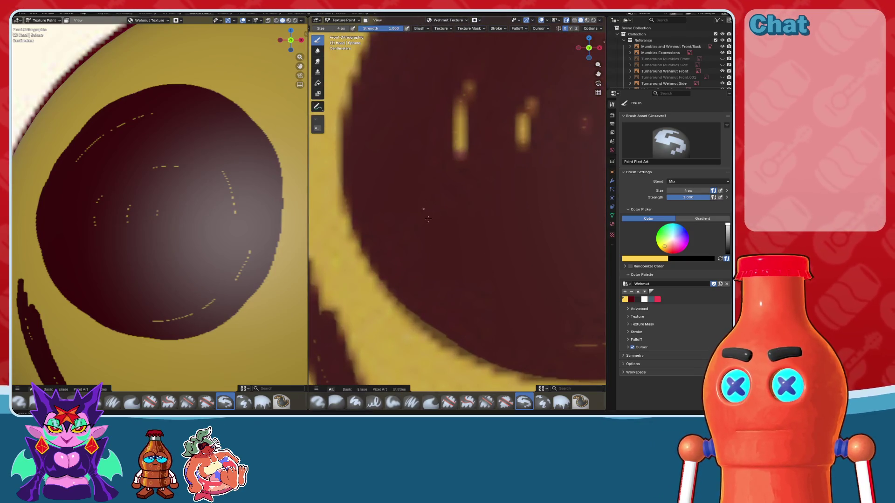
{"action": "left_click_drag", "start_coordinate": [460, 235], "coordinate": [506, 268]}
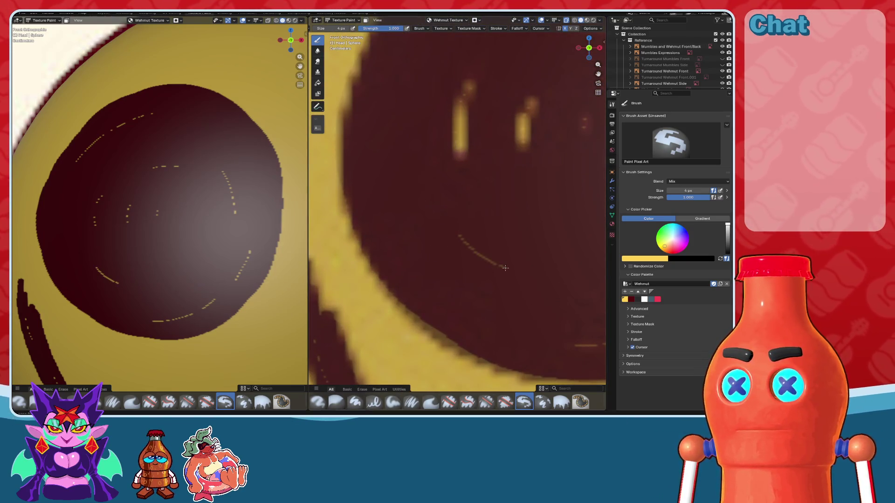
{"action": "scroll", "coordinate": [495, 270], "scroll_direction": "up", "scroll_amount": 2}
{"action": "scroll", "coordinate": [496, 271], "scroll_direction": "up", "scroll_amount": 1}
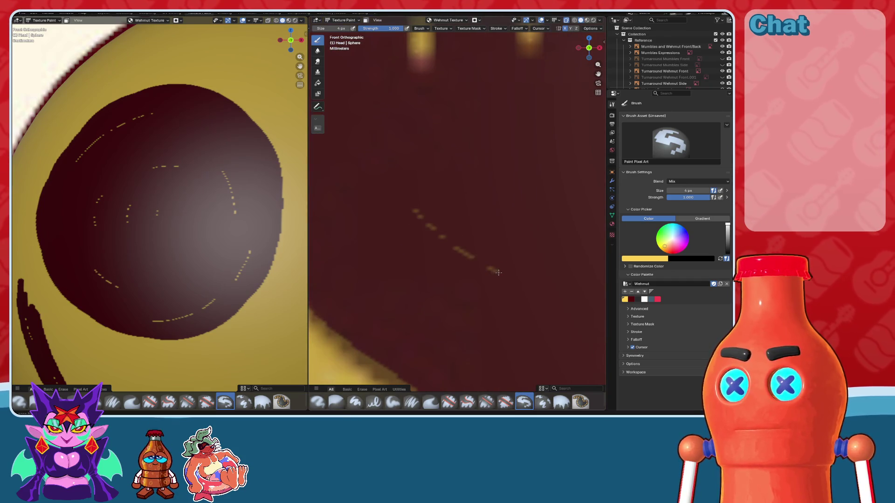
- Add more yellow highlight dots across the eye, then zoom out to see the whole character
{"action": "mouse_move", "coordinate": [542, 191]}
{"action": "middle_mouse_down", "text": "shift"}
{"action": "mouse_move", "coordinate": [365, 277]}
{"action": "mouse_move", "coordinate": [445, 278]}
{"action": "mouse_move", "coordinate": [401, 141]}
{"action": "middle_mouse_up", "text": "shift"}
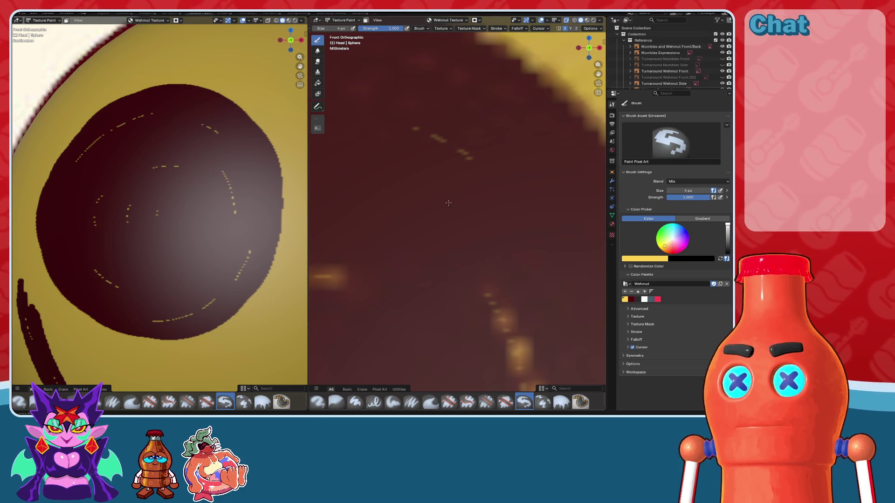
{"action": "scroll", "coordinate": [449, 203], "scroll_direction": "down", "scroll_amount": 5}
{"action": "scroll", "coordinate": [441, 246], "scroll_direction": "up", "scroll_amount": 8}
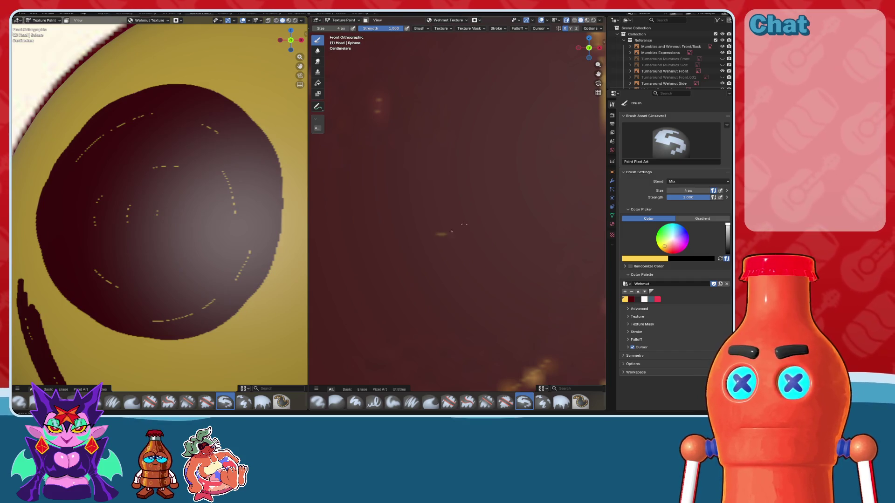
{"action": "scroll", "coordinate": [430, 233], "scroll_direction": "up", "scroll_amount": 3}
{"action": "left_click_drag", "start_coordinate": [430, 233], "coordinate": [505, 172]}
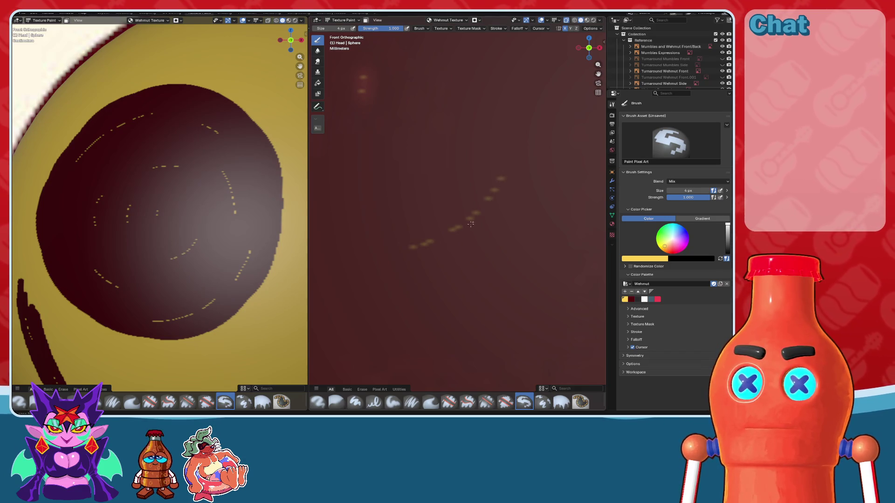
{"action": "scroll", "coordinate": [453, 230], "scroll_direction": "down", "scroll_amount": 3}
{"action": "scroll", "coordinate": [443, 232], "scroll_direction": "down", "scroll_amount": 2}
{"action": "scroll", "coordinate": [439, 233], "scroll_direction": "up", "scroll_amount": 2}
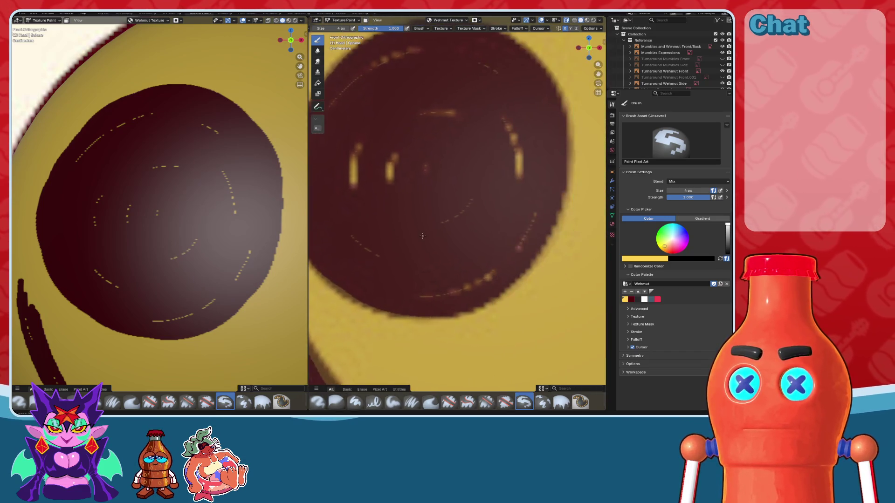
{"action": "scroll", "coordinate": [434, 235], "scroll_direction": "down", "scroll_amount": 2}
{"action": "scroll", "coordinate": [434, 235], "scroll_direction": "down", "scroll_amount": 3}
{"action": "scroll", "coordinate": [434, 234], "scroll_direction": "down", "scroll_amount": 1}
{"action": "mouse_move", "coordinate": [433, 235]}
{"action": "middle_mouse_down"}
{"action": "mouse_move", "coordinate": [245, 231]}
{"action": "mouse_move", "coordinate": [248, 201]}
{"action": "middle_mouse_up"}
{"action": "scroll", "coordinate": [245, 231], "scroll_direction": "down", "scroll_amount": 5}
{"action": "scroll", "coordinate": [245, 230], "scroll_direction": "up", "scroll_amount": 1}
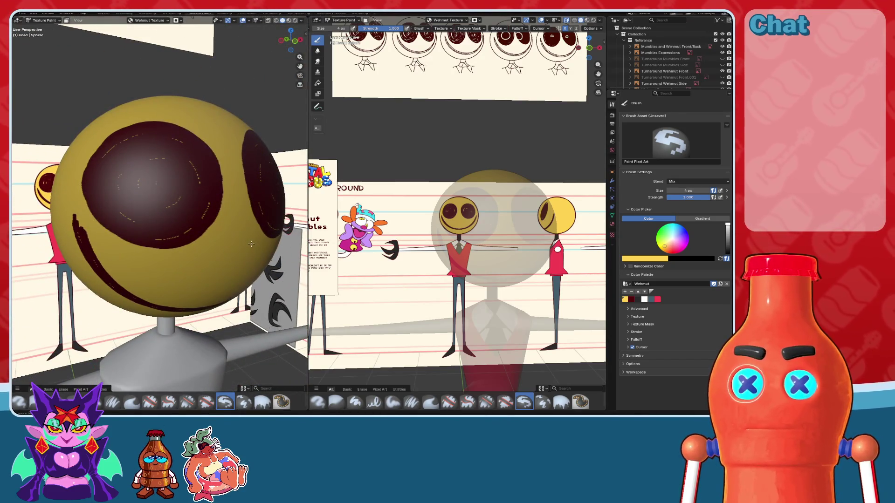
- Go back to the Layout workspace in Object Mode and save the .blend file with Ctrl+S
{"action": "scroll", "coordinate": [167, 108], "scroll_direction": "up", "scroll_amount": 3}
{"action": "scroll", "coordinate": [167, 108], "scroll_direction": "down", "scroll_amount": 5}
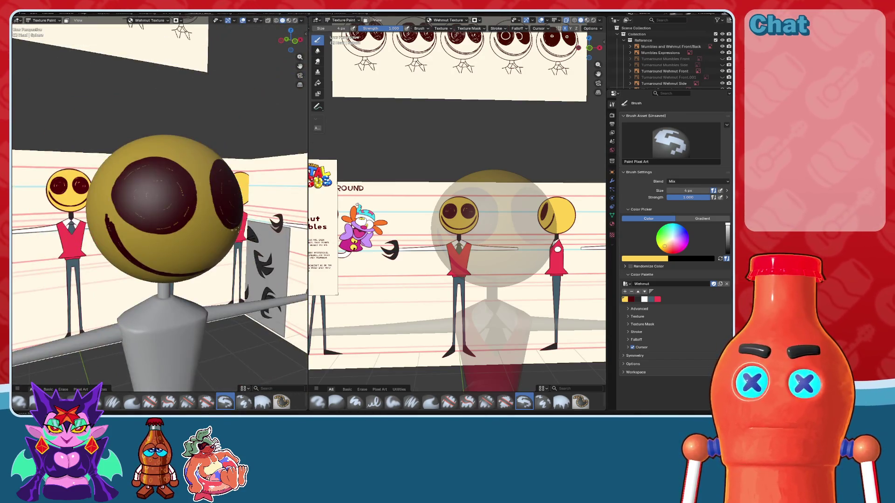
{"action": "left_click", "coordinate": [103, 12]}
{"action": "scroll", "coordinate": [323, 237], "scroll_direction": "up", "scroll_amount": 3}
{"action": "key", "text": "ctrl+s"}
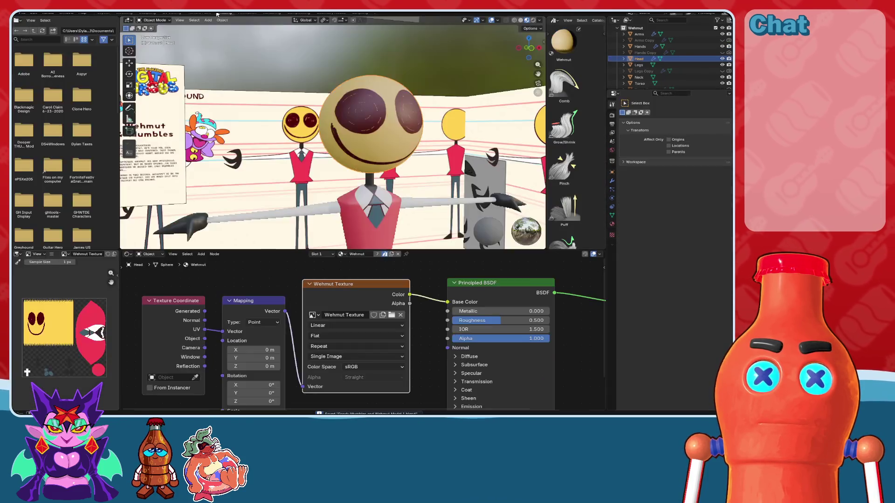
- In the Texture Paint workspace, turn the left area into an Image Editor and save the texture
{"action": "left_click", "coordinate": [224, 13]}
{"action": "left_click", "coordinate": [199, 13]}
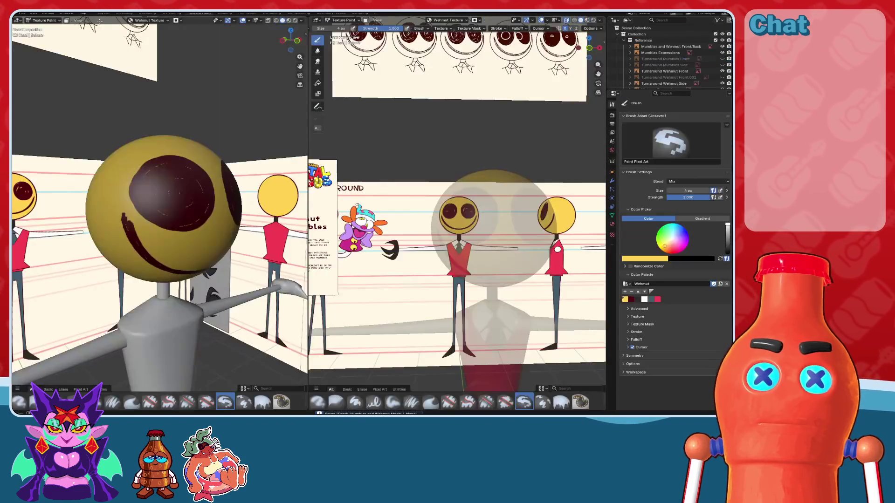
{"action": "left_click", "coordinate": [19, 20]}
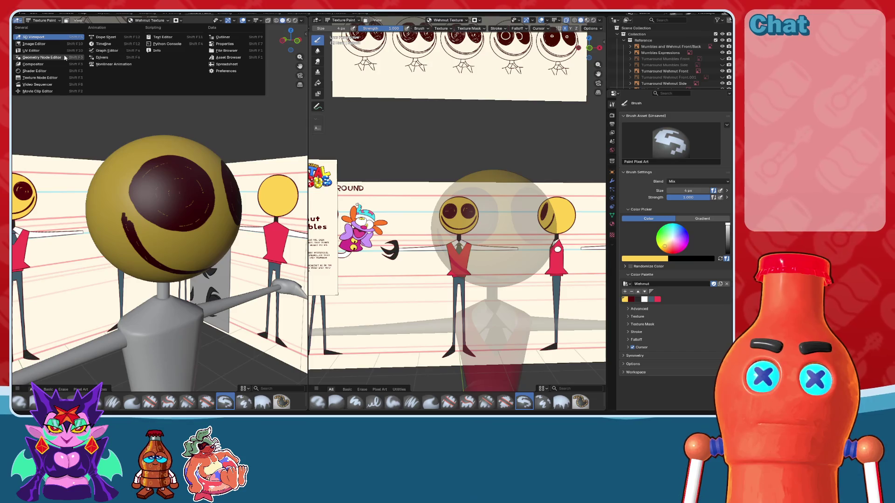
{"action": "left_click", "coordinate": [42, 45]}
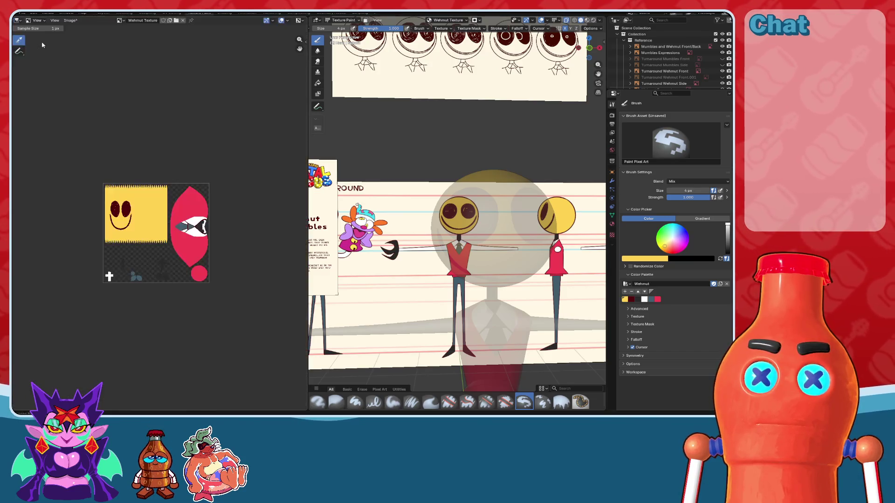
{"action": "scroll", "coordinate": [135, 239], "scroll_direction": "up", "scroll_amount": 4}
{"action": "key", "text": "alt+s"}
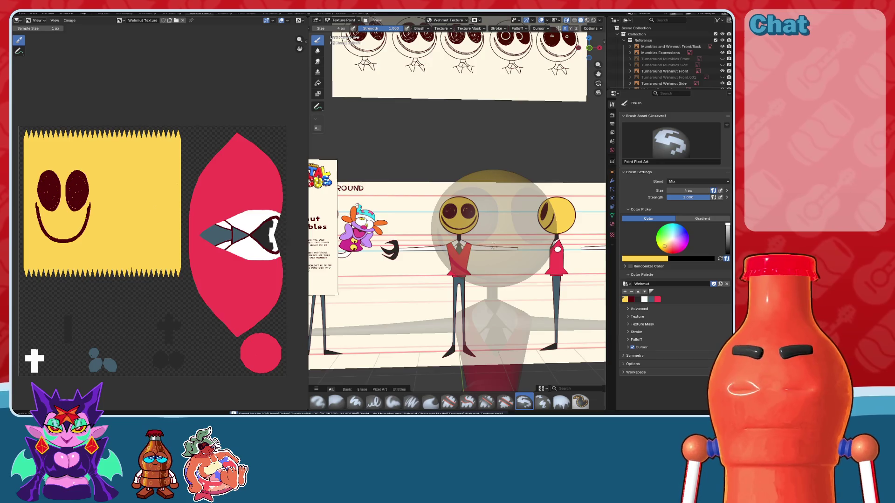
- Return to the Layout workspace and save the .blend file
{"action": "left_click", "coordinate": [102, 13]}
{"action": "mouse_move", "coordinate": [363, 190]}
{"action": "middle_mouse_down"}
{"action": "mouse_move", "coordinate": [353, 169]}
{"action": "mouse_move", "coordinate": [493, 72]}
{"action": "middle_mouse_up"}
{"action": "key", "text": "ctrl+s"}
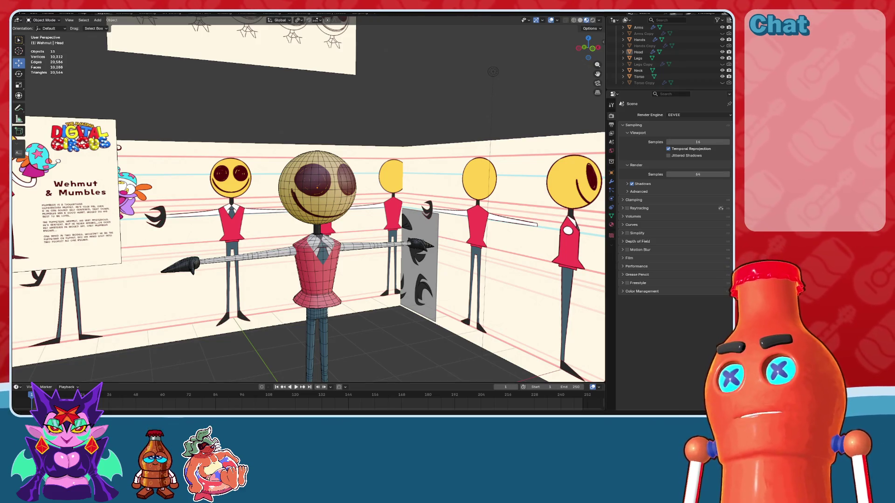
- Make Wehmut the active collection and add an armature at the origin
{"action": "scroll", "coordinate": [324, 345], "scroll_direction": "down", "scroll_amount": 3}
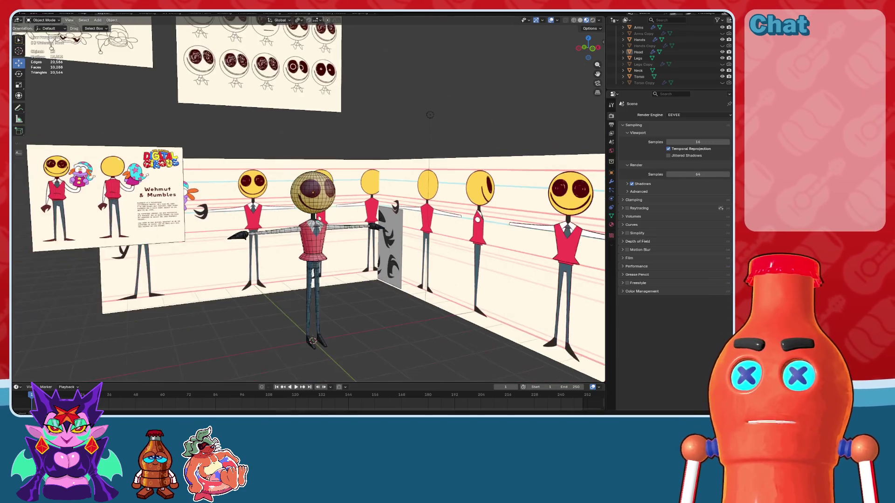
{"action": "scroll", "coordinate": [643, 75], "scroll_direction": "up", "scroll_amount": 3}
{"action": "left_click", "coordinate": [635, 65]}
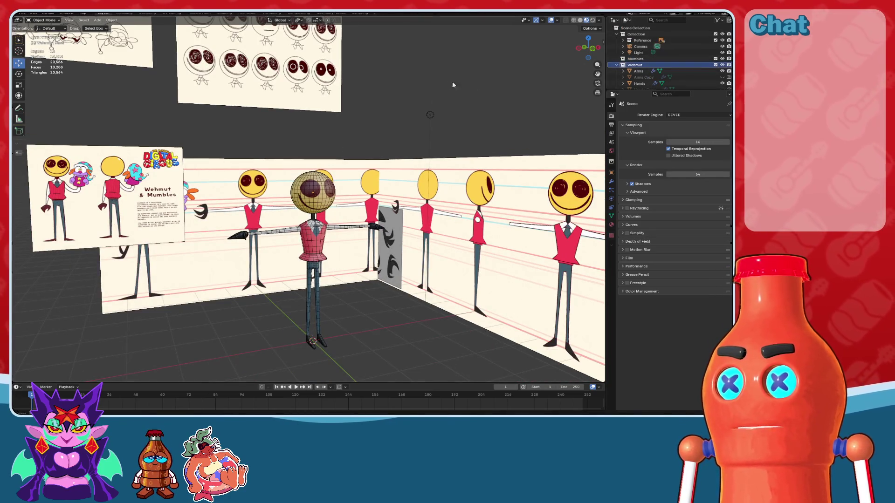
{"action": "key", "text": "shift+a"}
{"action": "mouse_move", "coordinate": [447, 85]}
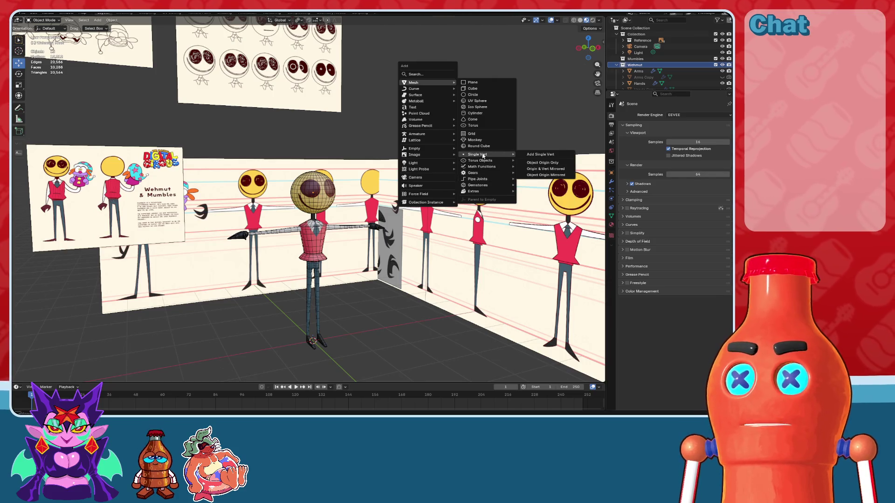
{"action": "mouse_move", "coordinate": [481, 183]}
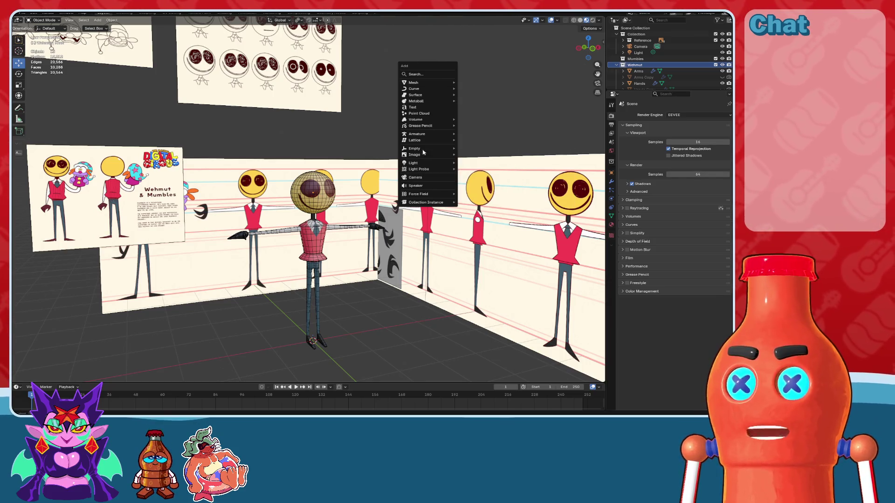
{"action": "left_click", "coordinate": [479, 135]}
- Raise the armature about 2.1255 m along Z to the waist, then view from the front
{"action": "middle_click_drag", "start_coordinate": [485, 143], "coordinate": [461, 116]}
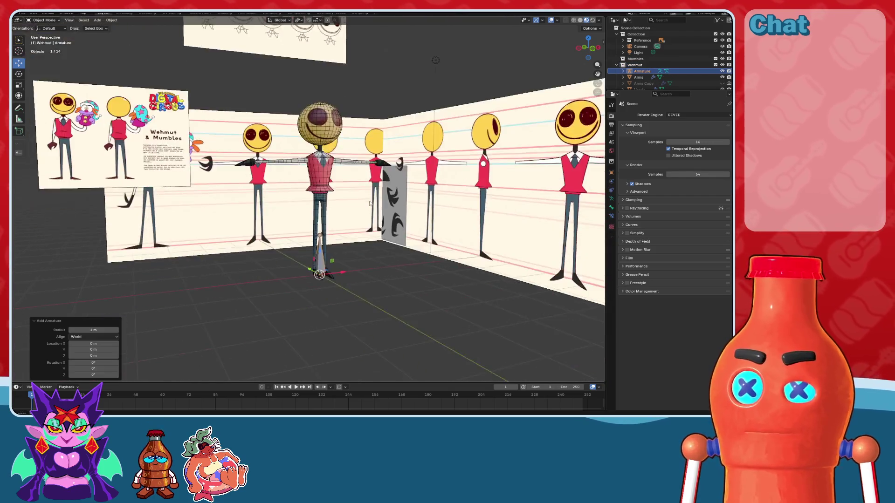
{"action": "scroll", "coordinate": [382, 314], "scroll_direction": "up", "scroll_amount": 3}
{"action": "left_click", "coordinate": [329, 299]}
{"action": "middle_click_drag", "start_coordinate": [382, 314], "coordinate": [380, 306]}
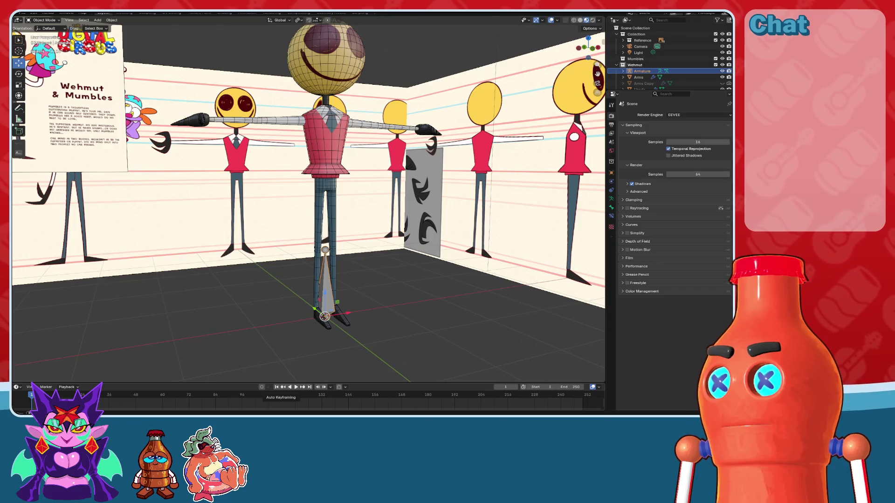
{"action": "middle_click_drag", "start_coordinate": [456, 124], "coordinate": [380, 221]}
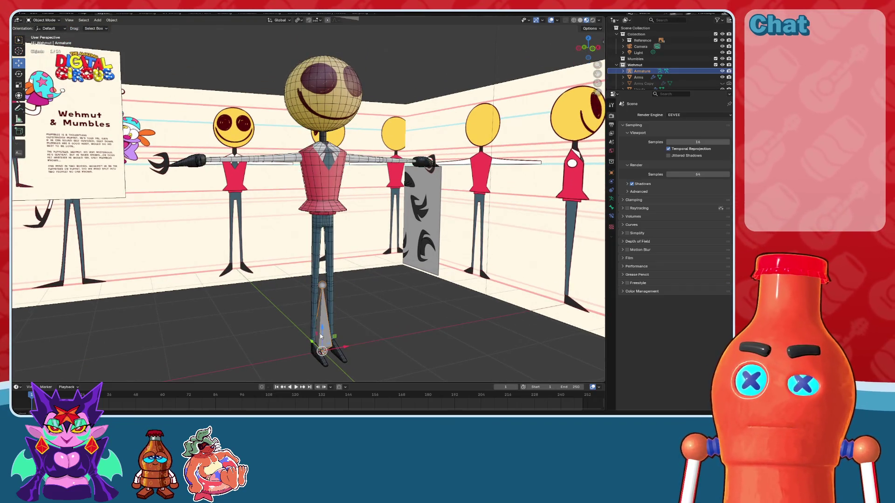
{"action": "left_click_drag", "start_coordinate": [322, 328], "coordinate": [325, 188]}
{"action": "scroll", "coordinate": [421, 191], "scroll_direction": "up", "scroll_amount": 1}
{"action": "key", "text": "KP_1"}
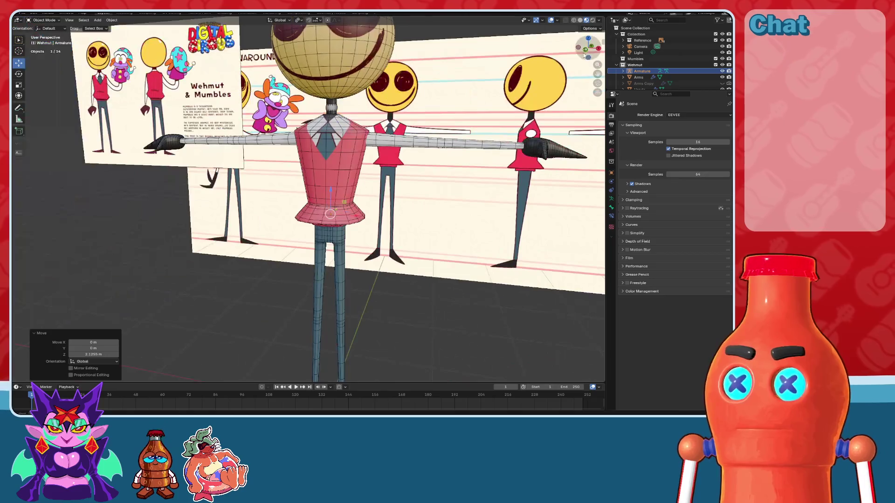
- Cycle through the viewport shading modes and hide the Reference collection images
{"action": "left_click", "coordinate": [576, 21]}
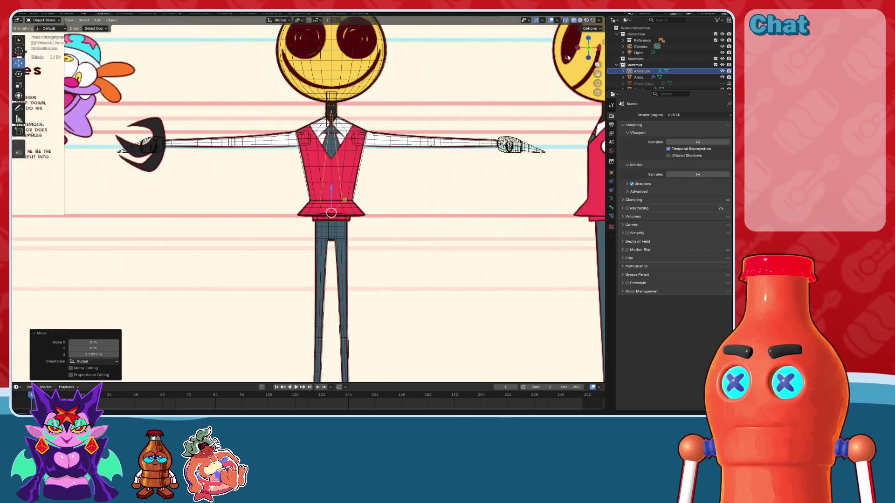
{"action": "left_click", "coordinate": [565, 20]}
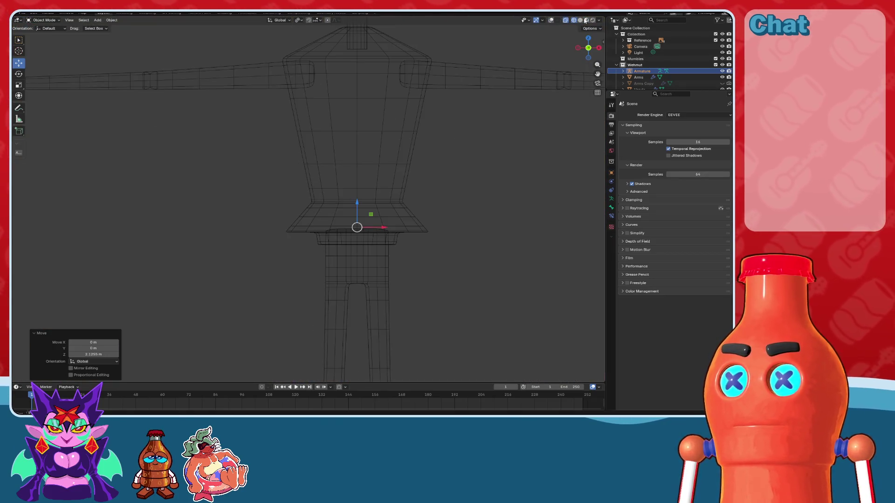
{"action": "left_click", "coordinate": [581, 21]}
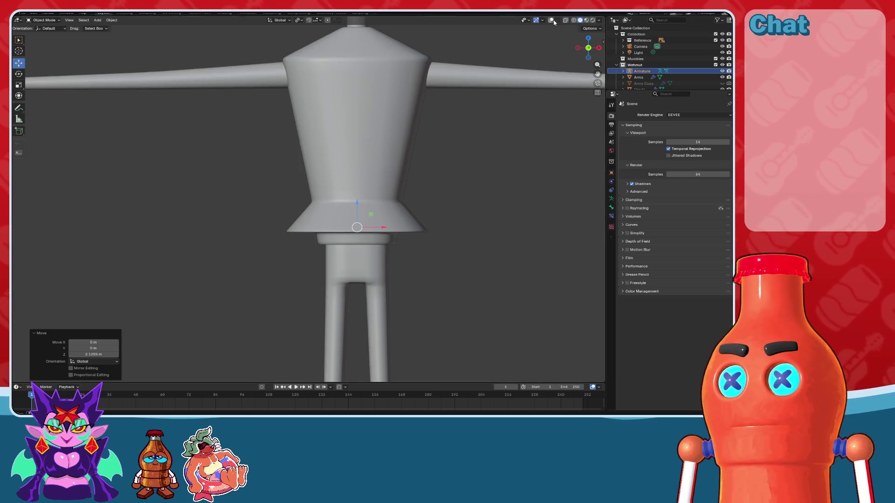
{"action": "left_click", "coordinate": [570, 21]}
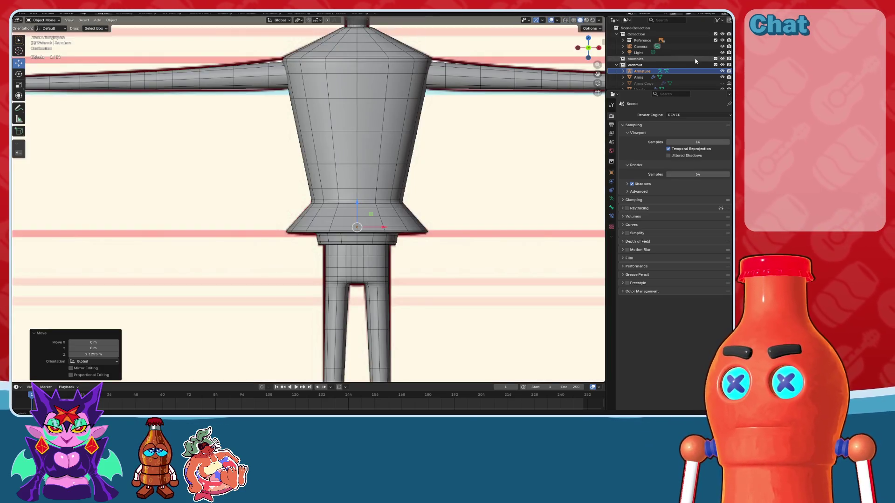
{"action": "left_click", "coordinate": [723, 40]}
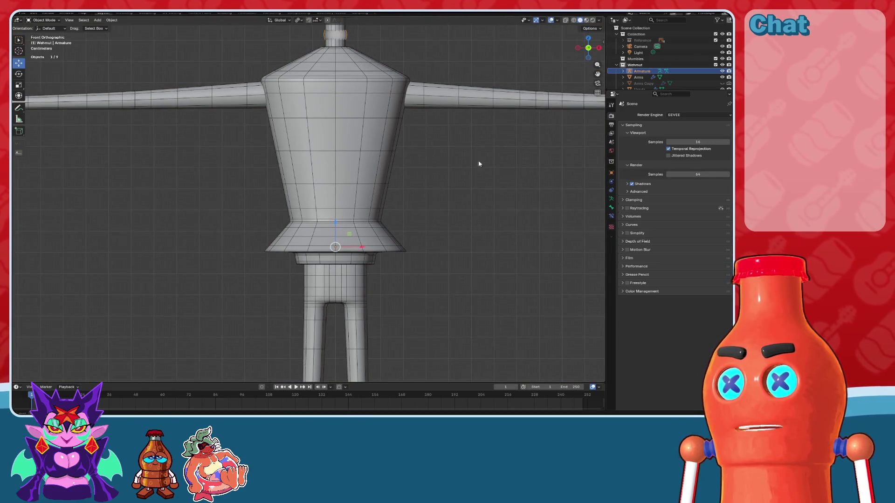
- In wireframe, lower the armature about 0.18 m along Z so its bone rises from the hips
{"action": "scroll", "coordinate": [460, 148], "scroll_direction": "up", "scroll_amount": 1}
{"action": "left_click", "coordinate": [574, 20]}
{"action": "scroll", "coordinate": [432, 147], "scroll_direction": "up", "scroll_amount": 2}
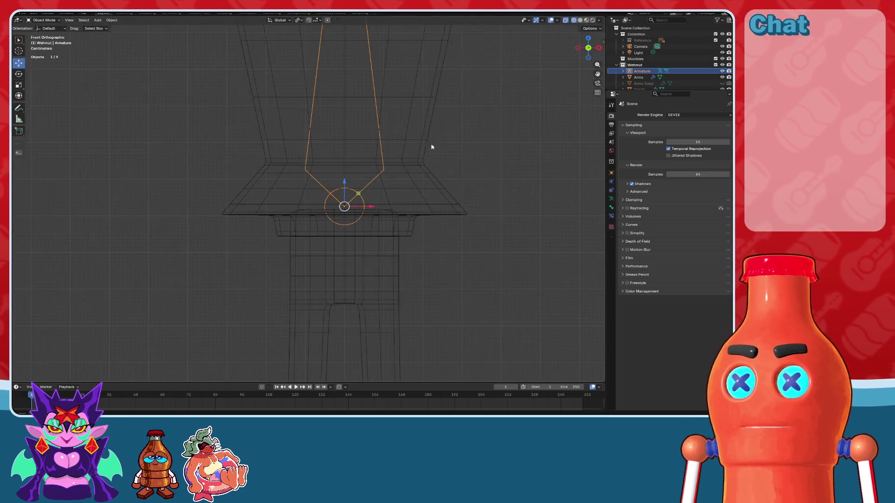
{"action": "left_click_drag", "start_coordinate": [347, 182], "coordinate": [352, 251]}
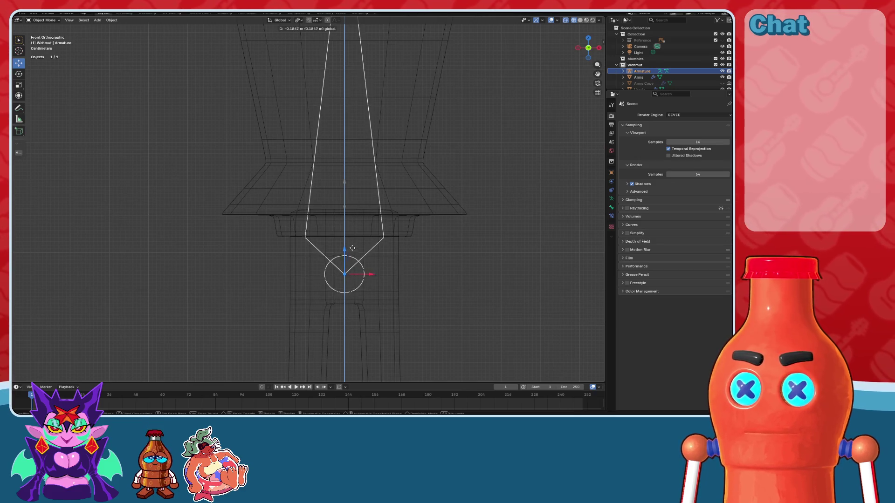
{"action": "left_click_drag", "start_coordinate": [351, 250], "coordinate": [353, 248]}
{"action": "scroll", "coordinate": [365, 227], "scroll_direction": "down", "scroll_amount": 3}
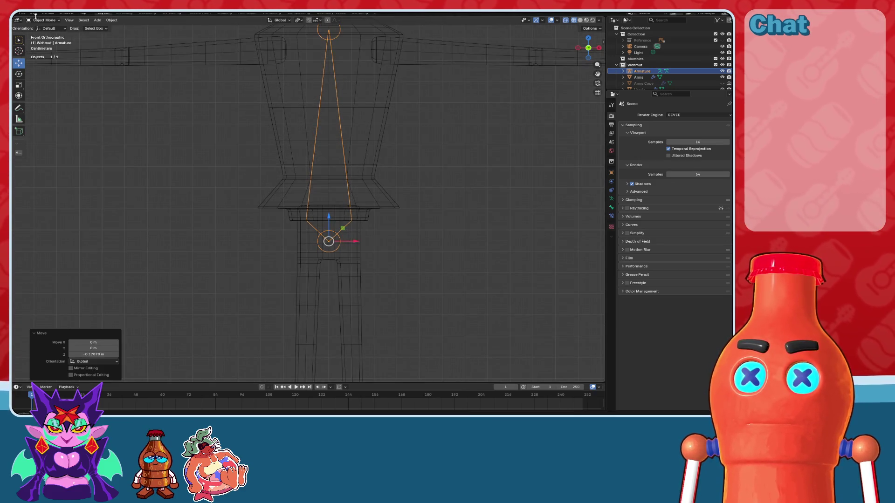
{"action": "left_click", "coordinate": [49, 20]}
- In Edit Mode, reposition the bone's top joint so the bone spans hips to neck
{"action": "left_click", "coordinate": [44, 33]}
{"action": "middle_click_drag", "start_coordinate": [330, 57], "coordinate": [338, 115], "text": "shift"}
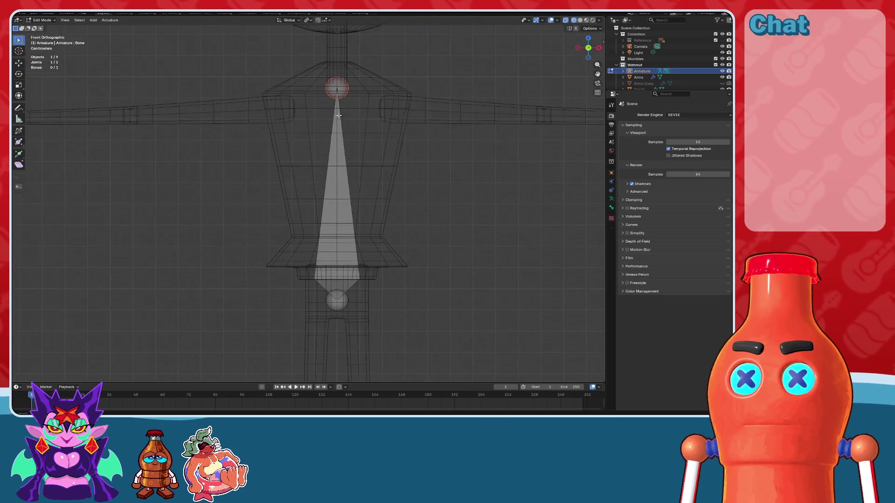
{"action": "left_click", "coordinate": [20, 63]}
{"action": "mouse_move", "coordinate": [336, 65]}
{"action": "left_mouse_down"}
{"action": "mouse_move", "coordinate": [366, 150]}
{"action": "mouse_move", "coordinate": [396, 72]}
{"action": "left_mouse_up"}
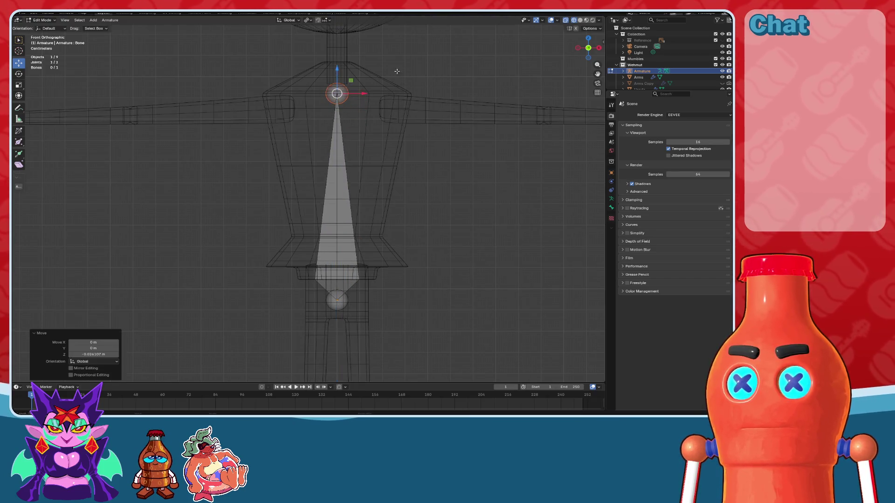
{"action": "scroll", "coordinate": [396, 72], "scroll_direction": "up", "scroll_amount": 3}
{"action": "middle_click_drag", "start_coordinate": [396, 73], "coordinate": [364, 234], "text": "shift"}
{"action": "left_click_drag", "start_coordinate": [359, 232], "coordinate": [358, 238]}
{"action": "middle_click_drag", "start_coordinate": [358, 238], "coordinate": [352, 225], "text": "shift"}
{"action": "scroll", "coordinate": [391, 236], "scroll_direction": "up", "scroll_amount": 3}
{"action": "left_click_drag", "start_coordinate": [396, 275], "coordinate": [400, 256]}
{"action": "scroll", "coordinate": [392, 257], "scroll_direction": "down", "scroll_amount": 5}
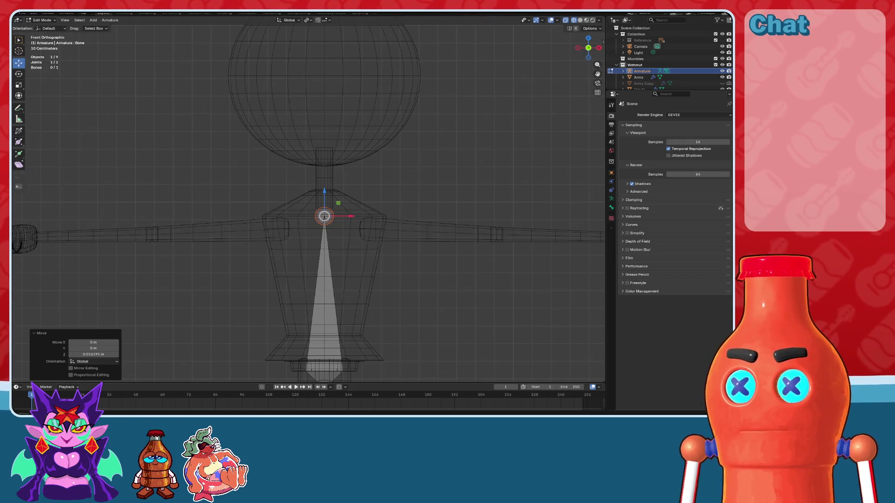
- Select the whole torso bone and apply Armature > Subdivide to it
{"action": "middle_click_drag", "start_coordinate": [416, 285], "coordinate": [417, 205], "text": "shift"}
{"action": "left_click", "coordinate": [344, 234]}
{"action": "scroll", "coordinate": [344, 234], "scroll_direction": "up", "scroll_amount": 2}
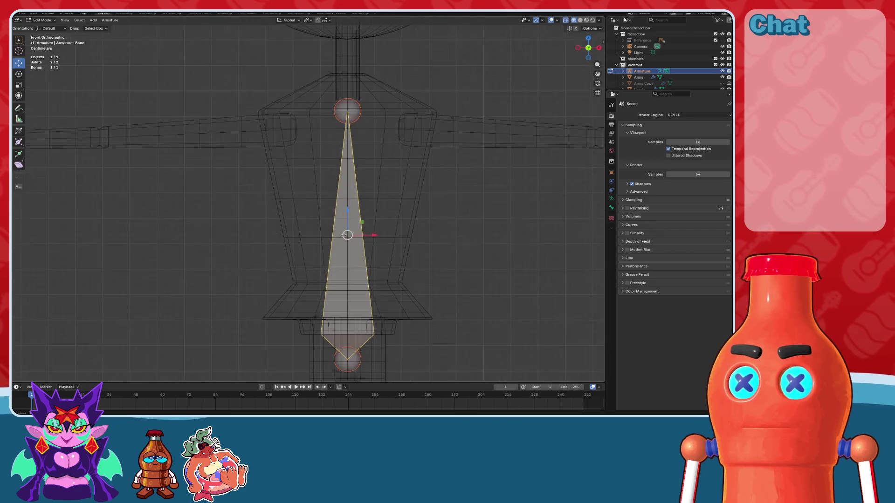
{"action": "middle_click_drag", "start_coordinate": [344, 233], "coordinate": [336, 185], "text": "shift"}
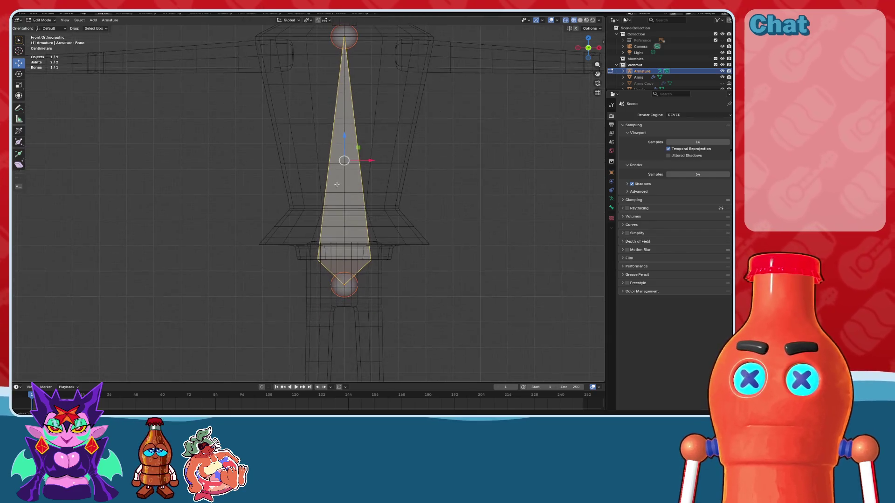
{"action": "left_click", "coordinate": [110, 20]}
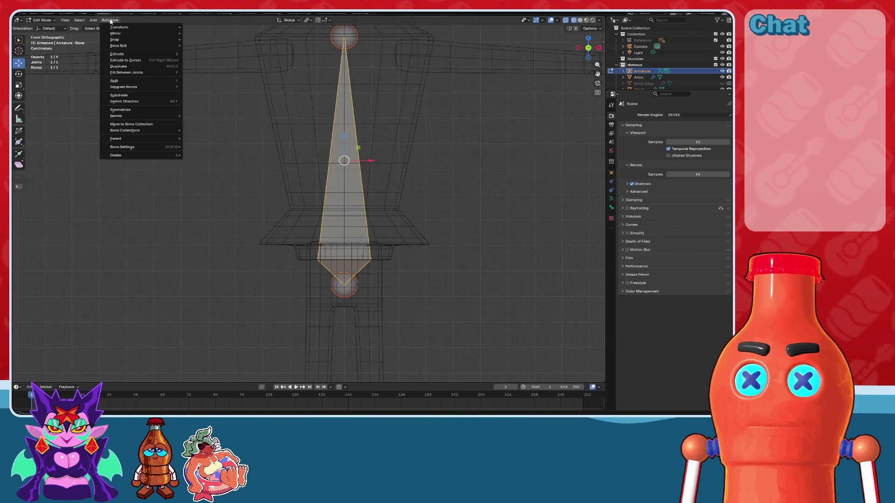
{"action": "left_click", "coordinate": [123, 94]}
- Set the Subdivide Number of Cuts to 3, giving four stacked torso bones
{"action": "middle_click_drag", "start_coordinate": [375, 174], "coordinate": [367, 211], "text": "shift"}
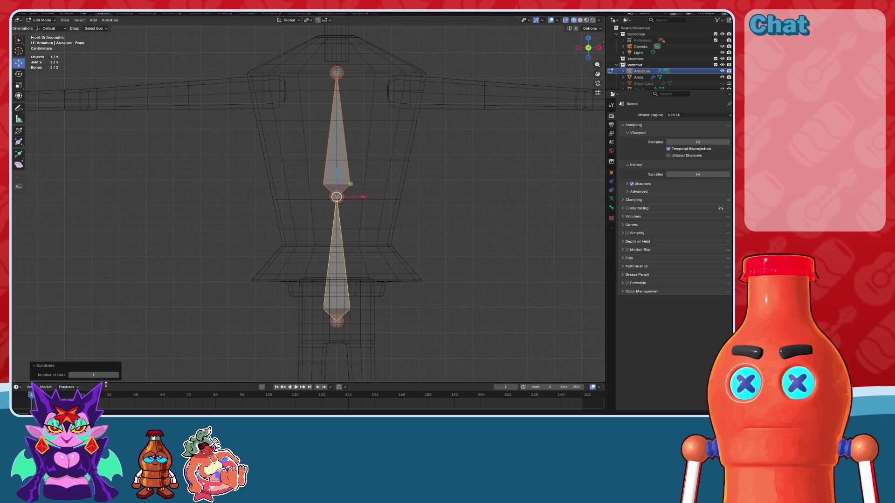
{"action": "left_click", "coordinate": [117, 376]}
{"action": "left_click", "coordinate": [117, 375]}
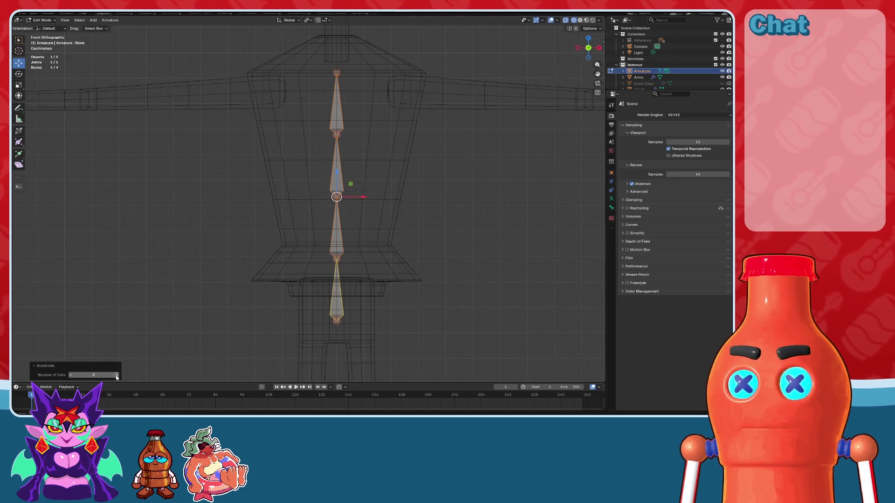
- In Bone properties, name the second bone from the bottom 'Spine'
{"action": "left_click", "coordinate": [339, 291]}
{"action": "middle_click_drag", "start_coordinate": [339, 291], "coordinate": [337, 237], "text": "shift"}
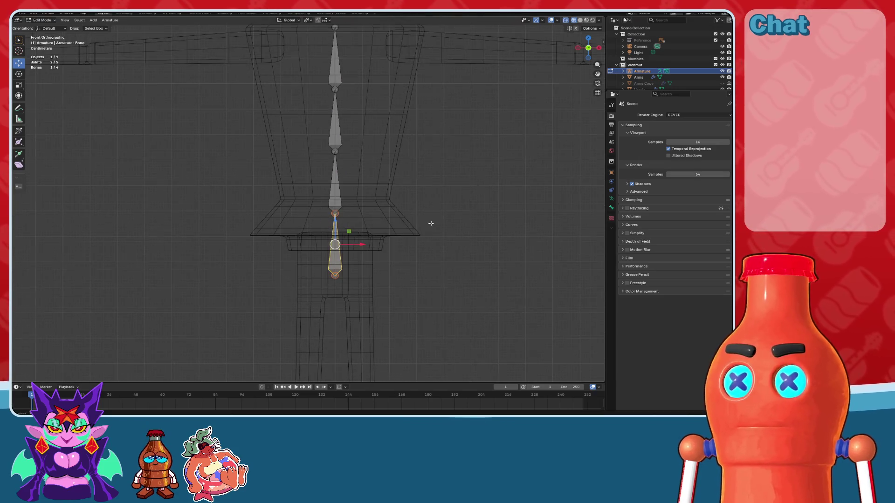
{"action": "scroll", "coordinate": [431, 223], "scroll_direction": "up", "scroll_amount": 2}
{"action": "left_click", "coordinate": [611, 207]}
{"action": "double_click", "coordinate": [659, 116]}
{"action": "type", "text": "H"}
{"action": "key", "text": "Escape"}
{"action": "left_click", "coordinate": [347, 187]}
{"action": "double_click", "coordinate": [692, 114]}
{"action": "type", "text": "Spine"}
{"action": "key", "text": "Return"}
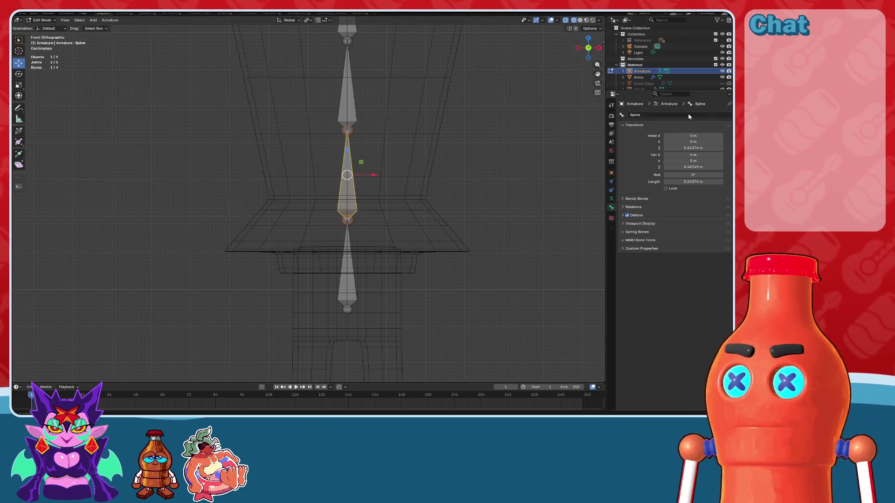
- Rename the bone above Spine to 'Chest'
{"action": "scroll", "coordinate": [354, 186], "scroll_direction": "up", "scroll_amount": 3, "text": "shift"}
{"action": "left_click", "coordinate": [354, 179]}
{"action": "scroll", "coordinate": [361, 166], "scroll_direction": "down", "scroll_amount": 3}
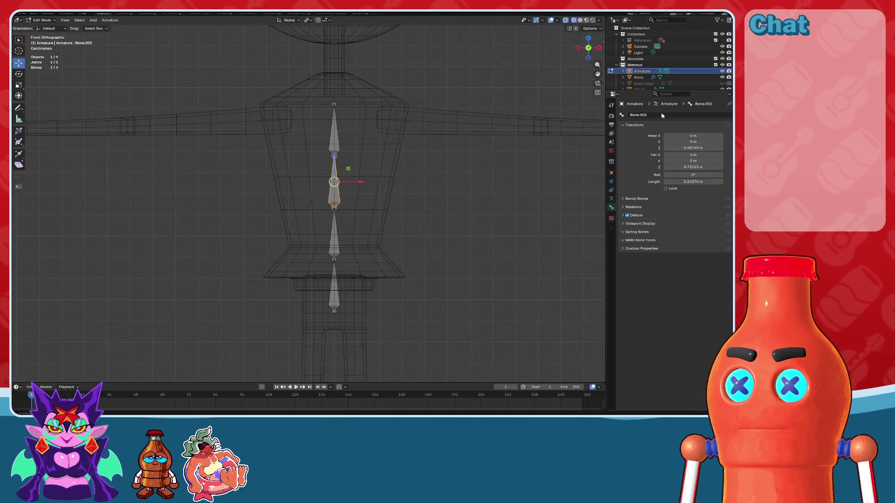
{"action": "left_click", "coordinate": [340, 253]}
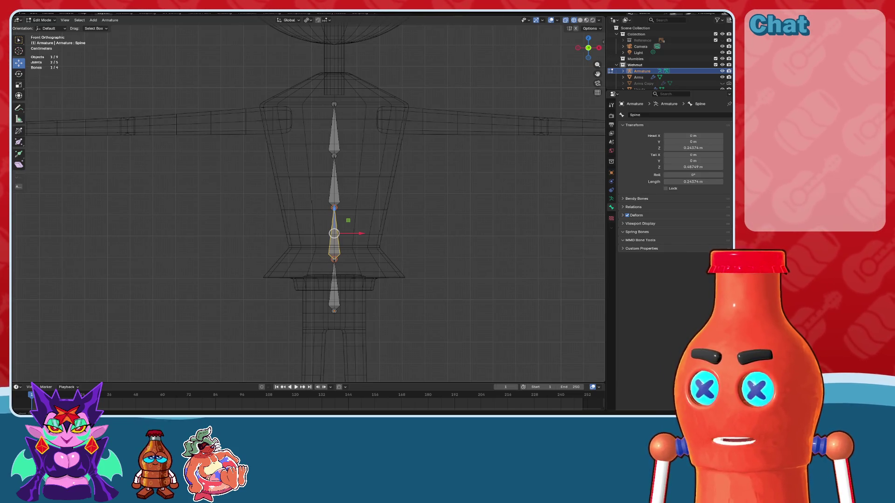
{"action": "left_click", "coordinate": [333, 228]}
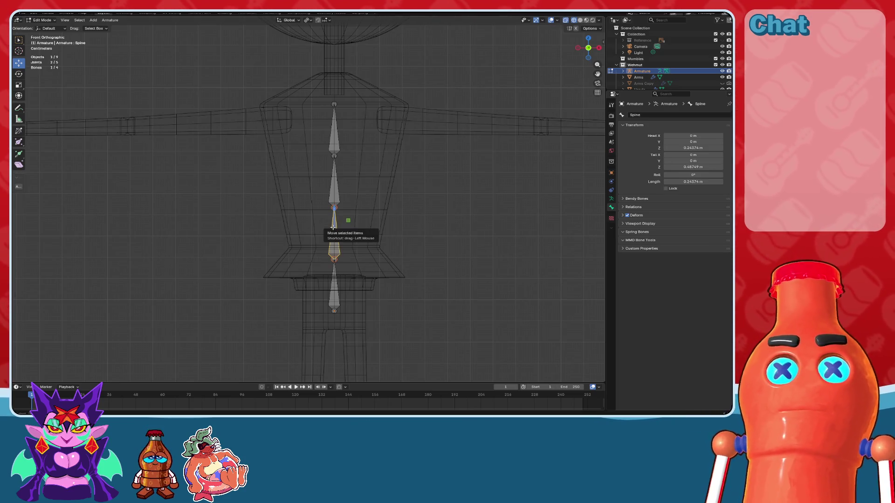
{"action": "left_click", "coordinate": [334, 184]}
{"action": "left_click", "coordinate": [643, 115]}
{"action": "type", "text": "c"}
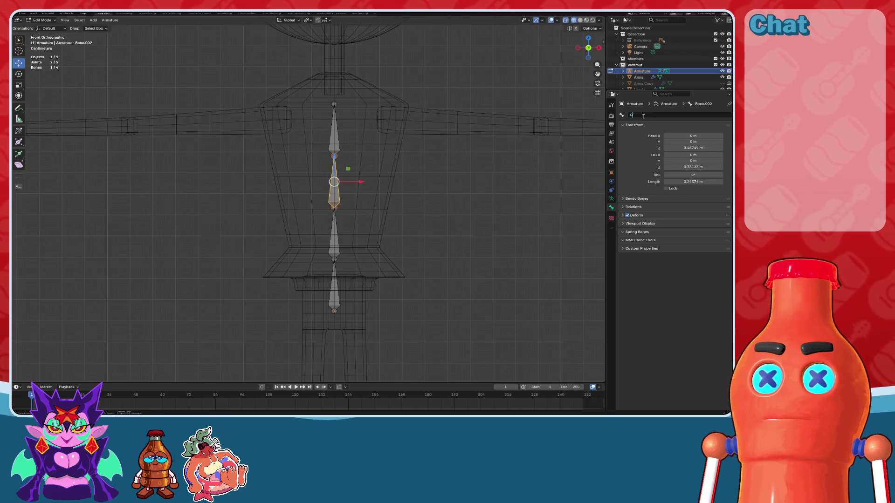
{"action": "type", "text": "hest"}
{"action": "key", "text": "Return"}
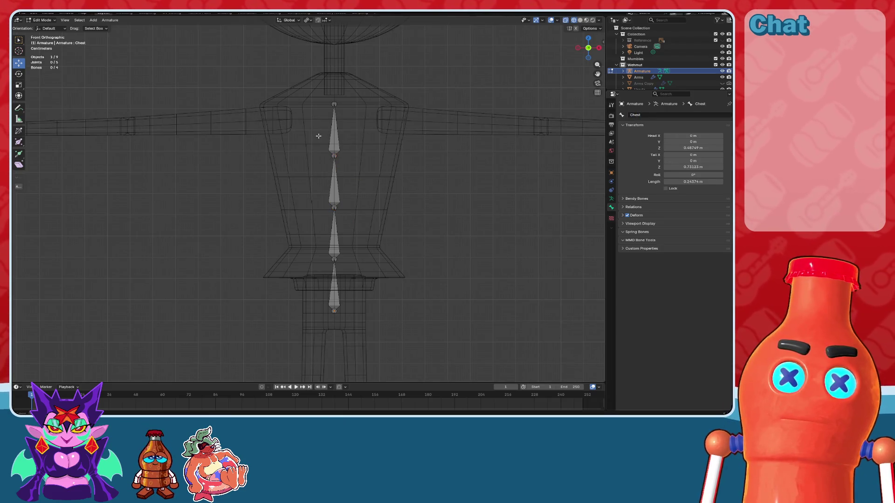
- Rename the top torso bone to 'Upper Chest'
{"action": "left_click", "coordinate": [337, 130]}
{"action": "left_click", "coordinate": [654, 116]}
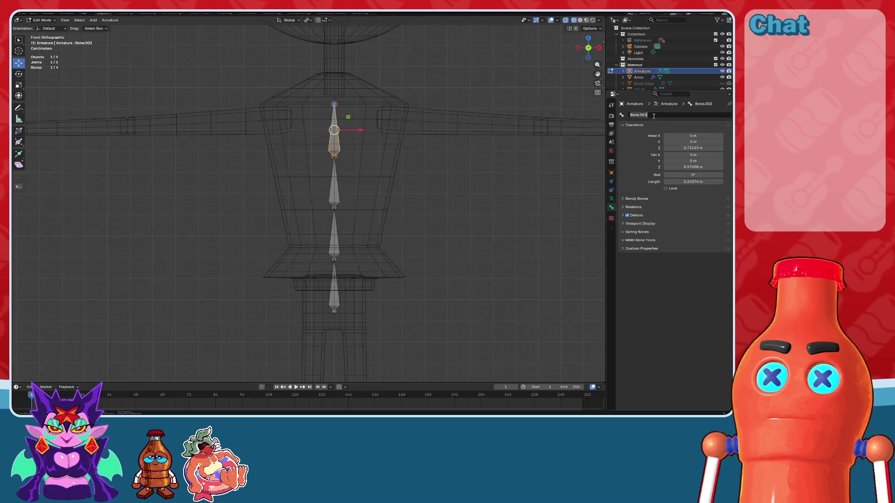
{"action": "type", "text": "Upper Chest"}
{"action": "key", "text": "Return"}
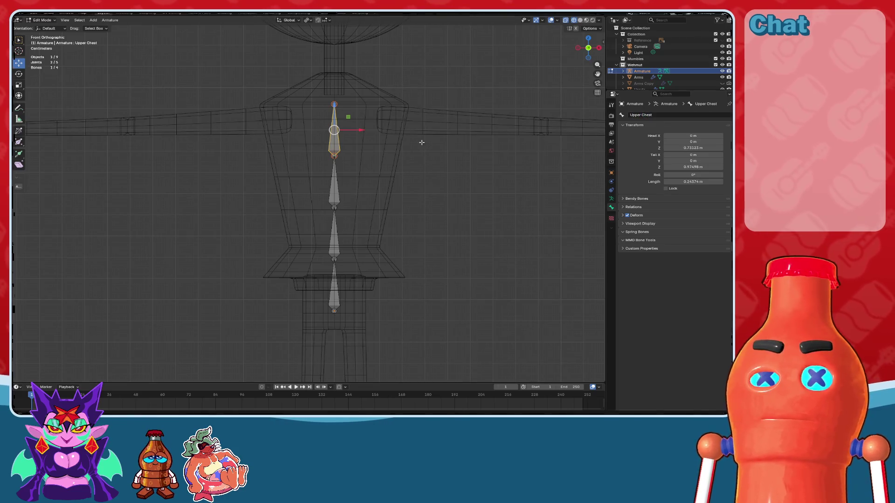
- Extrude a new zero-length bone from Upper Chest's top joint
{"action": "scroll", "coordinate": [362, 182], "scroll_direction": "up", "scroll_amount": 1}
{"action": "scroll", "coordinate": [338, 150], "scroll_direction": "up", "scroll_amount": 1}
{"action": "mouse_move", "coordinate": [338, 150]}
{"action": "middle_mouse_down", "text": "shift"}
{"action": "mouse_move", "coordinate": [342, 201]}
{"action": "mouse_move", "coordinate": [331, 251]}
{"action": "middle_mouse_up", "text": "shift"}
{"action": "left_click", "coordinate": [342, 202]}
{"action": "scroll", "coordinate": [339, 207], "scroll_direction": "down", "scroll_amount": 1}
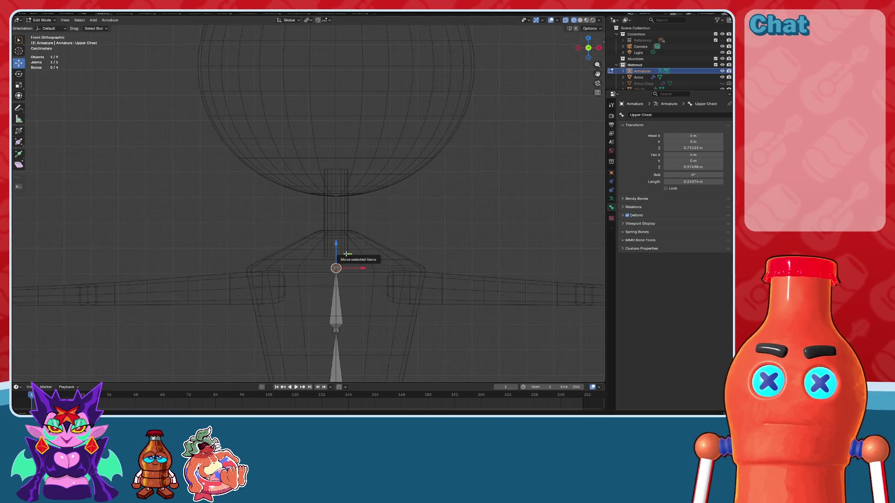
{"action": "key", "text": "e"}
{"action": "right_click", "coordinate": [347, 254]}
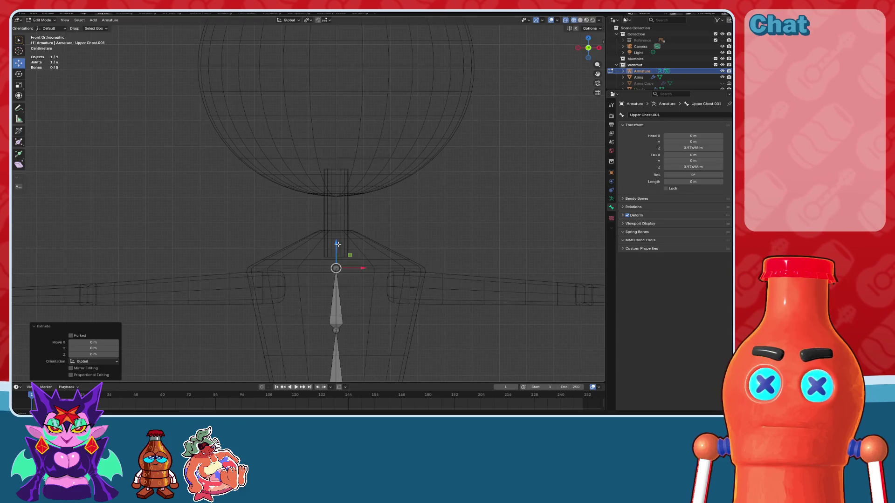
- Move the new bone's tip straight up along Z to the base of the head
{"action": "key", "text": "g"}
{"action": "key", "text": "z"}
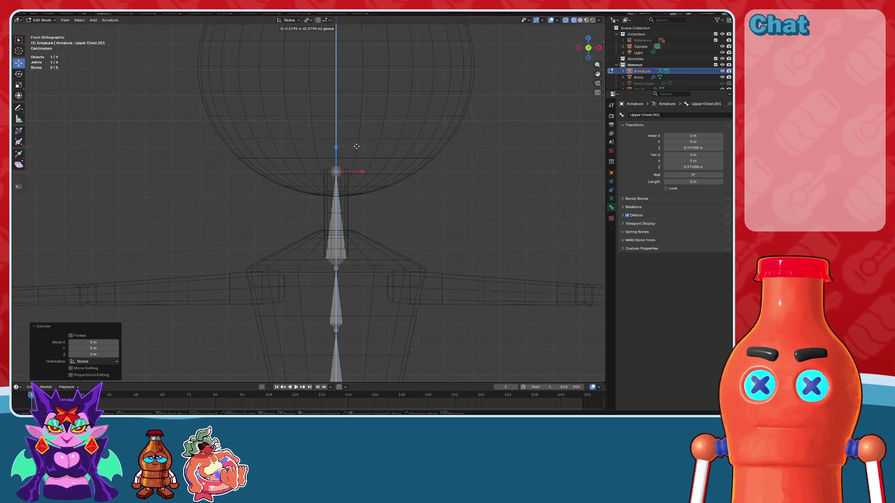
{"action": "left_click", "coordinate": [356, 188]}
{"action": "scroll", "coordinate": [354, 205], "scroll_direction": "up", "scroll_amount": 2}
{"action": "scroll", "coordinate": [354, 207], "scroll_direction": "up", "scroll_amount": 3}
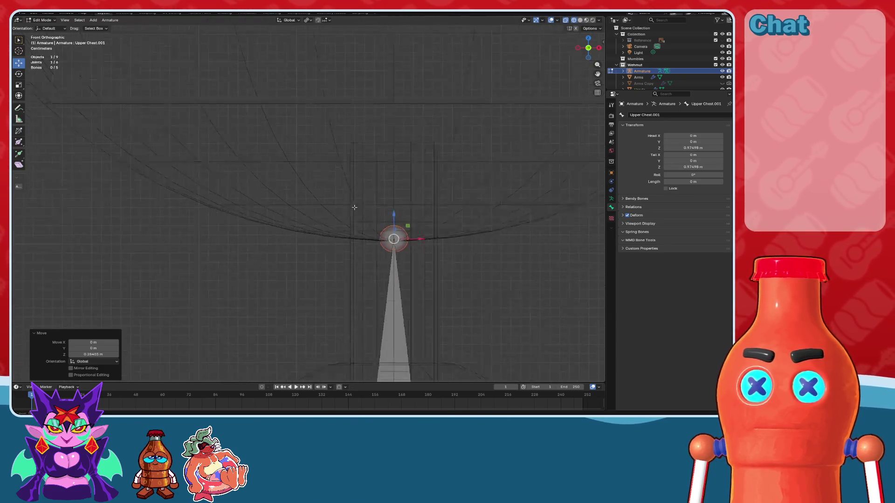
{"action": "scroll", "coordinate": [354, 207], "scroll_direction": "up", "scroll_amount": 5}
{"action": "left_click_drag", "start_coordinate": [349, 159], "coordinate": [350, 169]}
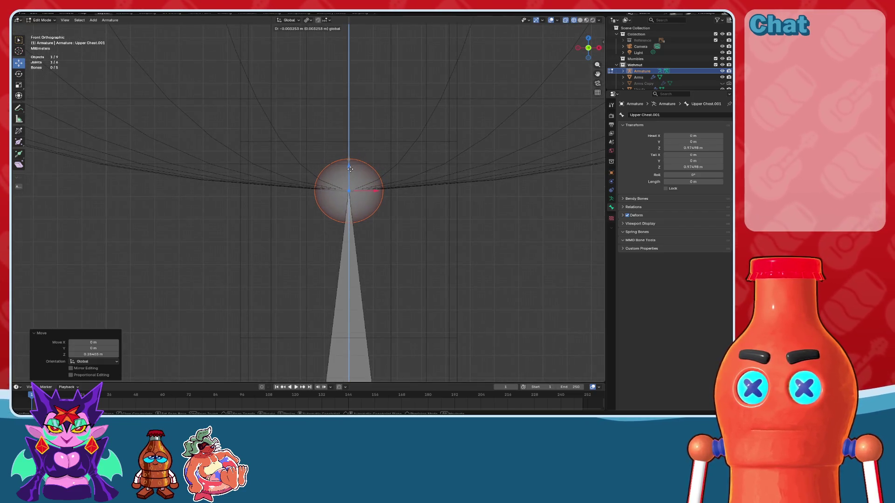
{"action": "right_click", "coordinate": [350, 168]}
{"action": "scroll", "coordinate": [350, 169], "scroll_direction": "down", "scroll_amount": 5}
{"action": "scroll", "coordinate": [327, 210], "scroll_direction": "down", "scroll_amount": 4}
- Raise the joint at Upper Chest's tip about 0.148 m toward the neck
{"action": "left_click", "coordinate": [313, 268]}
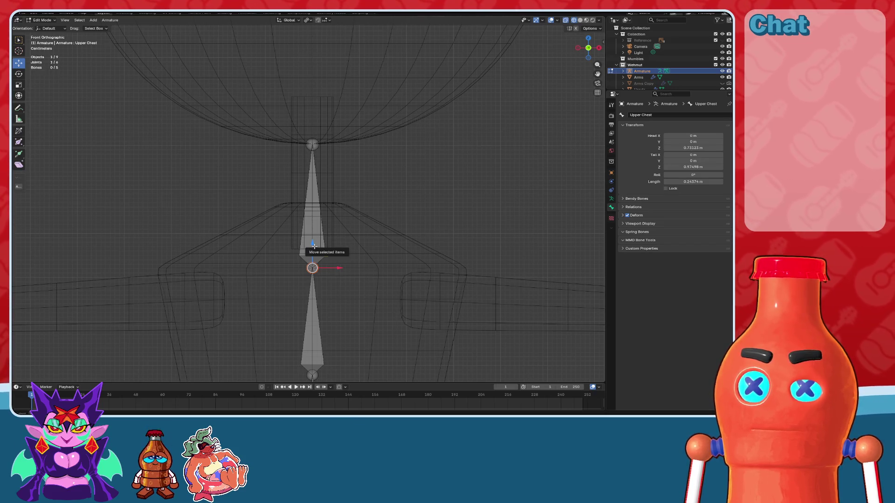
{"action": "left_click_drag", "start_coordinate": [315, 247], "coordinate": [324, 231]}
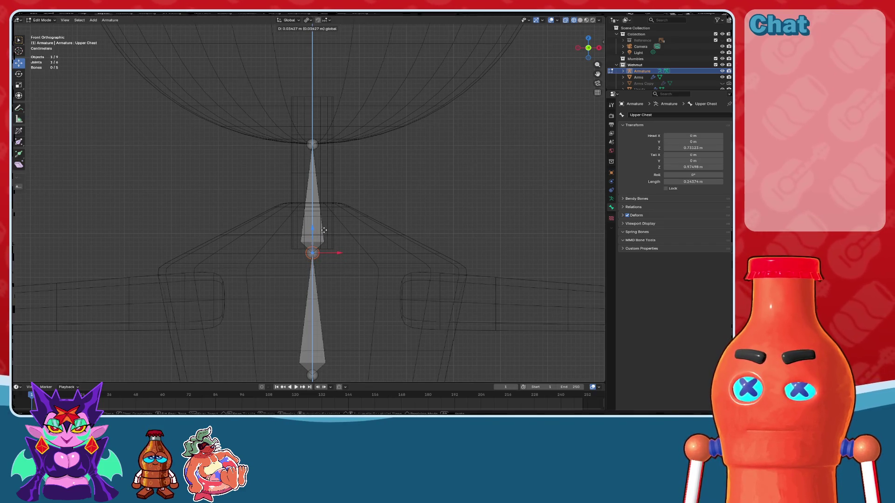
{"action": "left_click_drag", "start_coordinate": [324, 231], "coordinate": [329, 200]}
{"action": "scroll", "coordinate": [329, 201], "scroll_direction": "down", "scroll_amount": 2}
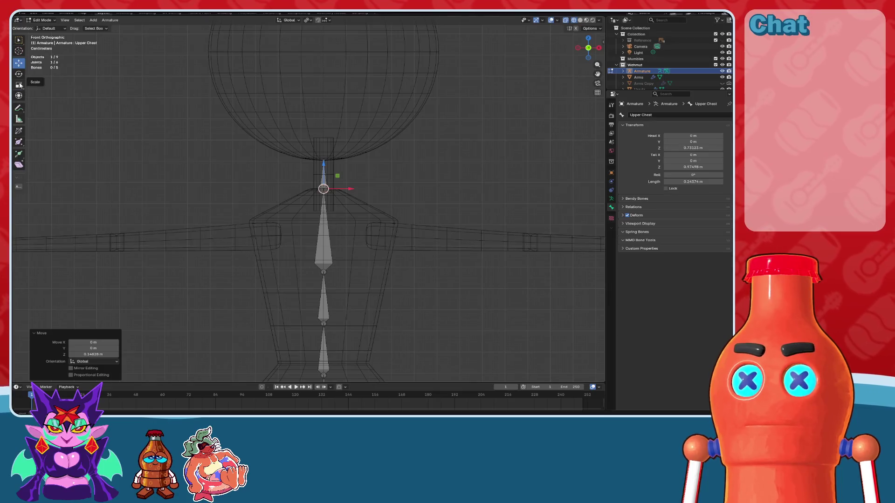
- Test-tilt the small head bone, leaving it upright, then select the Chest spine bones
{"action": "left_click", "coordinate": [19, 85]}
{"action": "left_click", "coordinate": [19, 74]}
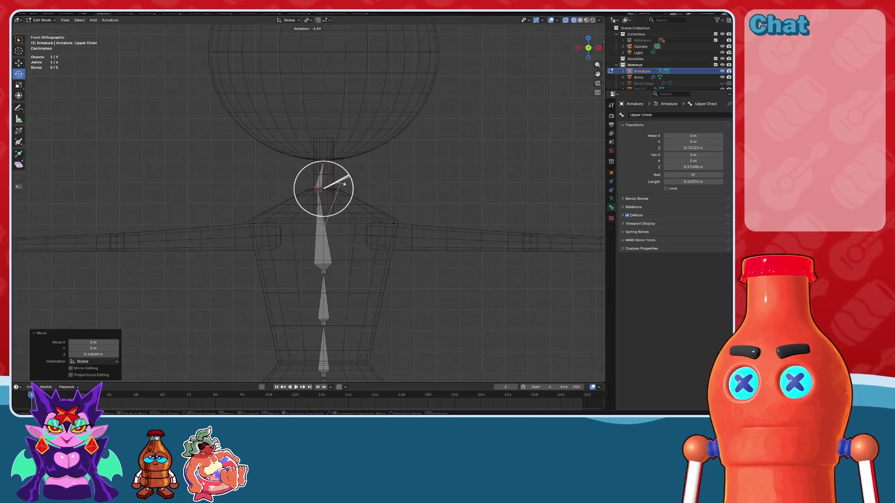
{"action": "left_click", "coordinate": [328, 173]}
{"action": "left_click_drag", "start_coordinate": [327, 173], "coordinate": [373, 191]}
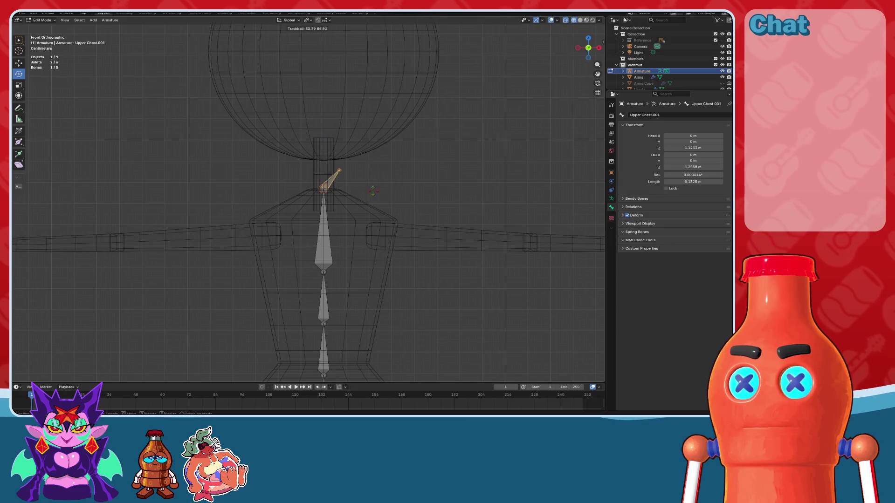
{"action": "right_click", "coordinate": [396, 176]}
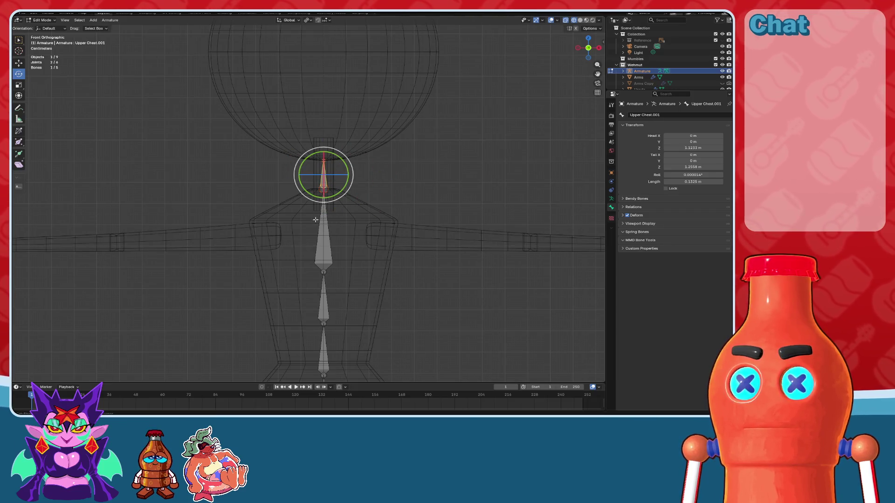
{"action": "left_click", "coordinate": [324, 275]}
{"action": "middle_click_drag", "start_coordinate": [324, 276], "coordinate": [326, 214], "text": "shift"}
{"action": "left_click", "coordinate": [324, 251], "text": "shift"}
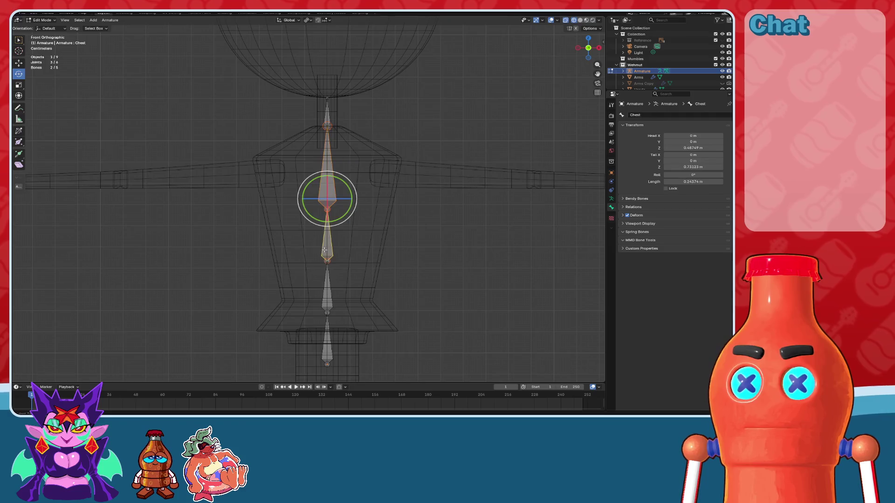
- Try dissolving the selected spine bones, undoing both attempts
{"action": "left_click", "coordinate": [323, 292], "text": "shift"}
{"action": "key", "text": "x"}
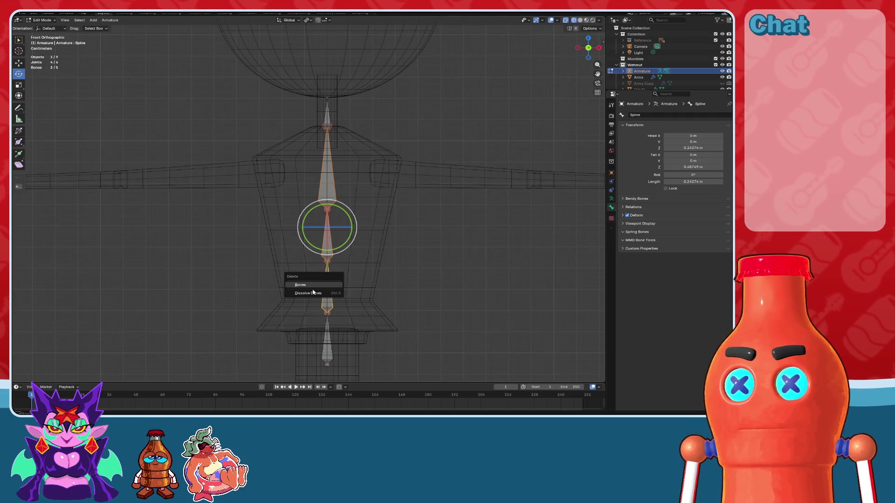
{"action": "left_click", "coordinate": [312, 292]}
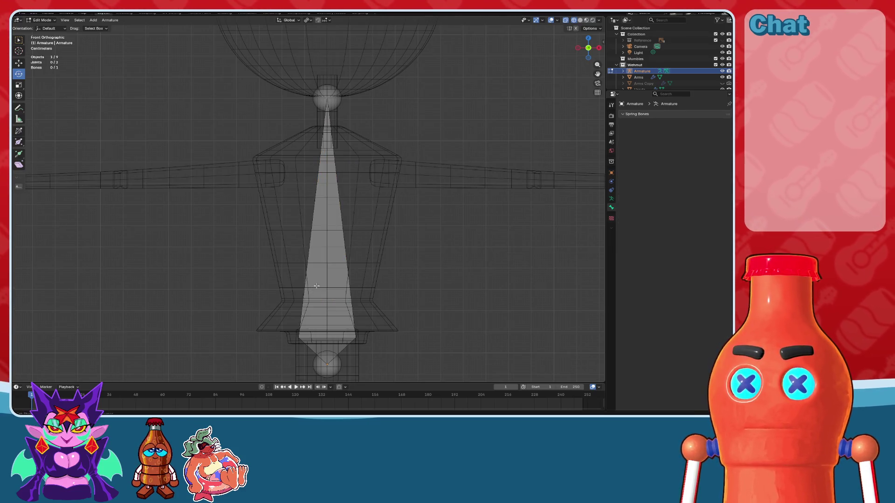
{"action": "key", "text": "ctrl+z"}
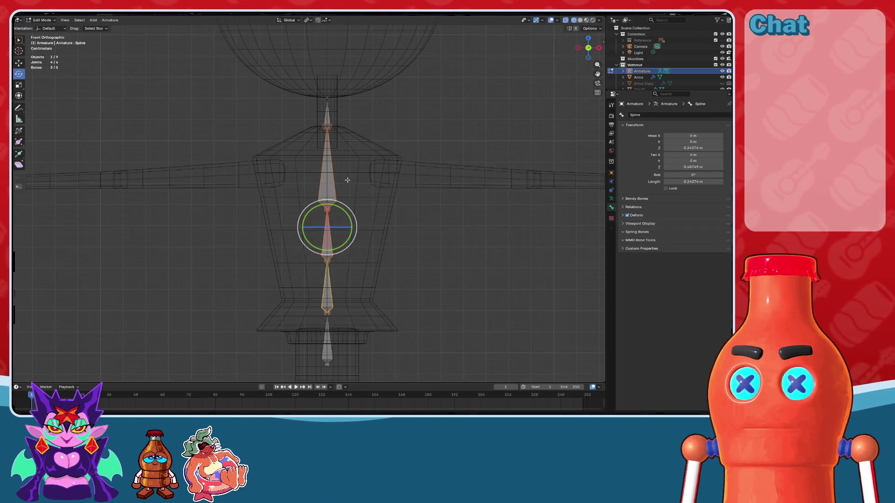
{"action": "key", "text": "x"}
{"action": "left_click", "coordinate": [308, 285]}
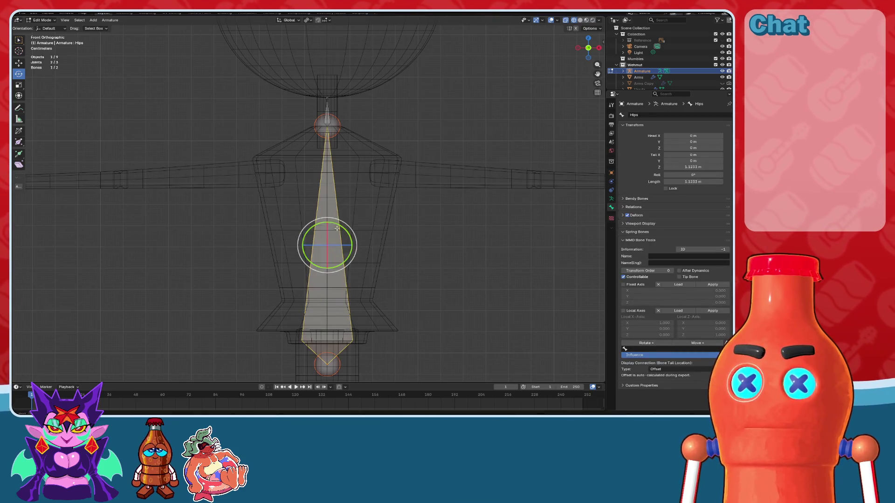
{"action": "middle_click_drag", "start_coordinate": [337, 228], "coordinate": [368, 194], "text": "shift"}
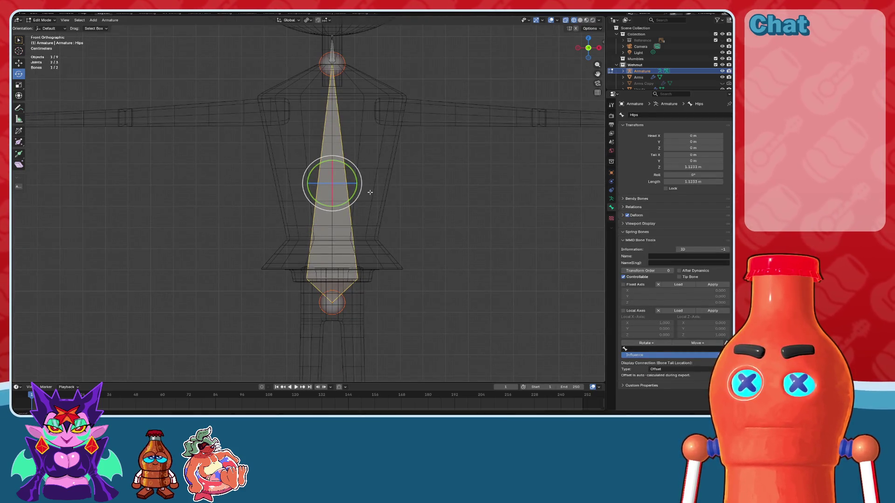
{"action": "key", "text": "ctrl+z"}
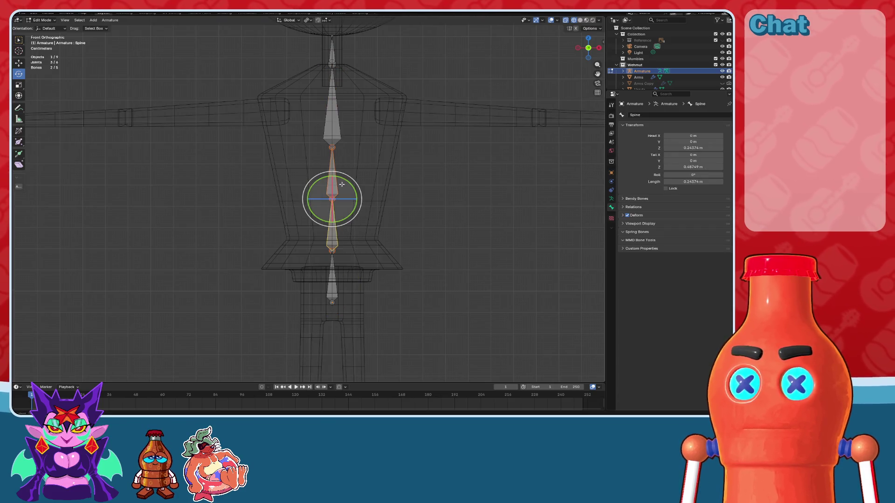
- Dissolve three middle spine bones into one long spine bone
{"action": "left_click", "coordinate": [342, 185]}
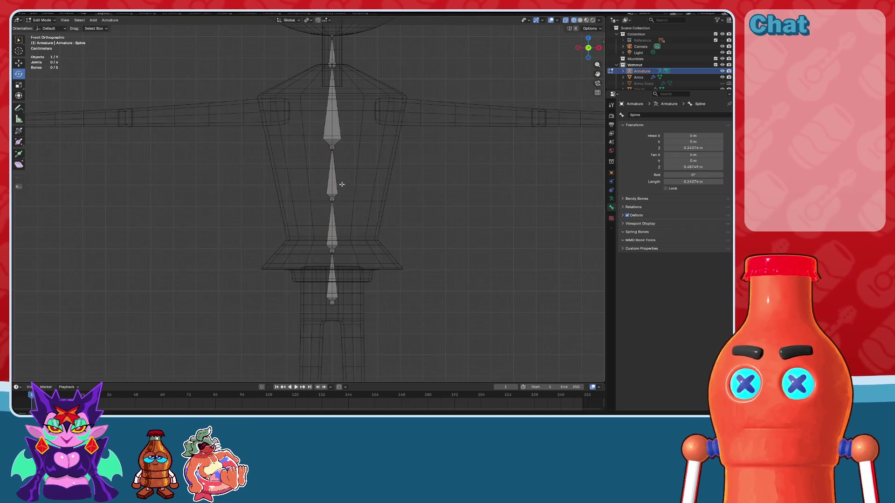
{"action": "left_click", "coordinate": [340, 185]}
{"action": "key", "text": "x"}
{"action": "left_click", "coordinate": [335, 185]}
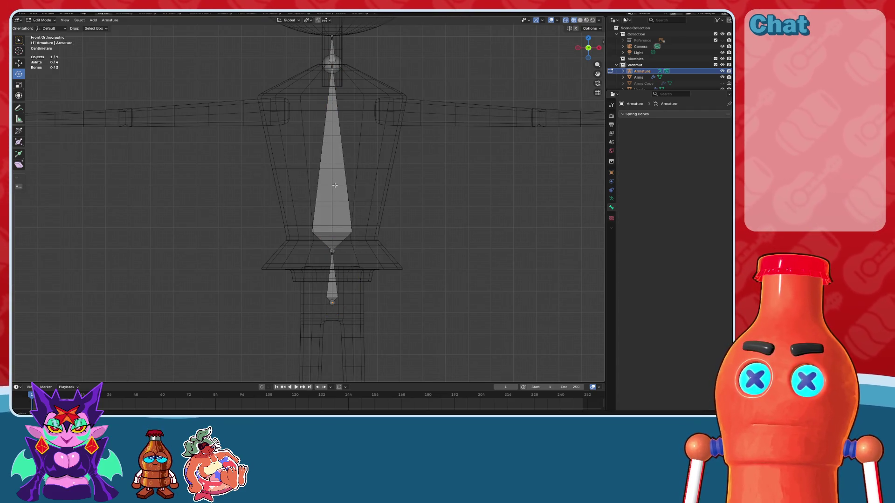
{"action": "scroll", "coordinate": [335, 185], "scroll_direction": "up", "scroll_amount": 1}
{"action": "scroll", "coordinate": [342, 190], "scroll_direction": "up", "scroll_amount": 1}
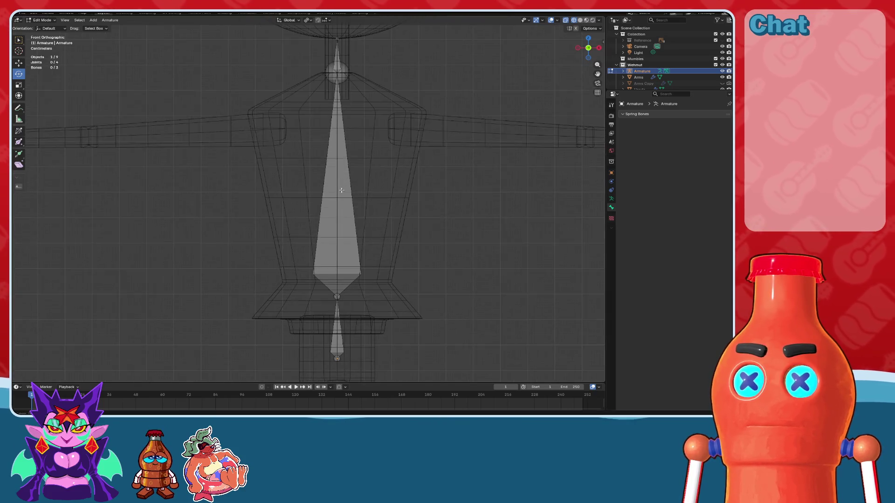
- Raise the hips–spine joint along Z to about 0.295 m
{"action": "left_click", "coordinate": [341, 242]}
{"action": "middle_click_drag", "start_coordinate": [338, 182], "coordinate": [340, 121], "text": "shift"}
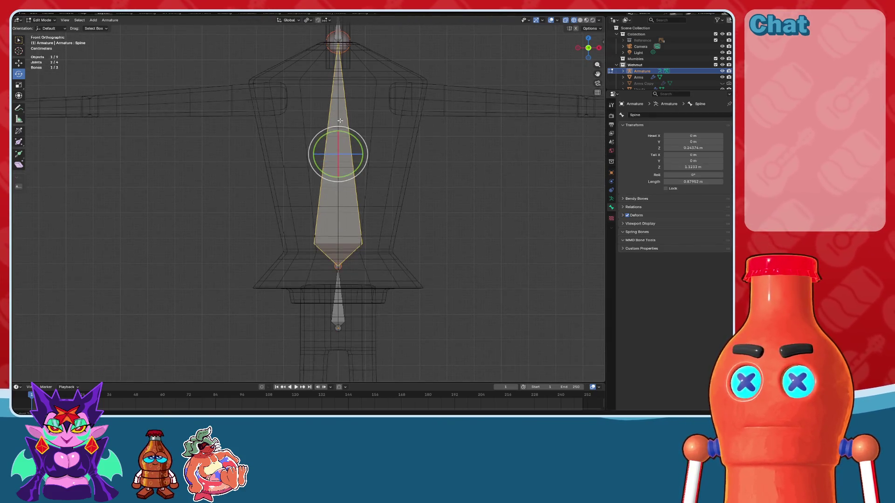
{"action": "left_click", "coordinate": [18, 64]}
{"action": "scroll", "coordinate": [308, 203], "scroll_direction": "down", "scroll_amount": 2}
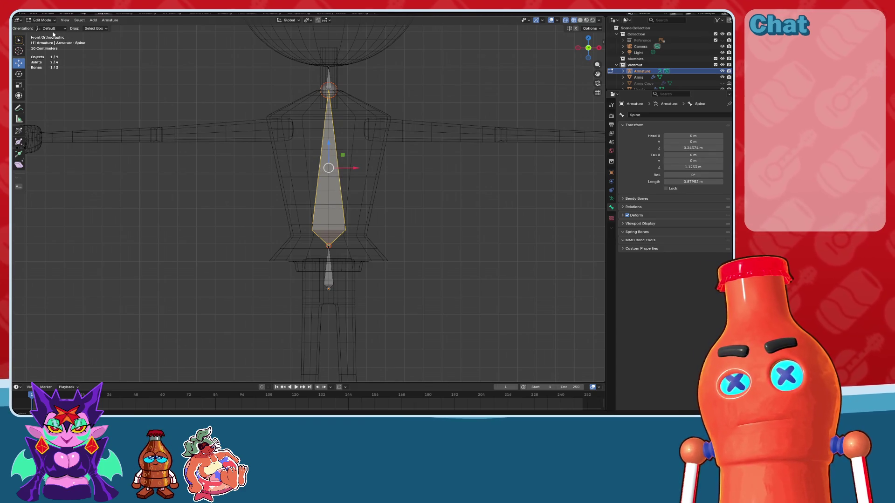
{"action": "scroll", "coordinate": [338, 150], "scroll_direction": "up", "scroll_amount": 2}
{"action": "scroll", "coordinate": [344, 144], "scroll_direction": "up", "scroll_amount": 2}
{"action": "left_click", "coordinate": [350, 281]}
{"action": "scroll", "coordinate": [351, 282], "scroll_direction": "up", "scroll_amount": 1}
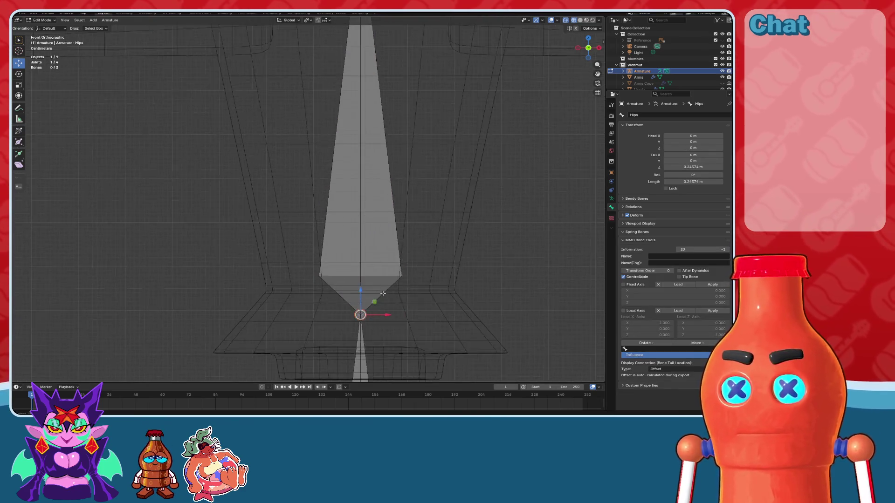
{"action": "scroll", "coordinate": [363, 249], "scroll_direction": "up", "scroll_amount": 2}
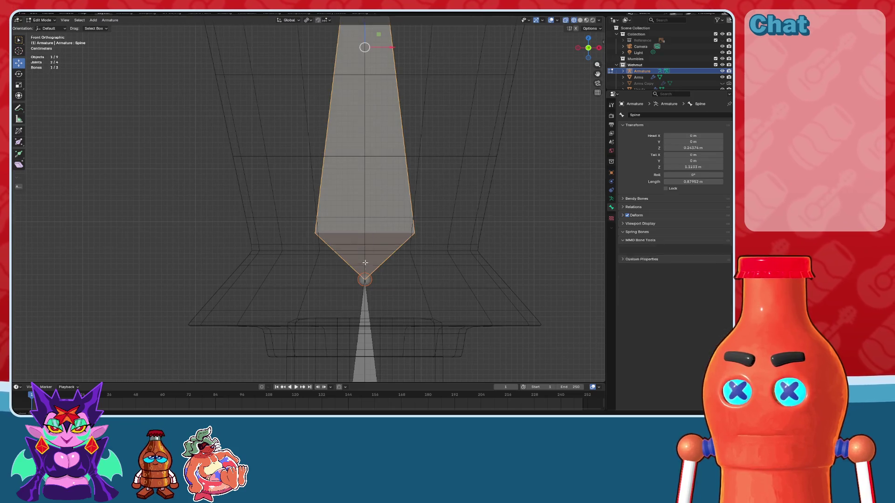
{"action": "key", "text": "g"}
{"action": "key", "text": "z"}
{"action": "left_click", "coordinate": [365, 235]}
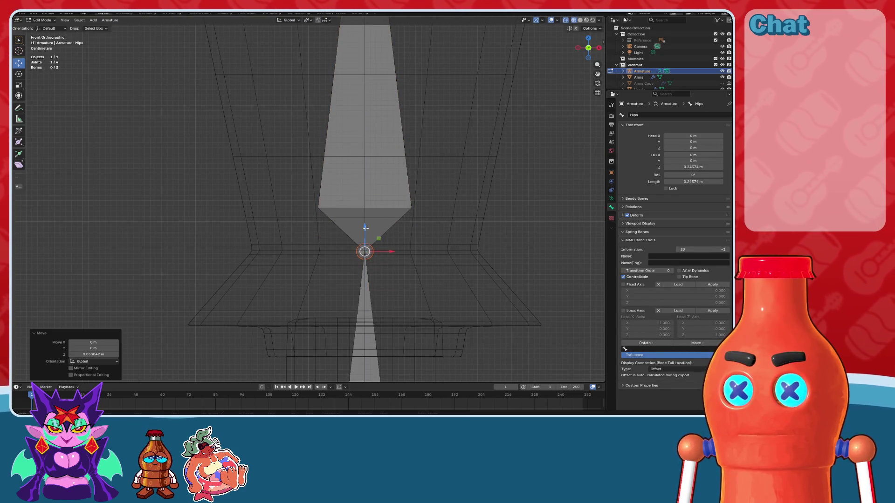
{"action": "scroll", "coordinate": [359, 254], "scroll_direction": "down", "scroll_amount": 3}
{"action": "scroll", "coordinate": [357, 259], "scroll_direction": "down", "scroll_amount": 2}
- Subdivide the long Spine bone into two stacked bones
{"action": "scroll", "coordinate": [357, 259], "scroll_direction": "up", "scroll_amount": 4}
{"action": "left_click", "coordinate": [335, 252]}
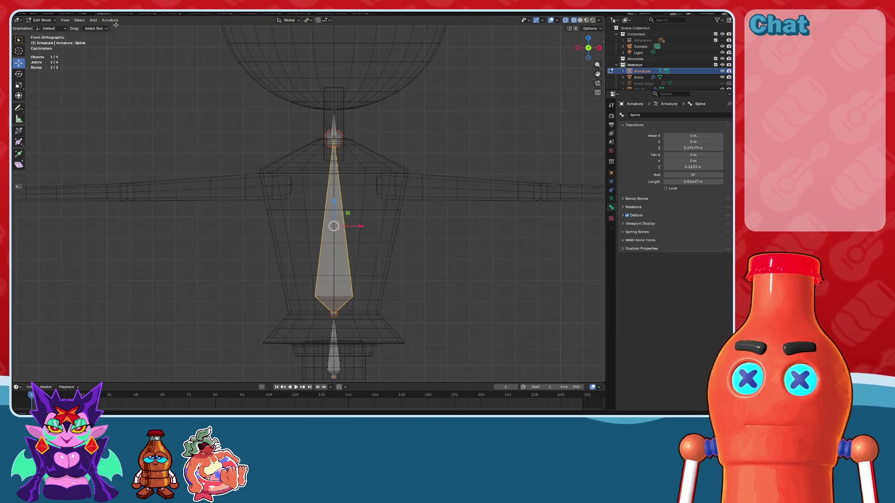
{"action": "left_click", "coordinate": [110, 20]}
{"action": "left_click", "coordinate": [121, 93]}
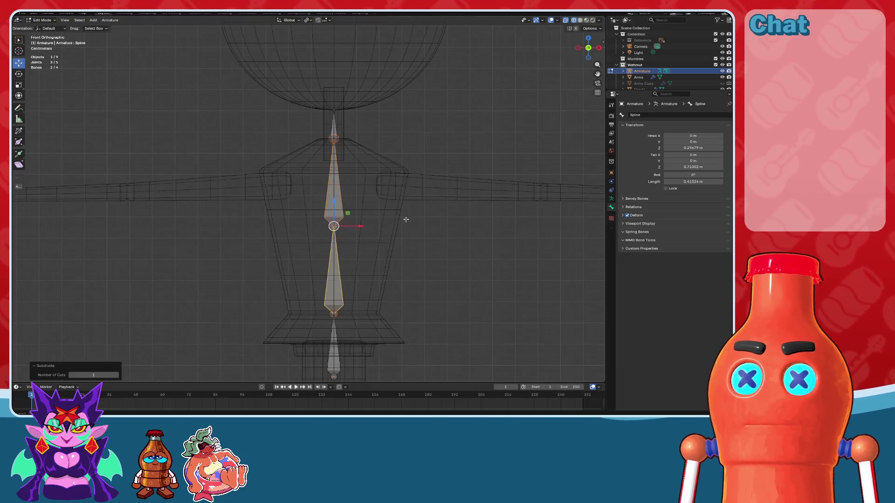
- Adjust the middle spine joint's height along Z
{"action": "left_click", "coordinate": [437, 238]}
{"action": "scroll", "coordinate": [335, 226], "scroll_direction": "up", "scroll_amount": 2}
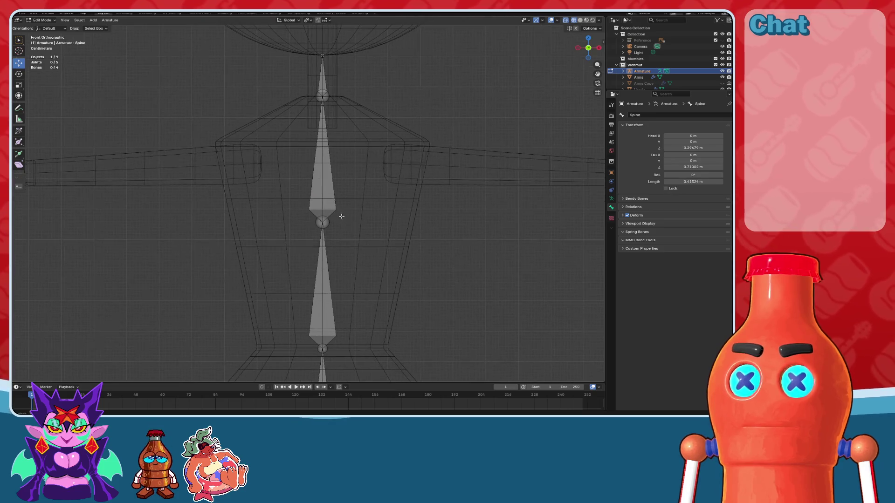
{"action": "left_click_drag", "start_coordinate": [327, 192], "coordinate": [326, 222]}
{"action": "middle_click_drag", "start_coordinate": [326, 223], "coordinate": [319, 151], "text": "shift"}
{"action": "scroll", "coordinate": [319, 148], "scroll_direction": "up", "scroll_amount": 3}
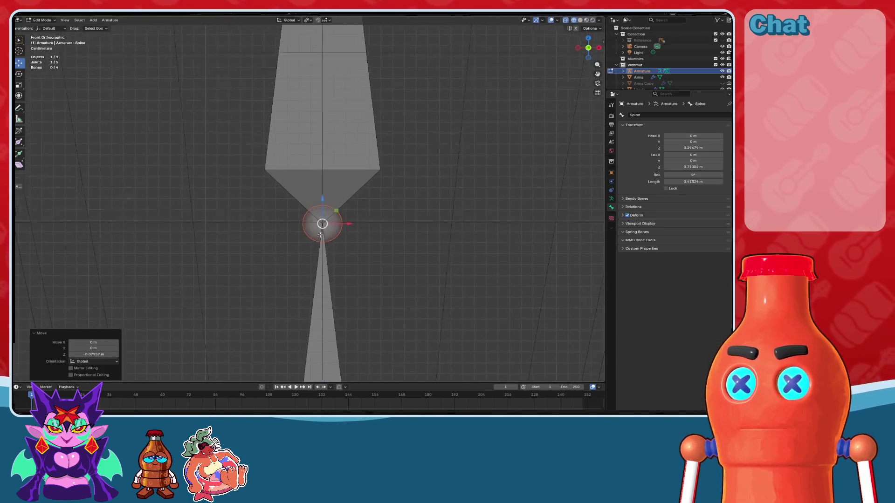
{"action": "scroll", "coordinate": [327, 196], "scroll_direction": "up", "scroll_amount": 2}
{"action": "key", "text": "g"}
{"action": "key", "text": "z"}
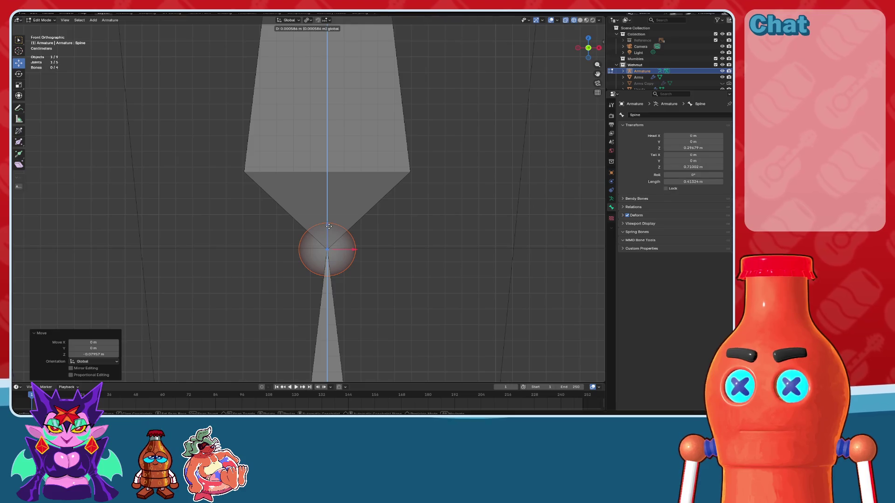
{"action": "left_click", "coordinate": [329, 228]}
{"action": "scroll", "coordinate": [329, 228], "scroll_direction": "down", "scroll_amount": 3}
{"action": "scroll", "coordinate": [343, 227], "scroll_direction": "down", "scroll_amount": 1}
{"action": "scroll", "coordinate": [343, 227], "scroll_direction": "up", "scroll_amount": 1}
{"action": "scroll", "coordinate": [345, 224], "scroll_direction": "up", "scroll_amount": 2}
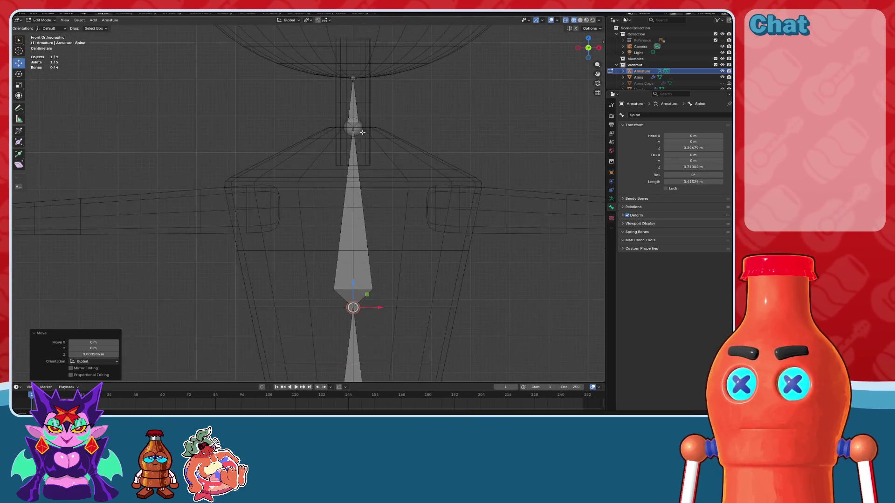
- Extrude a new bone, Spine.002, from the top spine joint toward the shoulder
{"action": "left_click", "coordinate": [355, 124]}
{"action": "scroll", "coordinate": [363, 169], "scroll_direction": "up", "scroll_amount": 1}
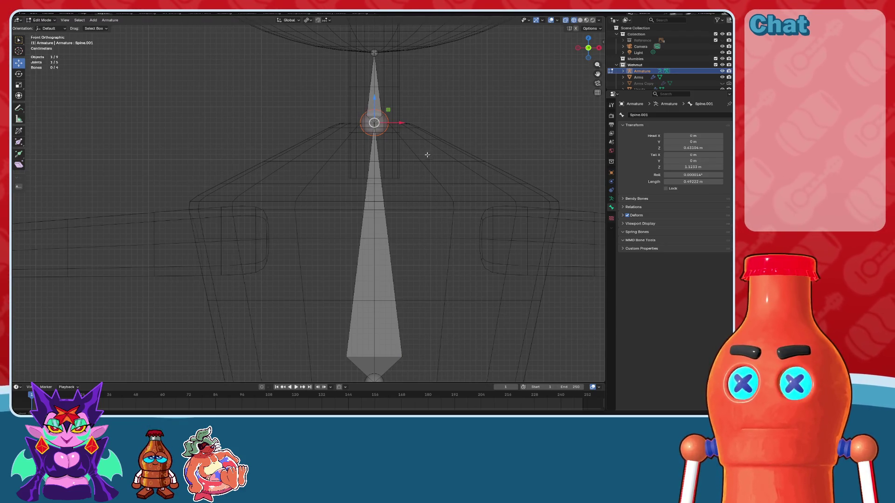
{"action": "scroll", "coordinate": [389, 200], "scroll_direction": "down", "scroll_amount": 3}
{"action": "scroll", "coordinate": [355, 162], "scroll_direction": "up", "scroll_amount": 2}
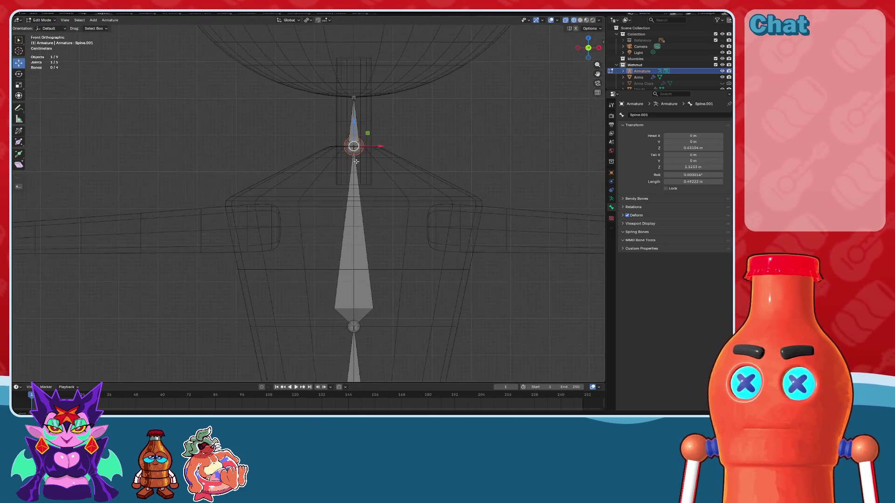
{"action": "middle_click_drag", "start_coordinate": [347, 159], "coordinate": [391, 162], "text": "shift"}
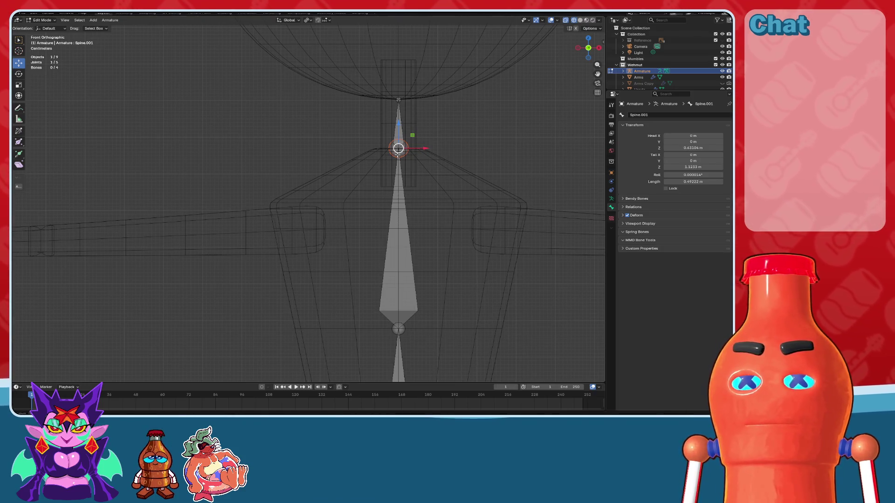
{"action": "key", "text": "e"}
{"action": "left_click", "coordinate": [323, 236]}
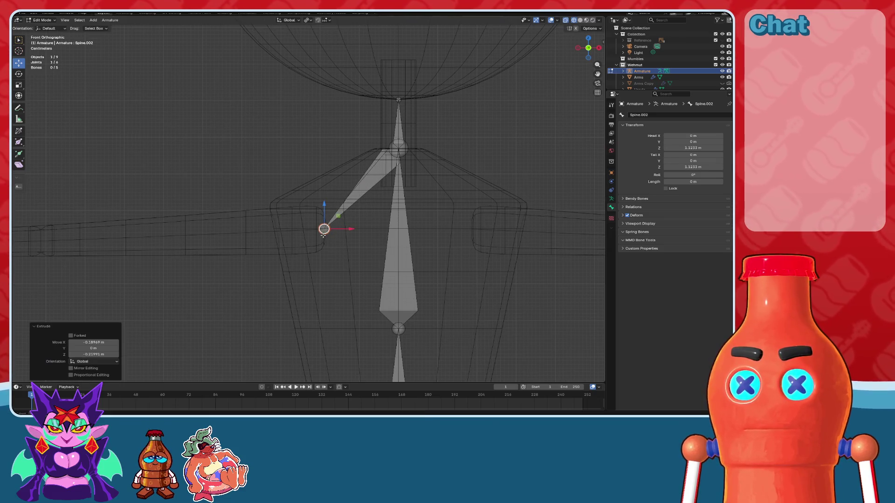
- From the side view, shift the shoulder bone's tip along the depth axis, then return to the front
{"action": "left_click", "coordinate": [576, 50]}
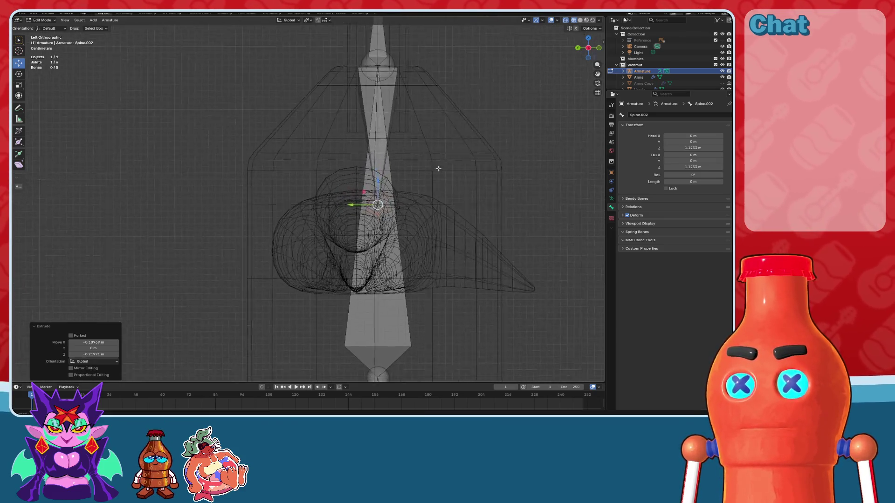
{"action": "left_click_drag", "start_coordinate": [404, 214], "coordinate": [351, 222]}
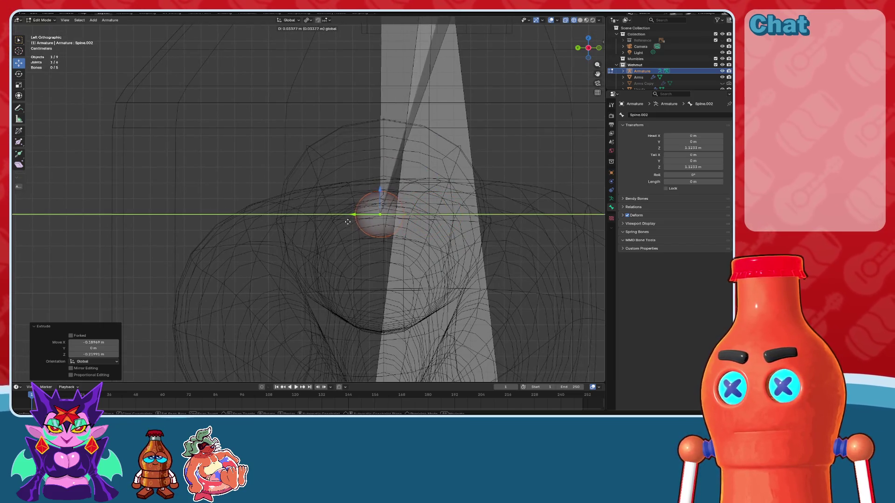
{"action": "scroll", "coordinate": [351, 222], "scroll_direction": "down", "scroll_amount": 3}
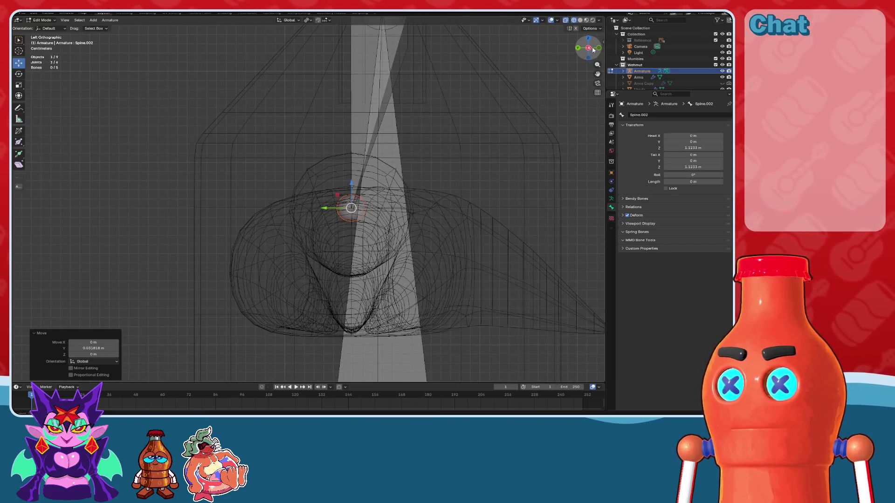
{"action": "left_click", "coordinate": [599, 48]}
{"action": "middle_click_drag", "start_coordinate": [213, 186], "coordinate": [421, 182], "text": "shift"}
{"action": "scroll", "coordinate": [334, 198], "scroll_direction": "up", "scroll_amount": 1}
{"action": "scroll", "coordinate": [365, 195], "scroll_direction": "down", "scroll_amount": 1}
{"action": "scroll", "coordinate": [490, 212], "scroll_direction": "up", "scroll_amount": 1}
{"action": "mouse_move", "coordinate": [490, 212]}
{"action": "middle_mouse_down", "text": "shift"}
{"action": "mouse_move", "coordinate": [536, 200]}
{"action": "mouse_move", "coordinate": [434, 143]}
{"action": "middle_mouse_up", "text": "shift"}
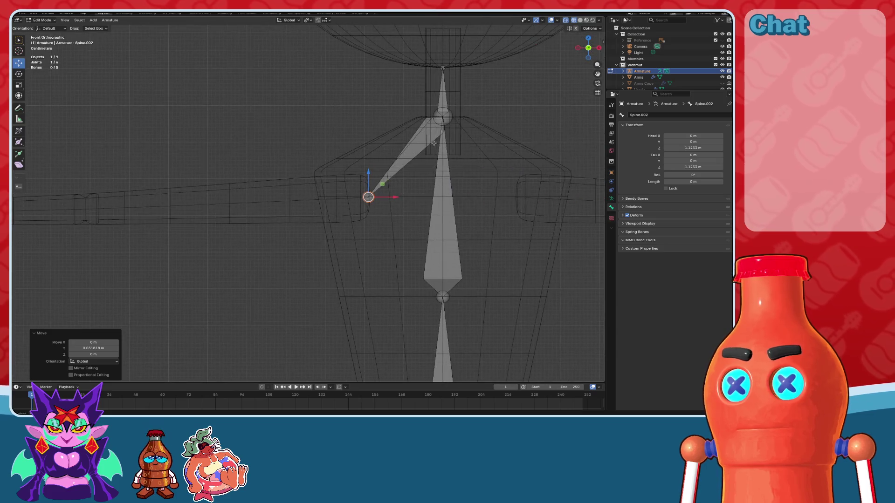
- Lower the top spine joint
{"action": "left_click", "coordinate": [443, 115]}
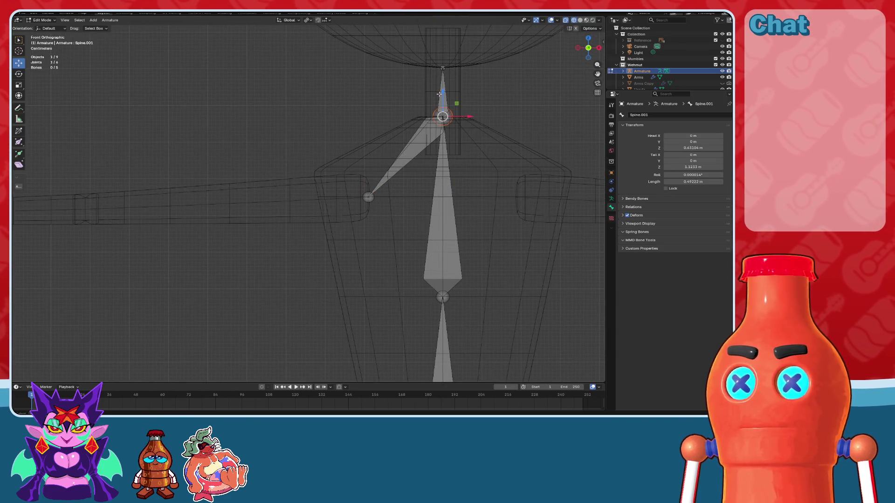
{"action": "left_click_drag", "start_coordinate": [439, 94], "coordinate": [439, 125]}
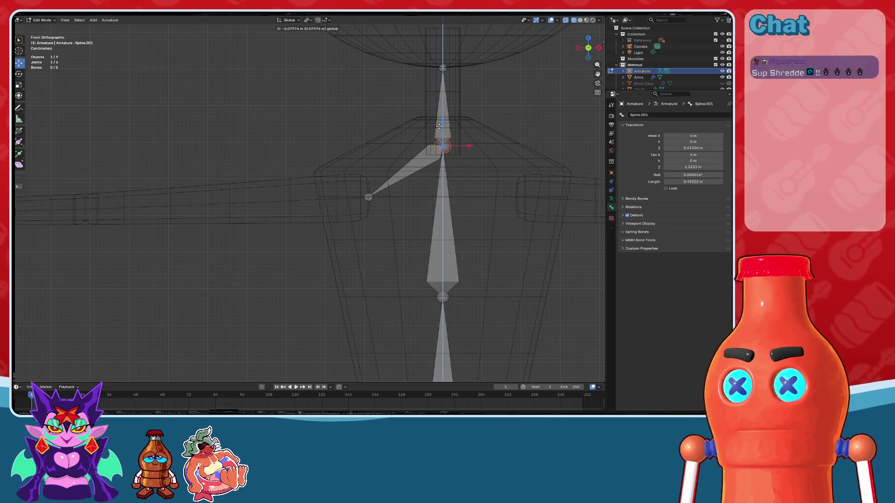
{"action": "mouse_move", "coordinate": [440, 125]}
{"action": "left_mouse_down"}
{"action": "mouse_move", "coordinate": [460, 124]}
{"action": "mouse_move", "coordinate": [462, 76]}
{"action": "left_mouse_up"}
{"action": "scroll", "coordinate": [439, 140], "scroll_direction": "up", "scroll_amount": 4}
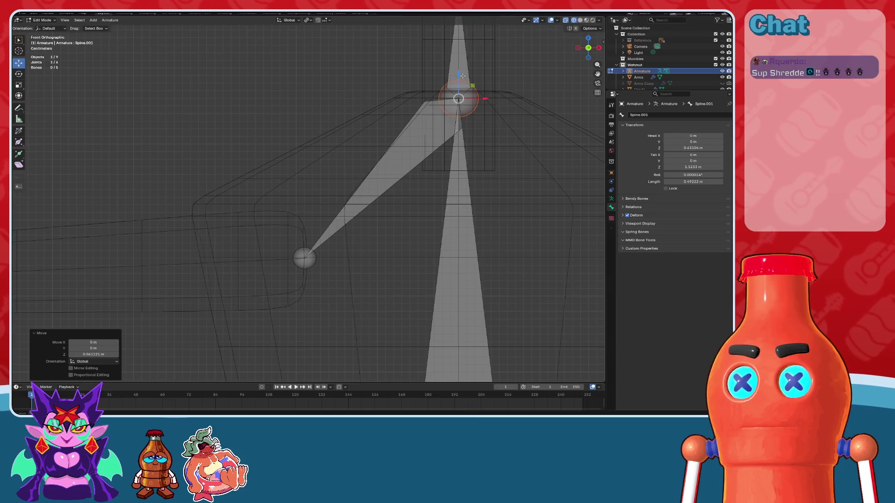
{"action": "scroll", "coordinate": [452, 80], "scroll_direction": "down", "scroll_amount": 3}
{"action": "scroll", "coordinate": [429, 121], "scroll_direction": "down", "scroll_amount": 2}
{"action": "scroll", "coordinate": [415, 154], "scroll_direction": "down", "scroll_amount": 3}
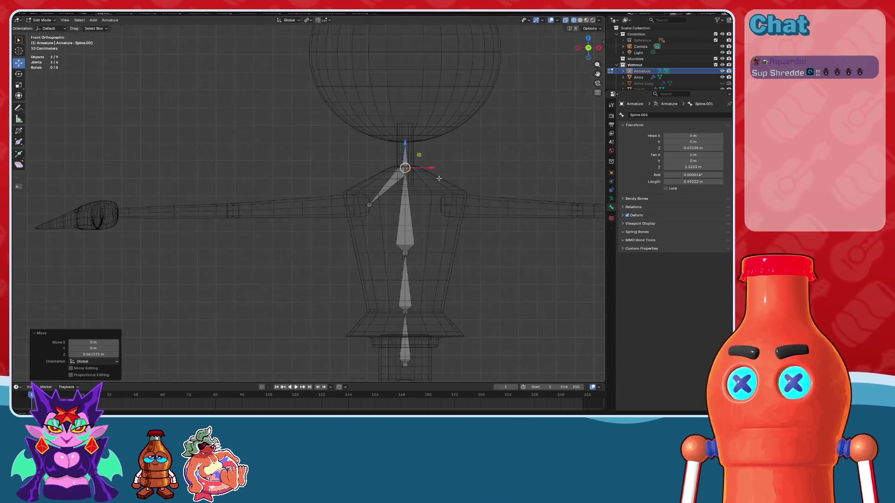
{"action": "scroll", "coordinate": [407, 170], "scroll_direction": "down", "scroll_amount": 2}
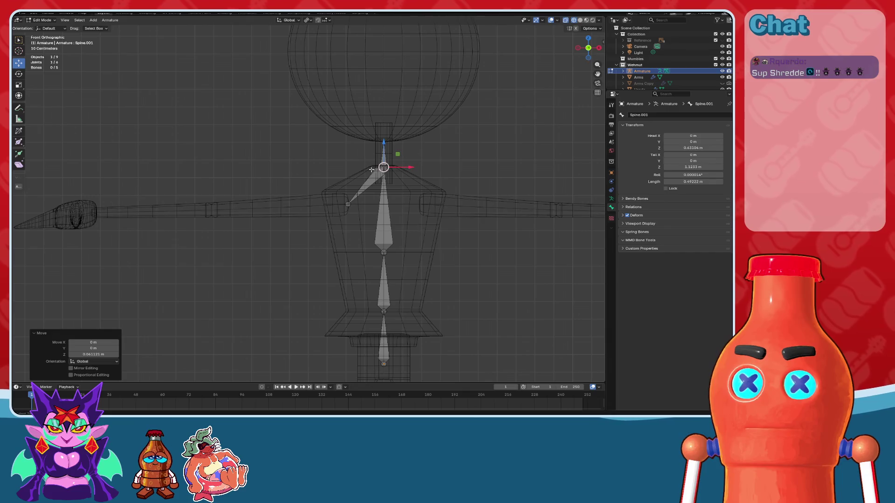
- Move the upper spine joint down again, then undo the lowering
{"action": "middle_click_drag", "start_coordinate": [337, 182], "coordinate": [401, 179], "text": "shift"}
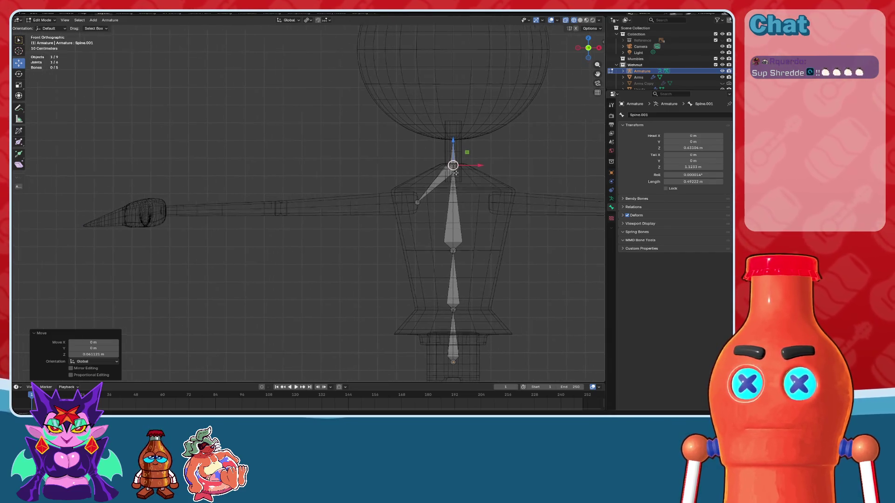
{"action": "scroll", "coordinate": [401, 179], "scroll_direction": "up", "scroll_amount": 5}
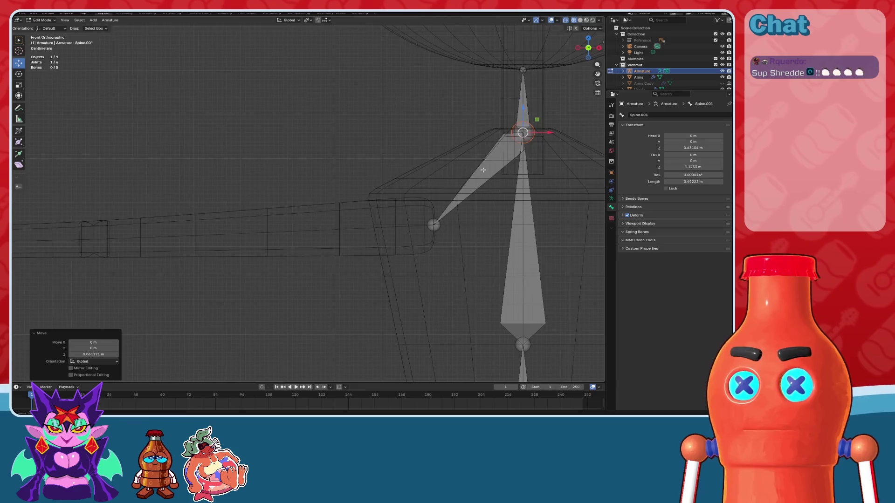
{"action": "middle_click_drag", "start_coordinate": [469, 167], "coordinate": [403, 170], "text": "shift"}
{"action": "mouse_move", "coordinate": [473, 127]}
{"action": "left_mouse_down"}
{"action": "mouse_move", "coordinate": [454, 211]}
{"action": "mouse_move", "coordinate": [462, 178]}
{"action": "left_mouse_up"}
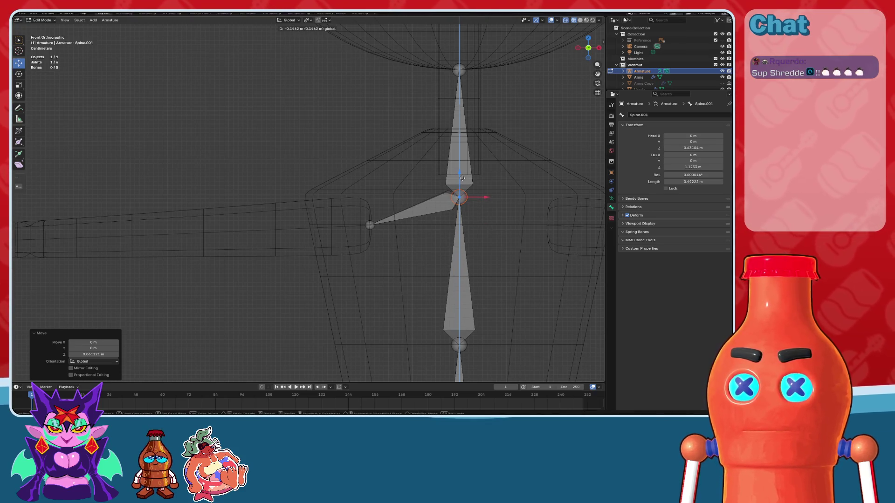
{"action": "left_click_drag", "start_coordinate": [462, 178], "coordinate": [462, 179]}
{"action": "scroll", "coordinate": [397, 179], "scroll_direction": "down", "scroll_amount": 3}
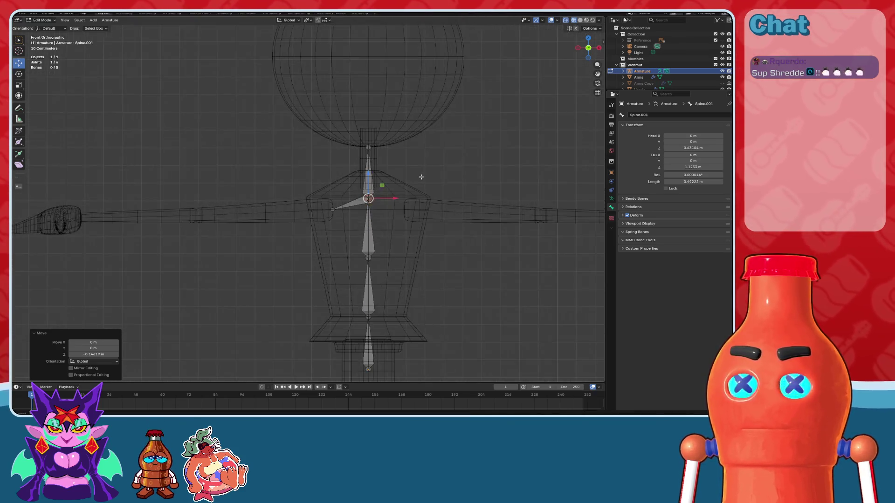
{"action": "scroll", "coordinate": [375, 179], "scroll_direction": "up", "scroll_amount": 3}
{"action": "key", "text": "ctrl+z"}
- Extrude an upper-arm bone from the shoulder to the elbow, refining the elbow joint along Y and X
{"action": "middle_click_drag", "start_coordinate": [375, 179], "coordinate": [389, 180], "text": "shift"}
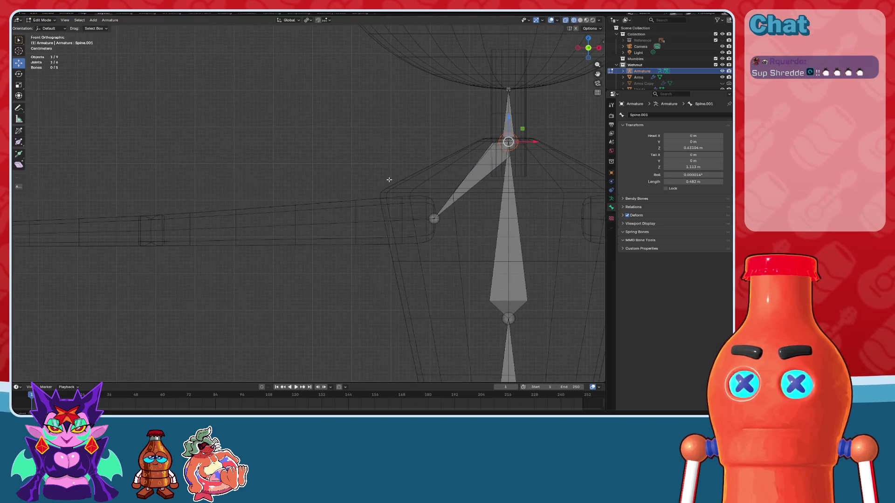
{"action": "left_click", "coordinate": [431, 211]}
{"action": "middle_click_drag", "start_coordinate": [432, 211], "coordinate": [560, 214], "text": "shift"}
{"action": "key", "text": "e"}
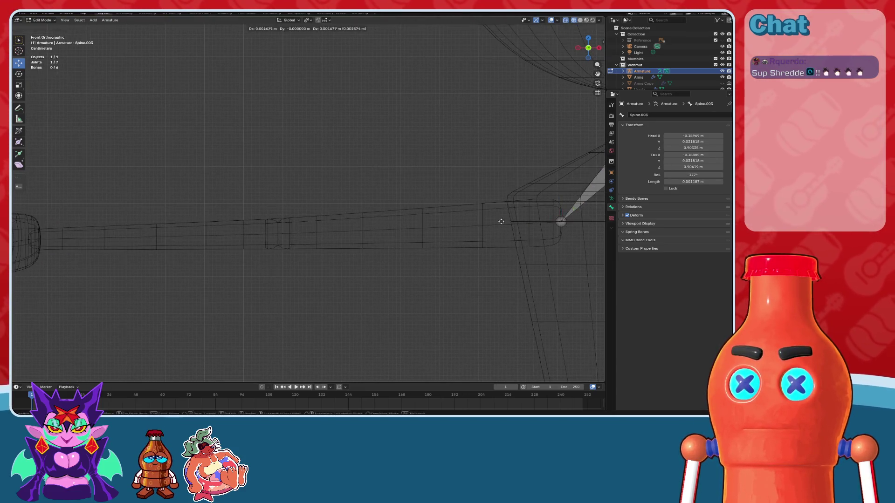
{"action": "left_click", "coordinate": [280, 211]}
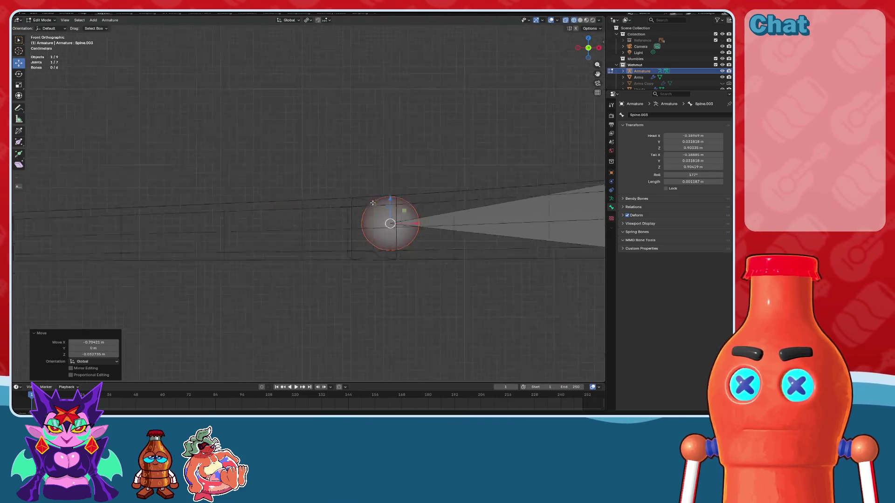
{"action": "scroll", "coordinate": [403, 213], "scroll_direction": "up", "scroll_amount": 5}
{"action": "key", "text": "g"}
{"action": "key", "text": "shift+y"}
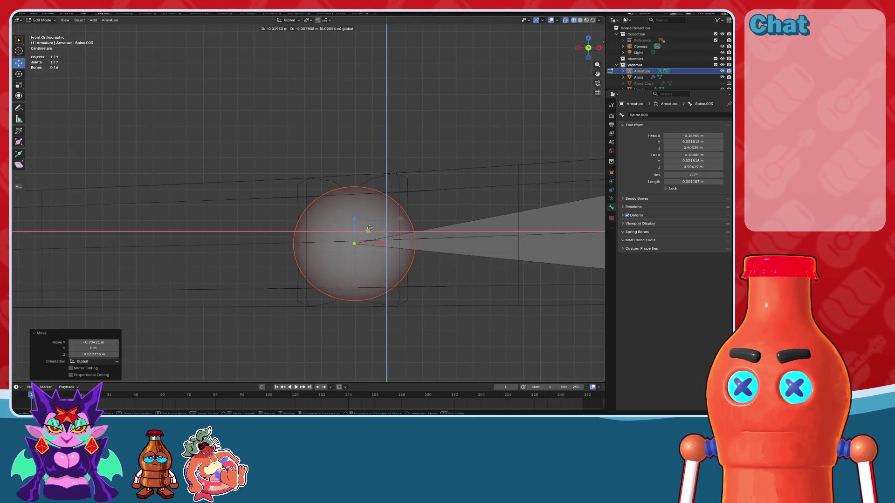
{"action": "left_click", "coordinate": [367, 227]}
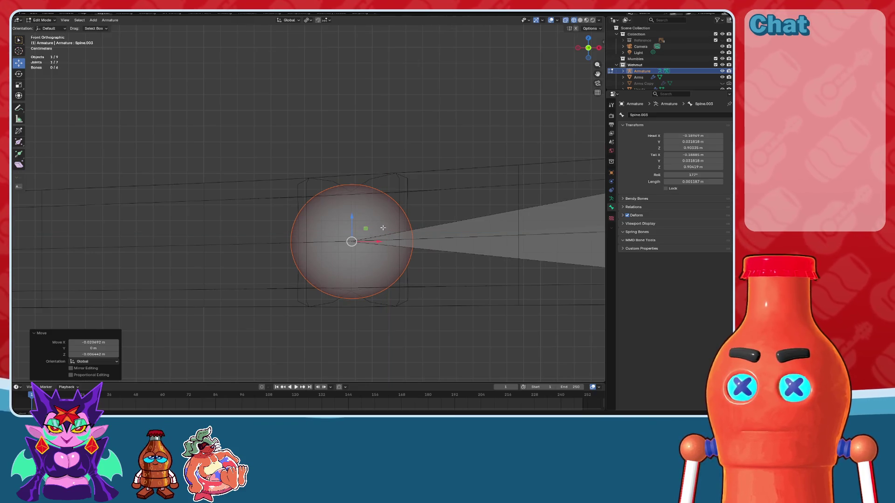
{"action": "key", "text": "g"}
{"action": "key", "text": "x"}
{"action": "left_click", "coordinate": [380, 244]}
{"action": "scroll", "coordinate": [396, 218], "scroll_direction": "down", "scroll_amount": 5}
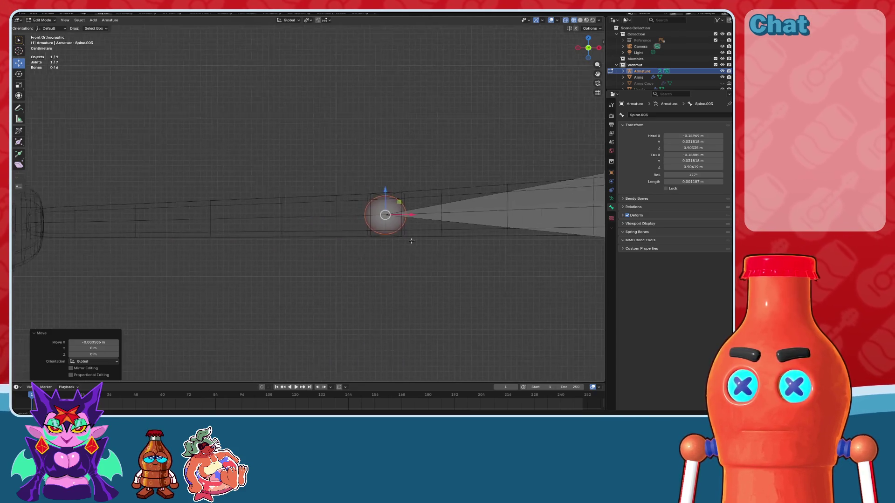
{"action": "scroll", "coordinate": [396, 218], "scroll_direction": "left", "scroll_amount": 2}
- Extrude a forearm bone to the wrist, nudge the wrist into the hand, and start a wrist bone in top view
{"action": "key", "text": "e"}
{"action": "key", "text": "shift+y"}
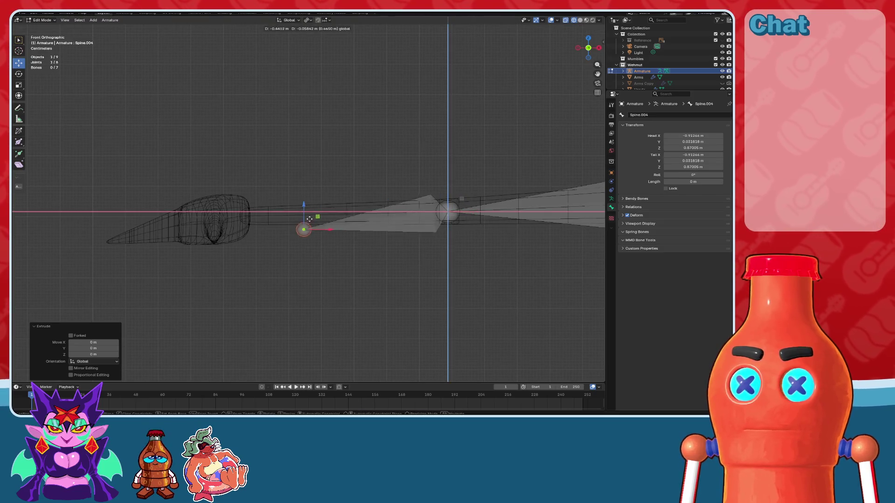
{"action": "left_click", "coordinate": [265, 207]}
{"action": "scroll", "coordinate": [265, 208], "scroll_direction": "up", "scroll_amount": 2}
{"action": "scroll", "coordinate": [314, 236], "scroll_direction": "up", "scroll_amount": 2}
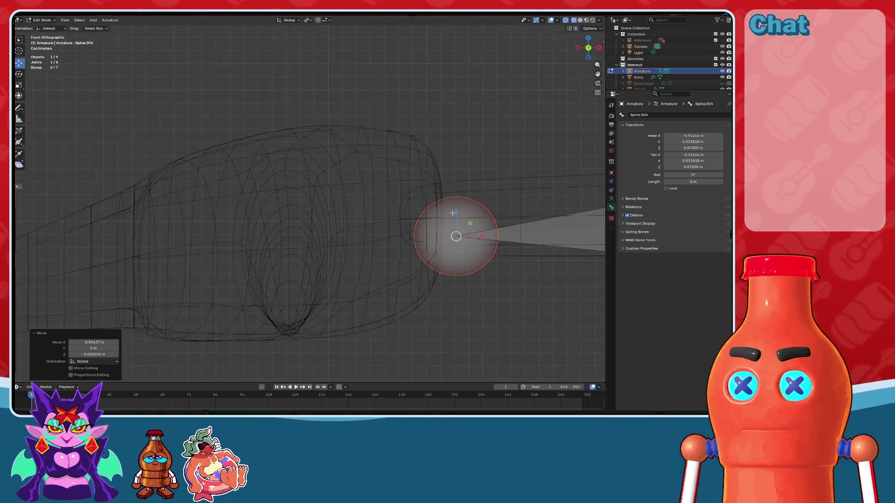
{"action": "scroll", "coordinate": [430, 218], "scroll_direction": "up", "scroll_amount": 2}
{"action": "left_click_drag", "start_coordinate": [422, 215], "coordinate": [408, 194]}
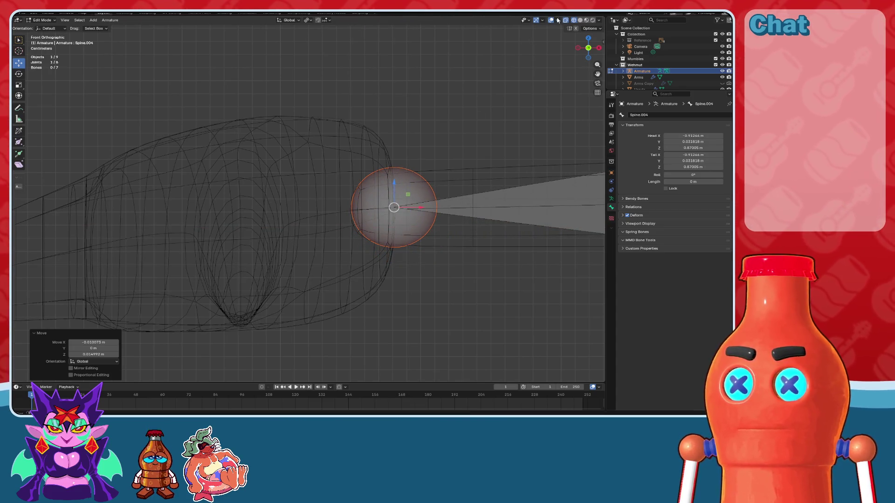
{"action": "left_click", "coordinate": [589, 37]}
{"action": "key", "text": "e"}
{"action": "key", "text": "Escape"}
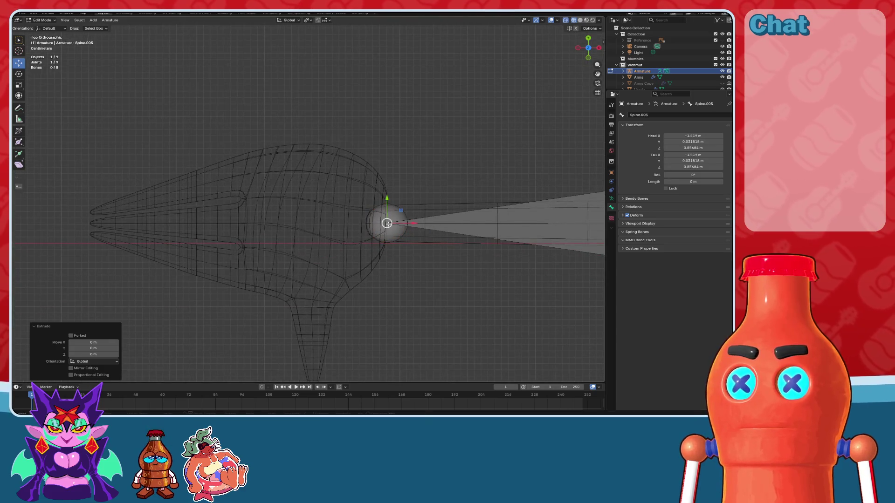
- Stretch the palm bone left into the hand
{"action": "left_click_drag", "start_coordinate": [419, 223], "coordinate": [290, 229]}
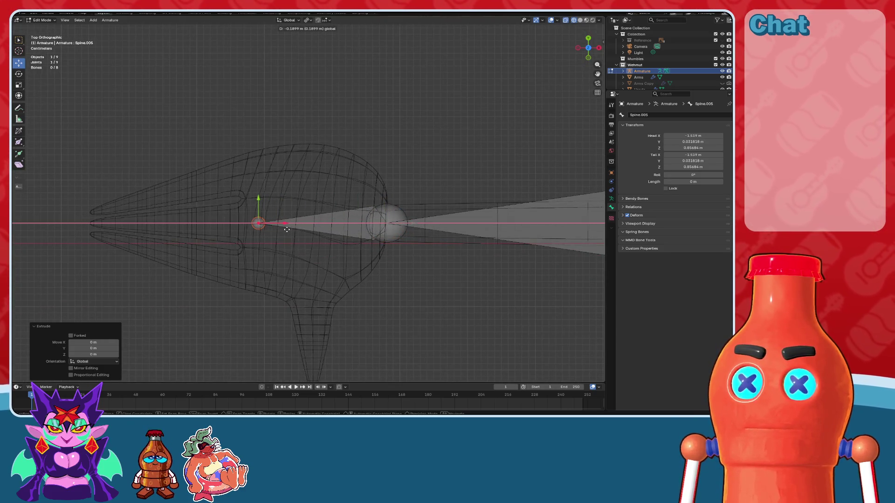
{"action": "left_click", "coordinate": [289, 227]}
{"action": "scroll", "coordinate": [290, 228], "scroll_direction": "up", "scroll_amount": 2}
{"action": "middle_click_drag", "start_coordinate": [289, 228], "coordinate": [380, 228], "text": "shift"}
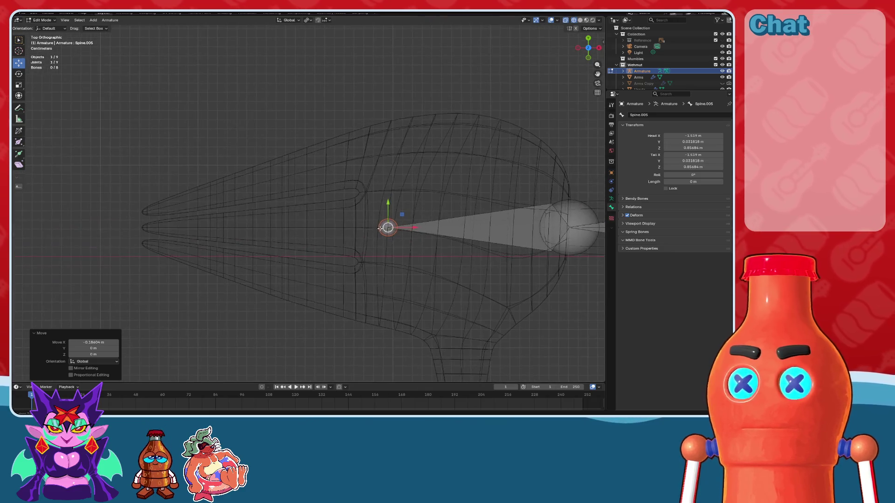
- Extrude branch bones from the palm joint toward the upper, middle and lower fingers
{"action": "key", "text": "e"}
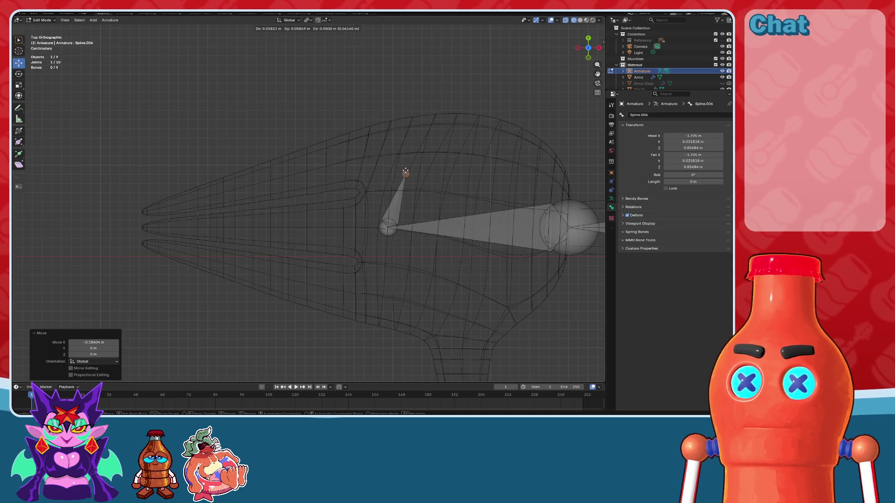
{"action": "left_click", "coordinate": [379, 156]}
{"action": "left_click", "coordinate": [387, 228]}
{"action": "scroll", "coordinate": [387, 228], "scroll_direction": "up", "scroll_amount": 2}
{"action": "key", "text": "e"}
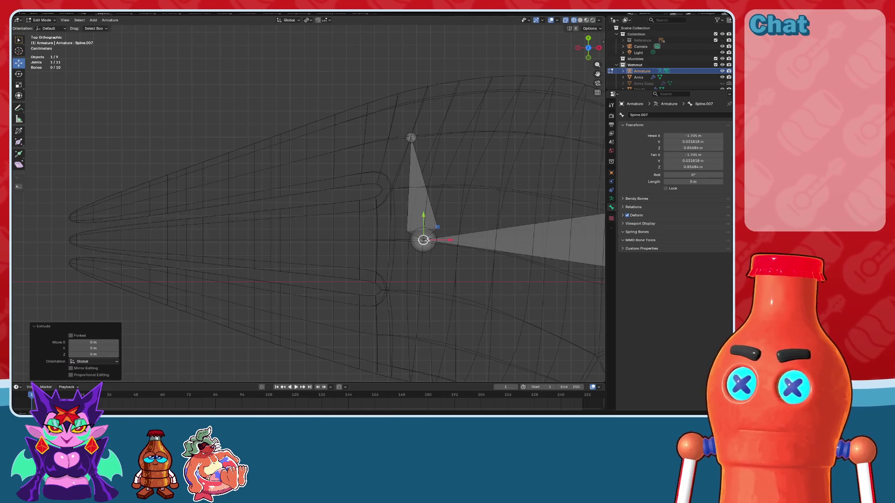
{"action": "key", "text": "x"}
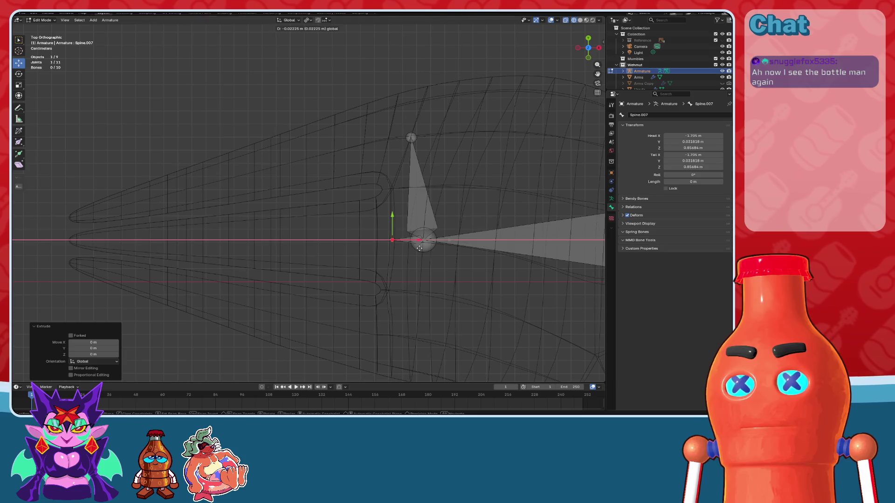
{"action": "left_click", "coordinate": [419, 248]}
{"action": "middle_click_drag", "start_coordinate": [419, 248], "coordinate": [400, 137], "text": "shift"}
{"action": "key", "text": "e"}
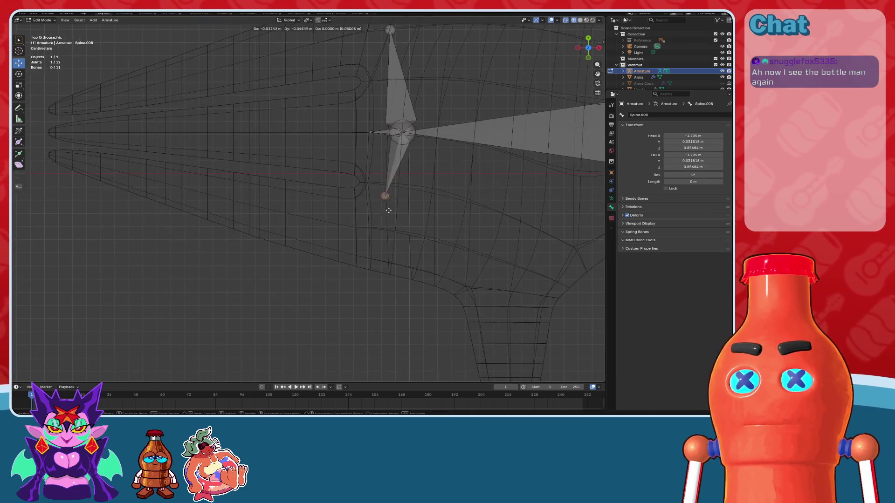
{"action": "left_click", "coordinate": [375, 236]}
{"action": "scroll", "coordinate": [373, 247], "scroll_direction": "up", "scroll_amount": 5, "text": "shift"}
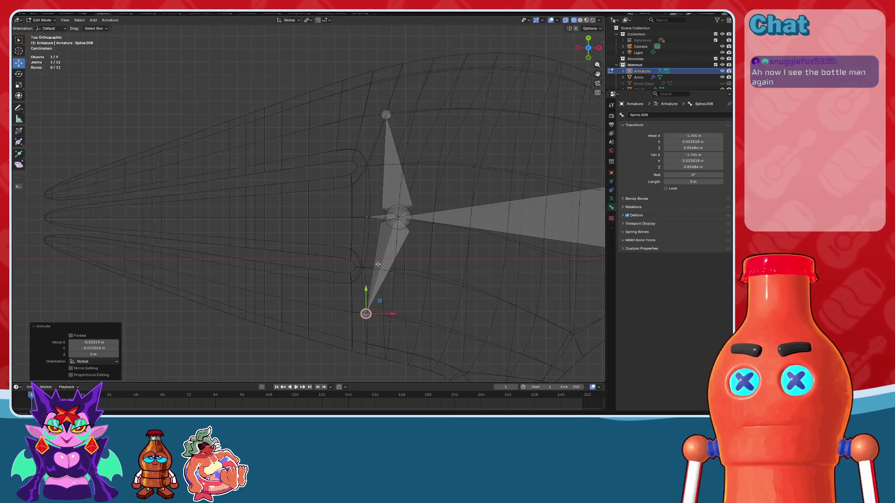
{"action": "middle_click_drag", "start_coordinate": [378, 263], "coordinate": [445, 244], "text": "shift"}
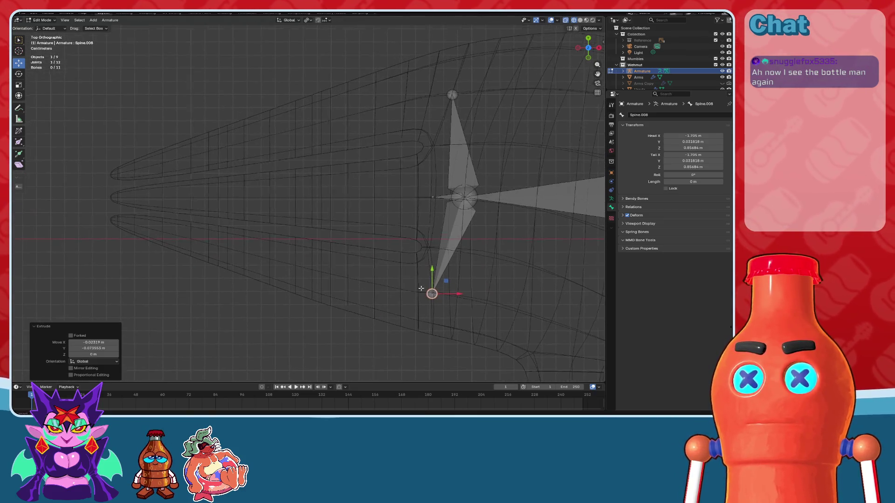
- Extrude finger bones from the three branch tips and set their length along X
{"action": "left_click", "coordinate": [433, 294]}
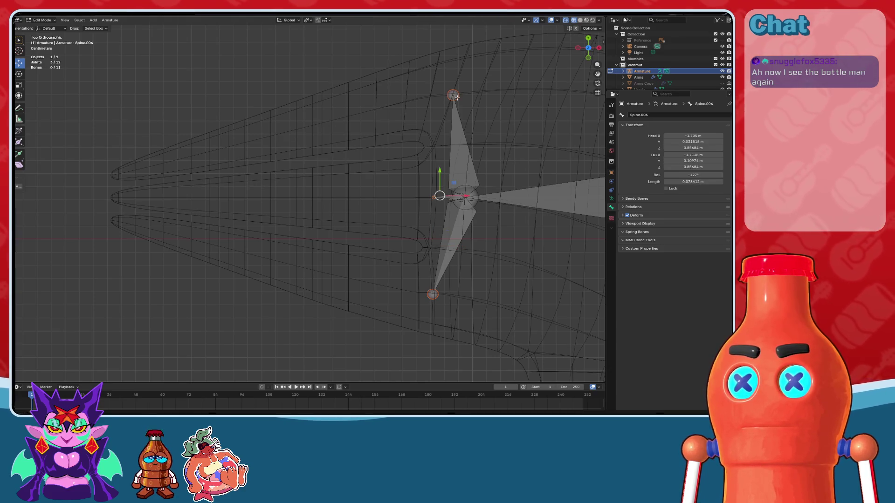
{"action": "left_click_drag", "start_coordinate": [466, 82], "coordinate": [460, 86]}
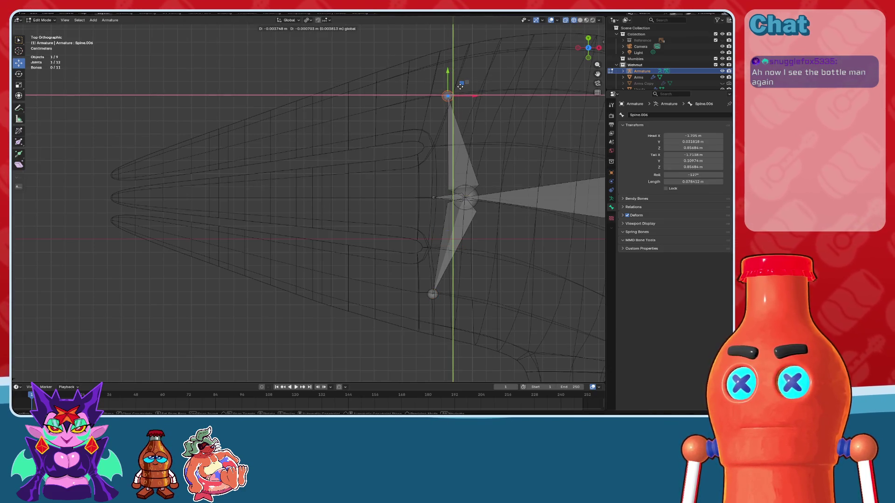
{"action": "right_click", "coordinate": [462, 89]}
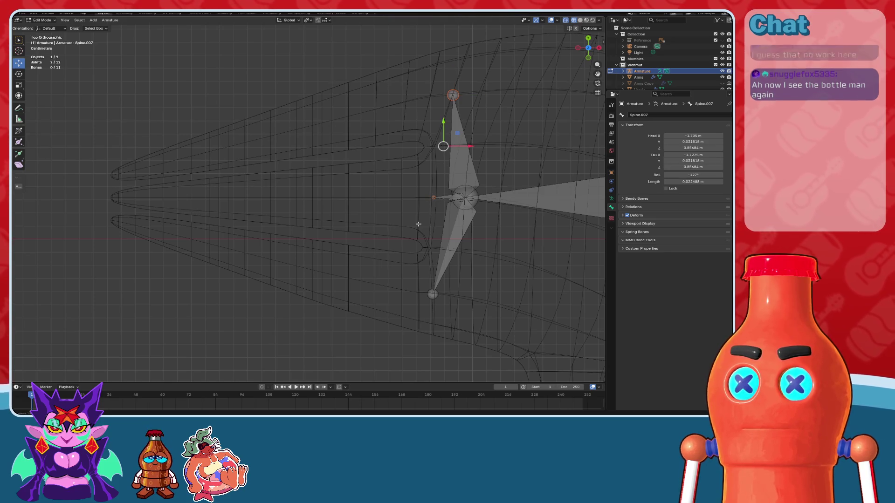
{"action": "key", "text": "e"}
{"action": "middle_click_drag", "start_coordinate": [407, 272], "coordinate": [471, 283], "text": "shift"}
{"action": "right_click", "coordinate": [471, 283]}
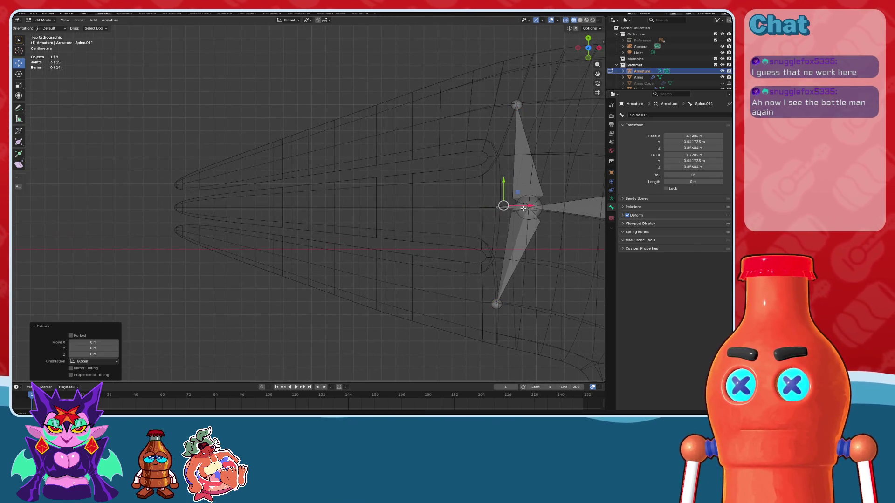
{"action": "key", "text": "g"}
{"action": "key", "text": "x"}
{"action": "left_click", "coordinate": [410, 233]}
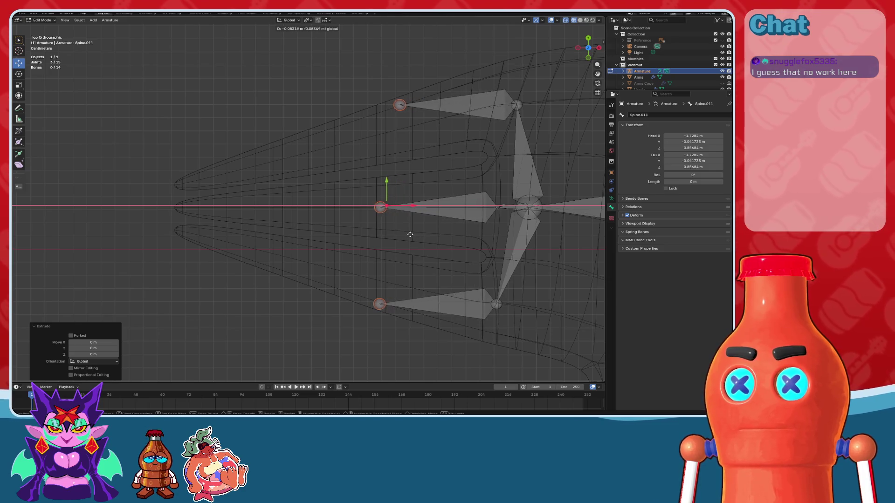
- Shift the middle finger's base joint right along X, then return to Object Mode
{"action": "left_click", "coordinate": [386, 205]}
{"action": "scroll", "coordinate": [387, 206], "scroll_direction": "up", "scroll_amount": 2}
{"action": "scroll", "coordinate": [394, 208], "scroll_direction": "up", "scroll_amount": 3}
{"action": "left_click_drag", "start_coordinate": [424, 211], "coordinate": [521, 233]}
{"action": "scroll", "coordinate": [521, 234], "scroll_direction": "down", "scroll_amount": 2}
{"action": "scroll", "coordinate": [431, 236], "scroll_direction": "down", "scroll_amount": 3}
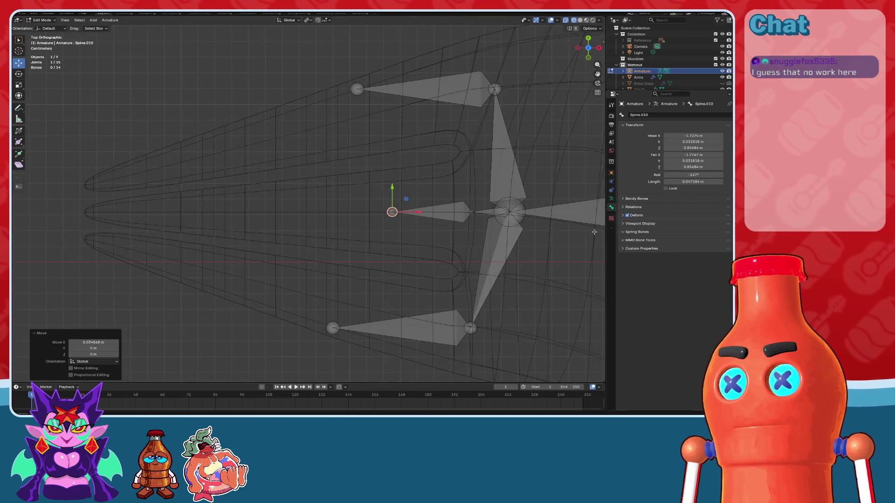
{"action": "key", "text": "Tab"}
{"action": "left_click", "coordinate": [304, 112]}
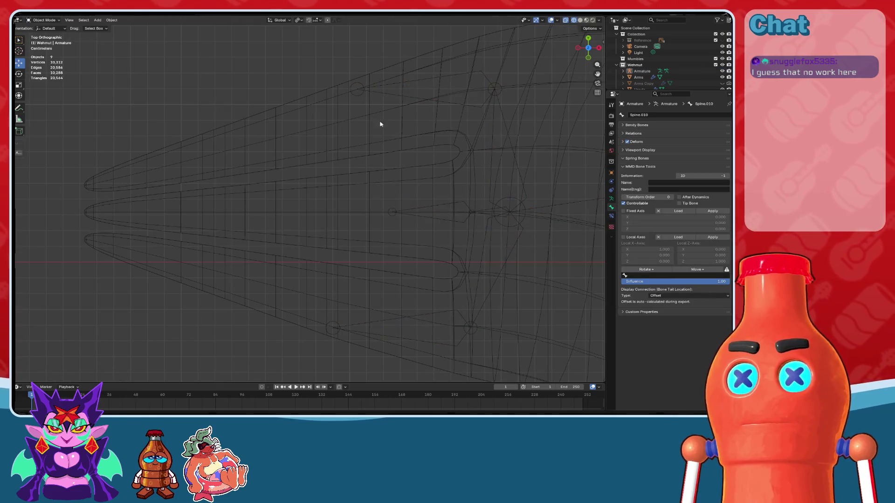
- Hide the hand mesh's Subdivision modifier in the viewport and put the armature in Edit Mode
{"action": "left_click", "coordinate": [379, 124]}
{"action": "left_click", "coordinate": [612, 190]}
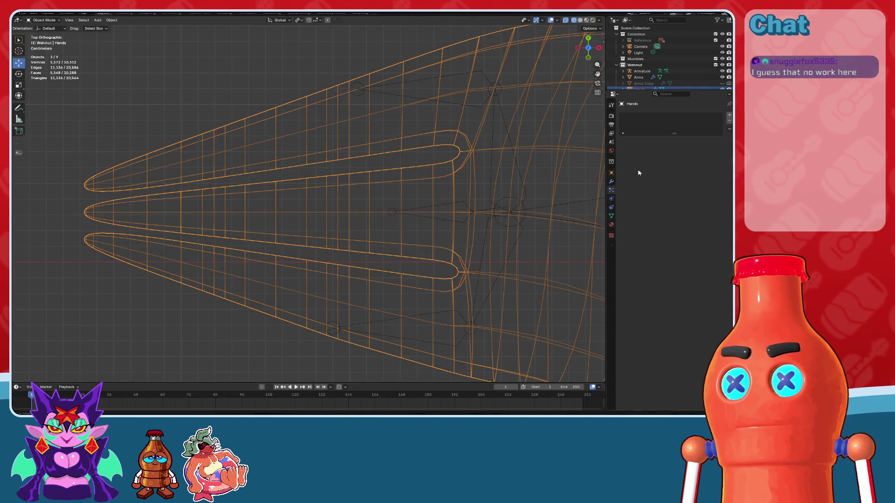
{"action": "left_click", "coordinate": [612, 181]}
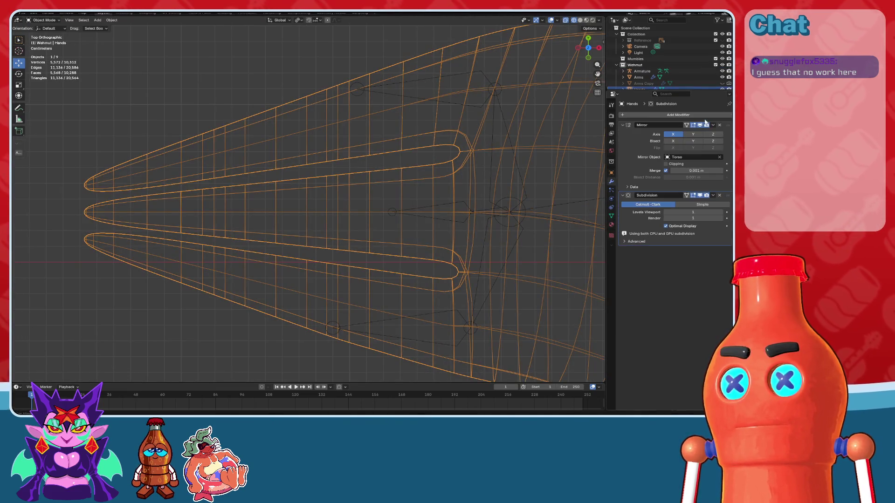
{"action": "left_click", "coordinate": [700, 196]}
{"action": "left_click", "coordinate": [379, 94]}
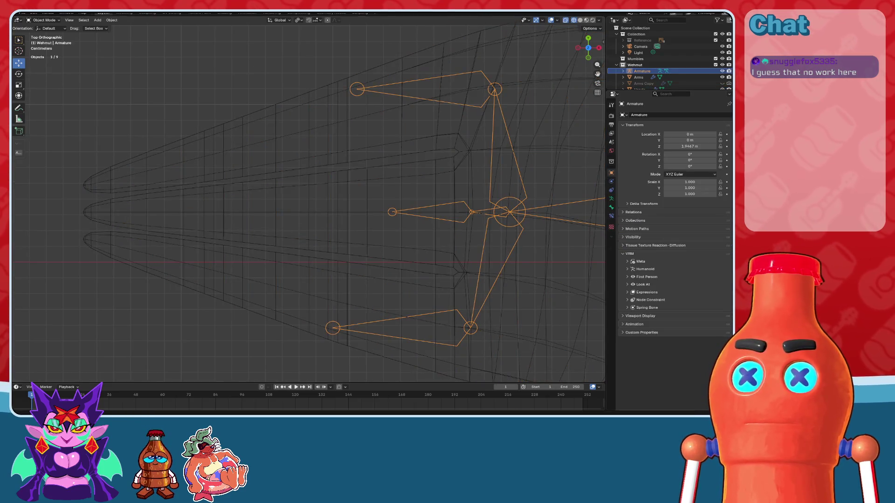
{"action": "left_click", "coordinate": [47, 36]}
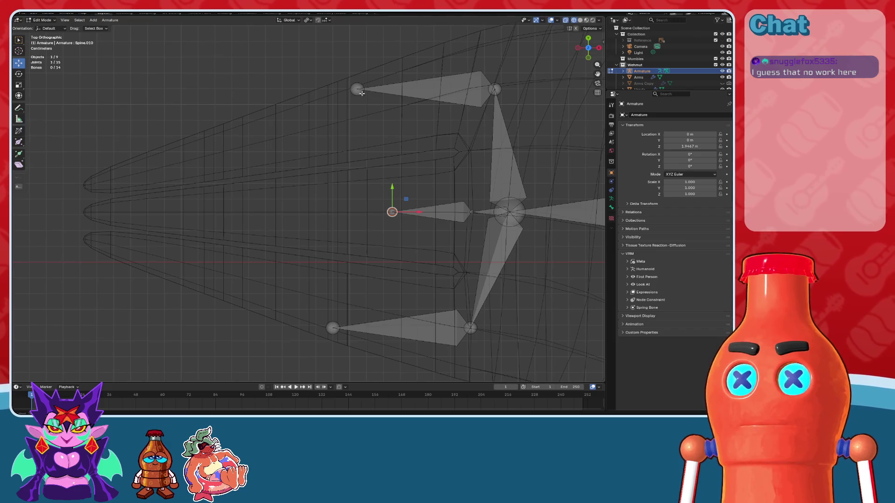
- Place the top finger bone's tip joint on the top fingertip
{"action": "left_click_drag", "start_coordinate": [373, 77], "coordinate": [353, 113]}
{"action": "middle_click_drag", "start_coordinate": [361, 177], "coordinate": [422, 145], "text": "shift"}
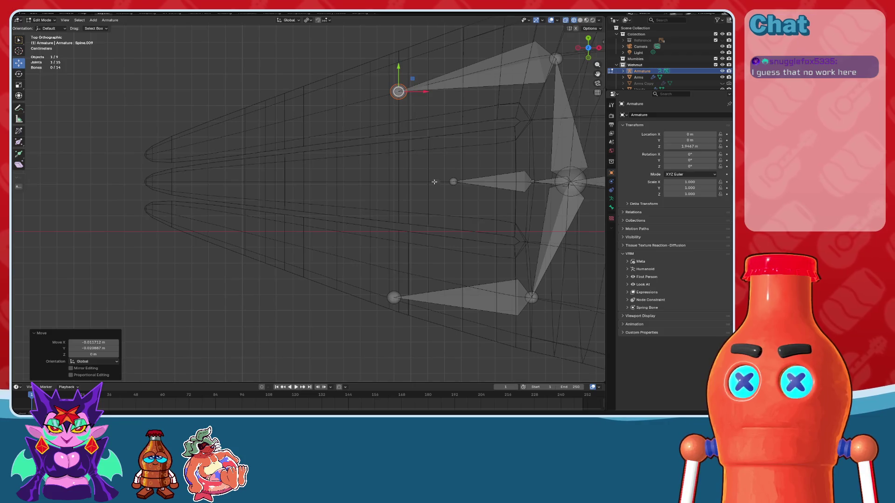
{"action": "middle_click_drag", "start_coordinate": [409, 80], "coordinate": [469, 163], "text": "shift"}
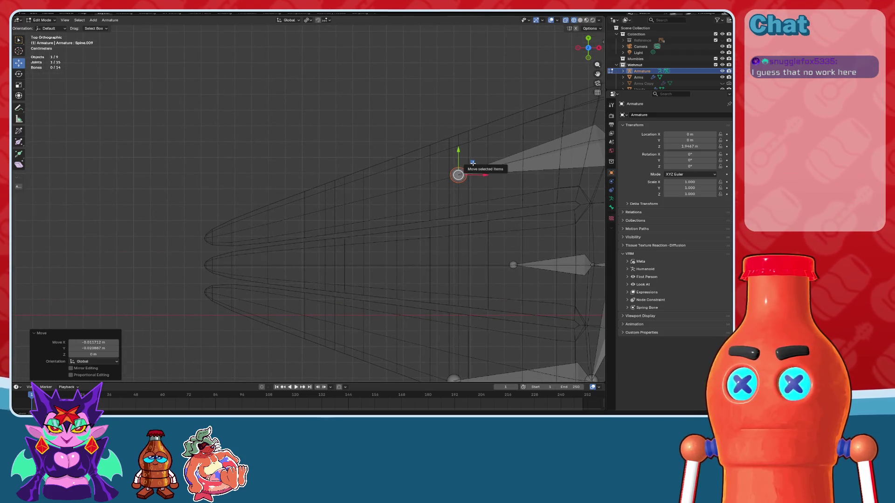
{"action": "middle_click_drag", "start_coordinate": [473, 168], "coordinate": [480, 154], "text": "shift"}
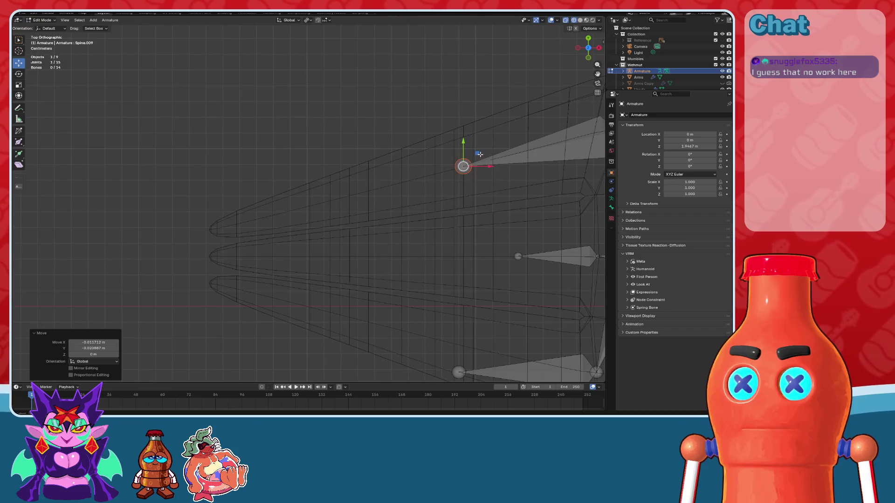
{"action": "left_click_drag", "start_coordinate": [480, 155], "coordinate": [329, 212]}
{"action": "scroll", "coordinate": [382, 198], "scroll_direction": "up", "scroll_amount": 4}
{"action": "scroll", "coordinate": [382, 158], "scroll_direction": "up", "scroll_amount": 10}
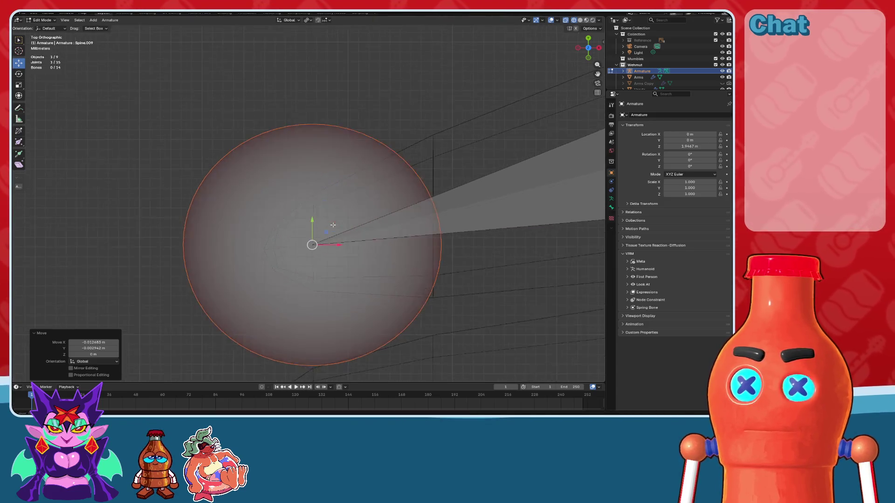
{"action": "left_click_drag", "start_coordinate": [382, 158], "coordinate": [387, 163]}
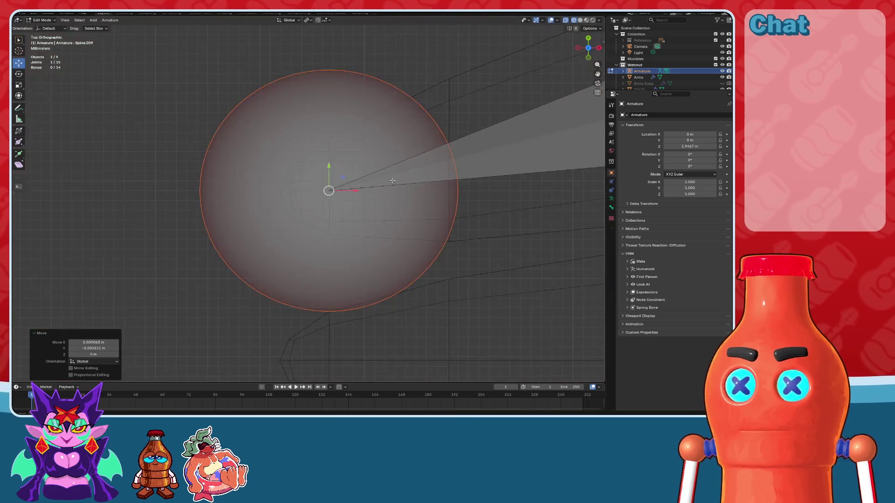
{"action": "scroll", "coordinate": [327, 212], "scroll_direction": "down", "scroll_amount": 10}
- Push the middle finger bone's tip out to the middle fingertip
{"action": "left_click", "coordinate": [491, 212]}
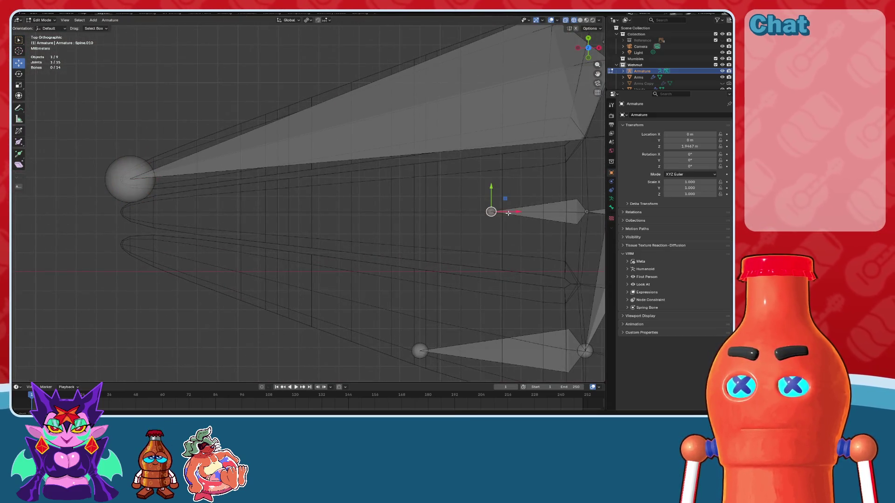
{"action": "left_click_drag", "start_coordinate": [506, 213], "coordinate": [230, 212]}
{"action": "scroll", "coordinate": [303, 219], "scroll_direction": "up", "scroll_amount": 5}
{"action": "scroll", "coordinate": [303, 219], "scroll_direction": "up", "scroll_amount": 4}
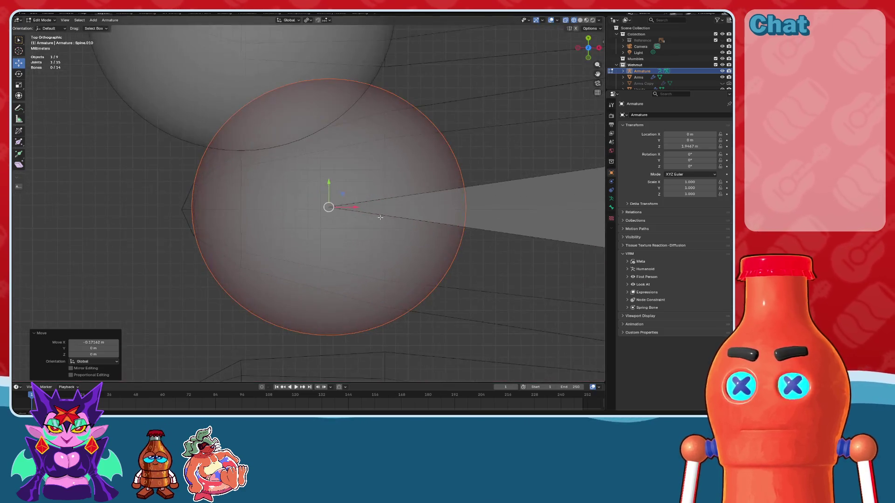
{"action": "left_click_drag", "start_coordinate": [360, 211], "coordinate": [280, 262]}
{"action": "scroll", "coordinate": [441, 254], "scroll_direction": "down", "scroll_amount": 10}
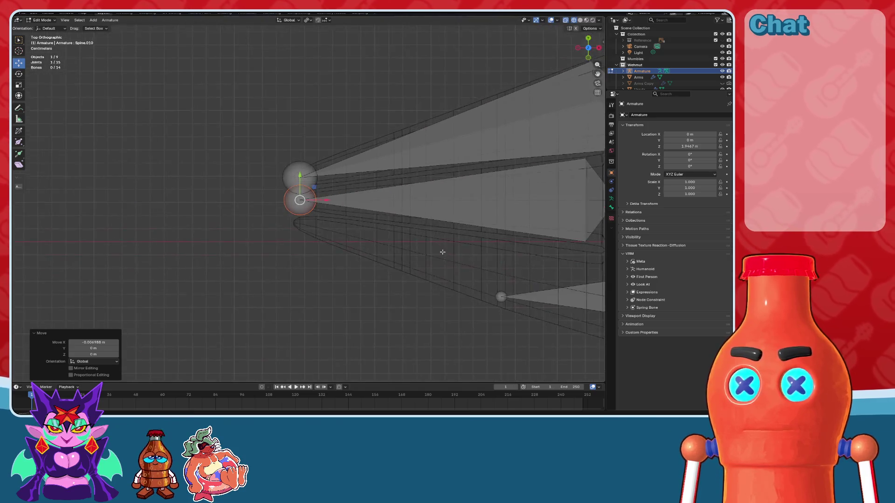
- Align the bottom finger bone's tip with its fingertip, then extrude a new bone from the wrist joint
{"action": "left_click", "coordinate": [450, 237]}
{"action": "left_click_drag", "start_coordinate": [456, 224], "coordinate": [256, 163]}
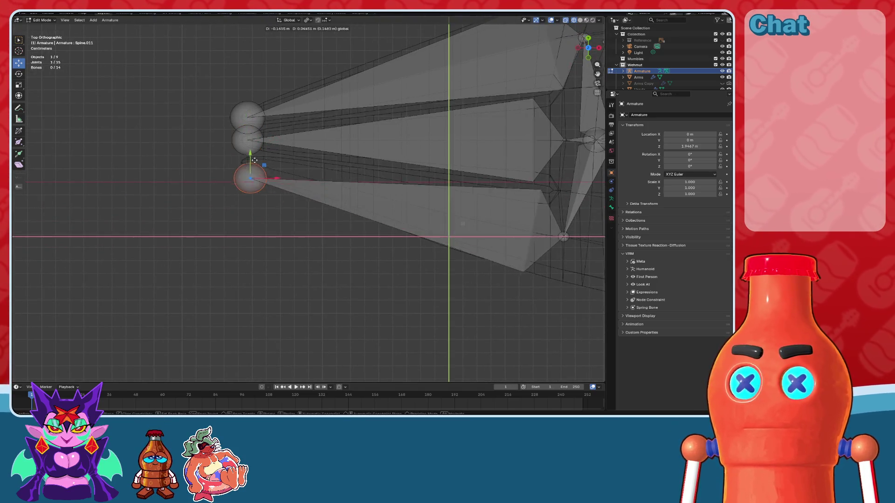
{"action": "scroll", "coordinate": [256, 163], "scroll_direction": "up", "scroll_amount": 9}
{"action": "scroll", "coordinate": [363, 263], "scroll_direction": "up", "scroll_amount": 3}
{"action": "left_click_drag", "start_coordinate": [368, 261], "coordinate": [376, 219]}
{"action": "scroll", "coordinate": [376, 218], "scroll_direction": "down", "scroll_amount": 8}
{"action": "scroll", "coordinate": [359, 221], "scroll_direction": "down", "scroll_amount": 4, "text": "ctrl"}
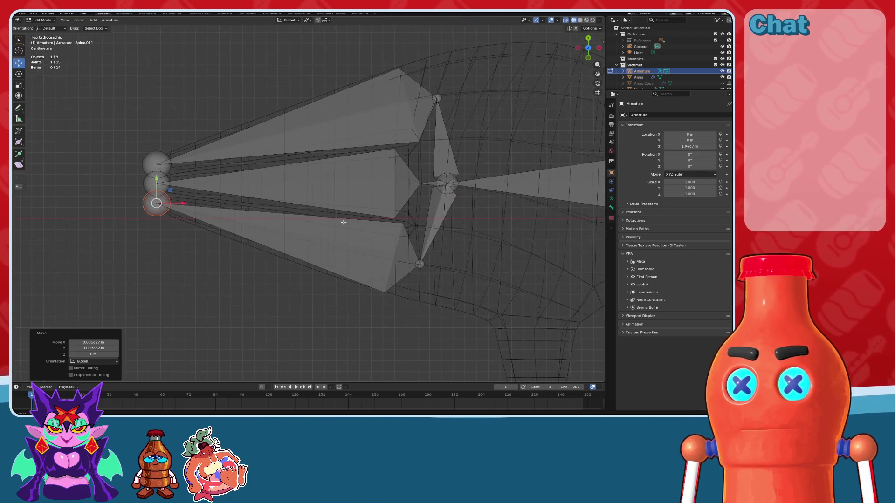
{"action": "scroll", "coordinate": [476, 263], "scroll_direction": "down", "scroll_amount": 4, "text": "ctrl"}
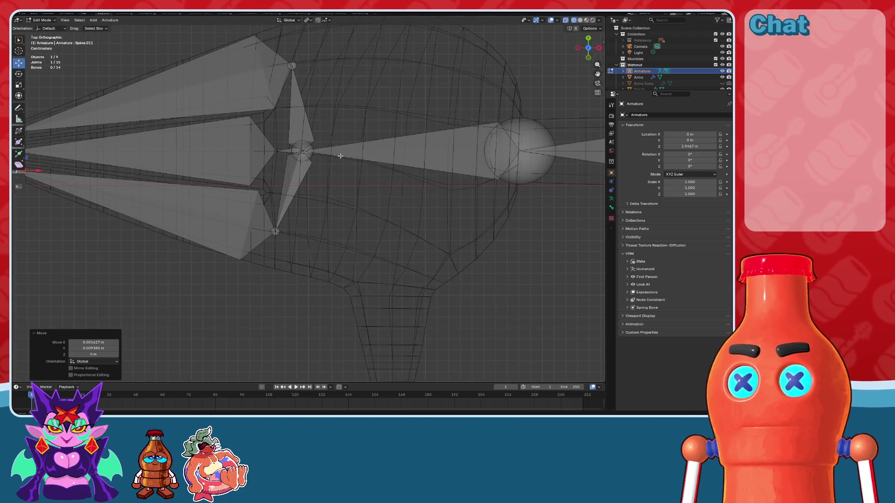
{"action": "left_click", "coordinate": [302, 150]}
{"action": "key", "text": "e"}
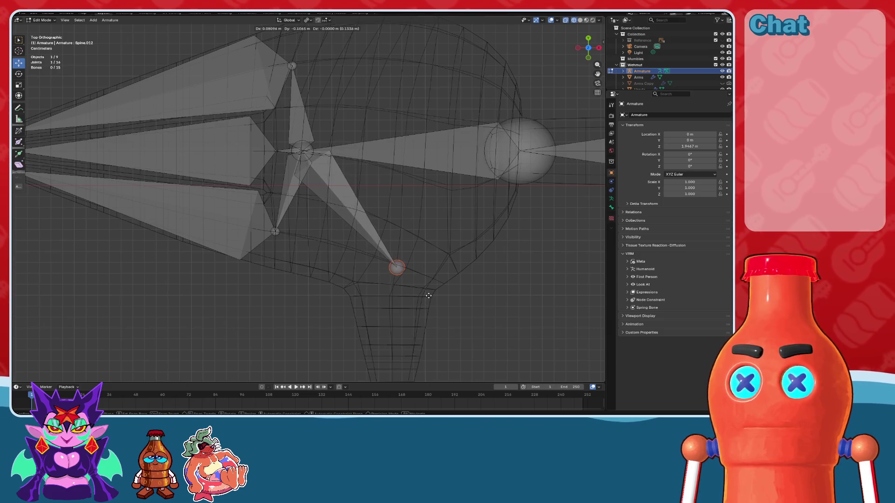
- End the first thumb bone at the thumb base and extrude a second bone to the thumb's tip
{"action": "left_click", "coordinate": [425, 294]}
{"action": "middle_click_drag", "start_coordinate": [412, 288], "coordinate": [404, 121], "text": "shift"}
{"action": "key", "text": "e"}
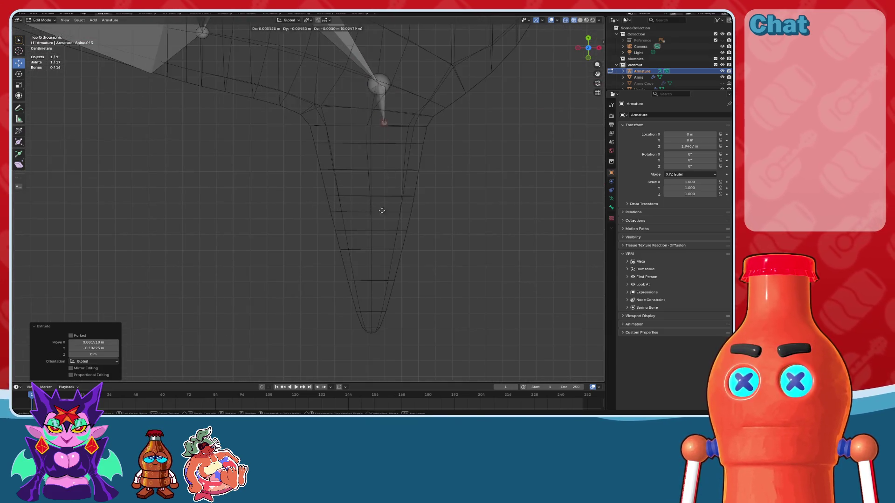
{"action": "left_click", "coordinate": [372, 373]}
{"action": "middle_click_drag", "start_coordinate": [373, 381], "coordinate": [354, 293], "text": "shift"}
{"action": "scroll", "coordinate": [383, 177], "scroll_direction": "up", "scroll_amount": 4}
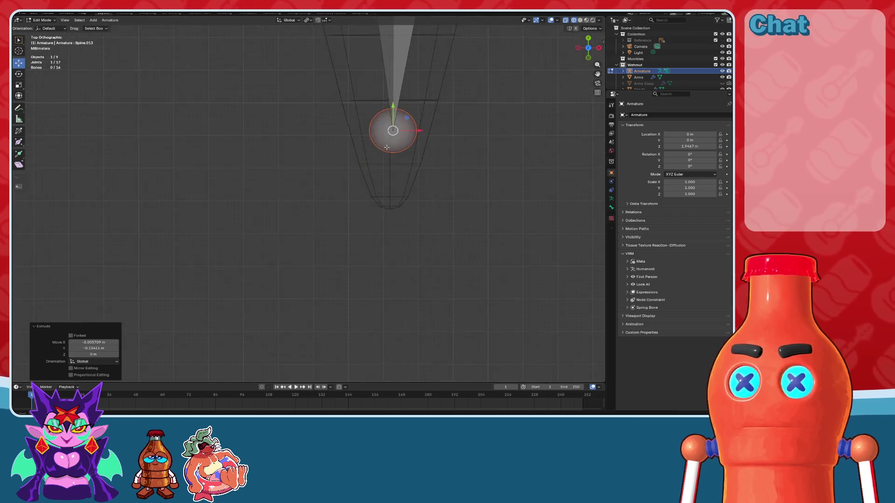
{"action": "key", "text": "g"}
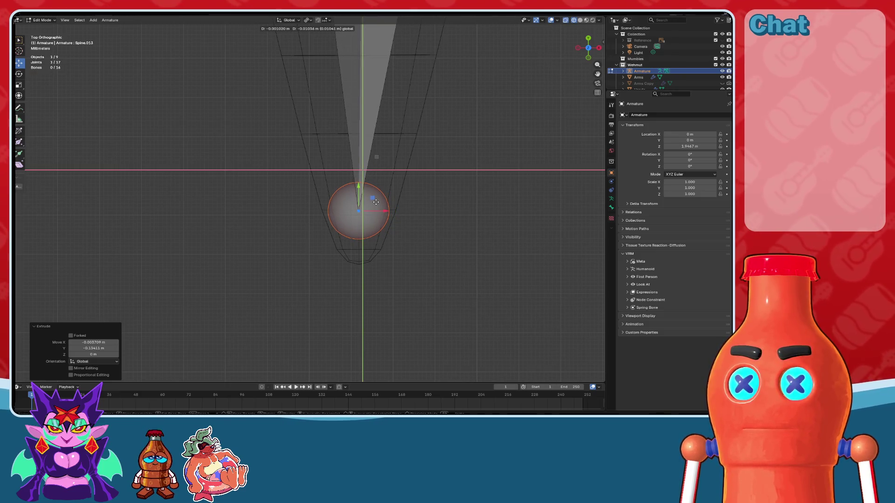
{"action": "left_click", "coordinate": [377, 202]}
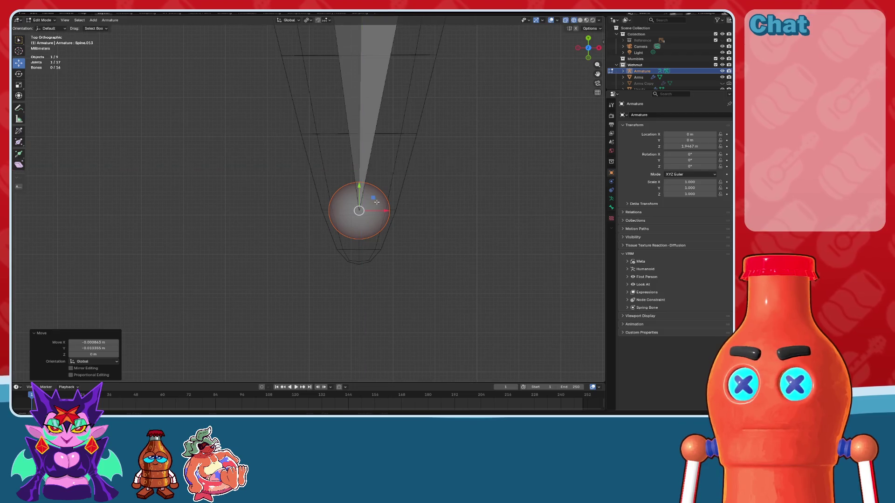
{"action": "scroll", "coordinate": [375, 207], "scroll_direction": "down", "scroll_amount": 2}
{"action": "scroll", "coordinate": [374, 212], "scroll_direction": "down", "scroll_amount": 2}
{"action": "scroll", "coordinate": [373, 216], "scroll_direction": "down", "scroll_amount": 2}
- Try nudging the wrist joint sideways, undo it, and select the first thumb bone
{"action": "left_click", "coordinate": [362, 220]}
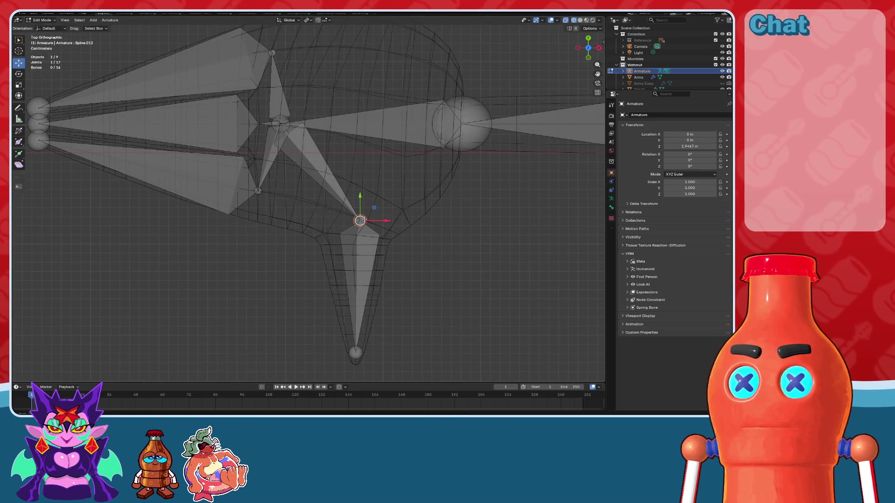
{"action": "left_click", "coordinate": [328, 176]}
{"action": "middle_click_drag", "start_coordinate": [346, 188], "coordinate": [376, 200], "text": "shift"}
{"action": "left_click", "coordinate": [312, 136]}
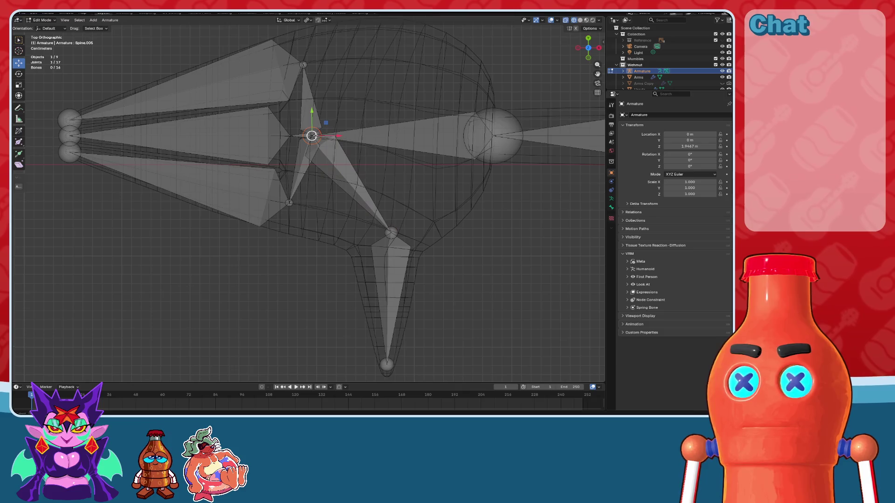
{"action": "left_click_drag", "start_coordinate": [335, 137], "coordinate": [345, 139]}
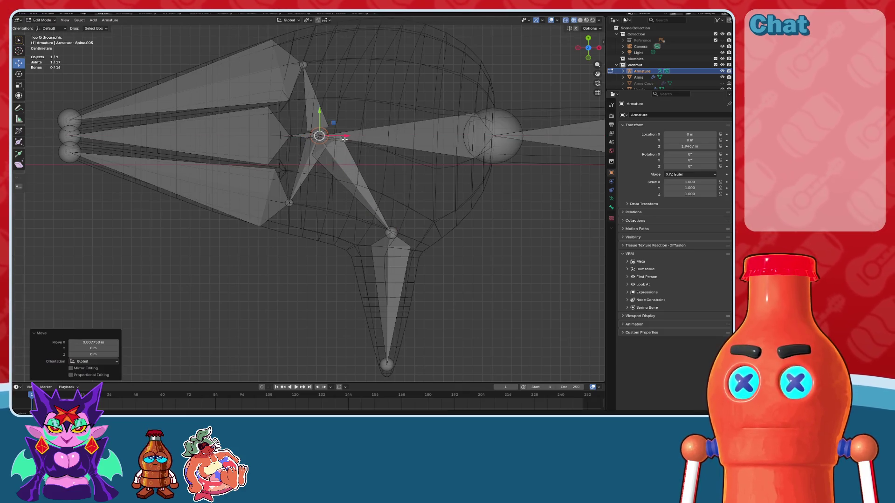
{"action": "key", "text": "ctrl+z"}
{"action": "left_click", "coordinate": [343, 167]}
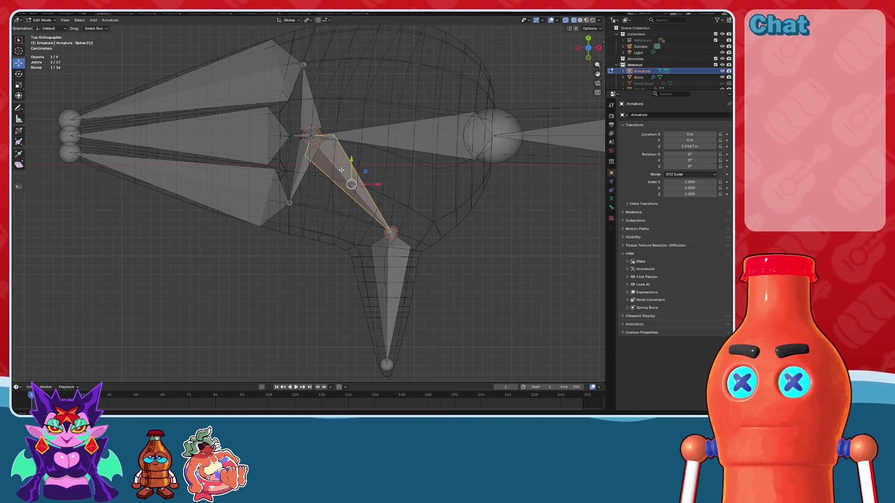
{"action": "middle_click_drag", "start_coordinate": [344, 166], "coordinate": [279, 174], "text": "shift"}
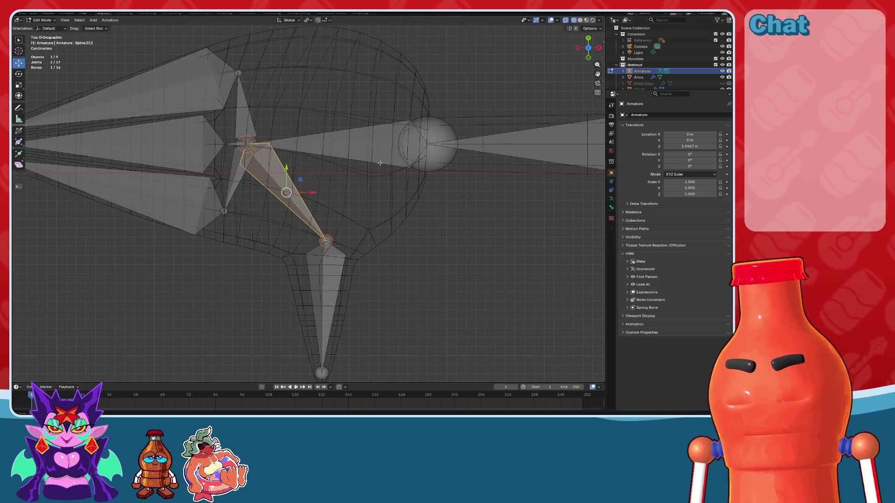
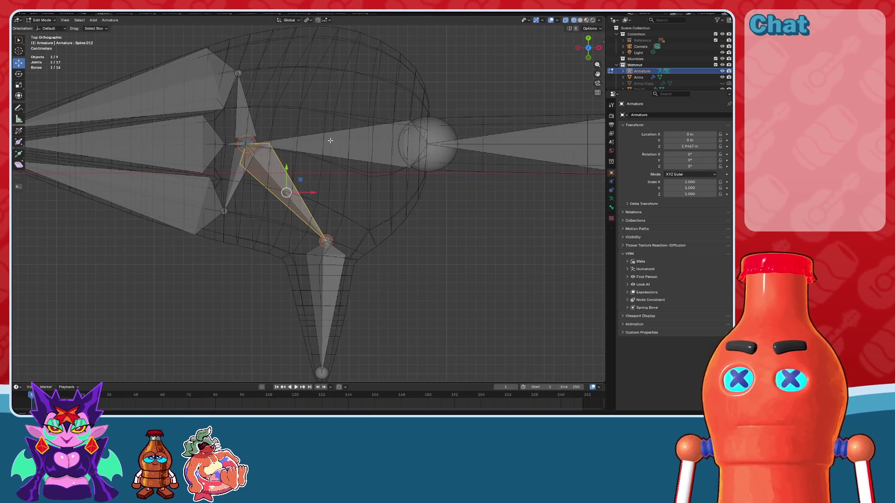
- Dissolve the diagonal Spine.012 bone, then delete Spine.006 and the other connecting bone
{"action": "left_click", "coordinate": [250, 145]}
{"action": "left_click", "coordinate": [286, 173]}
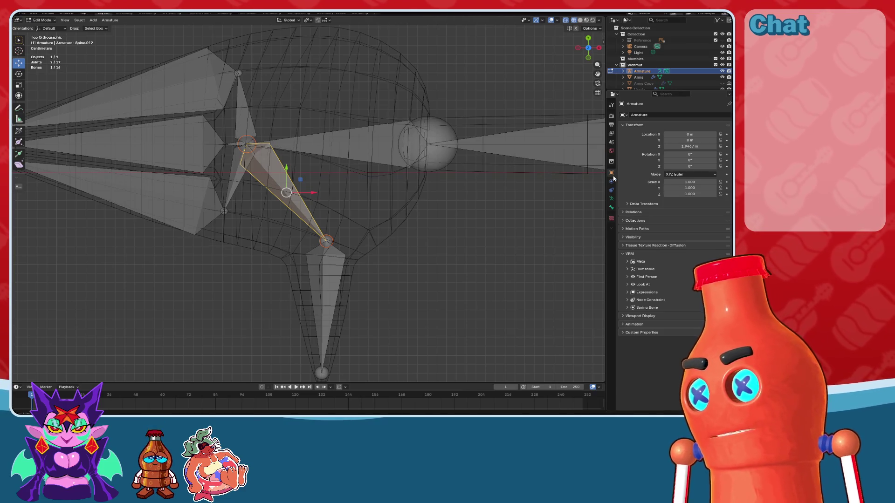
{"action": "left_click", "coordinate": [378, 149]}
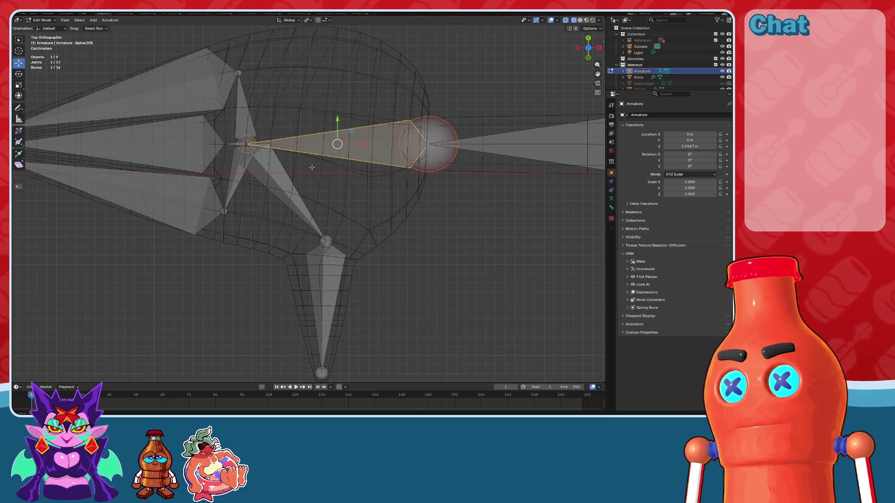
{"action": "left_click", "coordinate": [267, 166]}
{"action": "key", "text": "x"}
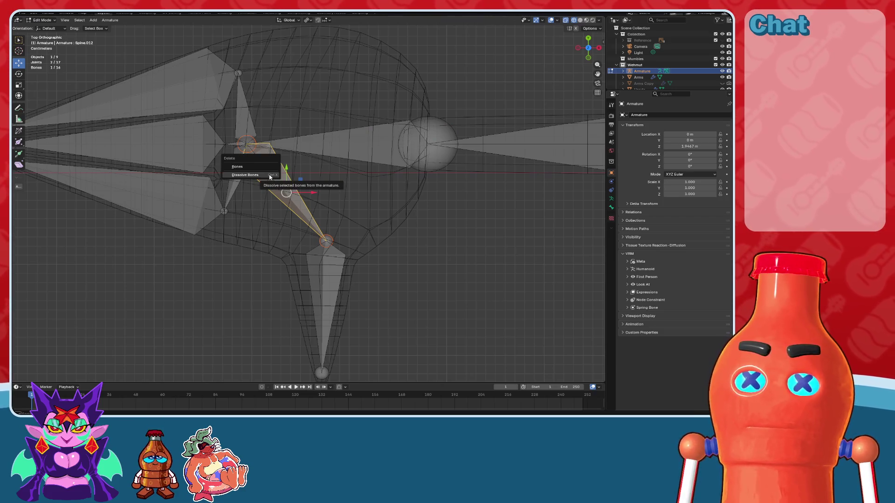
{"action": "left_click", "coordinate": [245, 175]}
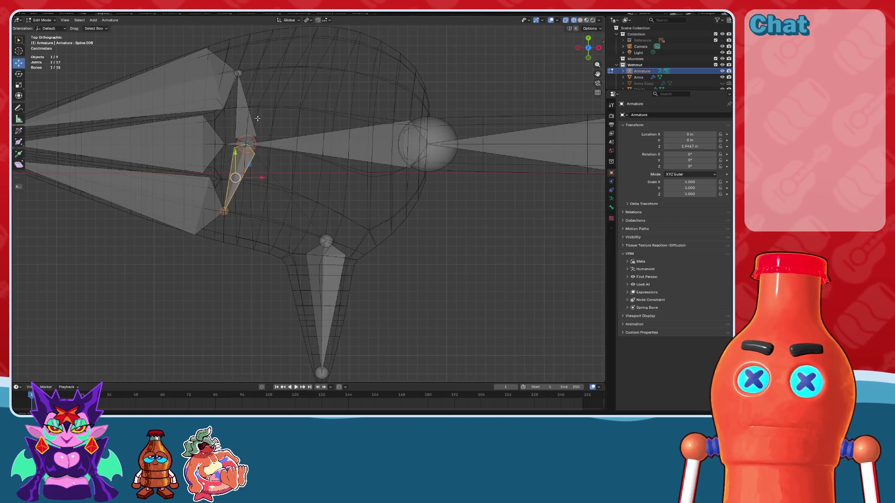
{"action": "left_click", "coordinate": [252, 122], "text": "shift"}
{"action": "key", "text": "Delete"}
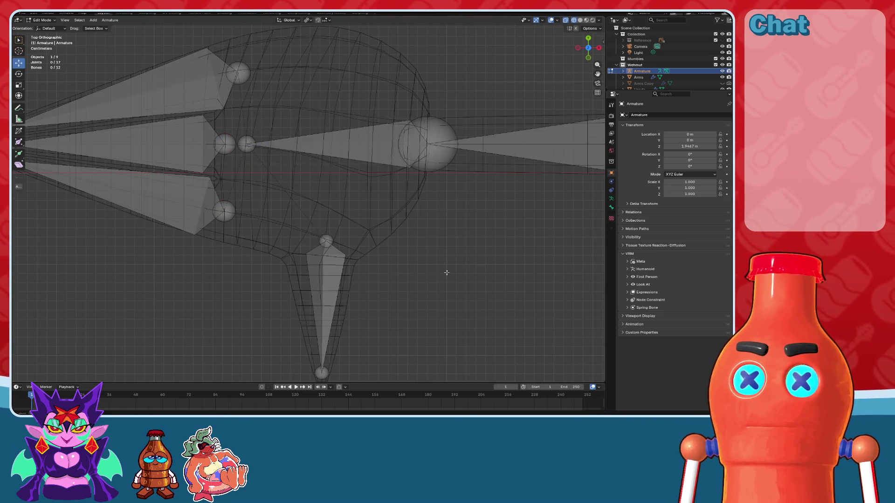
- Shift the selected hand joint sideways along the X axis
{"action": "key", "text": "Home"}
{"action": "key", "text": "KP_Decimal"}
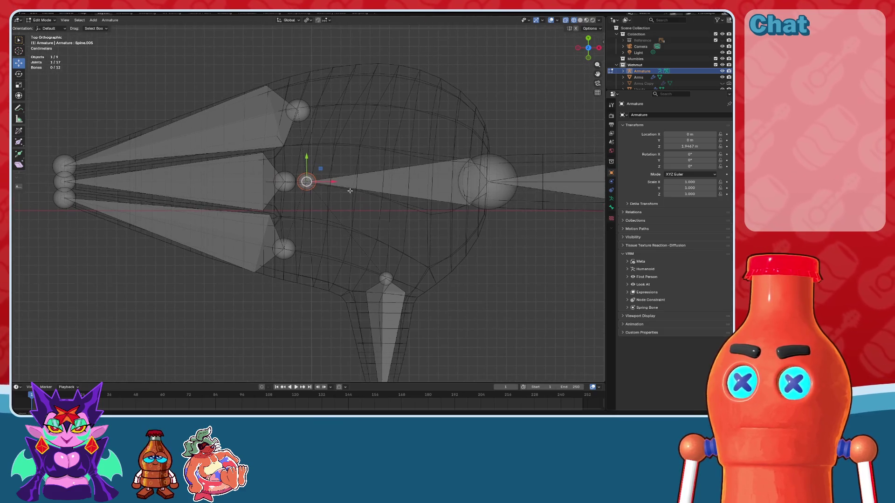
{"action": "scroll", "coordinate": [305, 179], "scroll_direction": "up", "scroll_amount": 1}
{"action": "key", "text": "g"}
{"action": "key", "text": "x"}
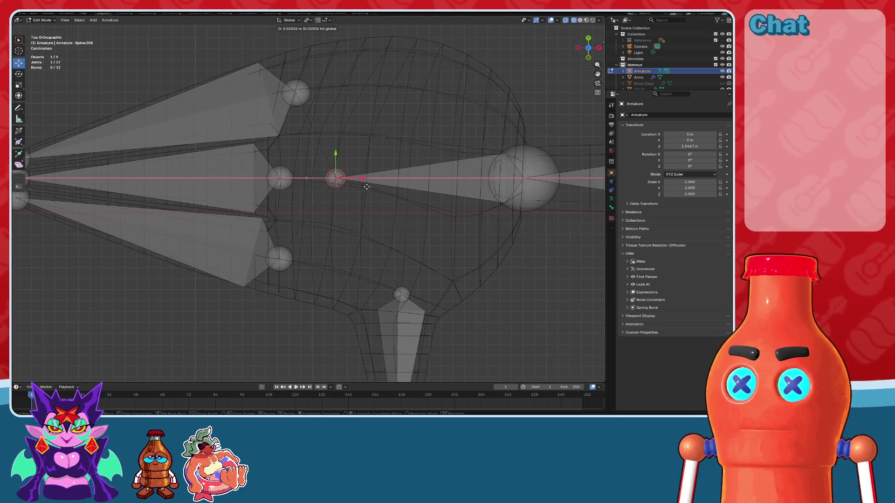
{"action": "left_click", "coordinate": [365, 187]}
{"action": "left_click", "coordinate": [516, 315]}
- Select the joint at the fingertips' far end in Front view
{"action": "scroll", "coordinate": [517, 315], "scroll_direction": "down", "scroll_amount": 4}
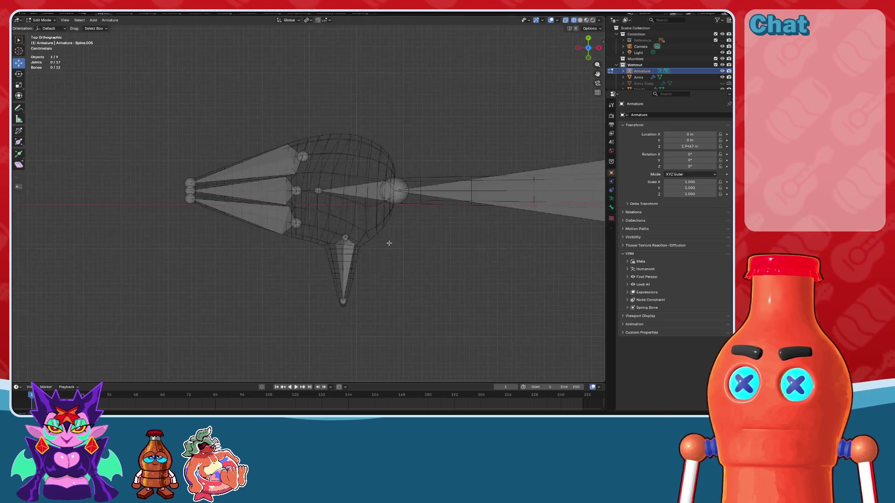
{"action": "scroll", "coordinate": [390, 242], "scroll_direction": "up", "scroll_amount": 3}
{"action": "left_click", "coordinate": [302, 177]}
{"action": "left_click", "coordinate": [307, 145], "text": "shift"}
{"action": "left_click", "coordinate": [336, 233], "text": "shift"}
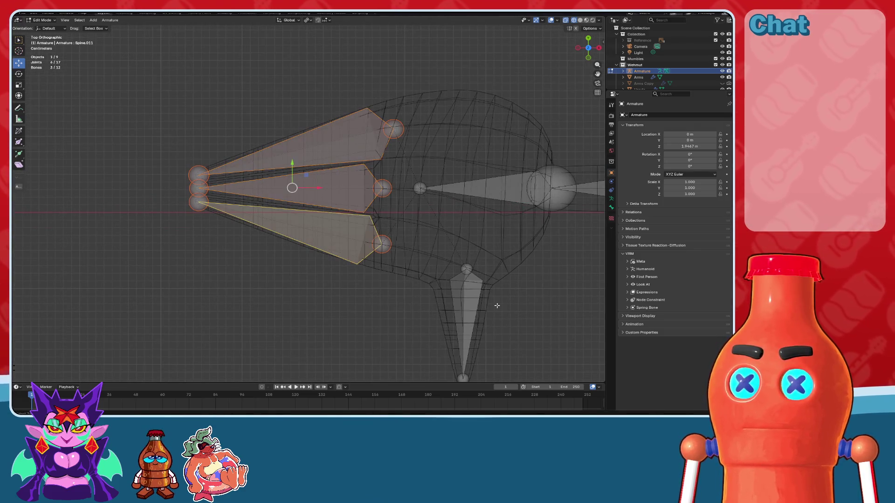
{"action": "left_click", "coordinate": [467, 293]}
{"action": "middle_click_drag", "start_coordinate": [466, 293], "coordinate": [410, 202]}
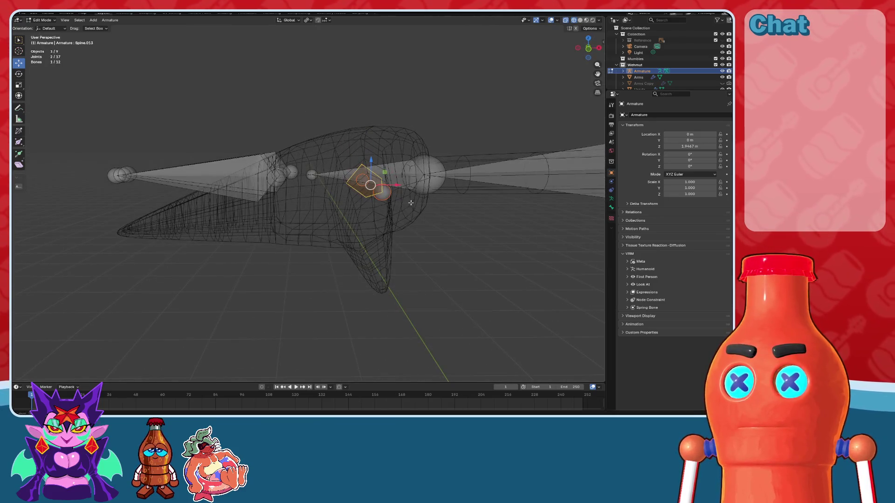
{"action": "left_click", "coordinate": [591, 54]}
{"action": "left_click", "coordinate": [99, 180]}
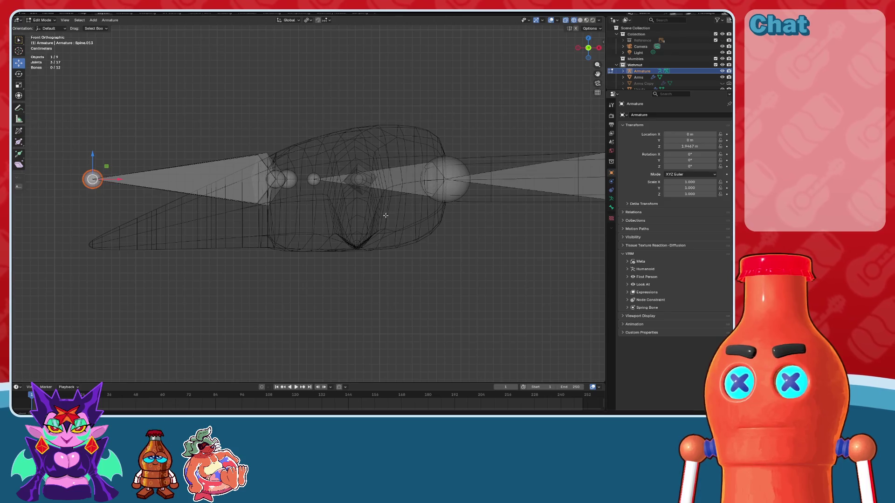
{"action": "middle_click_drag", "start_coordinate": [364, 190], "coordinate": [429, 172]}
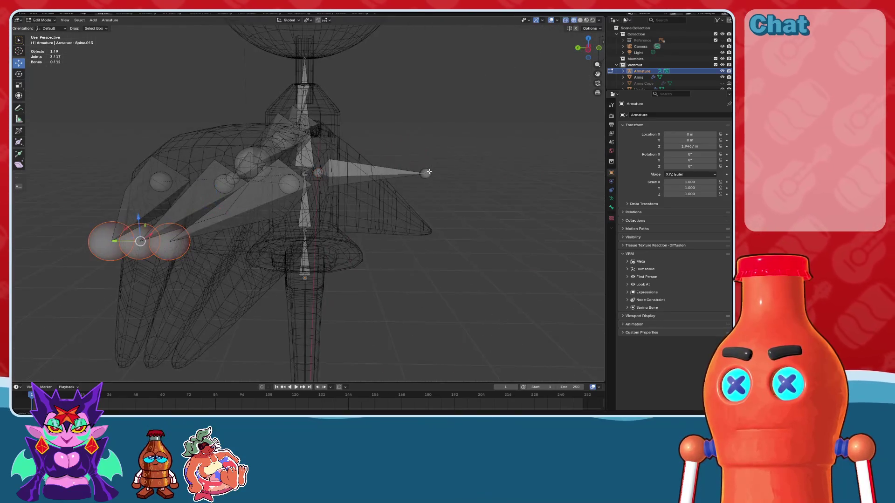
{"action": "left_click", "coordinate": [599, 47]}
- Lower the fingertip joint along Z down into the hand mesh
{"action": "scroll", "coordinate": [414, 154], "scroll_direction": "up", "scroll_amount": 4}
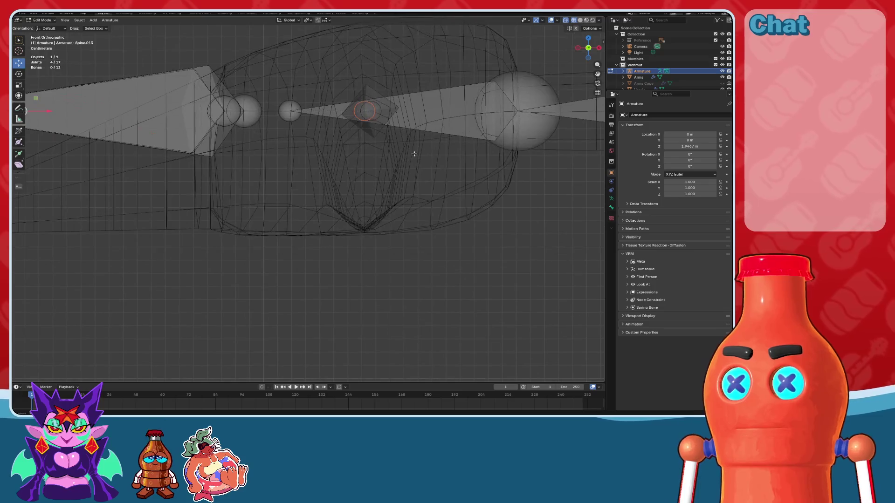
{"action": "scroll", "coordinate": [22, 102], "scroll_direction": "up", "scroll_amount": 4}
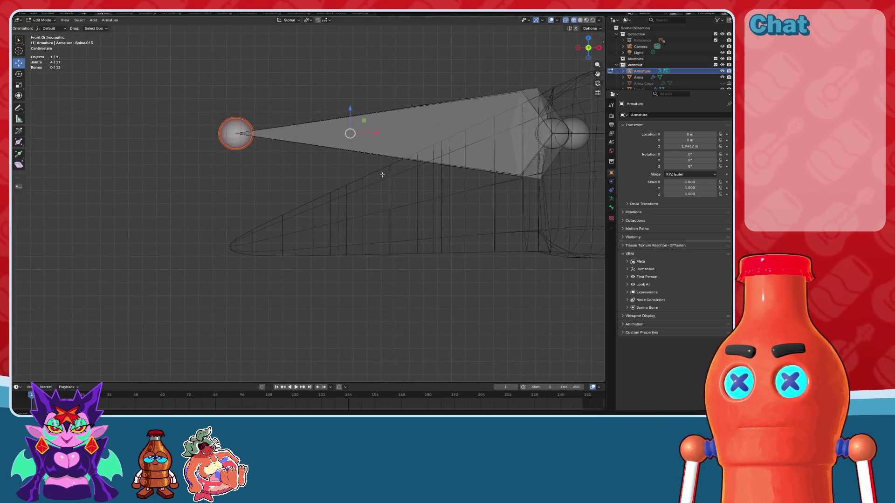
{"action": "middle_click_drag", "start_coordinate": [326, 121], "coordinate": [460, 54], "text": "shift"}
{"action": "left_click_drag", "start_coordinate": [459, 54], "coordinate": [459, 243]}
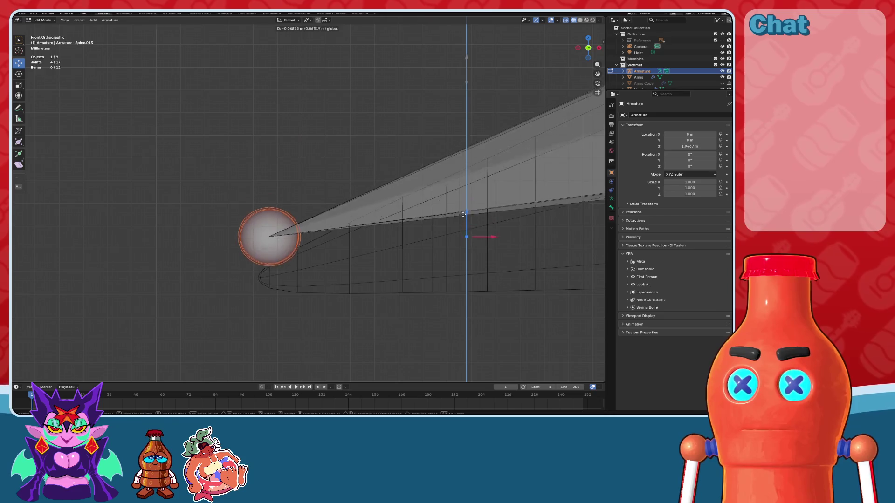
{"action": "scroll", "coordinate": [524, 193], "scroll_direction": "up", "scroll_amount": 3}
{"action": "key", "text": "g"}
{"action": "key", "text": "z"}
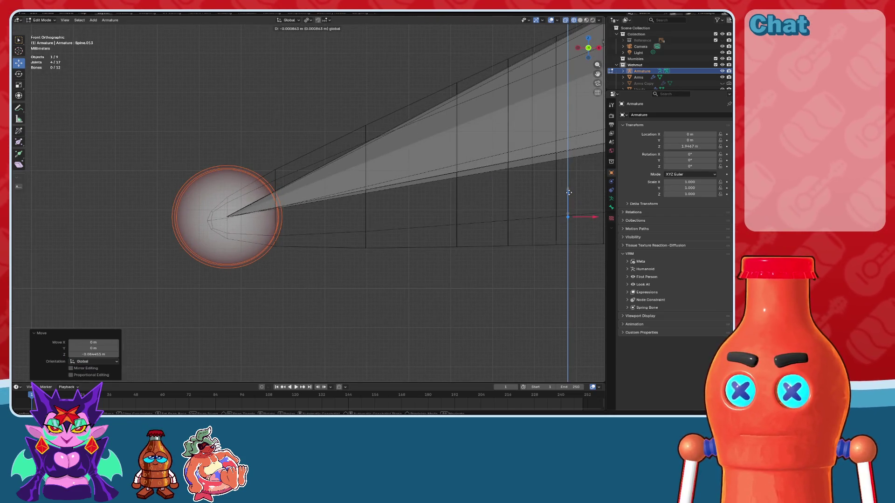
{"action": "left_click", "coordinate": [540, 193]}
- Lower the sphere joint slightly to the mesh tip and check it in perspective
{"action": "scroll", "coordinate": [539, 193], "scroll_direction": "down", "scroll_amount": 5}
{"action": "middle_click_drag", "start_coordinate": [539, 193], "coordinate": [315, 193], "text": "shift"}
{"action": "scroll", "coordinate": [332, 184], "scroll_direction": "up", "scroll_amount": 4}
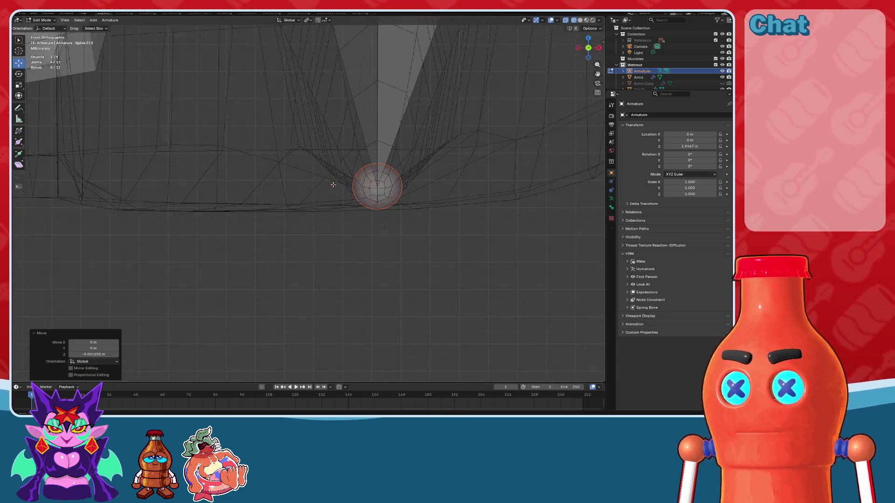
{"action": "middle_click_drag", "start_coordinate": [458, 194], "coordinate": [391, 203], "text": "shift"}
{"action": "scroll", "coordinate": [391, 202], "scroll_direction": "up", "scroll_amount": 2}
{"action": "scroll", "coordinate": [389, 200], "scroll_direction": "up", "scroll_amount": 2}
{"action": "left_click", "coordinate": [362, 183]}
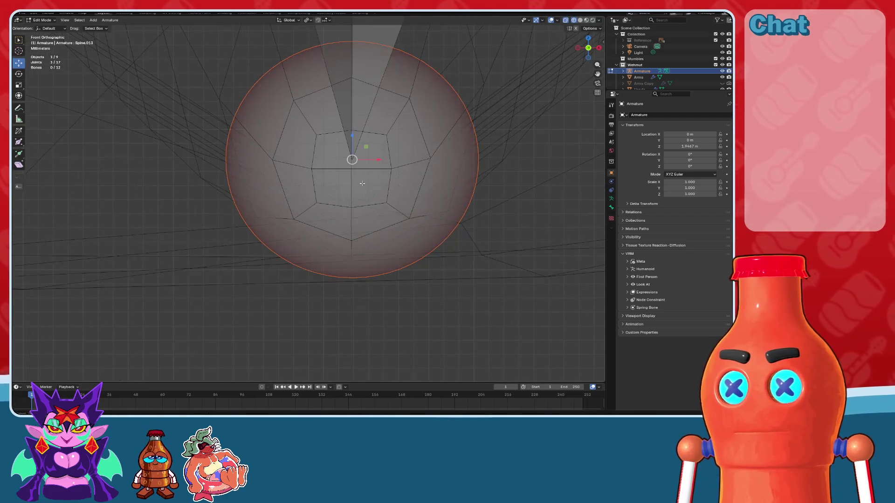
{"action": "left_click_drag", "start_coordinate": [351, 136], "coordinate": [351, 139]}
{"action": "scroll", "coordinate": [351, 186], "scroll_direction": "down", "scroll_amount": 4}
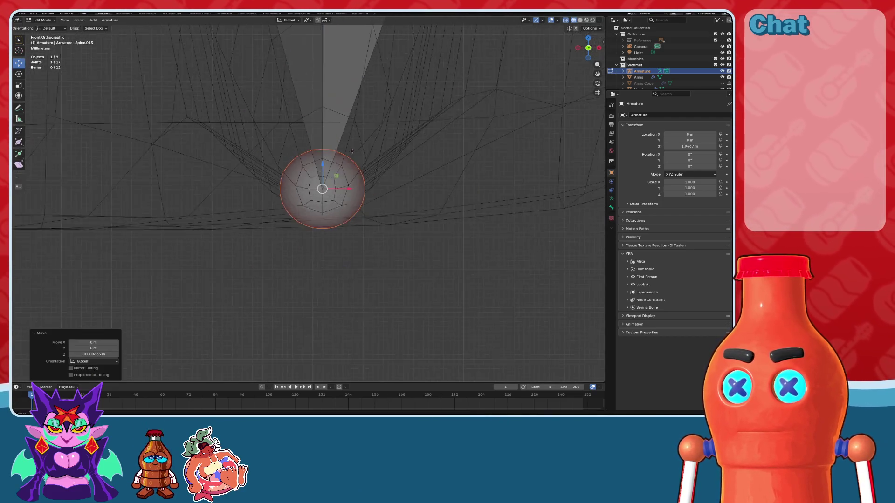
{"action": "scroll", "coordinate": [429, 184], "scroll_direction": "down", "scroll_amount": 3}
{"action": "scroll", "coordinate": [429, 183], "scroll_direction": "down", "scroll_amount": 3}
{"action": "mouse_move", "coordinate": [429, 183]}
{"action": "middle_mouse_down", "text": "shift"}
{"action": "mouse_move", "coordinate": [468, 189]}
{"action": "mouse_move", "coordinate": [468, 232]}
{"action": "mouse_move", "coordinate": [379, 241]}
{"action": "middle_mouse_up", "text": "shift"}
{"action": "left_click", "coordinate": [468, 231]}
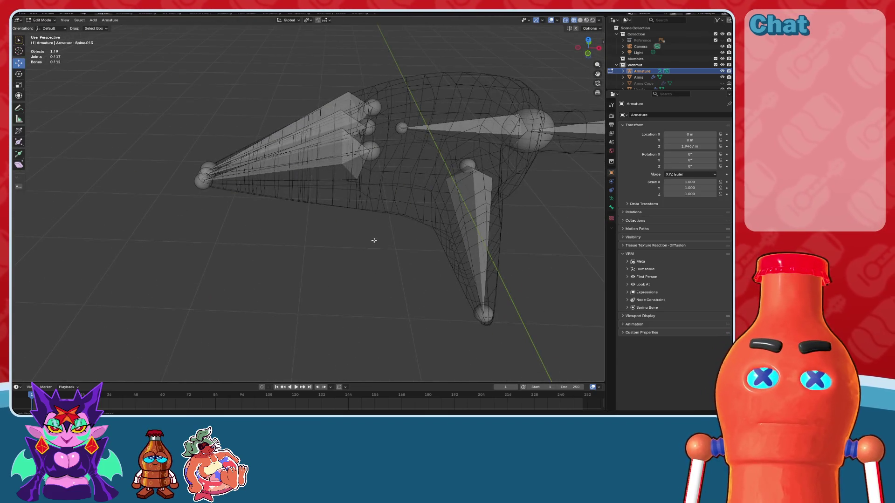
- Save the file and recalculate the roll of the vertical Spine.013 bone
{"action": "key", "text": "ctrl+s"}
{"action": "middle_click_drag", "start_coordinate": [435, 235], "coordinate": [419, 243]}
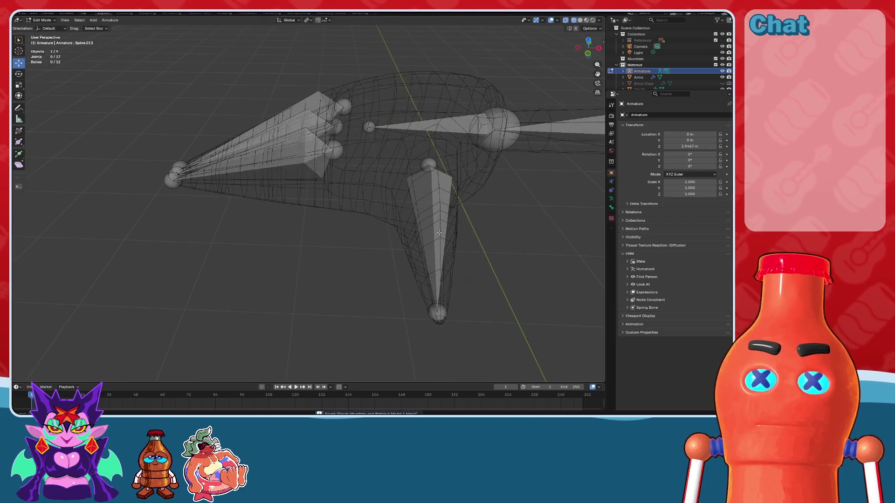
{"action": "left_click", "coordinate": [312, 219]}
{"action": "middle_click_drag", "start_coordinate": [312, 219], "coordinate": [326, 223]}
{"action": "left_click", "coordinate": [110, 20]}
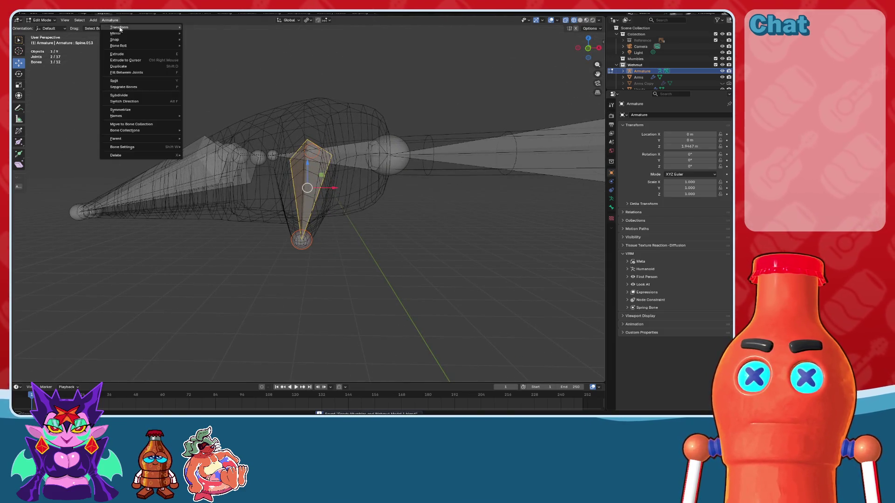
{"action": "mouse_move", "coordinate": [154, 46]}
{"action": "mouse_move", "coordinate": [205, 47]}
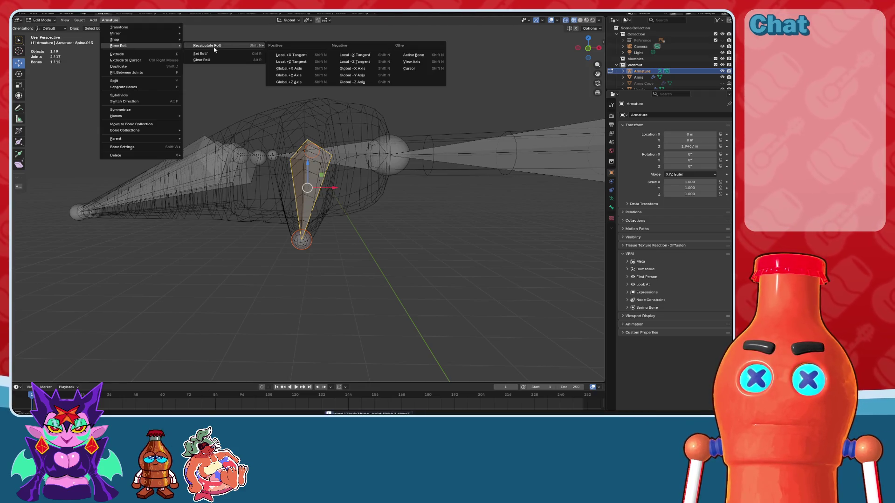
{"action": "left_click", "coordinate": [292, 62]}
{"action": "middle_click_drag", "start_coordinate": [326, 210], "coordinate": [394, 242]}
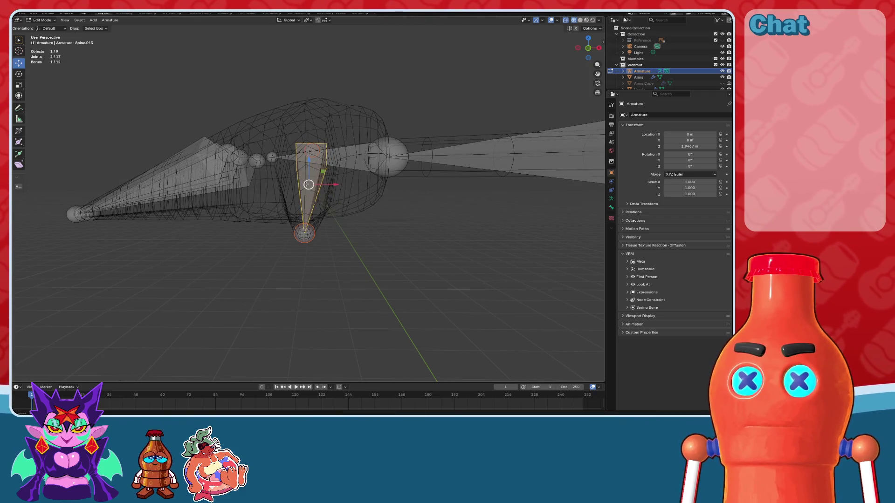
{"action": "left_click", "coordinate": [611, 208]}
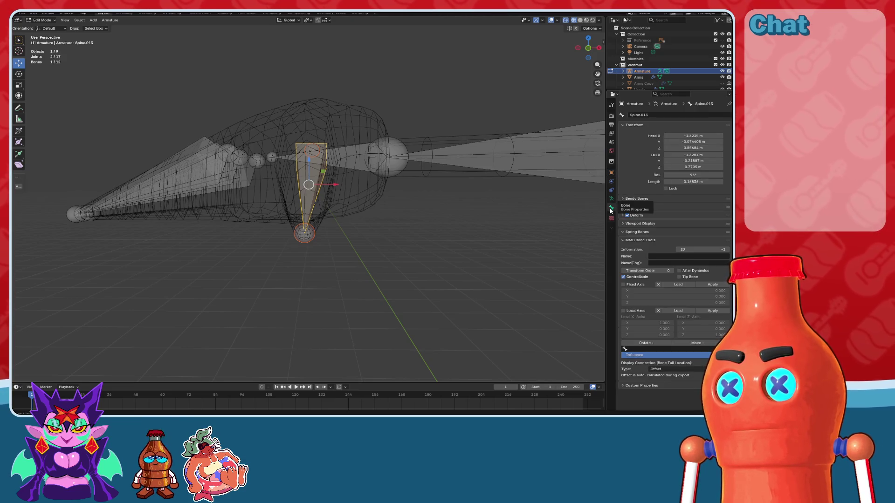
{"action": "left_click", "coordinate": [394, 236]}
- Recalculate the roll of the three finger bones to Local +X Tangent
{"action": "mouse_move", "coordinate": [394, 236]}
{"action": "middle_mouse_down"}
{"action": "mouse_move", "coordinate": [505, 210]}
{"action": "mouse_move", "coordinate": [327, 196]}
{"action": "middle_mouse_up"}
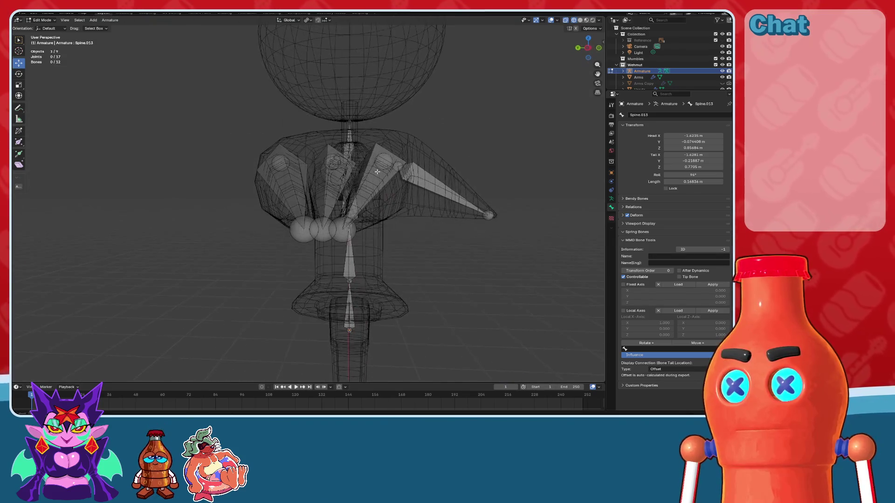
{"action": "left_click", "coordinate": [382, 177]}
{"action": "left_click", "coordinate": [332, 163], "text": "shift"}
{"action": "left_click", "coordinate": [277, 184], "text": "shift"}
{"action": "left_click", "coordinate": [110, 20]}
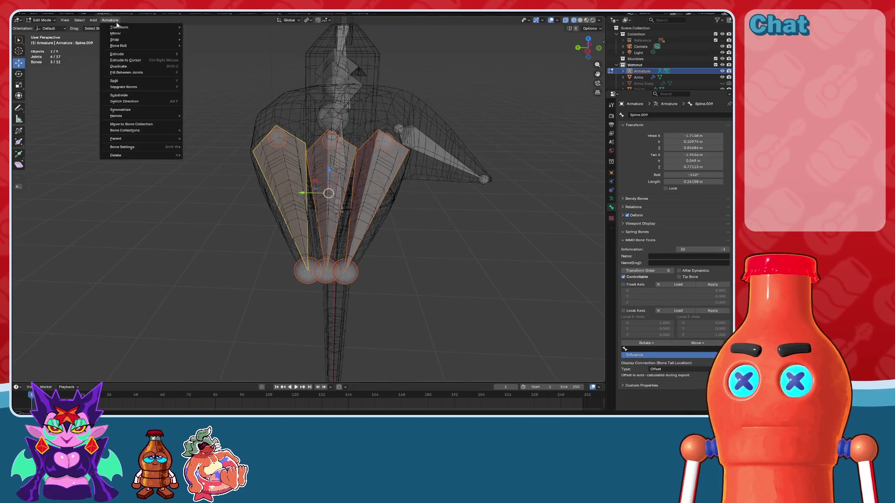
{"action": "mouse_move", "coordinate": [149, 46]}
{"action": "mouse_move", "coordinate": [212, 46]}
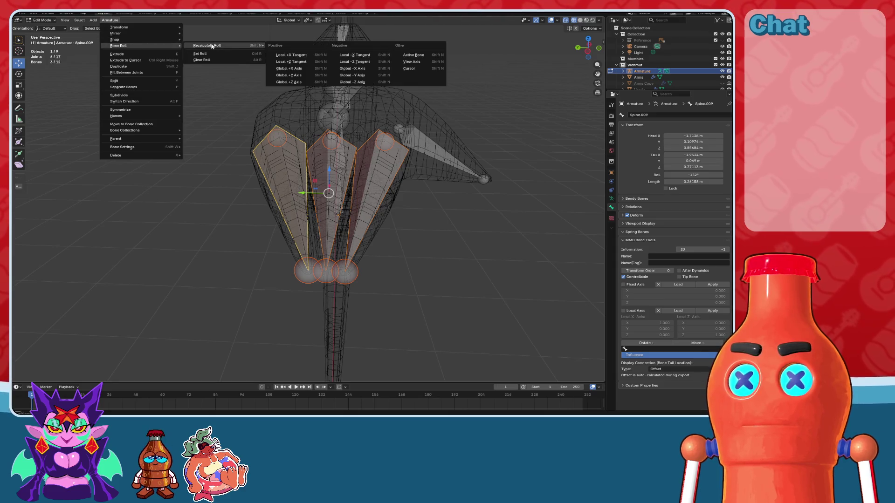
{"action": "left_click", "coordinate": [290, 54]}
{"action": "mouse_move", "coordinate": [410, 154]}
{"action": "middle_mouse_down"}
{"action": "mouse_move", "coordinate": [439, 266]}
{"action": "mouse_move", "coordinate": [350, 168]}
{"action": "middle_mouse_up"}
{"action": "left_click", "coordinate": [439, 266]}
- Recalculate Spine.011's roll to Local +X Tangent, then Local +Z Tangent
{"action": "left_click", "coordinate": [350, 169]}
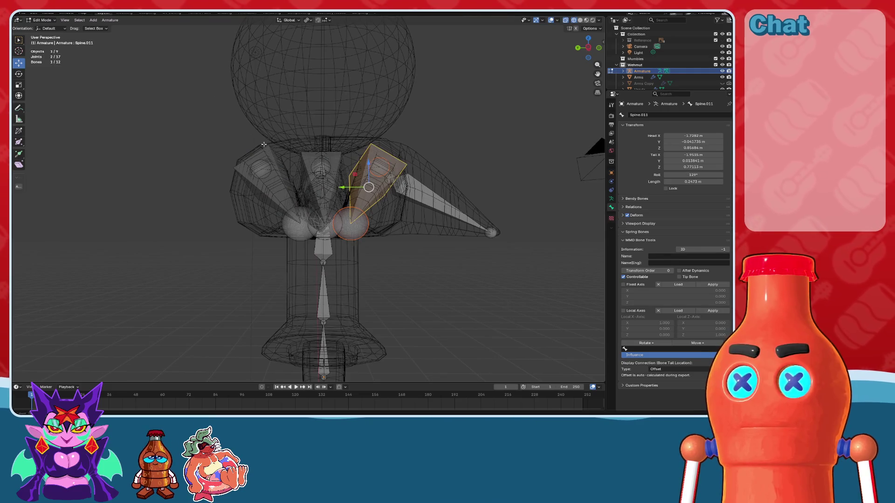
{"action": "key", "text": "alt+a"}
{"action": "left_click", "coordinate": [367, 176]}
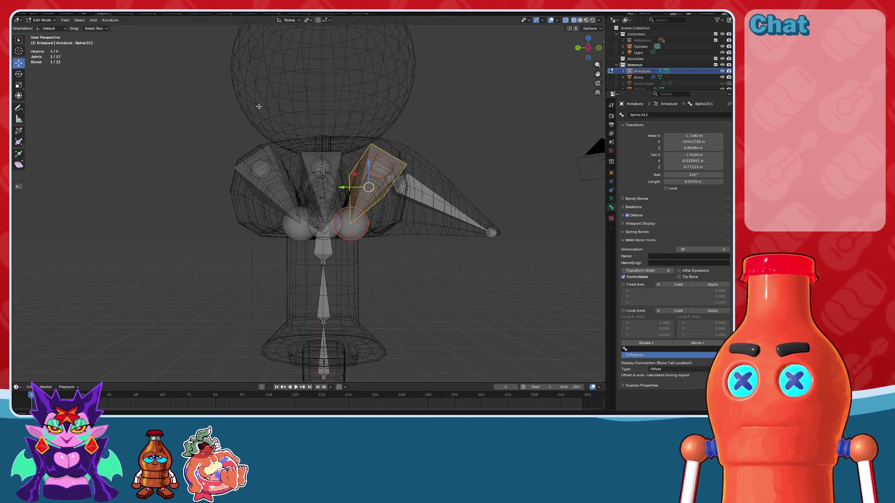
{"action": "left_click", "coordinate": [110, 20]}
{"action": "mouse_move", "coordinate": [154, 45]}
{"action": "mouse_move", "coordinate": [261, 47]}
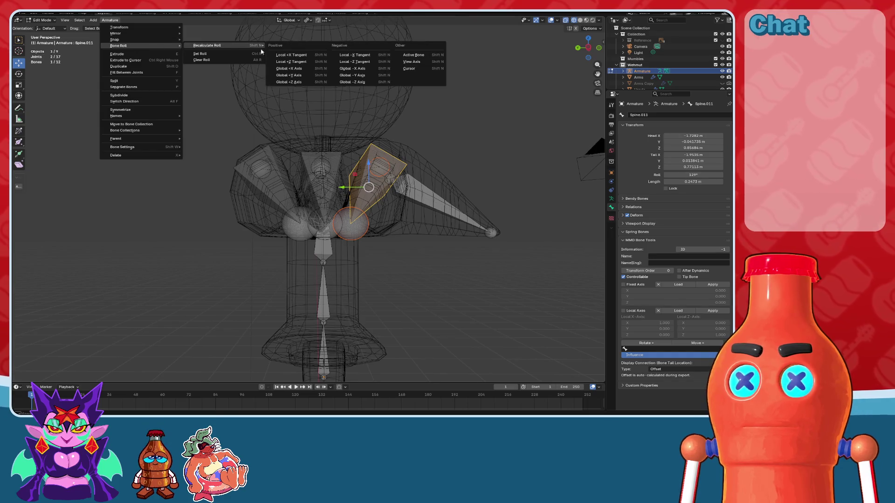
{"action": "left_click", "coordinate": [304, 57]}
{"action": "left_click", "coordinate": [111, 21]}
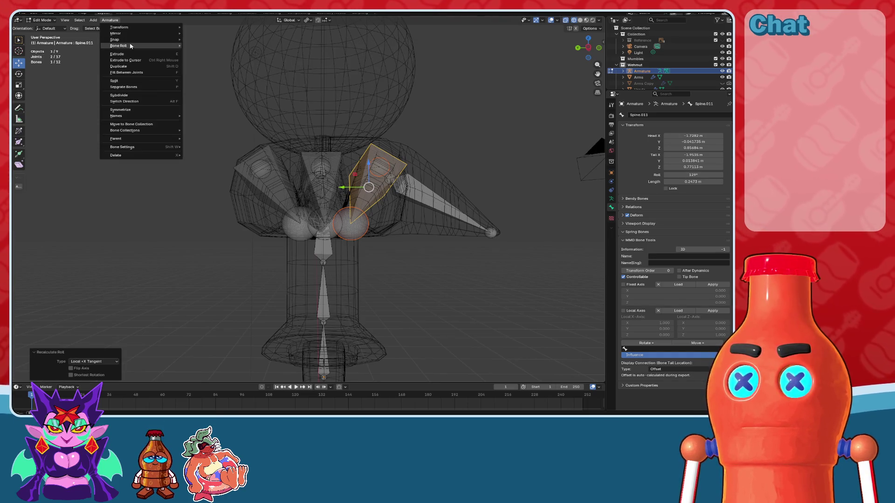
{"action": "mouse_move", "coordinate": [149, 46]}
{"action": "mouse_move", "coordinate": [213, 45]}
{"action": "left_click", "coordinate": [291, 62]}
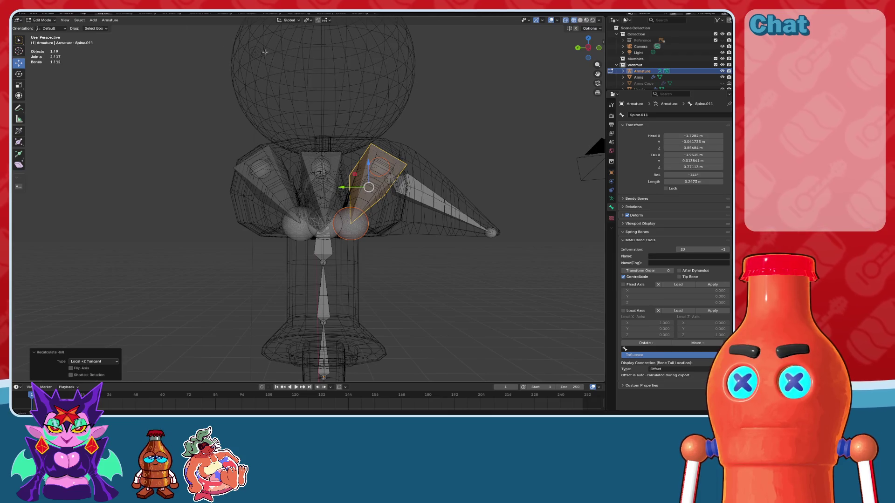
- Recalculate Spine.011's roll to Global +X Axis, then Global +Y Axis
{"action": "left_click", "coordinate": [106, 21]}
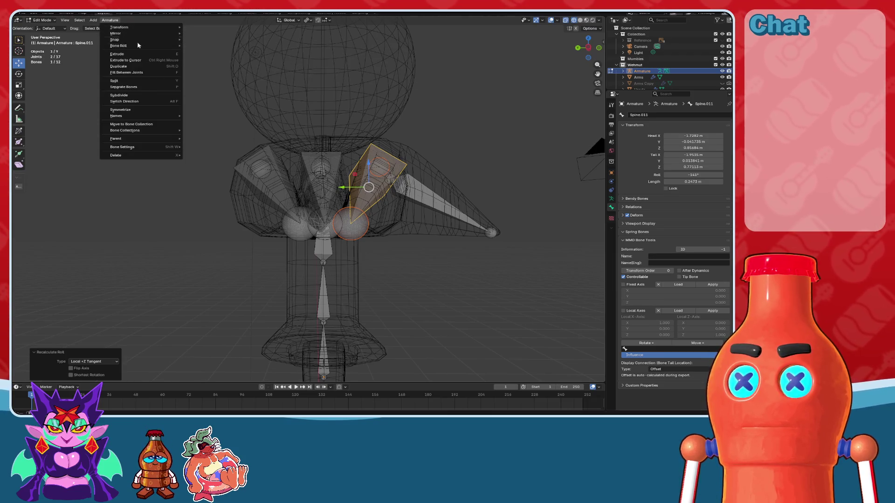
{"action": "mouse_move", "coordinate": [154, 46]}
{"action": "mouse_move", "coordinate": [210, 47]}
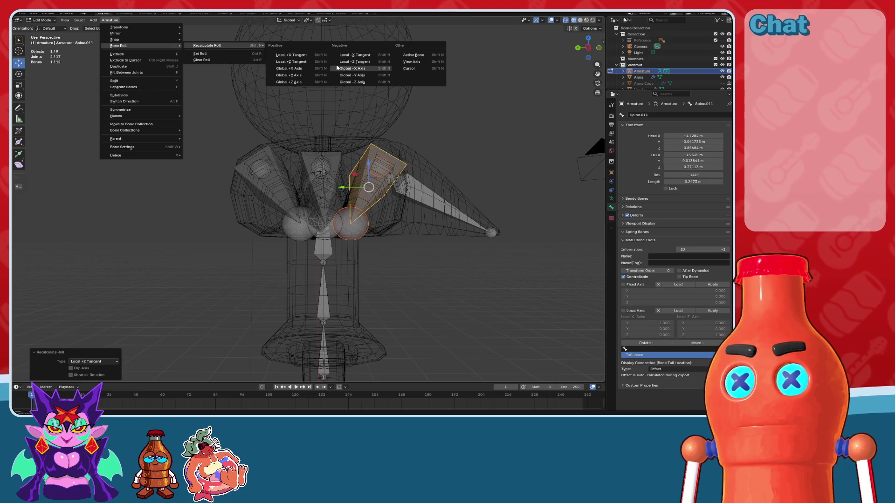
{"action": "left_click", "coordinate": [289, 69]}
{"action": "left_click", "coordinate": [111, 20]}
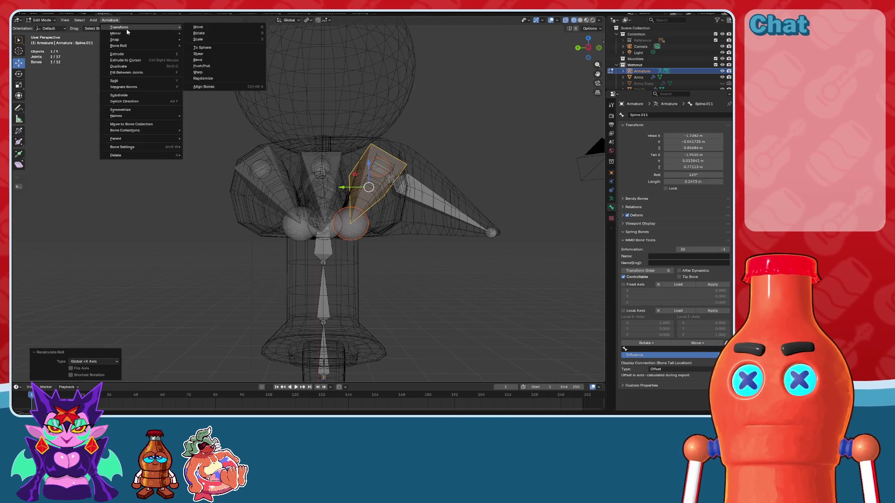
{"action": "mouse_move", "coordinate": [140, 46]}
{"action": "mouse_move", "coordinate": [210, 45]}
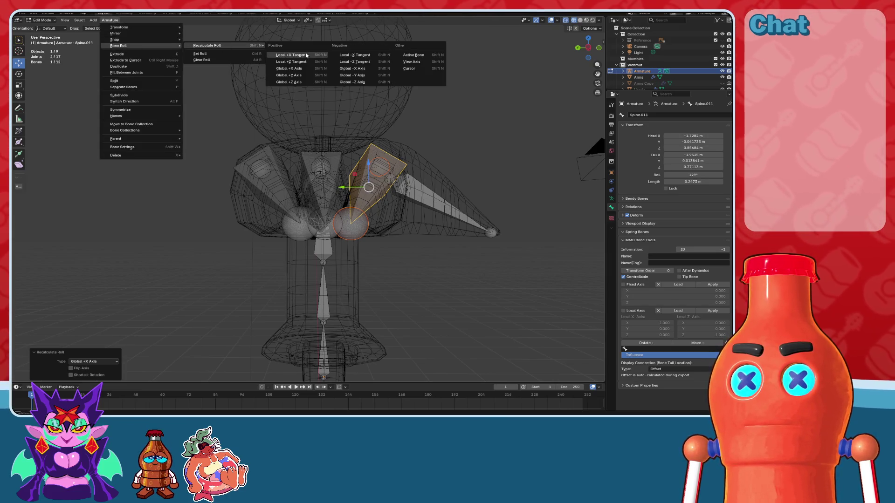
{"action": "left_click", "coordinate": [290, 75]}
- Recalculate the other shoulder bone Spine.009's roll to Global +Y Axis
{"action": "middle_click_drag", "start_coordinate": [285, 183], "coordinate": [303, 202]}
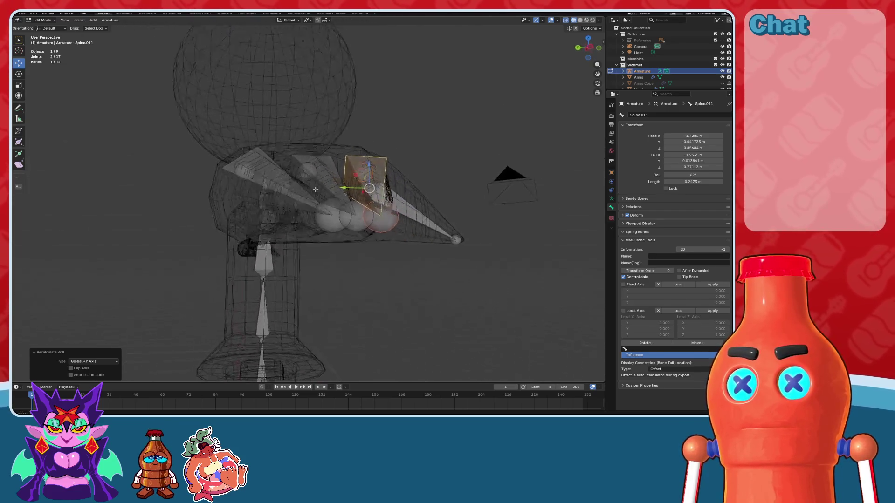
{"action": "left_click", "coordinate": [266, 182]}
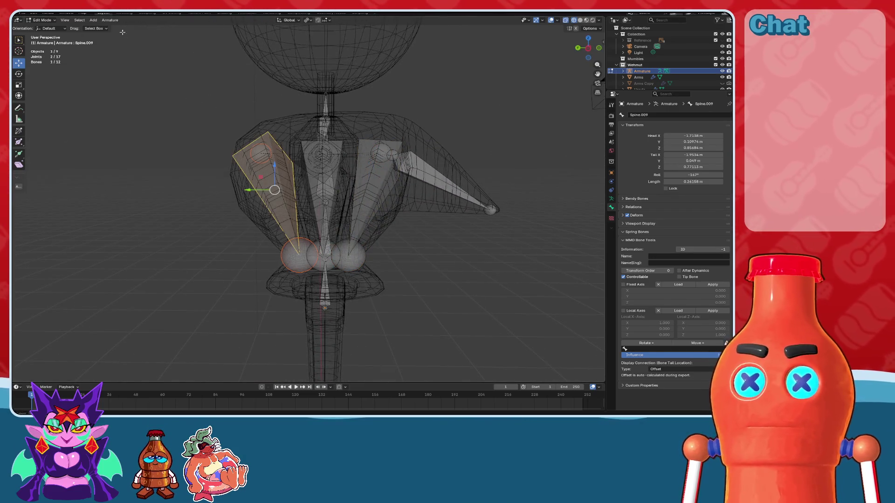
{"action": "left_click", "coordinate": [110, 20]}
{"action": "mouse_move", "coordinate": [125, 46]}
{"action": "mouse_move", "coordinate": [210, 45]}
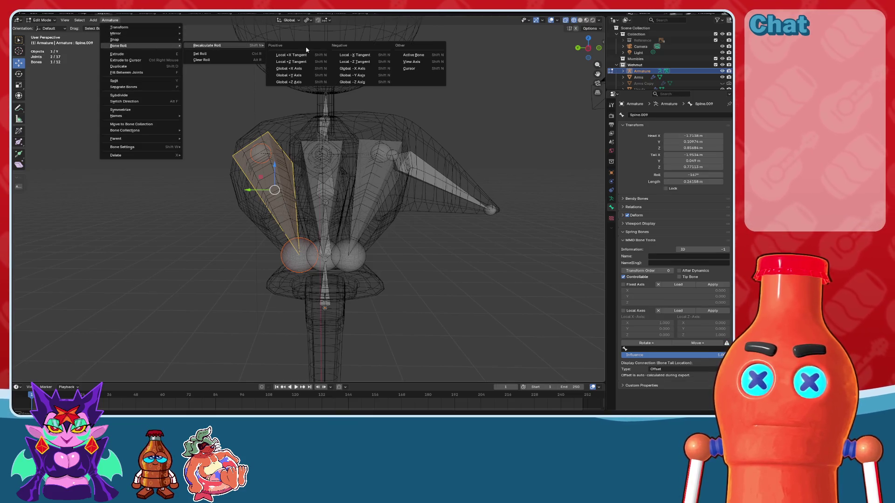
{"action": "left_click", "coordinate": [296, 74]}
{"action": "left_click", "coordinate": [186, 181]}
{"action": "mouse_move", "coordinate": [186, 181]}
{"action": "middle_mouse_down"}
{"action": "mouse_move", "coordinate": [297, 200]}
{"action": "mouse_move", "coordinate": [305, 240]}
{"action": "mouse_move", "coordinate": [313, 170]}
{"action": "middle_mouse_up"}
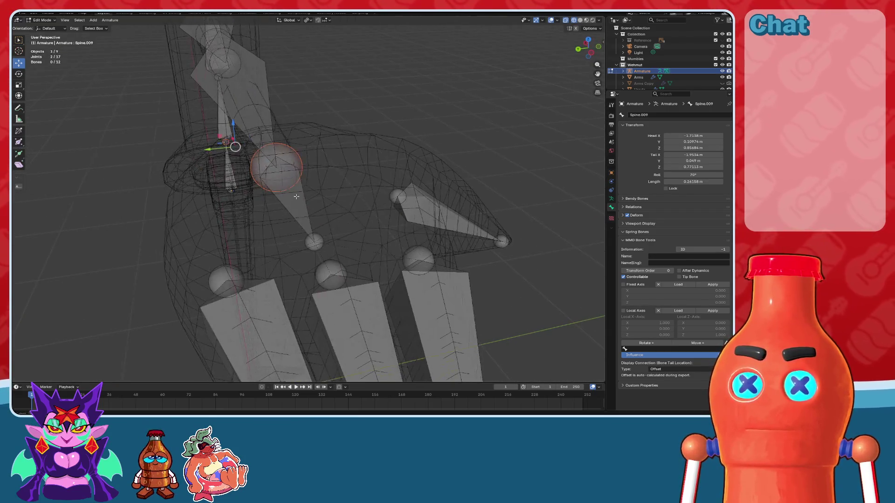
- Recalculate Spine.005's roll to Local +X Tangent
{"action": "left_click", "coordinate": [313, 171]}
{"action": "left_click", "coordinate": [108, 21]}
{"action": "mouse_move", "coordinate": [140, 45]}
{"action": "mouse_move", "coordinate": [219, 45]}
{"action": "left_click", "coordinate": [288, 56]}
{"action": "mouse_move", "coordinate": [288, 58]}
{"action": "middle_mouse_down"}
{"action": "mouse_move", "coordinate": [519, 152]}
{"action": "mouse_move", "coordinate": [418, 172]}
{"action": "middle_mouse_up"}
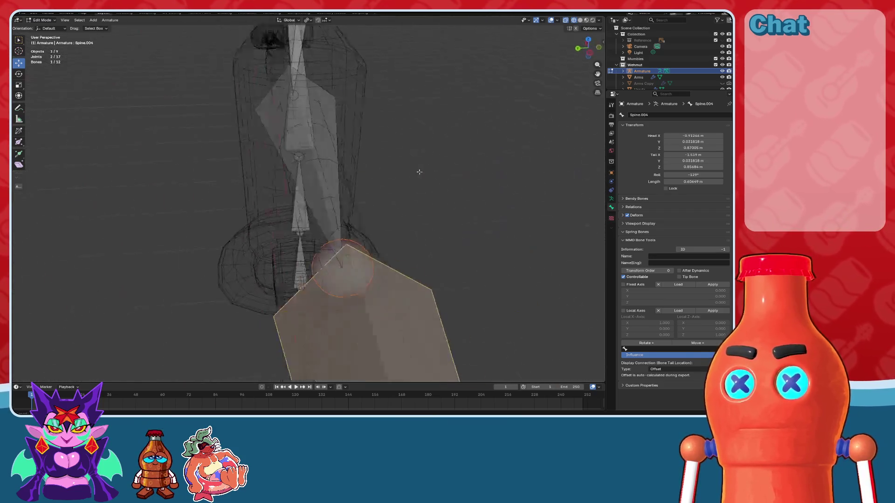
- Recalculate Spine.003's roll to Local +X Tangent
{"action": "left_click", "coordinate": [325, 143], "text": "shift"}
{"action": "middle_click_drag", "start_coordinate": [325, 143], "coordinate": [345, 140]}
{"action": "left_click", "coordinate": [110, 20]}
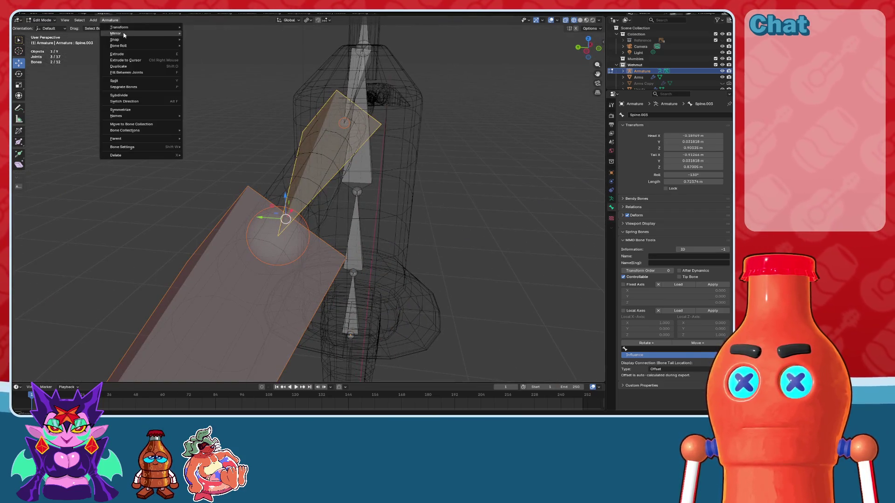
{"action": "mouse_move", "coordinate": [158, 46]}
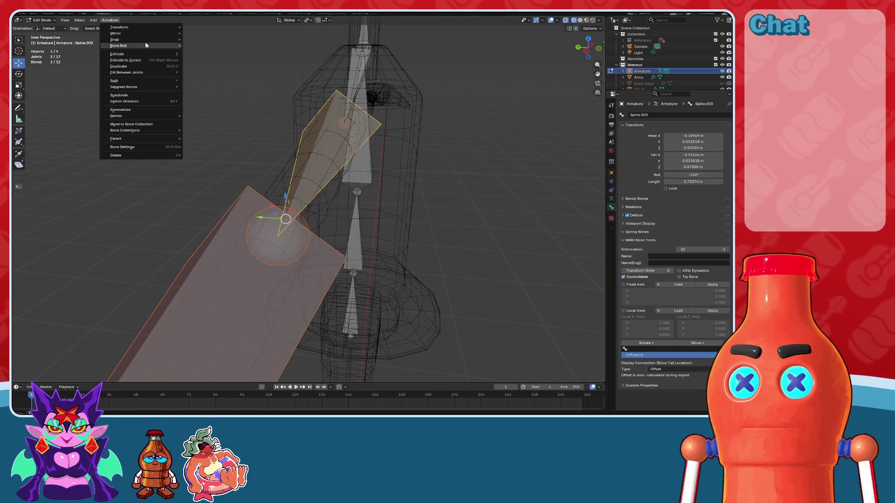
{"action": "mouse_move", "coordinate": [224, 45]}
{"action": "left_click", "coordinate": [308, 56]}
{"action": "left_click", "coordinate": [494, 192]}
{"action": "middle_click_drag", "start_coordinate": [493, 192], "coordinate": [501, 173]}
- In left orthographic view, recalculate Spine.003's roll to Global +X Axis
{"action": "key", "text": "ctrl+KP_3"}
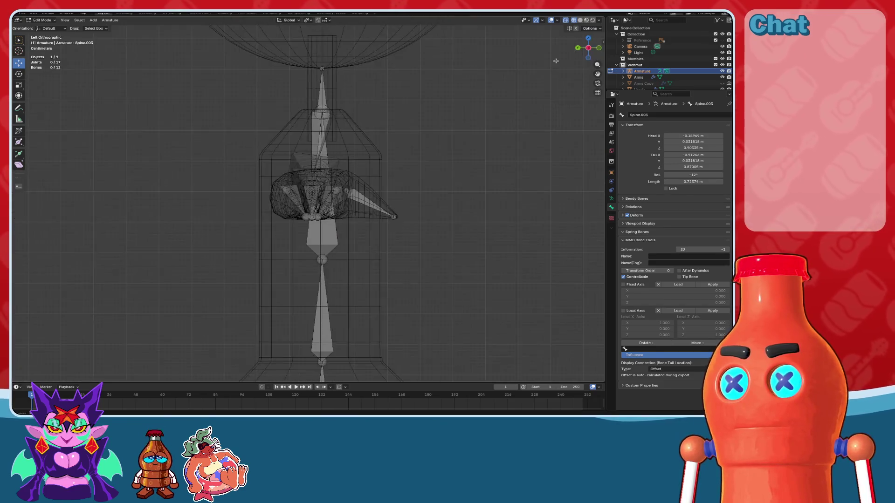
{"action": "scroll", "coordinate": [331, 156], "scroll_direction": "up", "scroll_amount": 3}
{"action": "left_click", "coordinate": [331, 155]}
{"action": "left_click", "coordinate": [110, 20]}
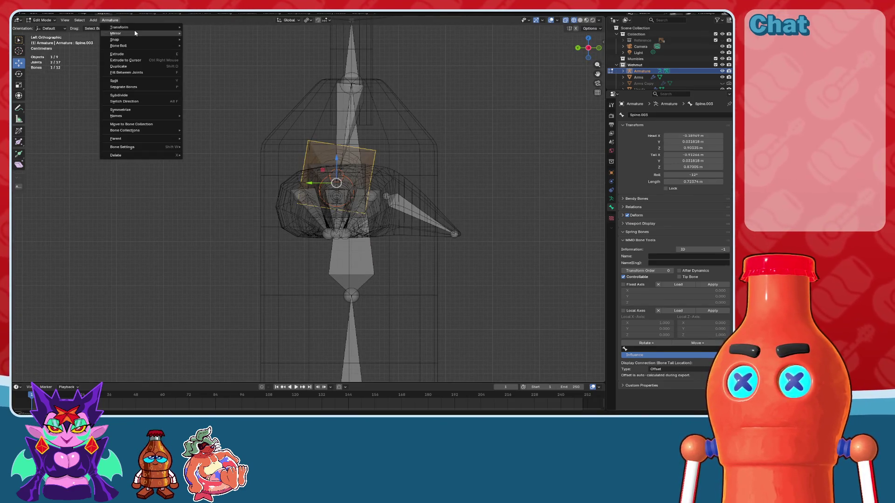
{"action": "mouse_move", "coordinate": [118, 45]}
{"action": "mouse_move", "coordinate": [219, 45]}
{"action": "left_click", "coordinate": [296, 70]}
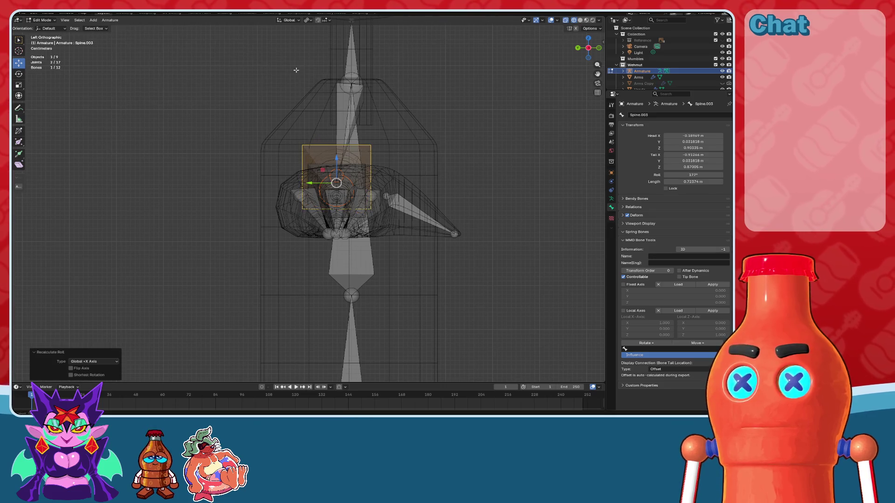
{"action": "middle_click_drag", "start_coordinate": [490, 152], "coordinate": [354, 219]}
- Recalculate Spine.004's roll to Global +X Axis, leaving it at about 179°
{"action": "left_click", "coordinate": [320, 240]}
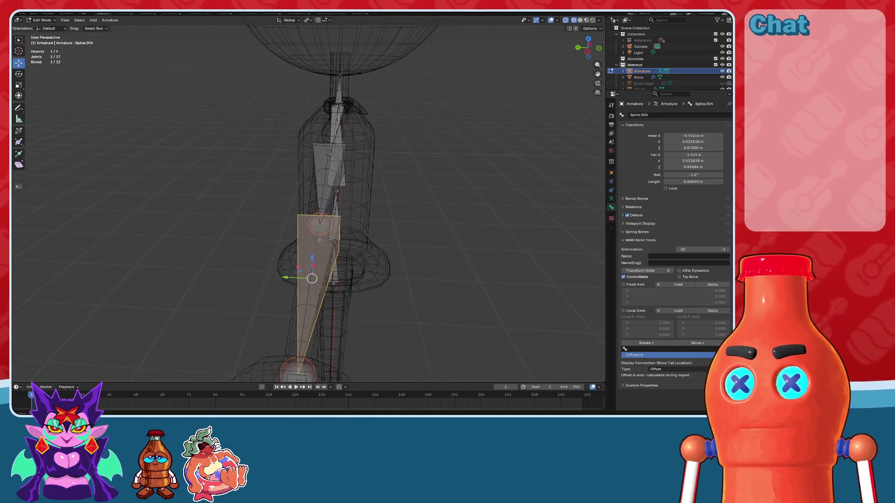
{"action": "left_click", "coordinate": [110, 20]}
{"action": "mouse_move", "coordinate": [118, 46]}
{"action": "mouse_move", "coordinate": [219, 45]}
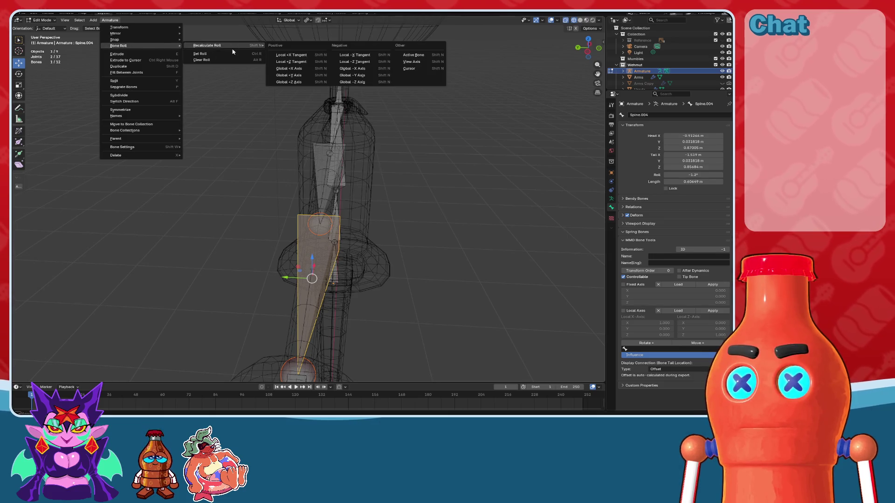
{"action": "left_click", "coordinate": [300, 69]}
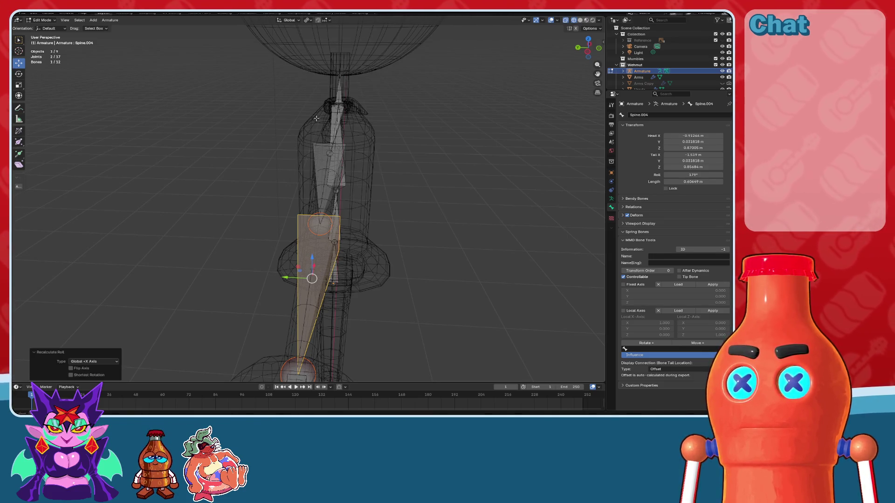
{"action": "key", "text": "alt+a"}
{"action": "key", "text": "ctrl+z"}
{"action": "left_click", "coordinate": [110, 20]}
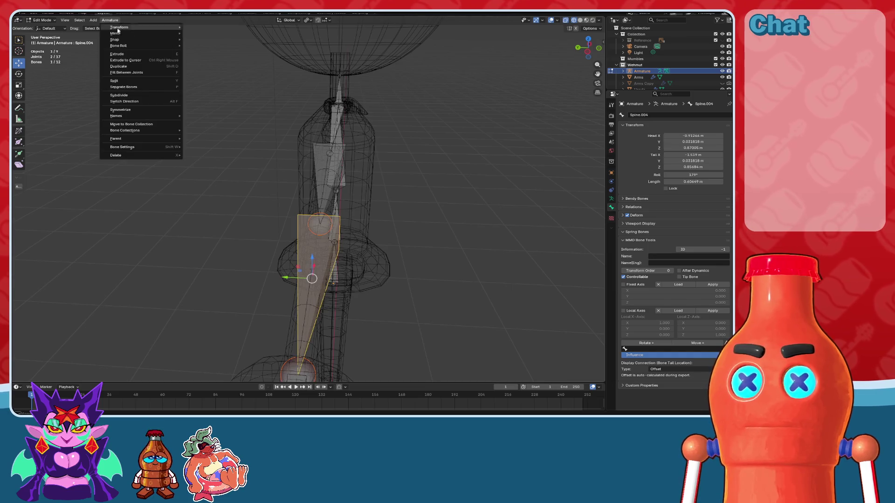
{"action": "mouse_move", "coordinate": [119, 46]}
{"action": "mouse_move", "coordinate": [224, 45]}
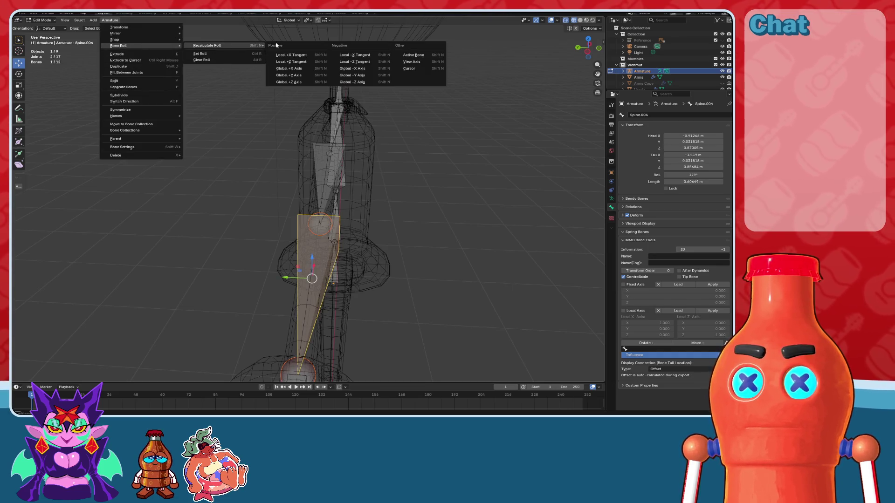
{"action": "left_click", "coordinate": [287, 69]}
{"action": "mouse_move", "coordinate": [272, 94]}
{"action": "middle_mouse_down"}
{"action": "mouse_move", "coordinate": [239, 218]}
{"action": "mouse_move", "coordinate": [289, 158]}
{"action": "mouse_move", "coordinate": [346, 168]}
{"action": "mouse_move", "coordinate": [343, 150]}
{"action": "middle_mouse_up"}
{"action": "left_click", "coordinate": [289, 158]}
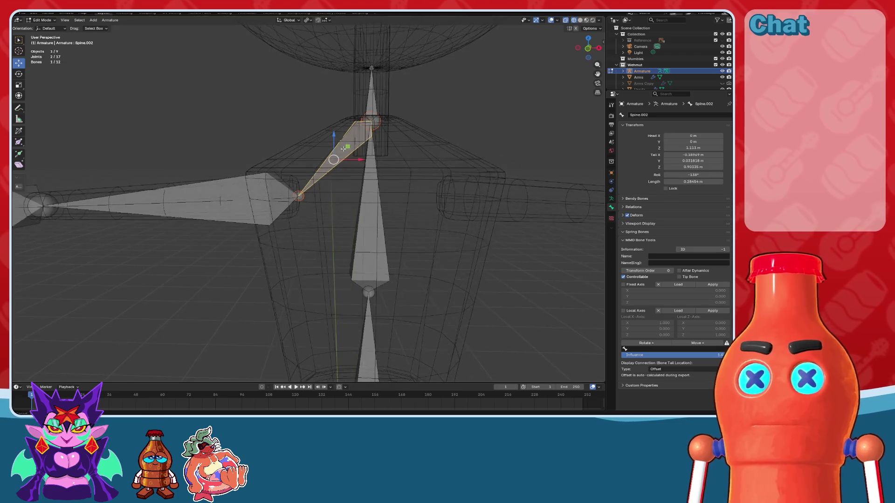
- Delete the short Spine.002 bone and select the Spine.003 arm bone
{"action": "key", "text": "x"}
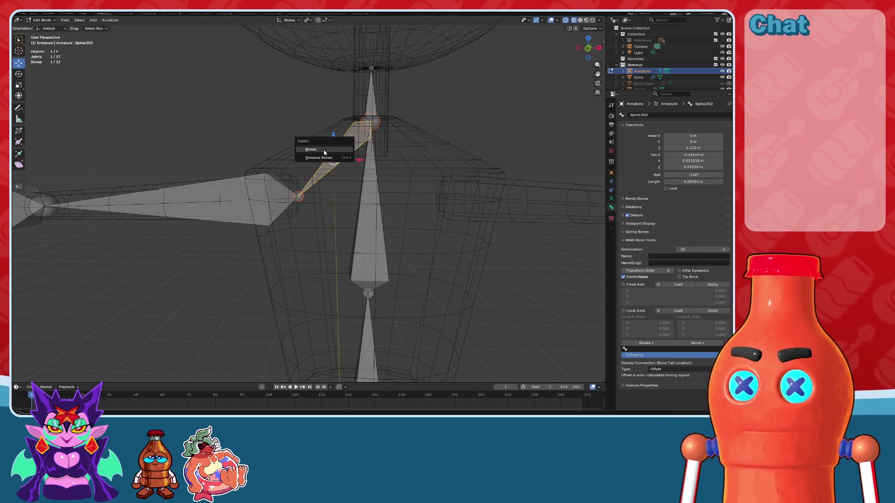
{"action": "left_click", "coordinate": [324, 150]}
{"action": "scroll", "coordinate": [323, 150], "scroll_direction": "down", "scroll_amount": 4}
{"action": "middle_click_drag", "start_coordinate": [276, 155], "coordinate": [317, 187]}
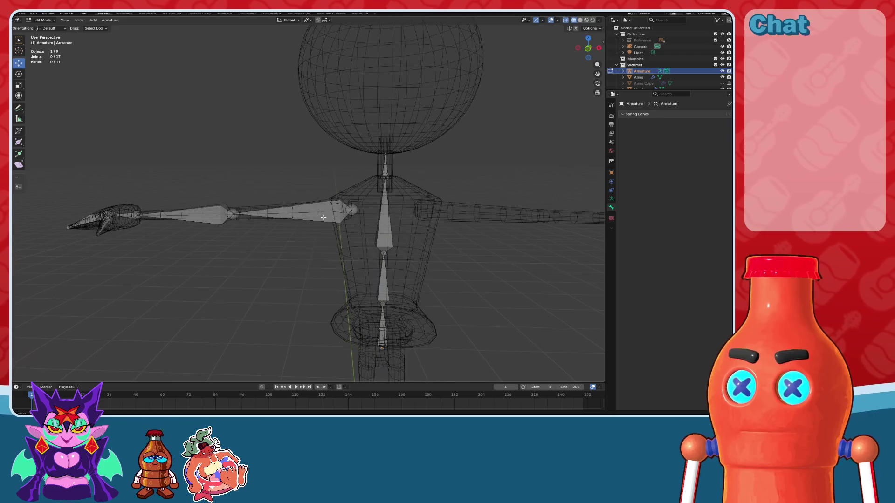
{"action": "left_click", "coordinate": [317, 203]}
{"action": "scroll", "coordinate": [320, 209], "scroll_direction": "up", "scroll_amount": 2}
- Try tilting the Spine.001 bone, undo the rotation, and reselect the Spine.003 arm bone
{"action": "left_click", "coordinate": [373, 208]}
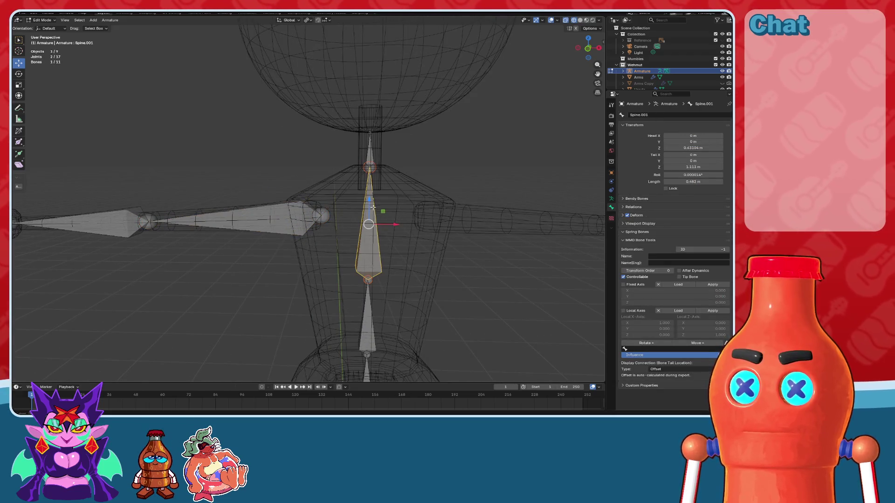
{"action": "left_click", "coordinate": [18, 74]}
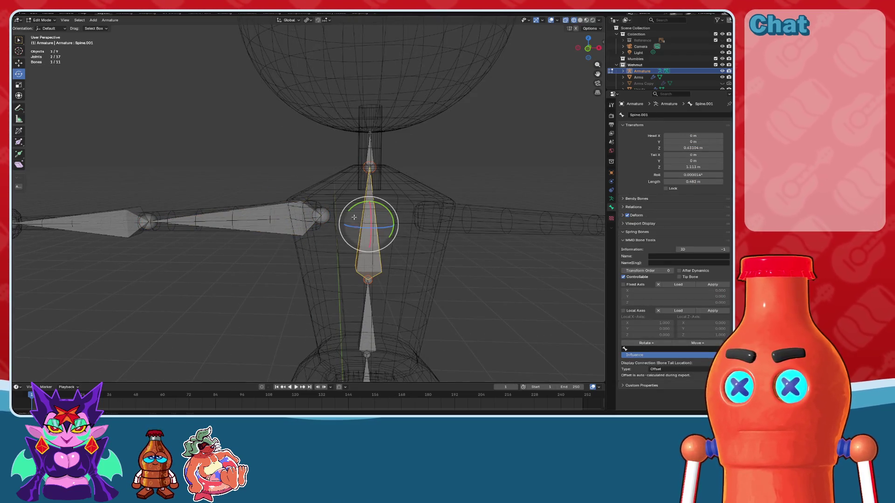
{"action": "left_click_drag", "start_coordinate": [368, 223], "coordinate": [359, 233]}
{"action": "key", "text": "ctrl+z"}
{"action": "key", "text": "ctrl+z"}
{"action": "left_click", "coordinate": [324, 218]}
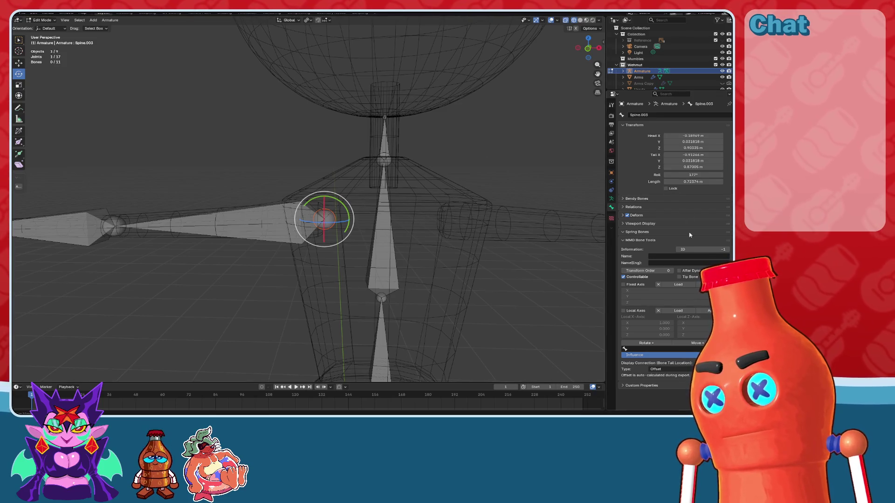
- Show the bone Relations settings and inspect the Spine and Spine.001 bones
{"action": "left_click", "coordinate": [622, 240]}
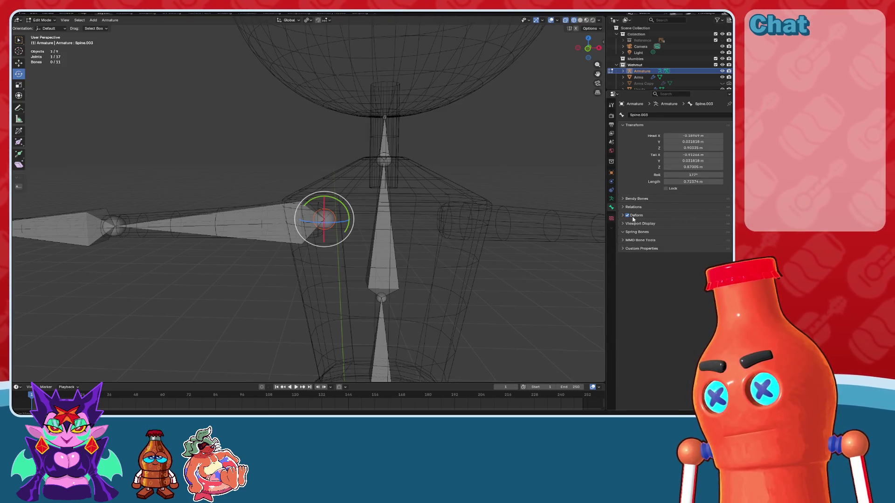
{"action": "left_click", "coordinate": [623, 207]}
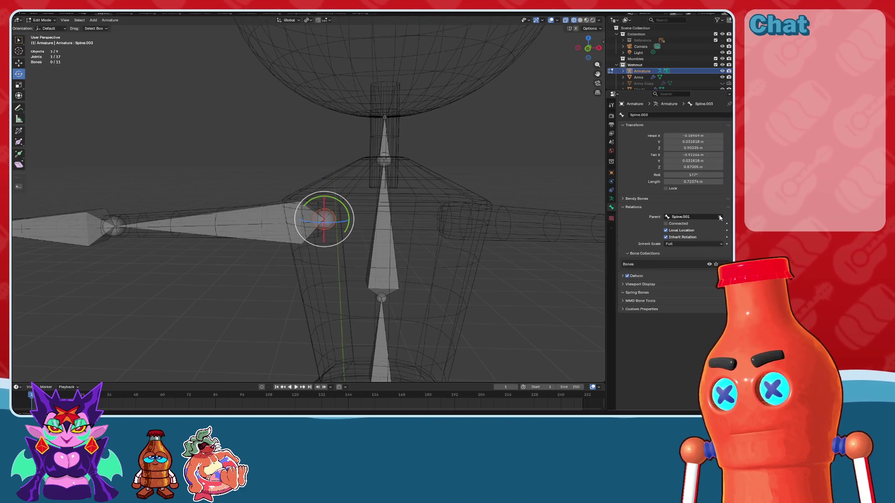
{"action": "left_click", "coordinate": [379, 227]}
{"action": "left_click", "coordinate": [394, 316]}
{"action": "left_click", "coordinate": [412, 241]}
{"action": "left_click", "coordinate": [667, 115]}
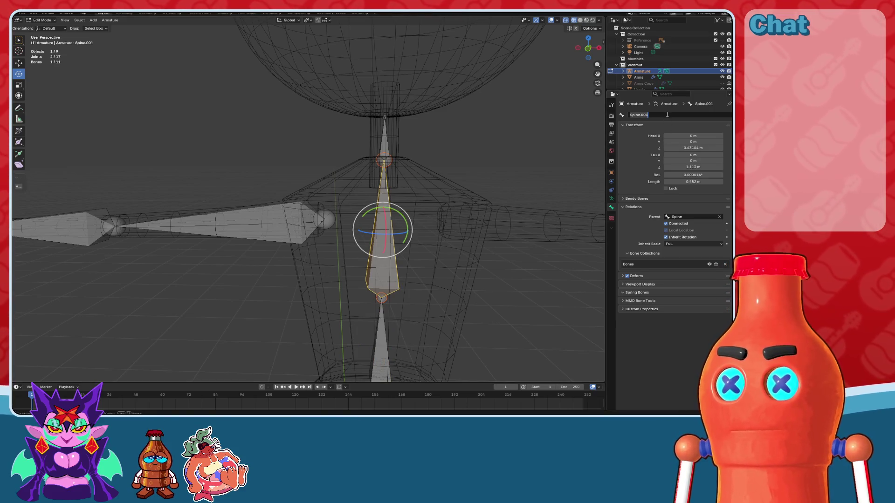
- Reframe the torso and select the Spine.001 bone above the Spine bone
{"action": "scroll", "coordinate": [467, 297], "scroll_direction": "down", "scroll_amount": 3}
{"action": "middle_click_drag", "start_coordinate": [436, 250], "coordinate": [444, 242]}
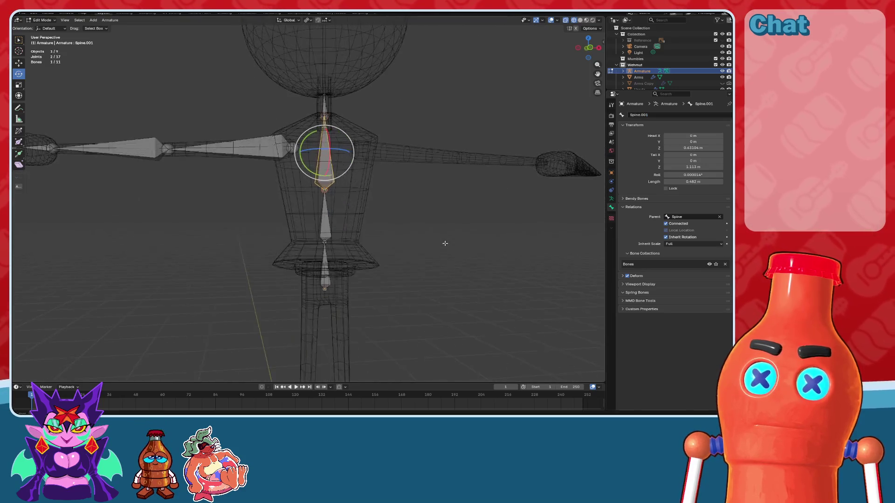
{"action": "scroll", "coordinate": [390, 250], "scroll_direction": "up", "scroll_amount": 3}
{"action": "left_click", "coordinate": [331, 239]}
{"action": "left_click", "coordinate": [333, 154]}
{"action": "middle_click_drag", "start_coordinate": [332, 154], "coordinate": [344, 228], "text": "shift"}
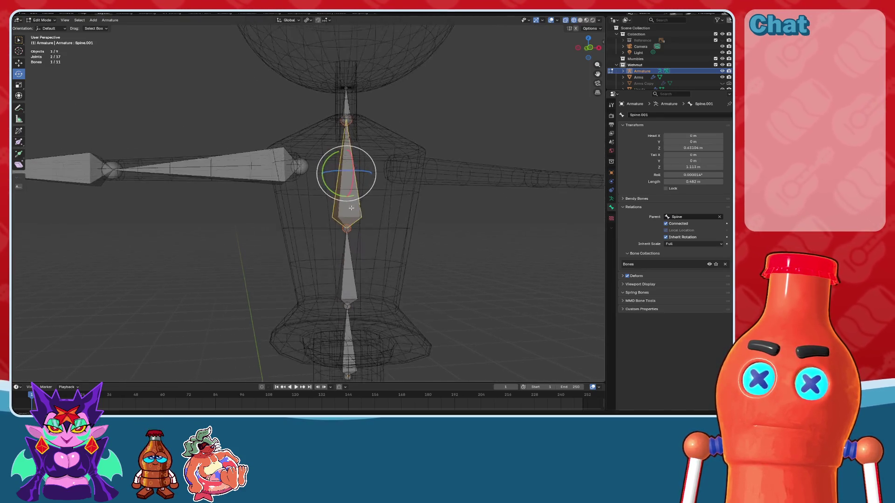
{"action": "scroll", "coordinate": [343, 229], "scroll_direction": "up", "scroll_amount": 2}
{"action": "left_click", "coordinate": [110, 20]}
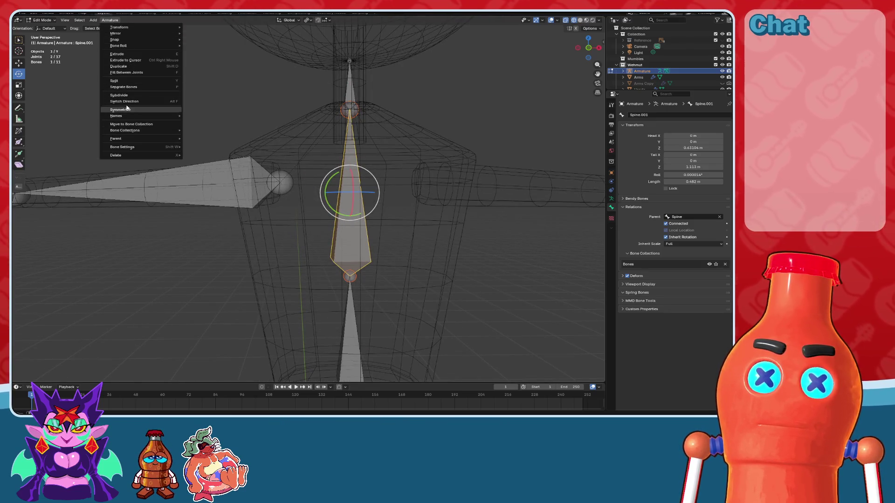
- Subdivide the spine bone and raise the new middle joint slightly in front view
{"action": "left_click", "coordinate": [155, 93]}
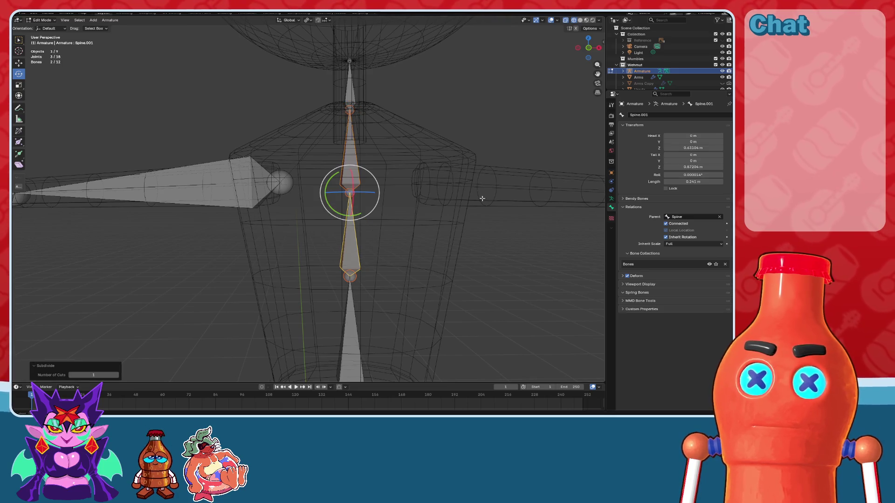
{"action": "key", "text": "KP_1"}
{"action": "key", "text": "alt+a"}
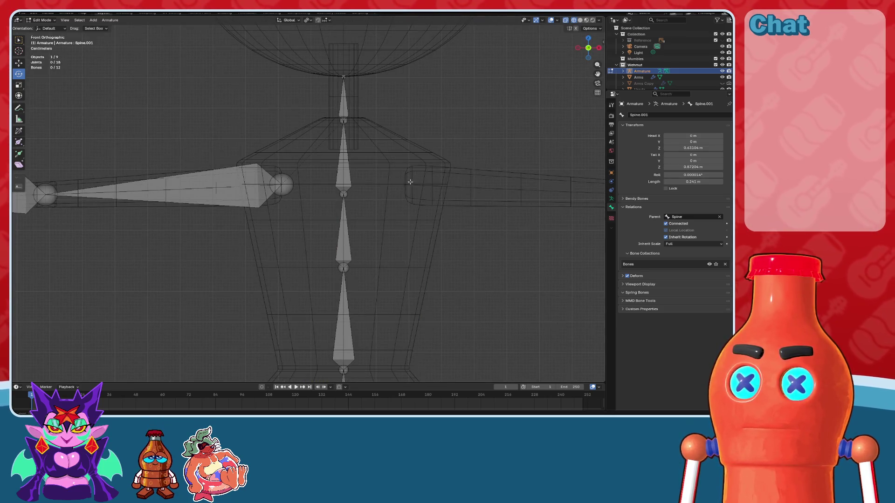
{"action": "scroll", "coordinate": [411, 182], "scroll_direction": "up", "scroll_amount": 3}
{"action": "left_click", "coordinate": [368, 190]}
{"action": "middle_click_drag", "start_coordinate": [368, 189], "coordinate": [369, 240], "text": "shift"}
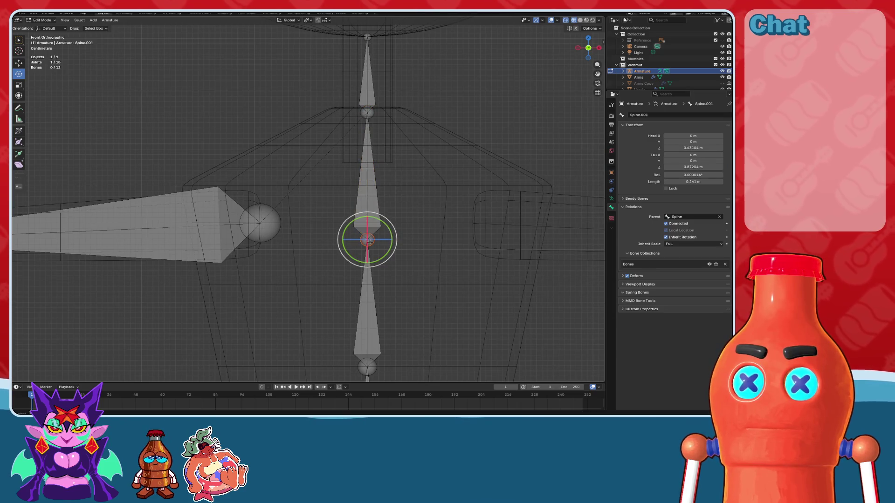
{"action": "left_click", "coordinate": [19, 63]}
{"action": "left_click_drag", "start_coordinate": [369, 219], "coordinate": [367, 202]}
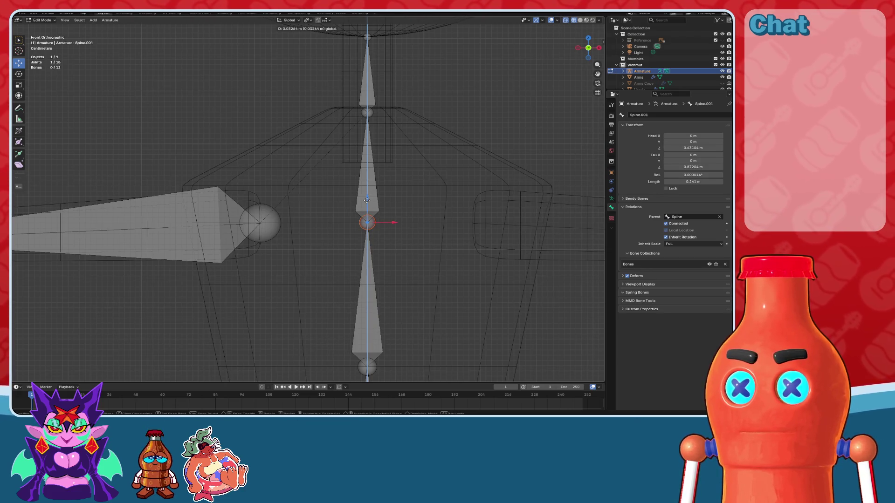
{"action": "left_click_drag", "start_coordinate": [367, 200], "coordinate": [367, 201]}
{"action": "scroll", "coordinate": [367, 200], "scroll_direction": "down", "scroll_amount": 2}
{"action": "scroll", "coordinate": [345, 200], "scroll_direction": "up", "scroll_amount": 2}
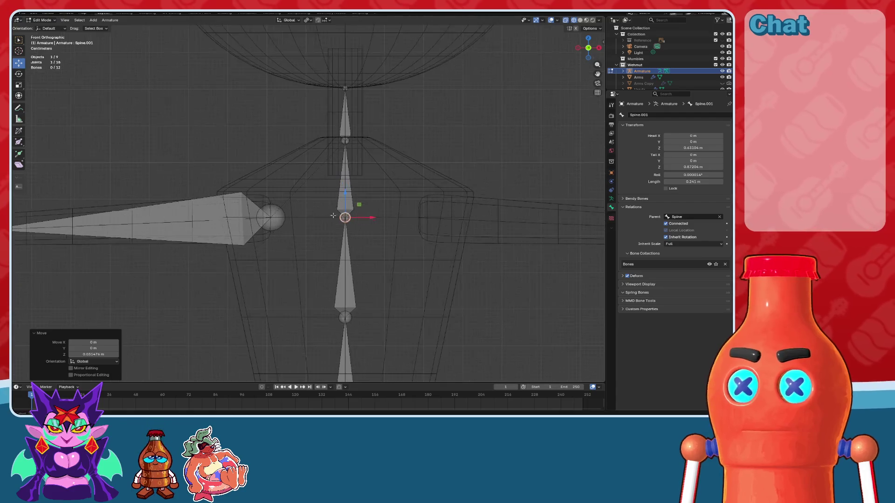
- Check the upper arm's parent bone and rename the lower spine bone Torso
{"action": "left_click", "coordinate": [271, 217]}
{"action": "left_click", "coordinate": [700, 217]}
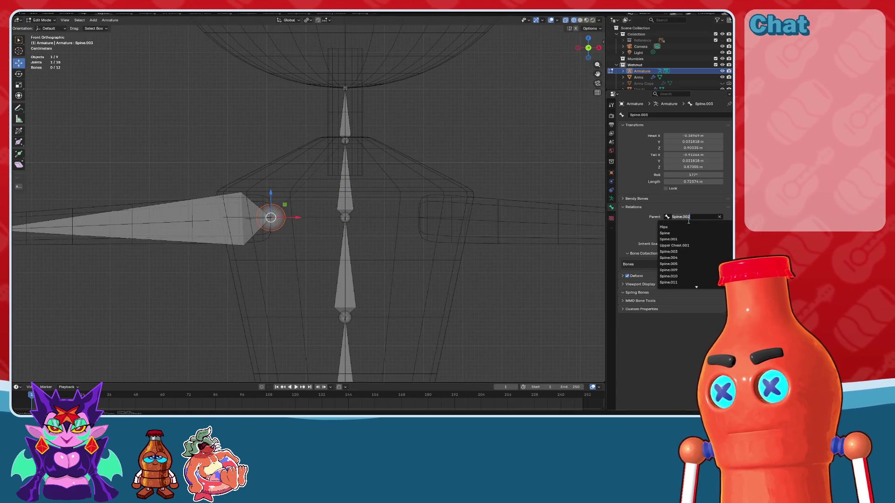
{"action": "key", "text": "bracketleft"}
{"action": "left_click", "coordinate": [657, 113]}
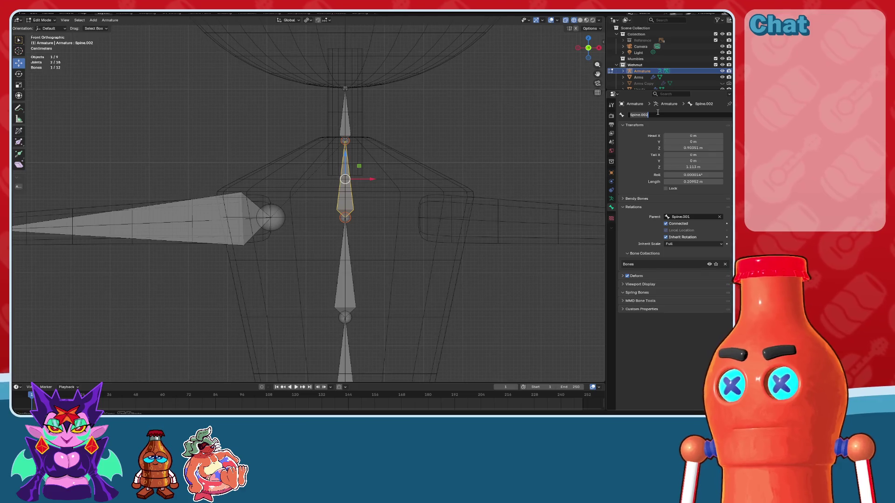
{"action": "left_click", "coordinate": [341, 302]}
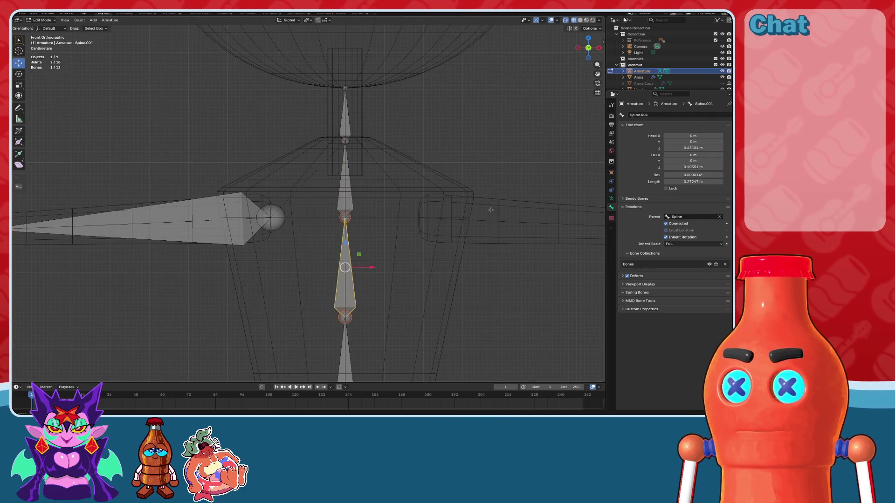
{"action": "left_click", "coordinate": [685, 114]}
{"action": "type", "text": "Torso"}
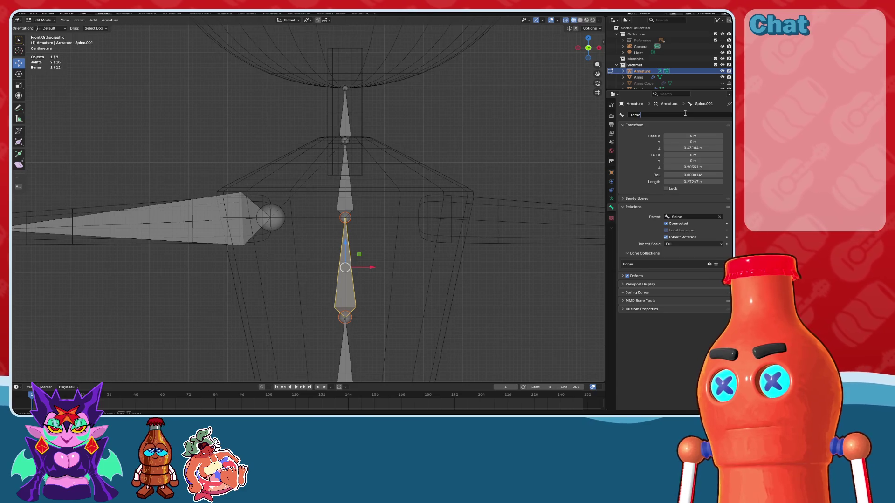
{"action": "key", "text": "Return"}
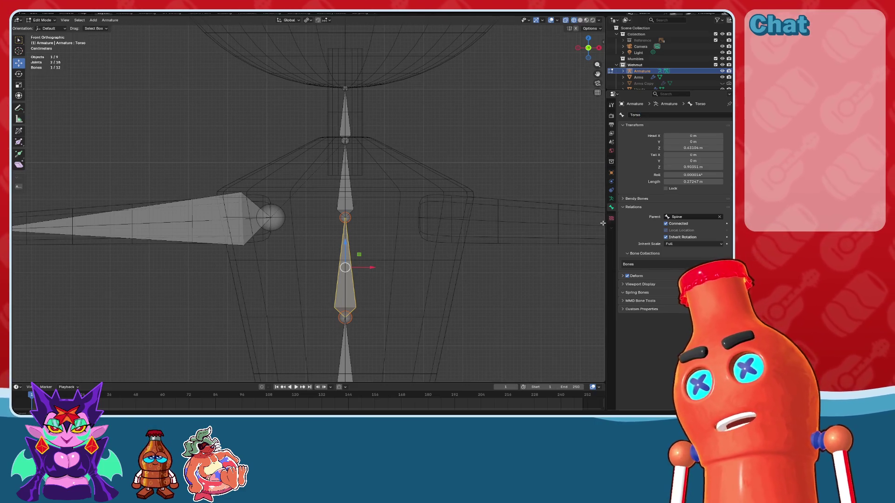
- Inspect the central spine and upper arm bones, framing the whole arm and lower spine
{"action": "left_click", "coordinate": [496, 309]}
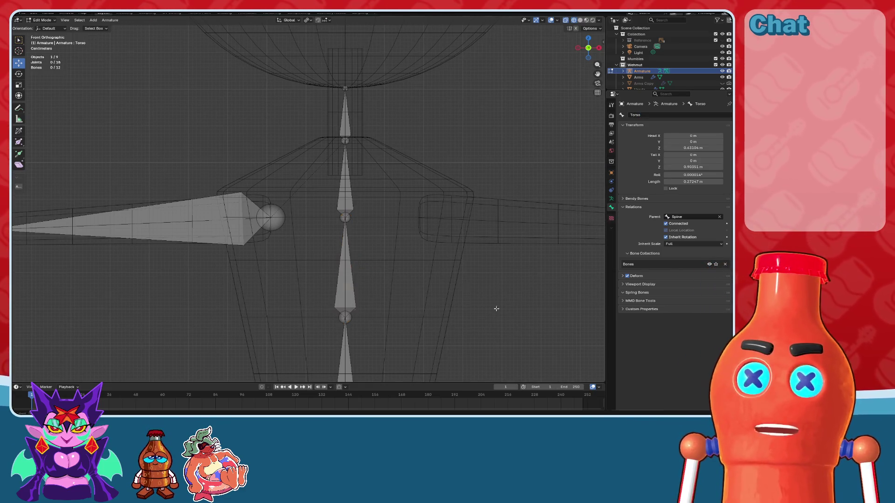
{"action": "left_click", "coordinate": [344, 187]}
{"action": "left_click", "coordinate": [195, 219]}
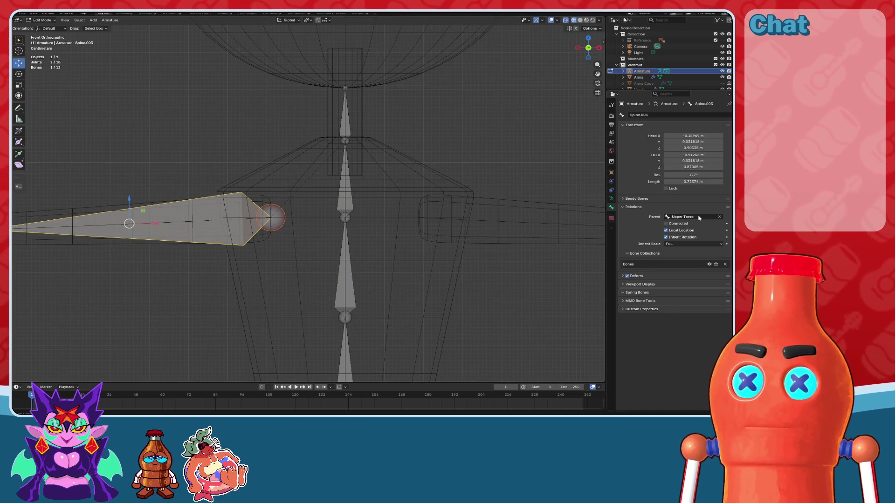
{"action": "left_click", "coordinate": [396, 284]}
{"action": "scroll", "coordinate": [287, 230], "scroll_direction": "down", "scroll_amount": 4}
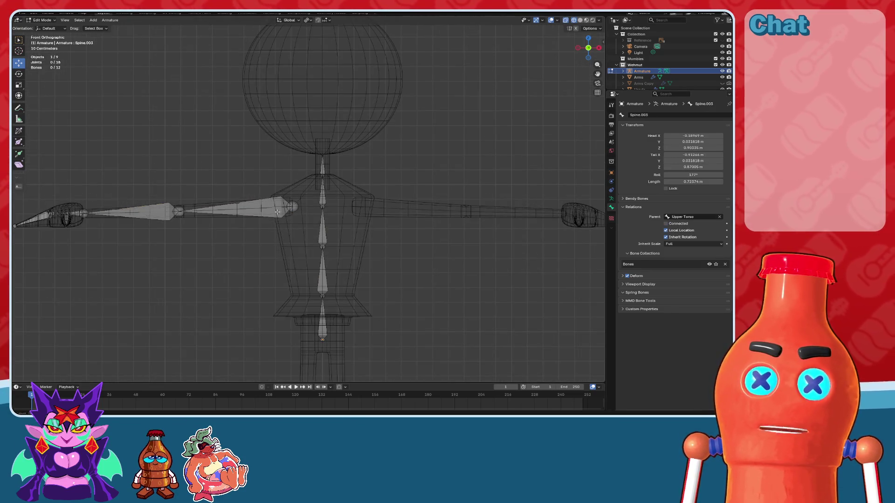
{"action": "scroll", "coordinate": [337, 234], "scroll_direction": "up", "scroll_amount": 2}
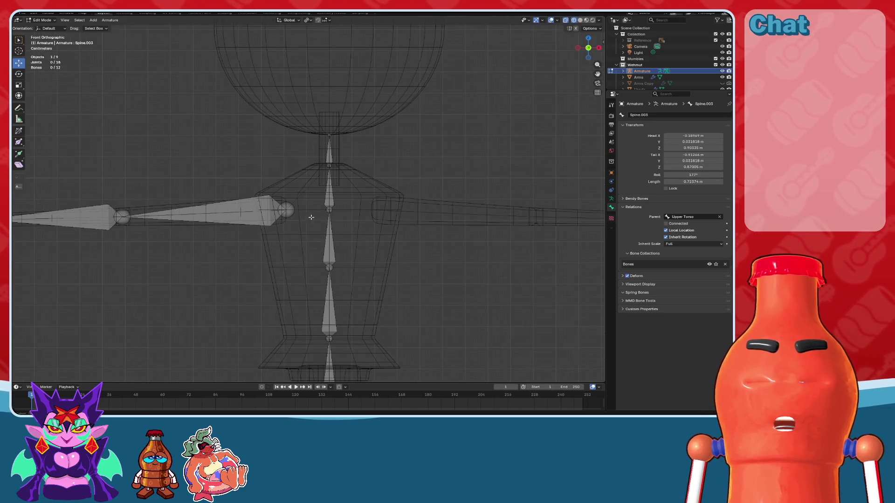
{"action": "mouse_move", "coordinate": [360, 222]}
{"action": "middle_mouse_down", "text": "shift"}
{"action": "mouse_move", "coordinate": [465, 237]}
{"action": "mouse_move", "coordinate": [376, 182]}
{"action": "middle_mouse_up", "text": "shift"}
{"action": "scroll", "coordinate": [376, 240], "scroll_direction": "up", "scroll_amount": 2}
{"action": "scroll", "coordinate": [376, 240], "scroll_direction": "down", "scroll_amount": 3}
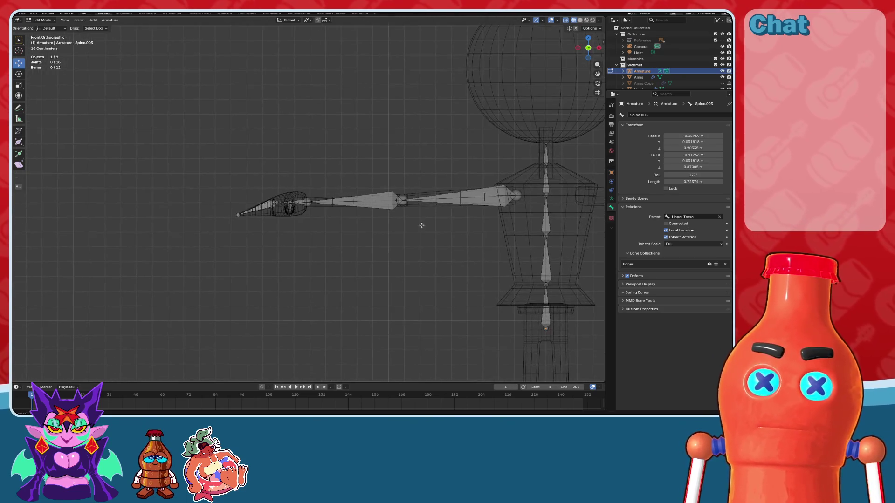
{"action": "middle_click_drag", "start_coordinate": [388, 255], "coordinate": [362, 194], "text": "shift"}
{"action": "scroll", "coordinate": [367, 226], "scroll_direction": "up", "scroll_amount": 5}
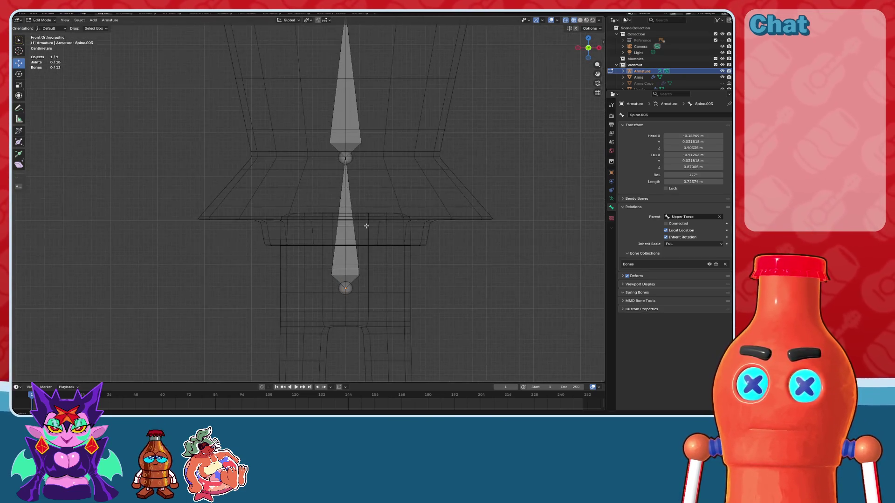
{"action": "left_click", "coordinate": [336, 232]}
{"action": "scroll", "coordinate": [336, 232], "scroll_direction": "down", "scroll_amount": 3}
{"action": "scroll", "coordinate": [230, 146], "scroll_direction": "up", "scroll_amount": 2}
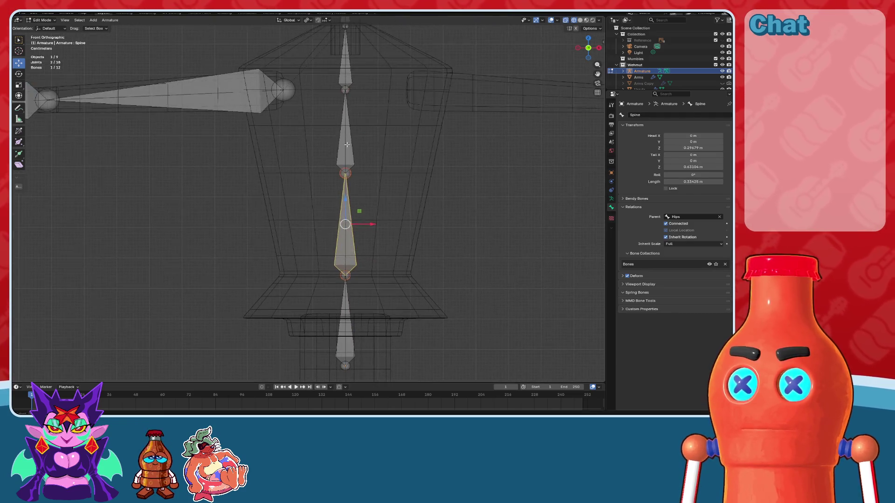
- Rename the upper arm bone Bicep.R and the forearm bone Forearm.R
{"action": "middle_click_drag", "start_coordinate": [230, 146], "coordinate": [365, 173], "text": "shift"}
{"action": "left_click", "coordinate": [279, 125]}
{"action": "middle_click_drag", "start_coordinate": [280, 125], "coordinate": [356, 149], "text": "shift"}
{"action": "double_click", "coordinate": [644, 115]}
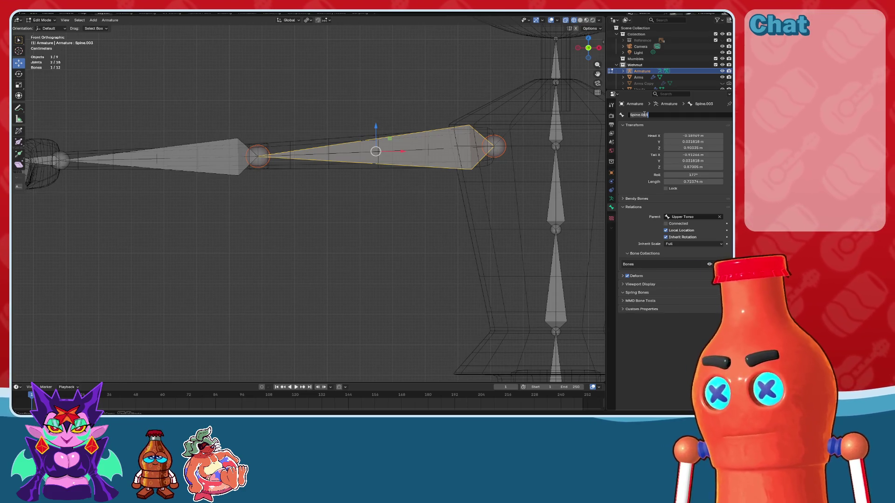
{"action": "type", "text": "E"}
{"action": "key", "text": "Escape"}
{"action": "left_click", "coordinate": [248, 154]}
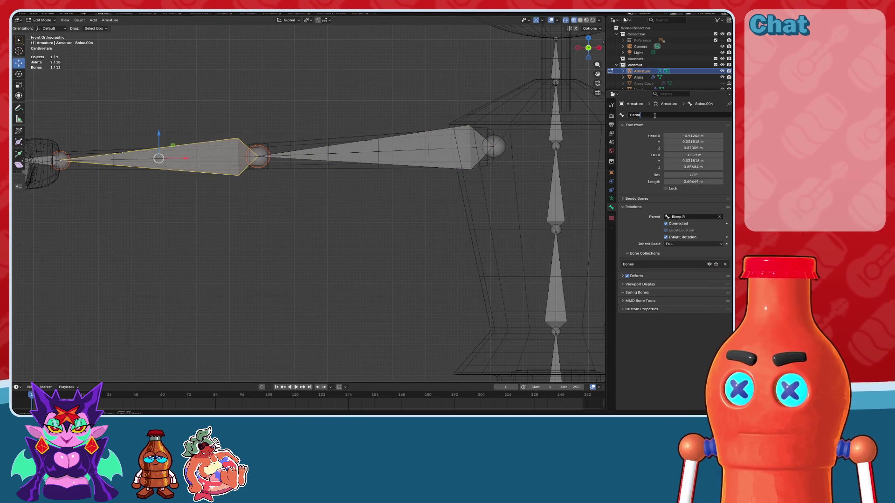
{"action": "key", "text": "Return"}
{"action": "middle_click_drag", "start_coordinate": [329, 206], "coordinate": [358, 179]}
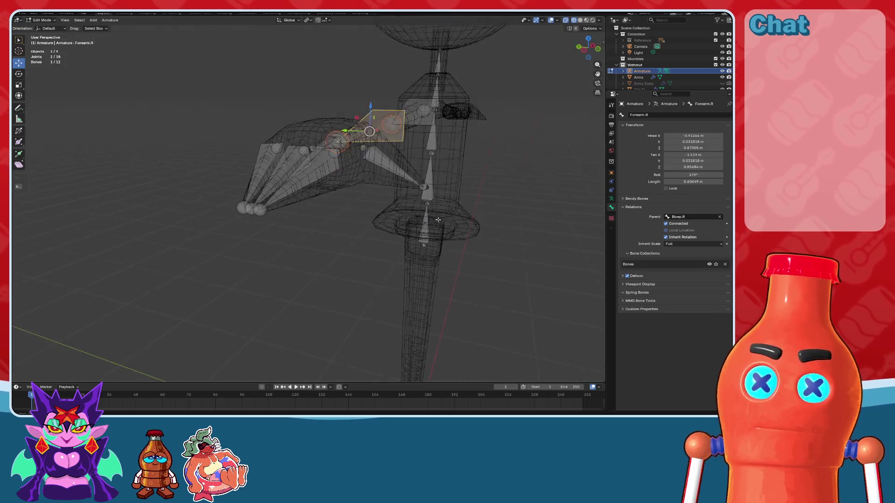
- Subdivide the hand bone and slide the new joint along the bone's own axis in top view
{"action": "left_click", "coordinate": [361, 174]}
{"action": "left_click", "coordinate": [110, 20]}
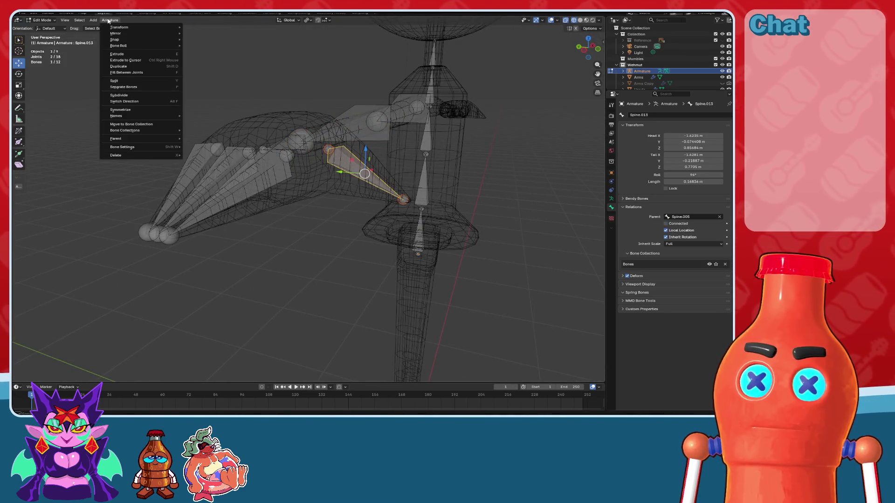
{"action": "left_click", "coordinate": [119, 96]}
{"action": "key", "text": "KP_Decimal"}
{"action": "key", "text": "KP_7"}
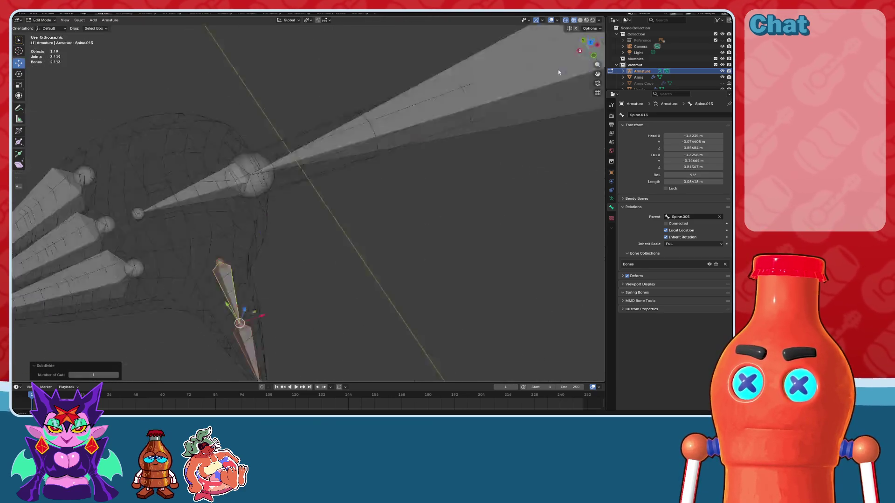
{"action": "left_click", "coordinate": [277, 289]}
{"action": "key", "text": "KP_Decimal"}
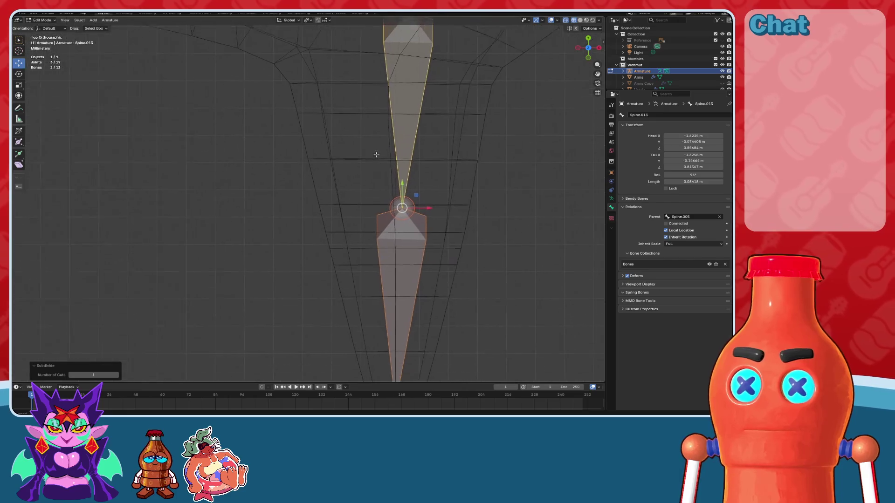
{"action": "scroll", "coordinate": [374, 171], "scroll_direction": "down", "scroll_amount": 4}
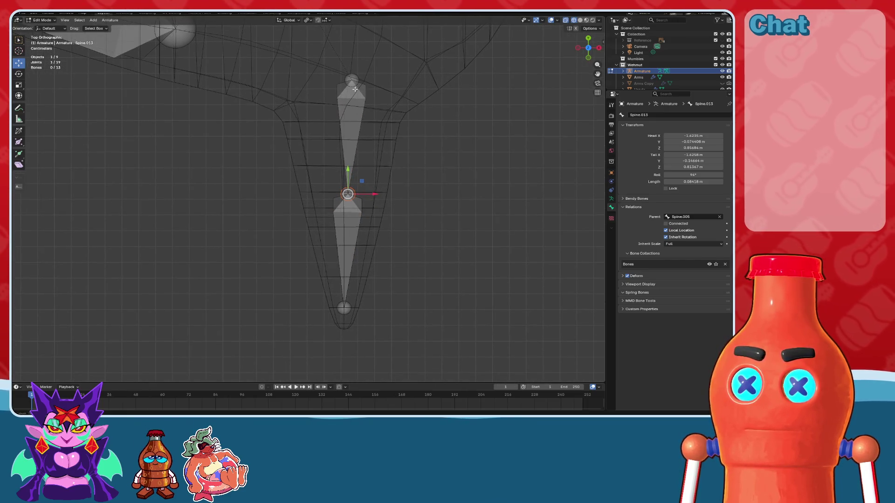
{"action": "left_click", "coordinate": [68, 29]}
{"action": "left_click", "coordinate": [49, 54]}
{"action": "scroll", "coordinate": [380, 173], "scroll_direction": "up", "scroll_amount": 2}
{"action": "left_click_drag", "start_coordinate": [353, 200], "coordinate": [354, 227]}
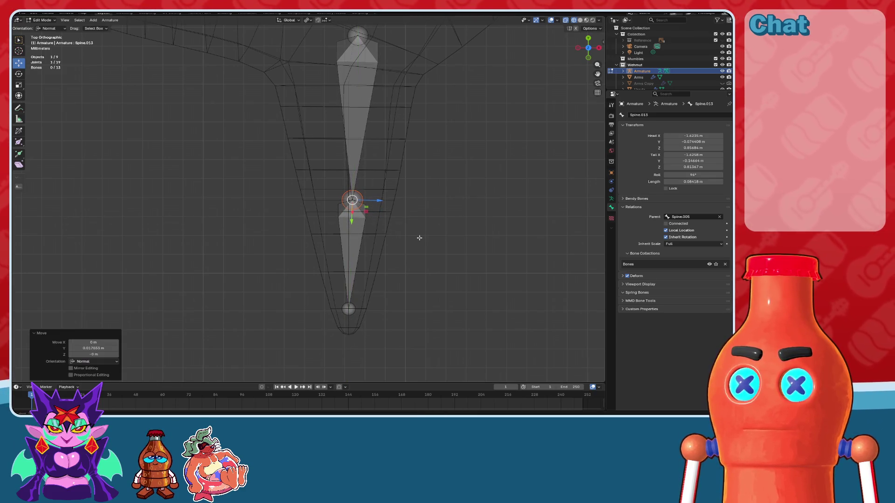
- Move the thumb bone's upper joint downward in top view
{"action": "mouse_move", "coordinate": [288, 257]}
{"action": "middle_mouse_down"}
{"action": "mouse_move", "coordinate": [405, 256]}
{"action": "mouse_move", "coordinate": [481, 99]}
{"action": "middle_mouse_up"}
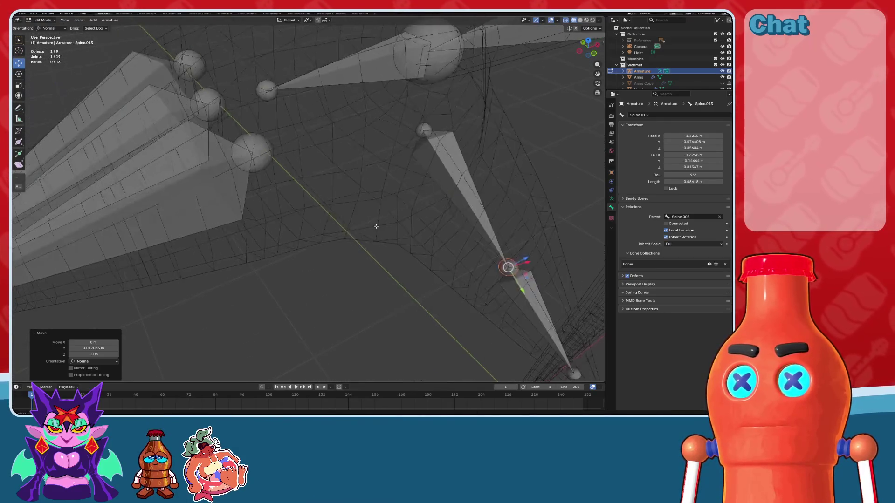
{"action": "left_click", "coordinate": [379, 159]}
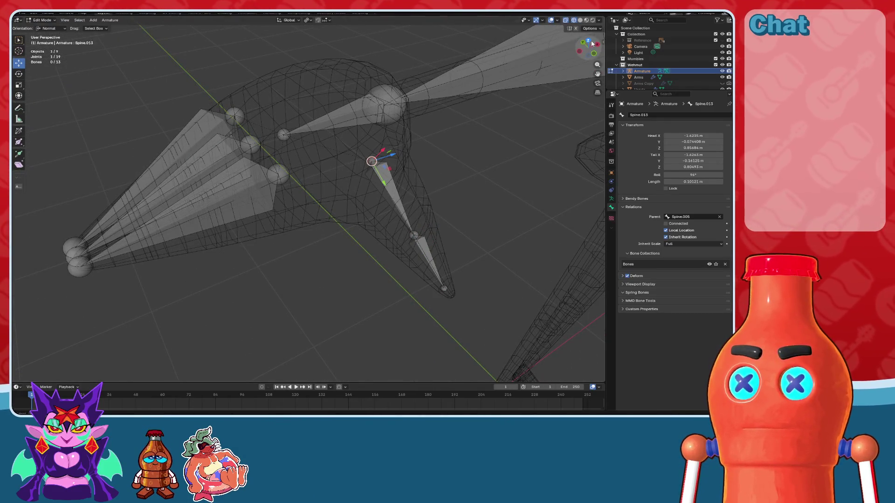
{"action": "left_click", "coordinate": [590, 42]}
{"action": "left_click_drag", "start_coordinate": [359, 159], "coordinate": [359, 186]}
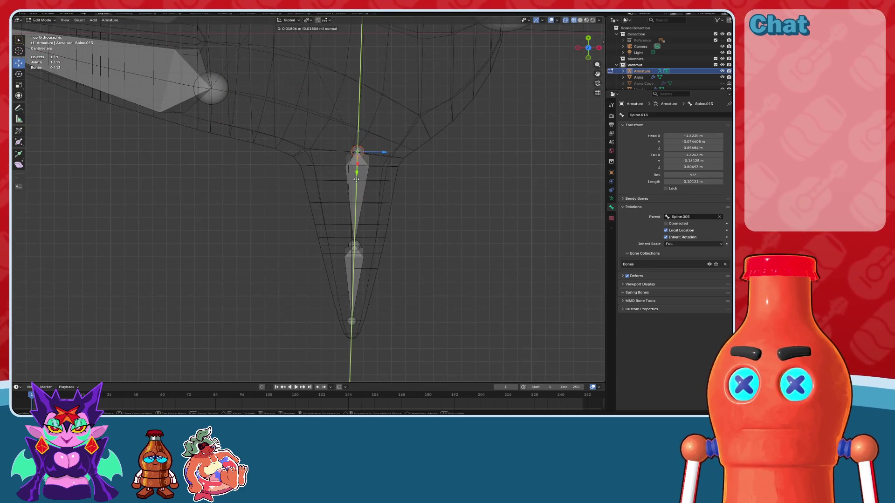
{"action": "left_click", "coordinate": [356, 180]}
{"action": "middle_click_drag", "start_coordinate": [356, 180], "coordinate": [377, 173]}
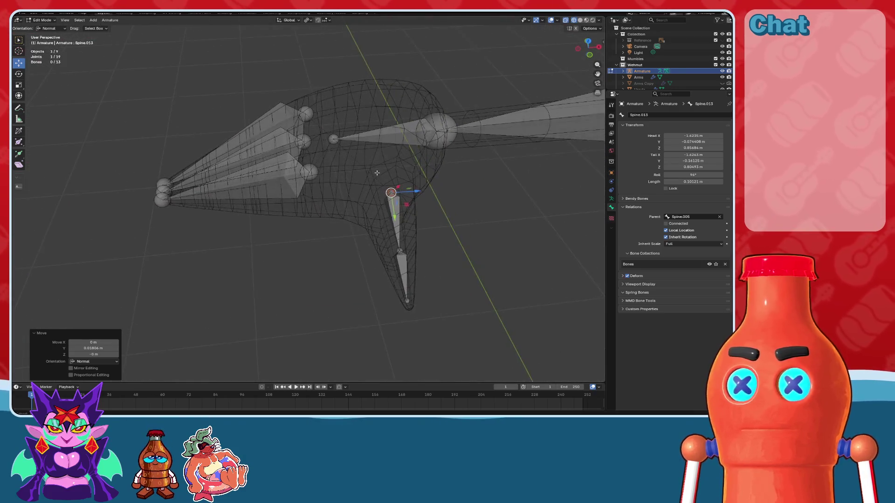
{"action": "scroll", "coordinate": [377, 173], "scroll_direction": "up", "scroll_amount": 3}
- Subdivide the three finger bones into three segments each
{"action": "left_click_drag", "start_coordinate": [186, 74], "coordinate": [448, 229]}
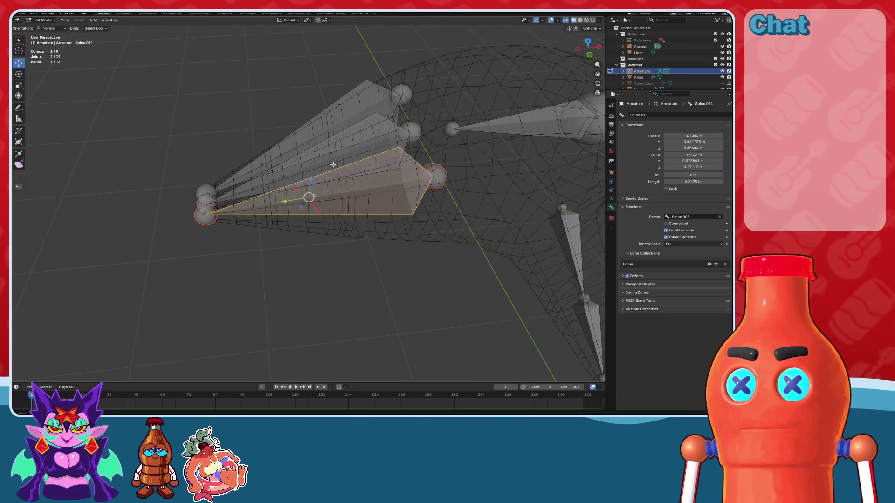
{"action": "left_click", "coordinate": [110, 20]}
{"action": "left_click", "coordinate": [122, 98]}
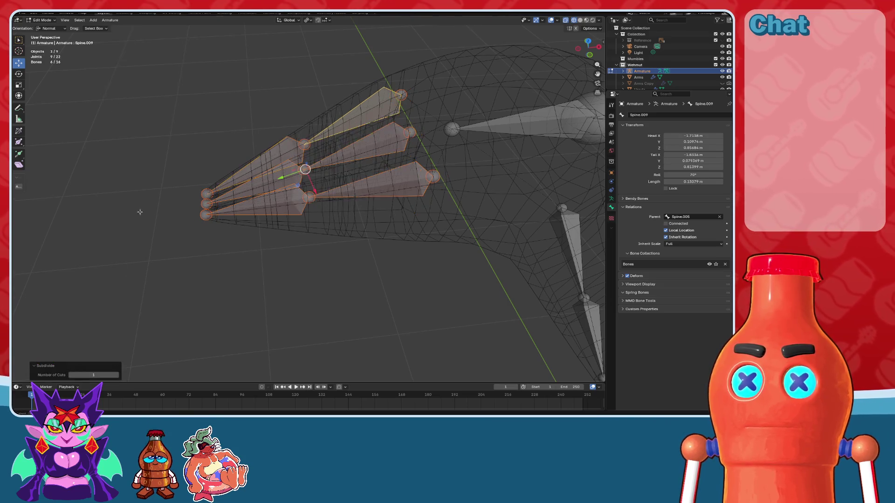
{"action": "left_click", "coordinate": [116, 376]}
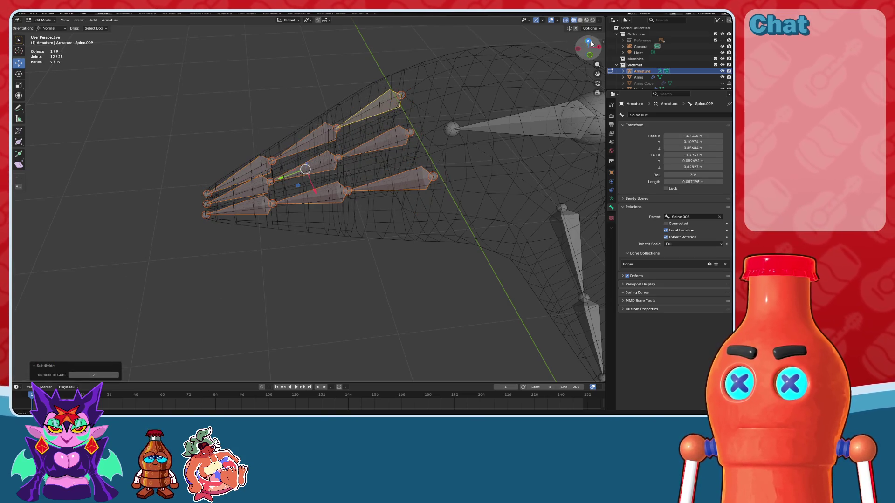
{"action": "middle_click_drag", "start_coordinate": [488, 83], "coordinate": [379, 171], "text": "alt"}
- Slide the three fingers' middle joints along Y, then adjust the top finger's joint
{"action": "left_click", "coordinate": [390, 136]}
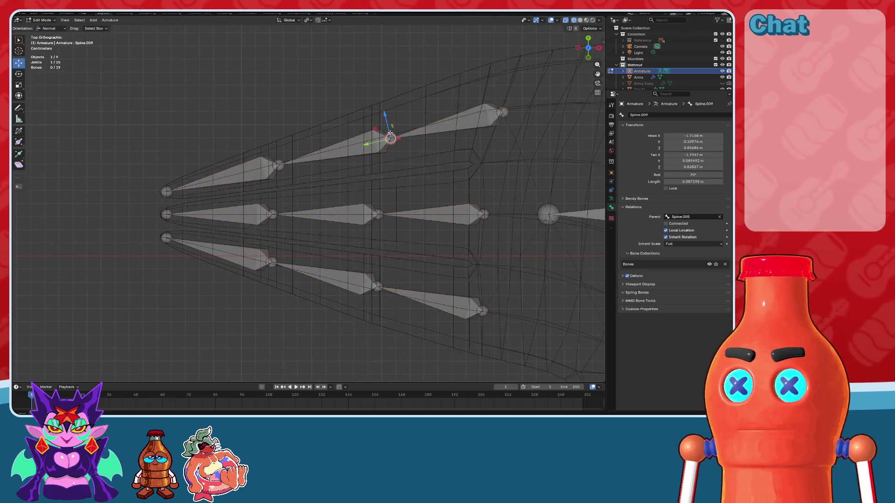
{"action": "left_click", "coordinate": [378, 214], "text": "shift"}
{"action": "left_click", "coordinate": [377, 286], "text": "shift"}
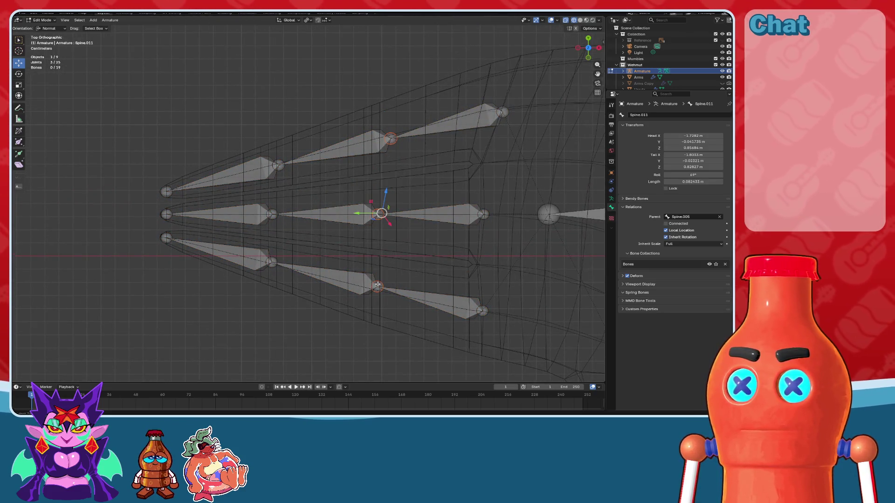
{"action": "scroll", "coordinate": [387, 220], "scroll_direction": "up", "scroll_amount": 2}
{"action": "key", "text": "g"}
{"action": "key", "text": "y"}
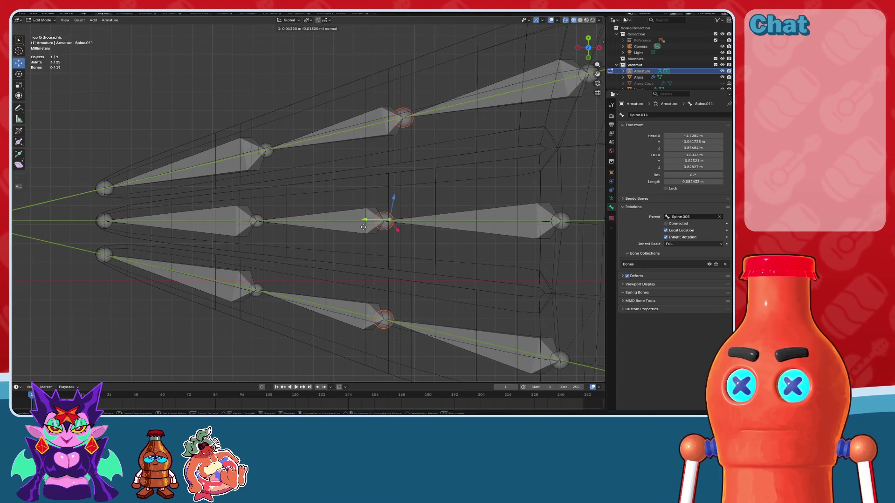
{"action": "left_click", "coordinate": [439, 115]}
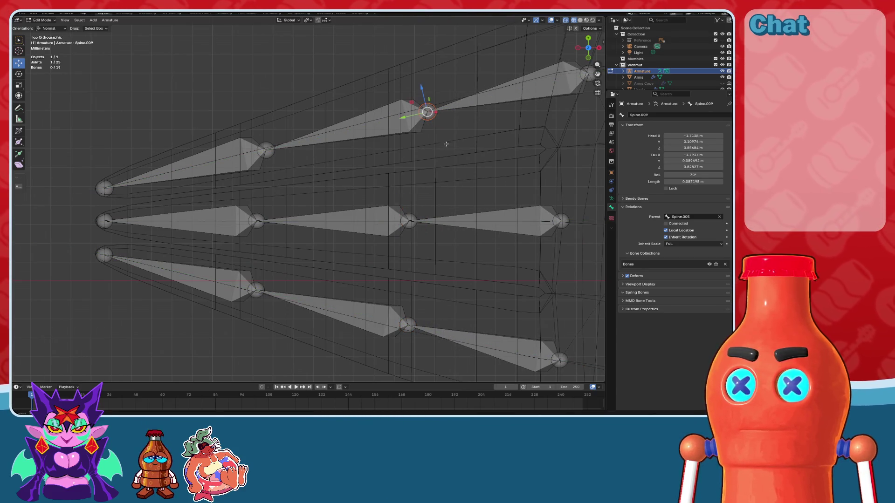
{"action": "key", "text": "g"}
{"action": "key", "text": "y"}
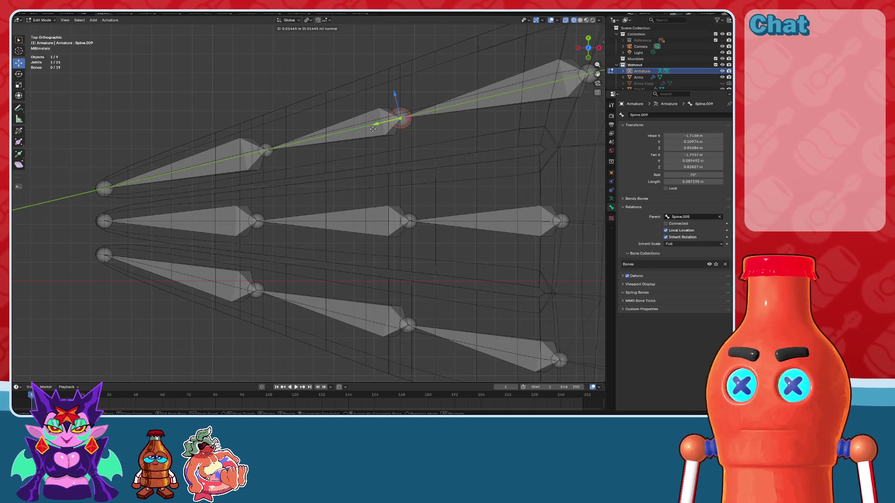
{"action": "left_click", "coordinate": [373, 130]}
- Slide the middle and lower fingers' joints individually along Y to fit the mesh
{"action": "left_click", "coordinate": [379, 156]}
{"action": "key", "text": "g"}
{"action": "key", "text": "y"}
{"action": "left_click", "coordinate": [353, 174]}
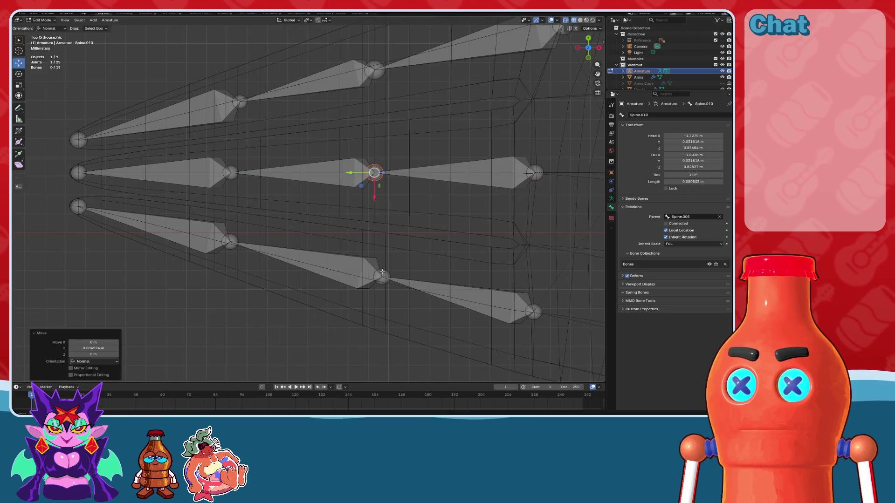
{"action": "left_click", "coordinate": [382, 276]}
{"action": "middle_click_drag", "start_coordinate": [382, 276], "coordinate": [343, 237], "text": "shift"}
{"action": "scroll", "coordinate": [343, 237], "scroll_direction": "up", "scroll_amount": 1}
{"action": "key", "text": "g"}
{"action": "key", "text": "y"}
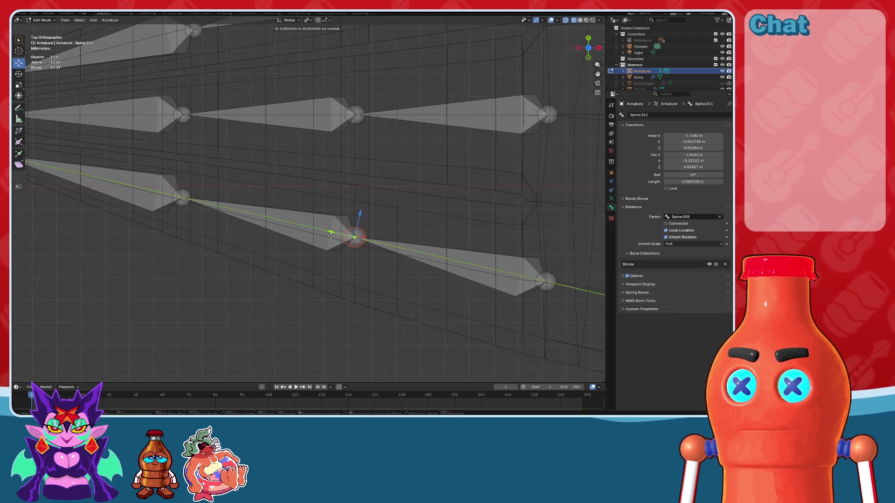
{"action": "left_click", "coordinate": [331, 237]}
- Check the finger joints from the front view and add a second joint to the selection
{"action": "left_click", "coordinate": [589, 58]}
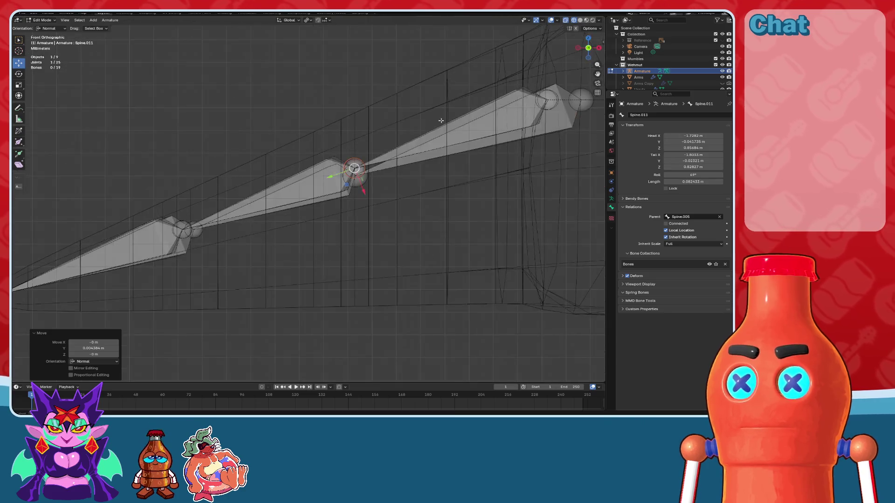
{"action": "mouse_move", "coordinate": [373, 188]}
{"action": "middle_mouse_down", "text": "shift"}
{"action": "mouse_move", "coordinate": [479, 165]}
{"action": "mouse_move", "coordinate": [389, 187]}
{"action": "mouse_move", "coordinate": [295, 194]}
{"action": "middle_mouse_up", "text": "shift"}
{"action": "scroll", "coordinate": [438, 152], "scroll_direction": "down", "scroll_amount": 2}
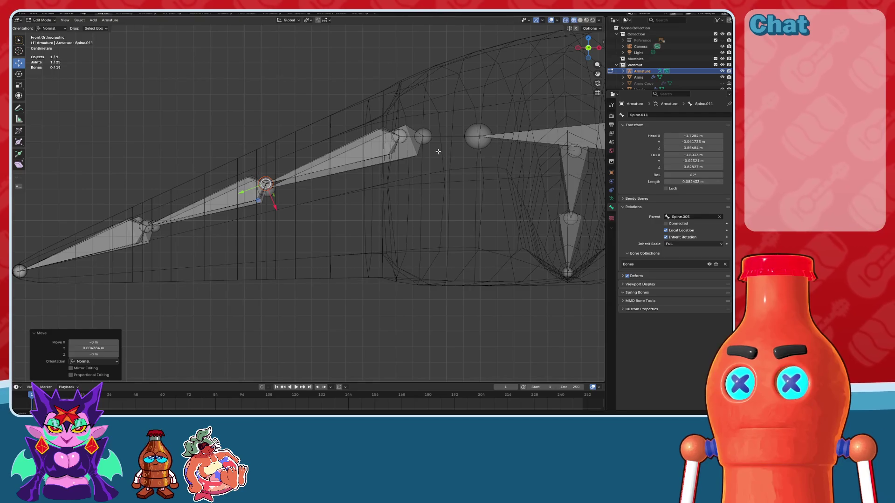
{"action": "left_click", "coordinate": [423, 136], "text": "shift"}
{"action": "middle_click_drag", "start_coordinate": [424, 136], "coordinate": [401, 120]}
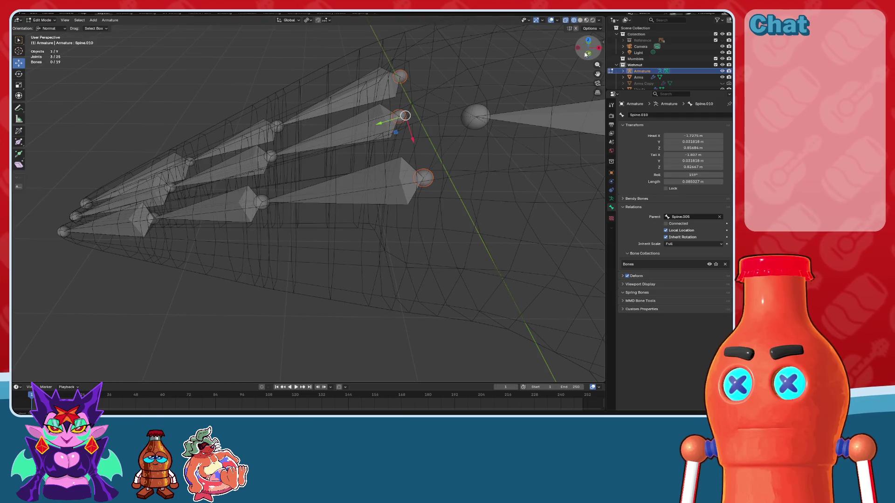
- Switch transform orientation to Default and lower the Spine.010 finger joints along Z in Front view
{"action": "left_click", "coordinate": [588, 45]}
{"action": "left_click", "coordinate": [419, 123], "text": "shift"}
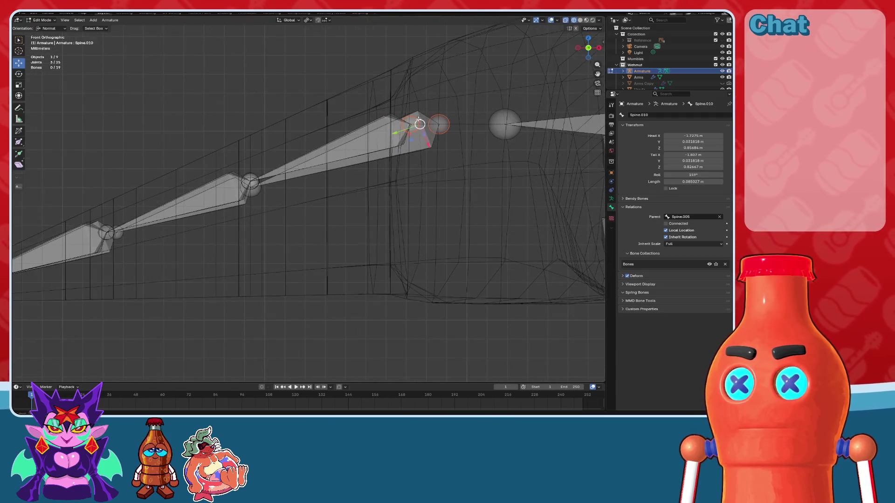
{"action": "left_click", "coordinate": [61, 29]}
{"action": "left_click", "coordinate": [56, 41]}
{"action": "key", "text": "g"}
{"action": "key", "text": "z"}
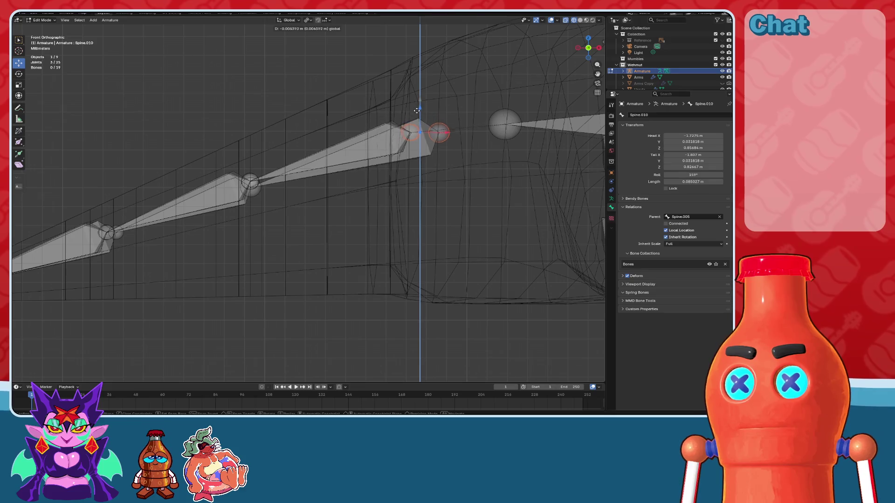
{"action": "left_click", "coordinate": [419, 148]}
- Lower the Spine.011 and neighbouring finger joints along Z into the finger mesh
{"action": "middle_click_drag", "start_coordinate": [418, 147], "coordinate": [371, 166]}
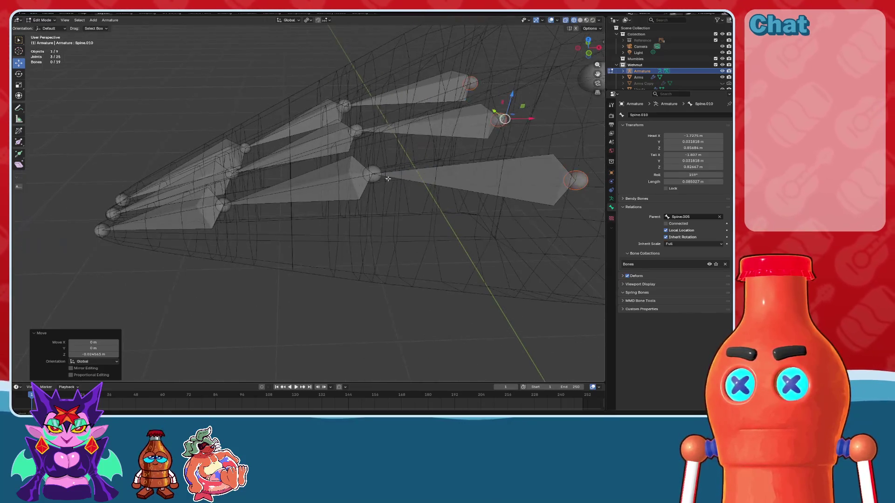
{"action": "left_click", "coordinate": [371, 165]}
{"action": "left_click", "coordinate": [346, 108], "text": "shift"}
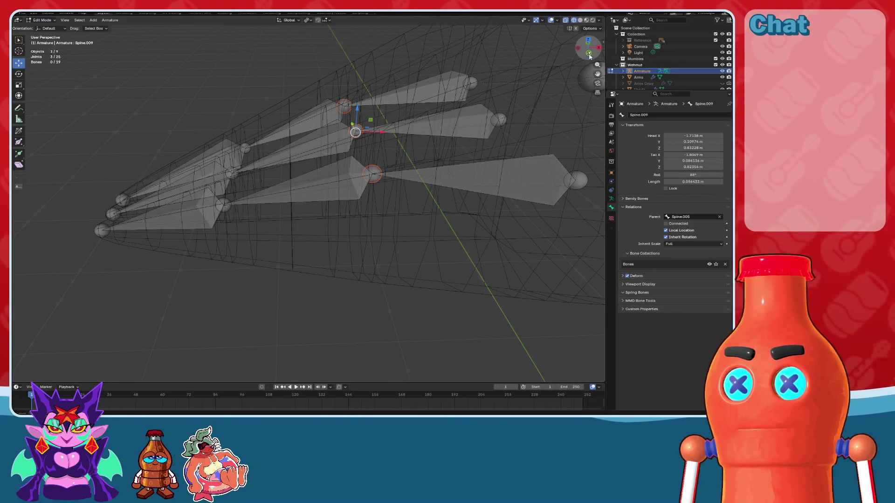
{"action": "left_click", "coordinate": [588, 53]}
{"action": "key", "text": "g"}
{"action": "key", "text": "z"}
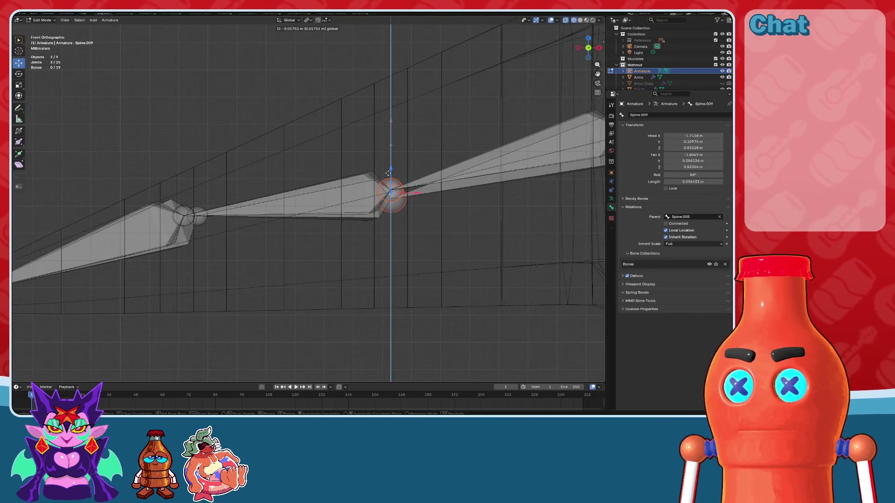
{"action": "left_click", "coordinate": [391, 166]}
- Make a small vertical Z correction to the lowered finger joint
{"action": "middle_click_drag", "start_coordinate": [391, 166], "coordinate": [330, 164], "text": "shift"}
{"action": "scroll", "coordinate": [330, 164], "scroll_direction": "up", "scroll_amount": 2}
{"action": "key", "text": "g"}
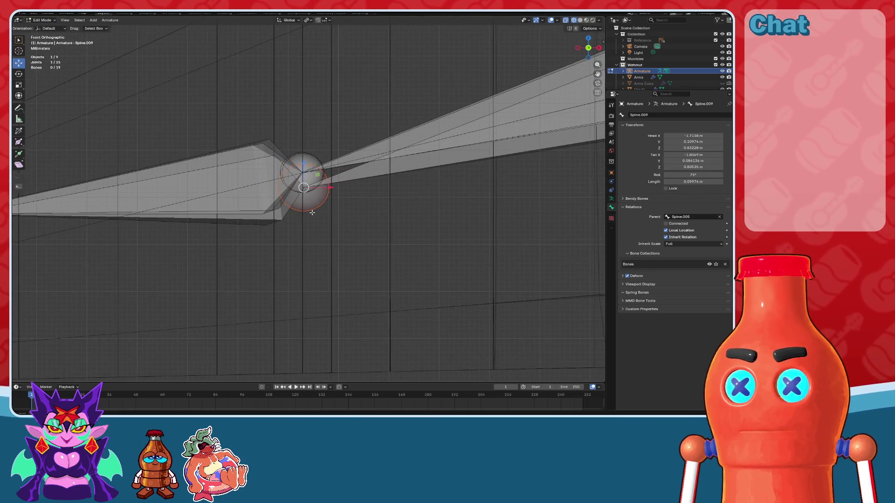
{"action": "scroll", "coordinate": [308, 140], "scroll_direction": "up", "scroll_amount": 2}
{"action": "key", "text": "z"}
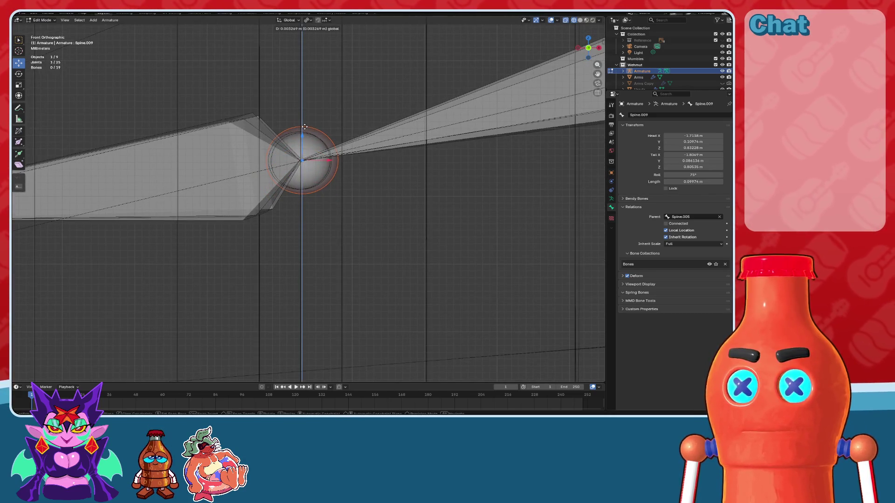
{"action": "left_click", "coordinate": [305, 128]}
- Select the Spine.016 joint and nudge it slightly down and to the left
{"action": "scroll", "coordinate": [279, 149], "scroll_direction": "down", "scroll_amount": 2}
{"action": "middle_click_drag", "start_coordinate": [229, 174], "coordinate": [404, 162], "text": "shift"}
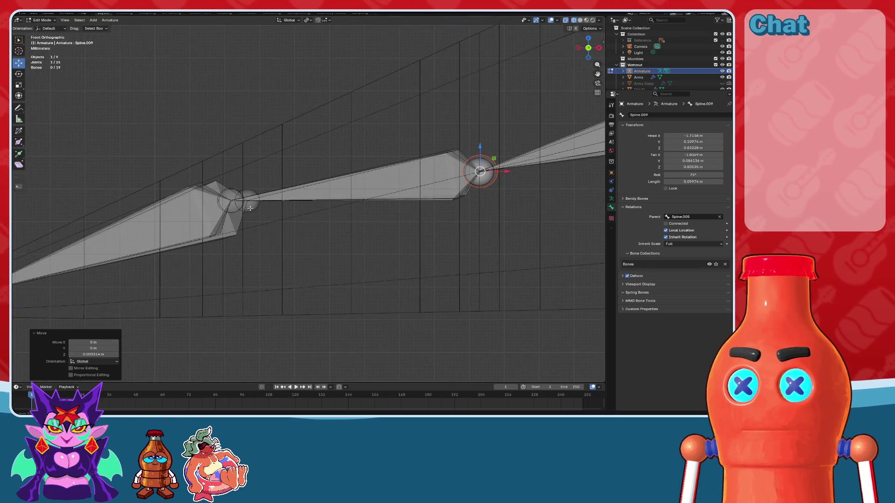
{"action": "scroll", "coordinate": [250, 208], "scroll_direction": "up", "scroll_amount": 2}
{"action": "left_click", "coordinate": [306, 182]}
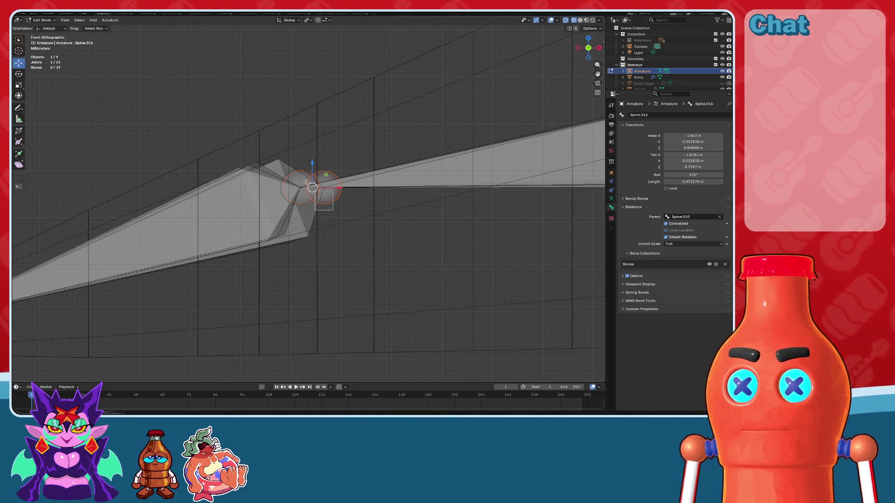
{"action": "middle_click_drag", "start_coordinate": [317, 155], "coordinate": [376, 136], "text": "shift"}
{"action": "left_click_drag", "start_coordinate": [369, 143], "coordinate": [369, 181]}
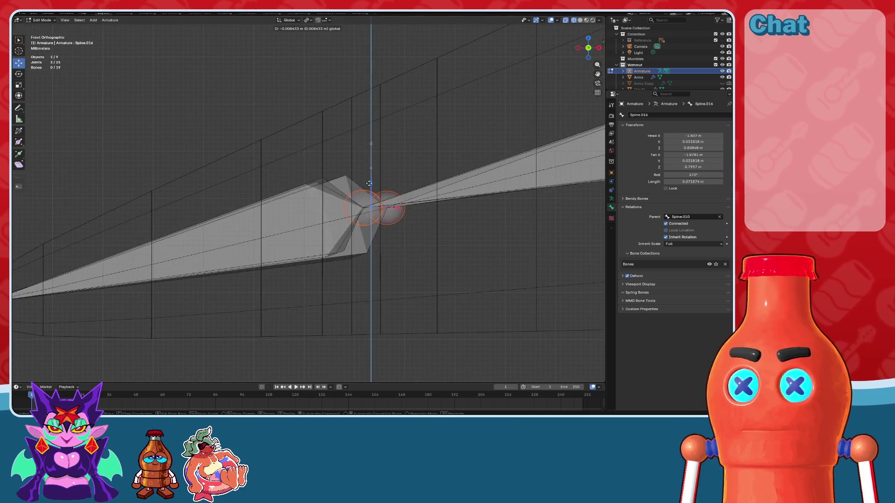
{"action": "scroll", "coordinate": [357, 220], "scroll_direction": "up", "scroll_amount": 2}
{"action": "scroll", "coordinate": [358, 220], "scroll_direction": "up", "scroll_amount": 1}
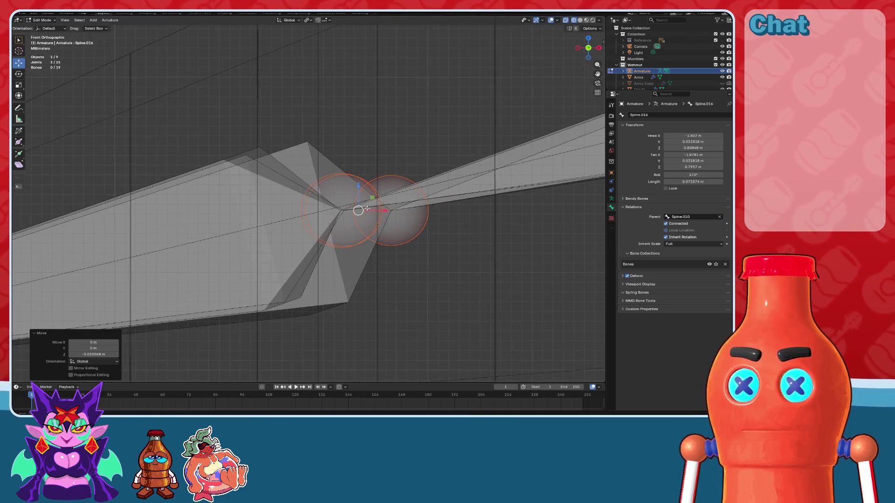
{"action": "left_click_drag", "start_coordinate": [385, 210], "coordinate": [337, 192]}
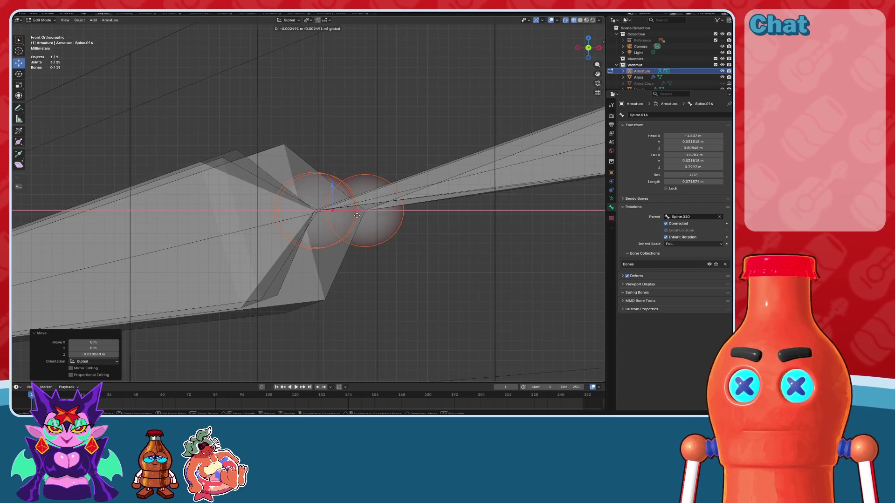
{"action": "left_click_drag", "start_coordinate": [337, 191], "coordinate": [346, 210]}
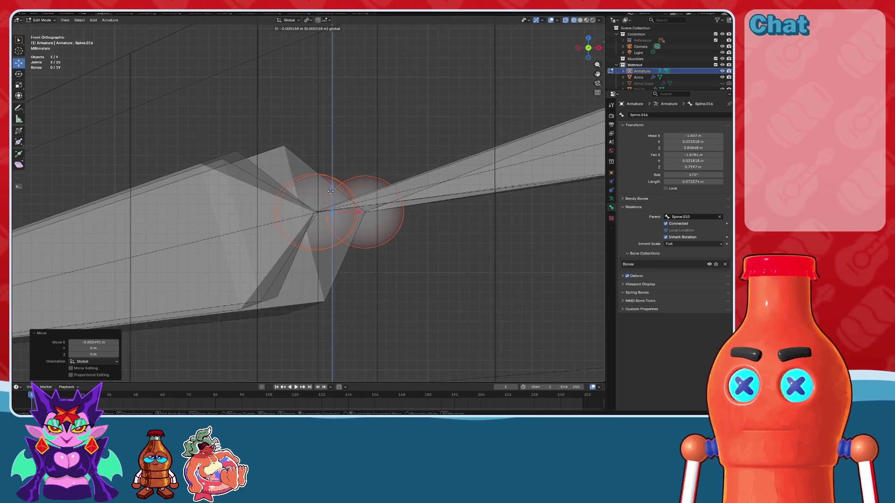
- Scale the selected finger joints to 0 on X so they share one X position
{"action": "key", "text": "s"}
{"action": "key", "text": "x"}
{"action": "key", "text": "Return"}
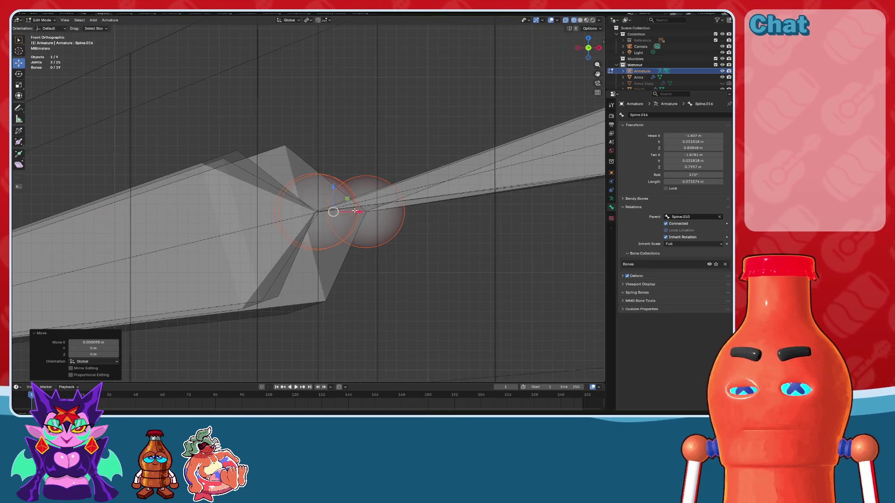
{"action": "left_click", "coordinate": [107, 342]}
{"action": "type", "text": "0"}
{"action": "key", "text": "Return"}
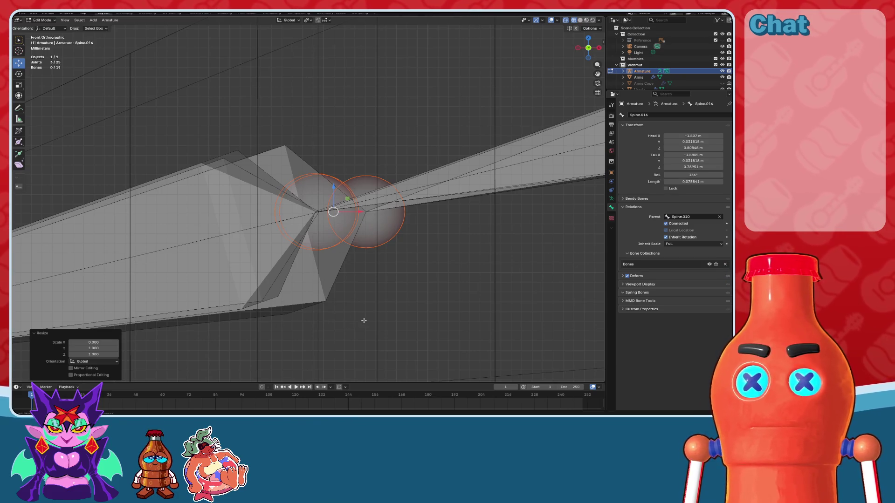
- Select the overlapping Spine.012 joint and shift it along X
{"action": "left_click", "coordinate": [360, 322]}
{"action": "left_click", "coordinate": [381, 236]}
{"action": "key", "text": "g"}
{"action": "key", "text": "x"}
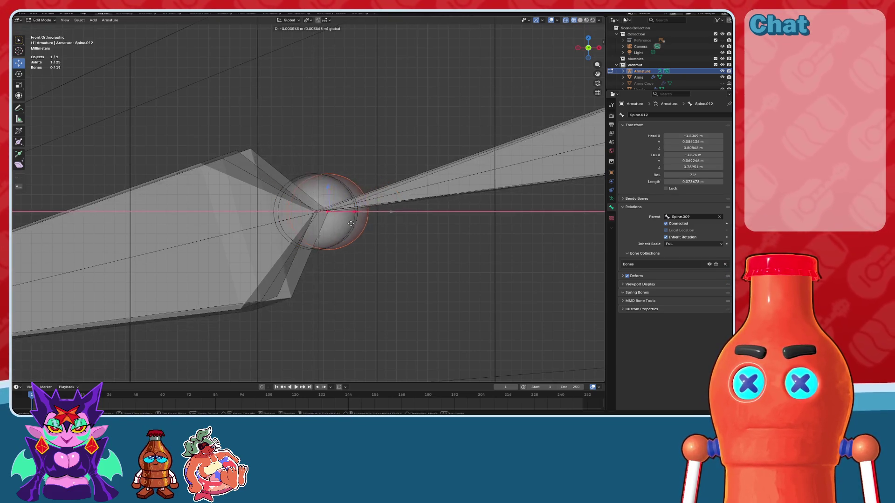
{"action": "left_click", "coordinate": [342, 224]}
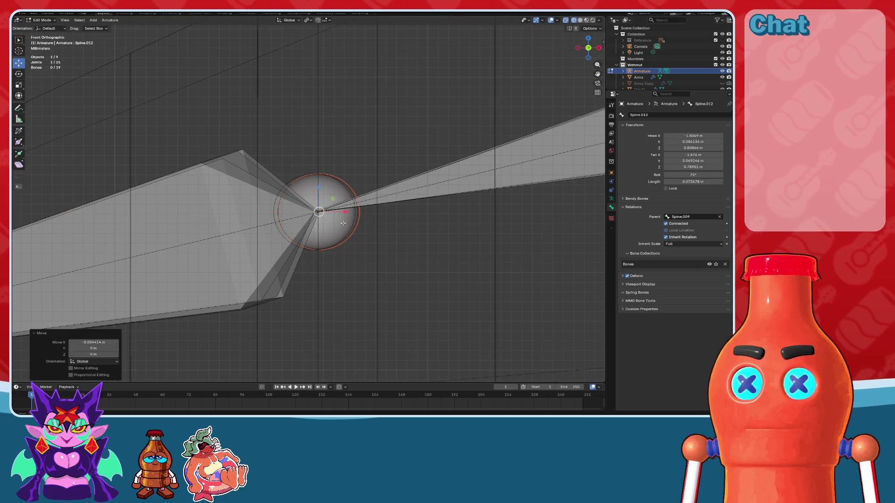
- Box-select the overlapping finger joints and flatten them onto one X position
{"action": "scroll", "coordinate": [342, 219], "scroll_direction": "up", "scroll_amount": 3}
{"action": "scroll", "coordinate": [341, 213], "scroll_direction": "up", "scroll_amount": 2}
{"action": "left_click_drag", "start_coordinate": [275, 196], "coordinate": [408, 322]}
{"action": "key", "text": "s"}
{"action": "key", "text": "Return"}
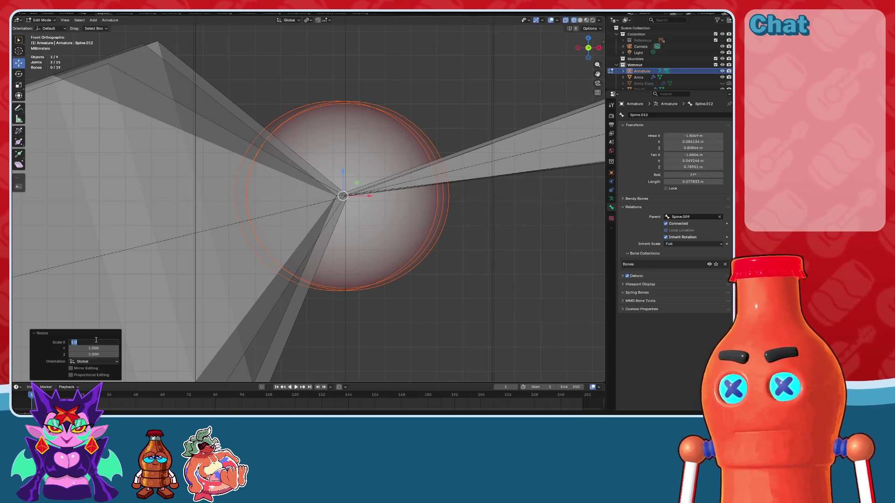
{"action": "key", "text": "BackSpace"}
- Slide a single joint along X with the gizmo to match, then pick the Spine.018 joint
{"action": "left_click", "coordinate": [419, 208]}
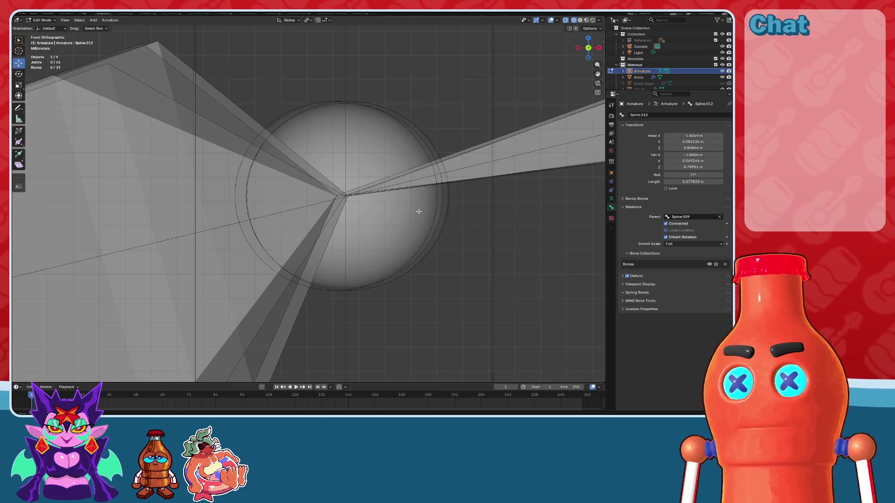
{"action": "left_click_drag", "start_coordinate": [373, 201], "coordinate": [408, 231]}
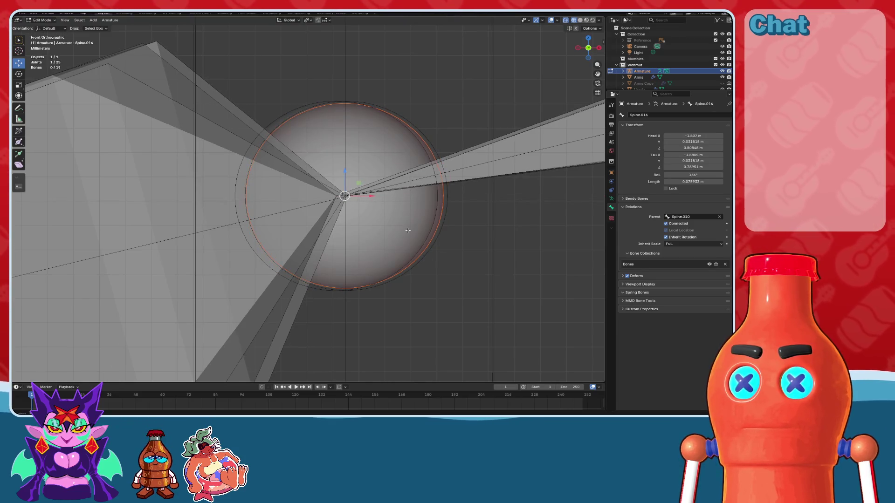
{"action": "left_click_drag", "start_coordinate": [375, 200], "coordinate": [416, 231]}
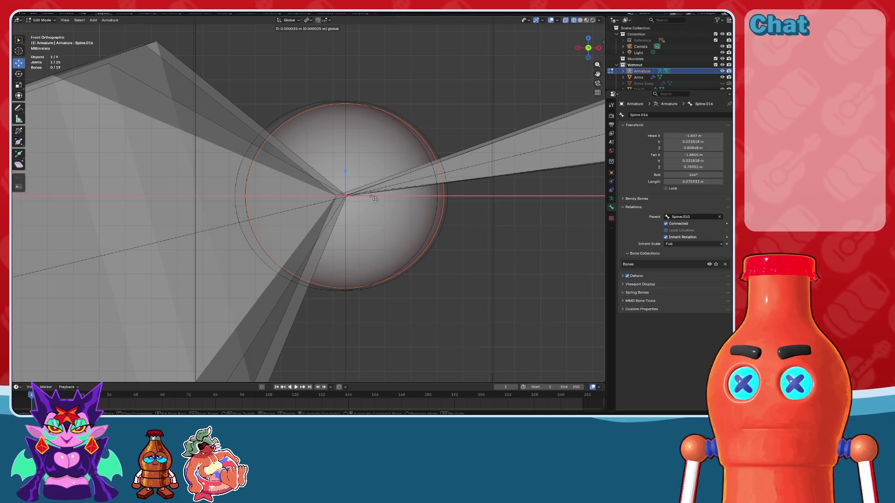
{"action": "left_click_drag", "start_coordinate": [377, 199], "coordinate": [369, 198]}
{"action": "left_click", "coordinate": [355, 196]}
- Finish the Spine.018 sideways nudge and shift the joint slightly along Y
{"action": "left_click", "coordinate": [588, 38]}
{"action": "scroll", "coordinate": [405, 91], "scroll_direction": "down", "scroll_amount": 5}
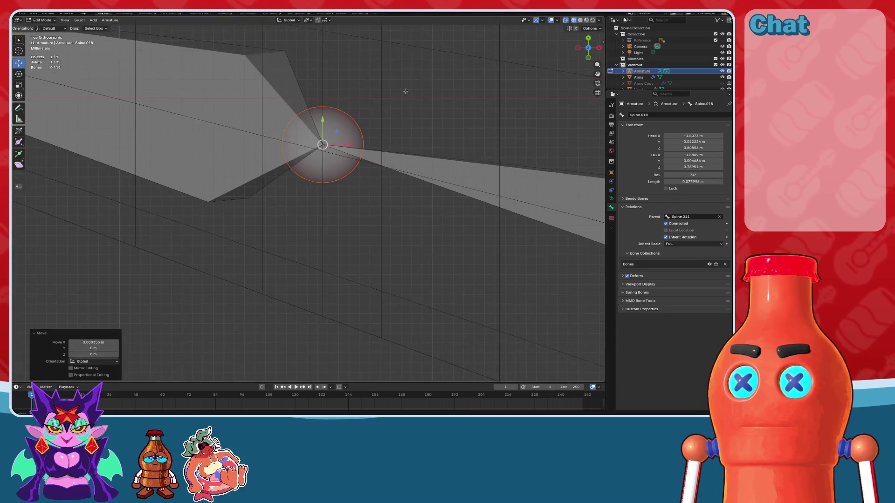
{"action": "middle_click_drag", "start_coordinate": [406, 91], "coordinate": [396, 192], "text": "shift"}
{"action": "scroll", "coordinate": [359, 187], "scroll_direction": "up", "scroll_amount": 2}
{"action": "left_click_drag", "start_coordinate": [351, 190], "coordinate": [351, 198]}
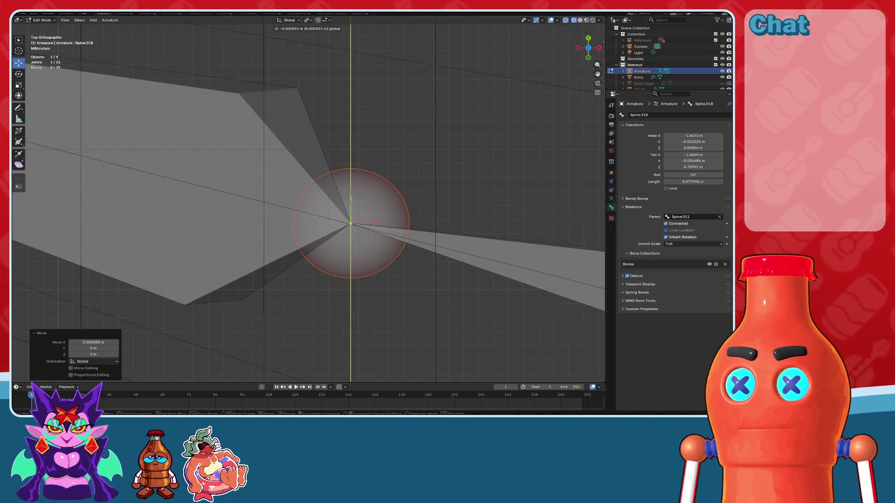
{"action": "scroll", "coordinate": [354, 200], "scroll_direction": "down", "scroll_amount": 3}
{"action": "scroll", "coordinate": [377, 203], "scroll_direction": "up", "scroll_amount": 3}
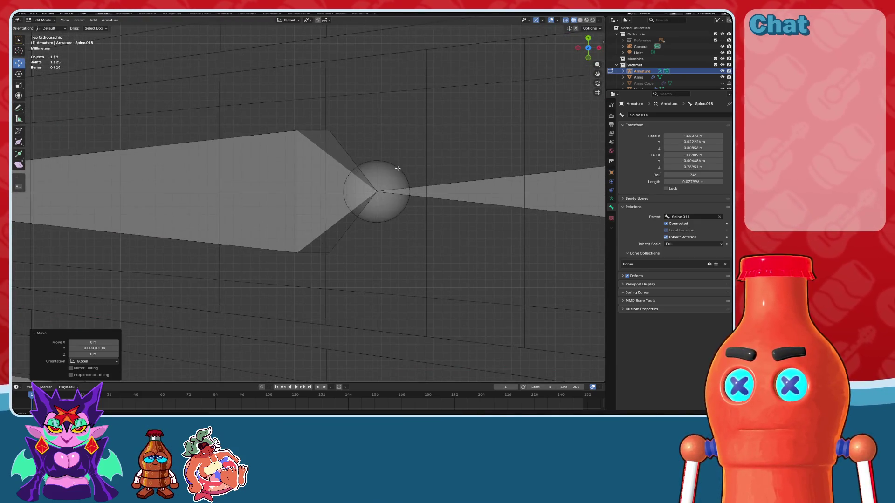
- Nudge the next spine joint and the Spine.012 joint slightly along Y in Top view
{"action": "left_click", "coordinate": [378, 183]}
{"action": "left_click_drag", "start_coordinate": [379, 171], "coordinate": [381, 173]}
{"action": "scroll", "coordinate": [381, 174], "scroll_direction": "down", "scroll_amount": 4}
{"action": "scroll", "coordinate": [361, 214], "scroll_direction": "up", "scroll_amount": 3}
{"action": "left_click", "coordinate": [334, 258]}
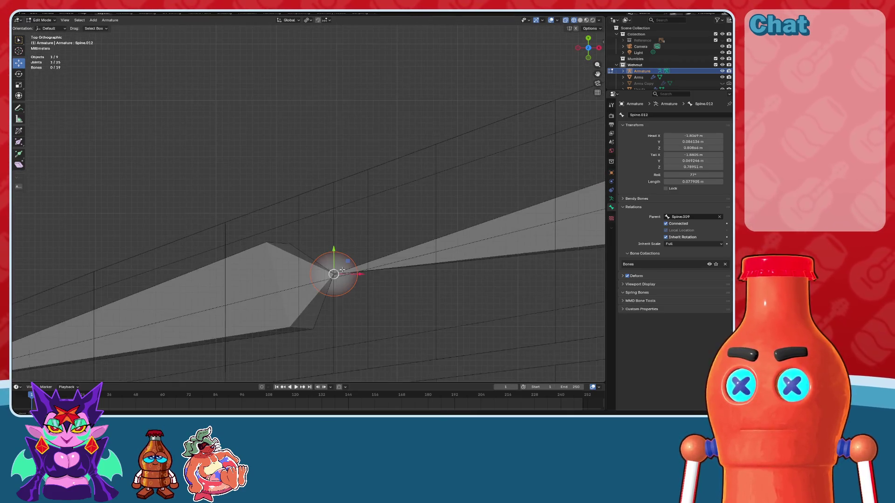
{"action": "middle_click_drag", "start_coordinate": [366, 267], "coordinate": [366, 196], "text": "shift"}
{"action": "scroll", "coordinate": [366, 196], "scroll_direction": "up", "scroll_amount": 1}
{"action": "left_click_drag", "start_coordinate": [339, 166], "coordinate": [339, 170]}
{"action": "scroll", "coordinate": [340, 170], "scroll_direction": "down", "scroll_amount": 3}
{"action": "scroll", "coordinate": [370, 202], "scroll_direction": "down", "scroll_amount": 2}
{"action": "scroll", "coordinate": [421, 206], "scroll_direction": "up", "scroll_amount": 2}
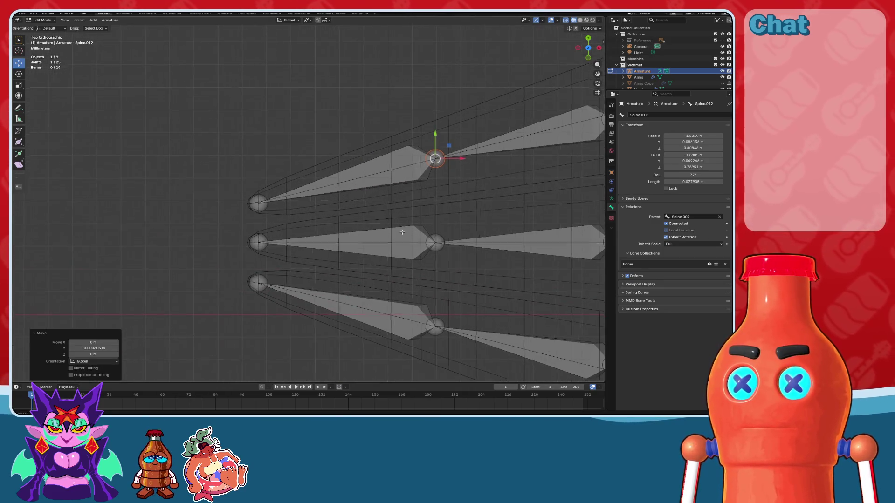
- In Front view, shift the Spine.009 joint slightly along X and lower it along Z
{"action": "middle_click_drag", "start_coordinate": [402, 231], "coordinate": [433, 173], "text": "shift"}
{"action": "middle_click_drag", "start_coordinate": [580, 133], "coordinate": [449, 133], "text": "shift"}
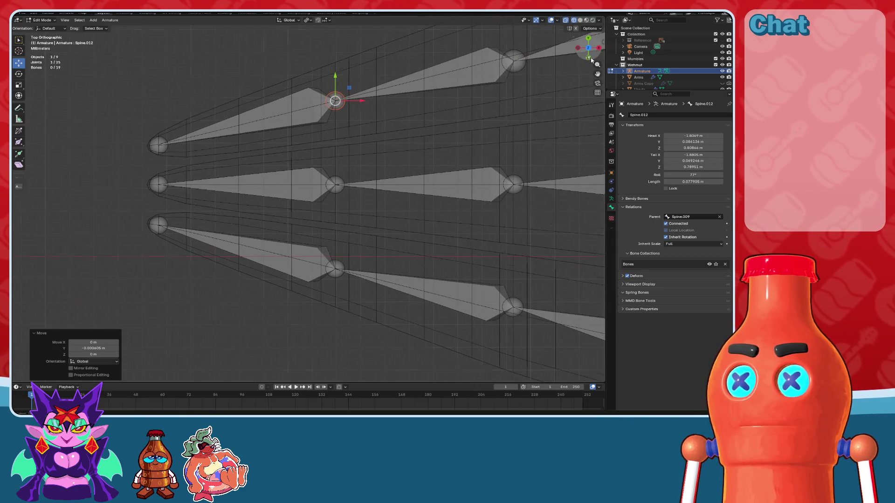
{"action": "left_click", "coordinate": [589, 58]}
{"action": "scroll", "coordinate": [326, 209], "scroll_direction": "up", "scroll_amount": 2}
{"action": "left_click", "coordinate": [317, 179]}
{"action": "scroll", "coordinate": [328, 235], "scroll_direction": "up", "scroll_amount": 2}
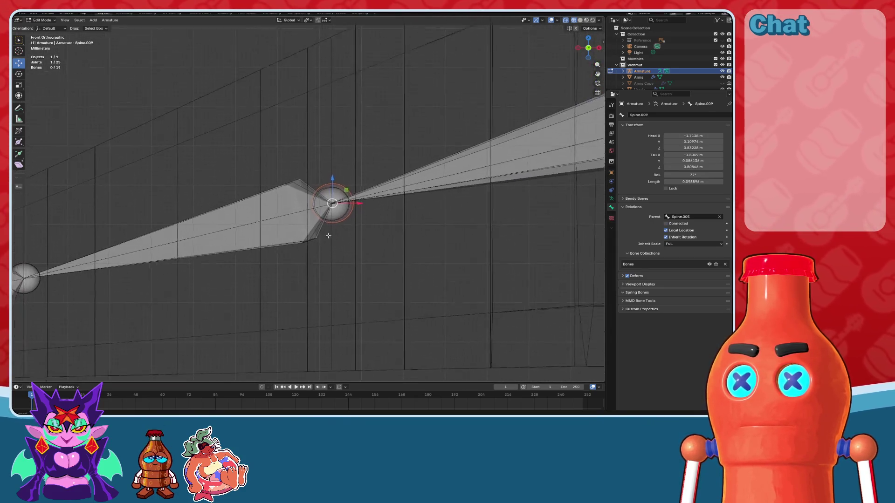
{"action": "scroll", "coordinate": [329, 236], "scroll_direction": "up", "scroll_amount": 3}
{"action": "scroll", "coordinate": [402, 206], "scroll_direction": "up", "scroll_amount": 4}
{"action": "left_click_drag", "start_coordinate": [388, 202], "coordinate": [383, 201]}
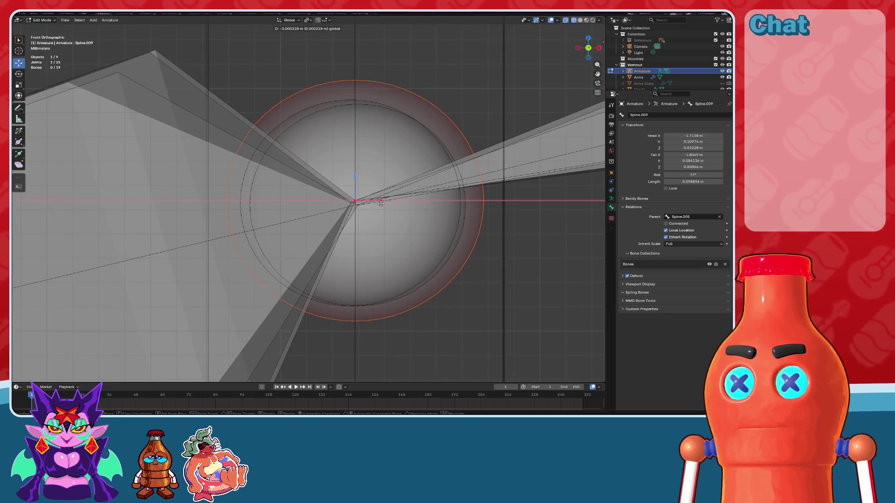
{"action": "left_click_drag", "start_coordinate": [356, 175], "coordinate": [356, 179]}
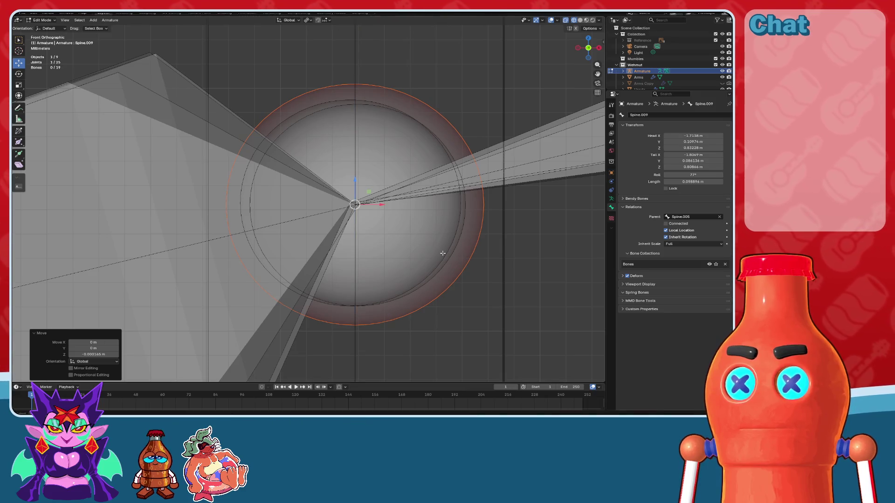
- Nudge the Spine.010 joint along X and lower the Spine.011 joint slightly
{"action": "left_click", "coordinate": [364, 188]}
{"action": "left_click_drag", "start_coordinate": [385, 207], "coordinate": [384, 208]}
{"action": "left_click", "coordinate": [451, 224]}
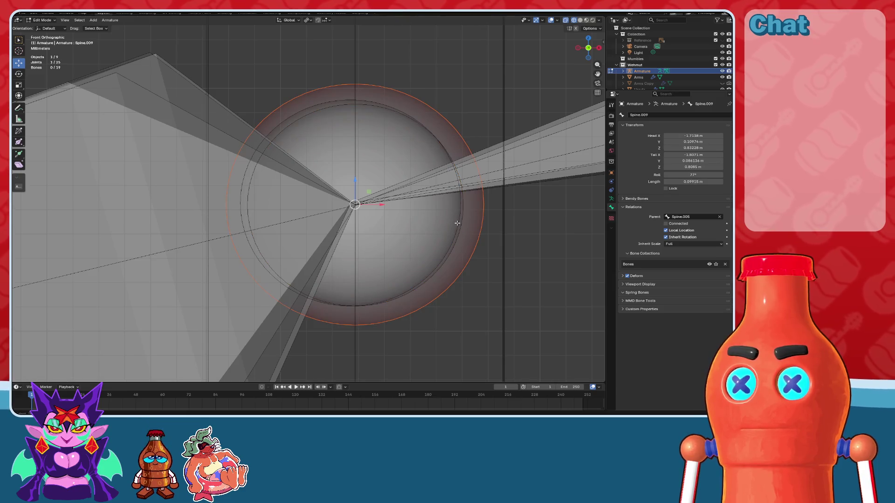
{"action": "left_click", "coordinate": [457, 223]}
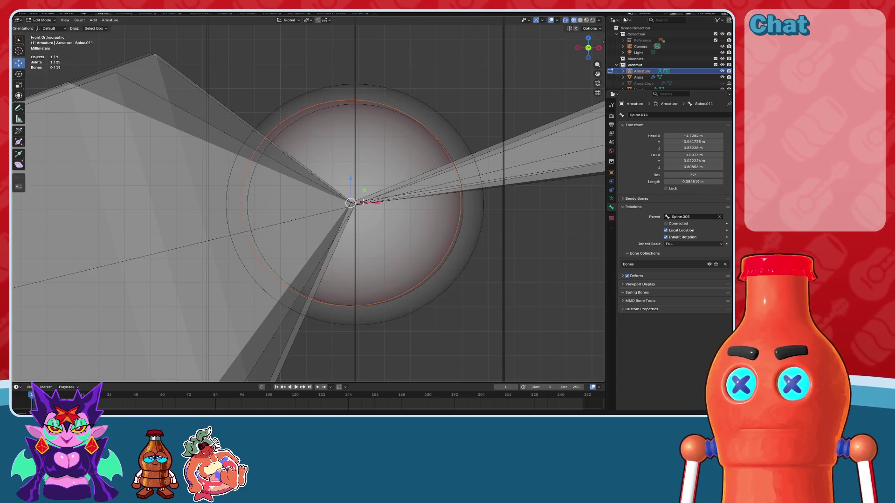
{"action": "mouse_move", "coordinate": [372, 201]}
{"action": "left_mouse_down"}
{"action": "mouse_move", "coordinate": [381, 207]}
{"action": "mouse_move", "coordinate": [357, 183]}
{"action": "left_mouse_up"}
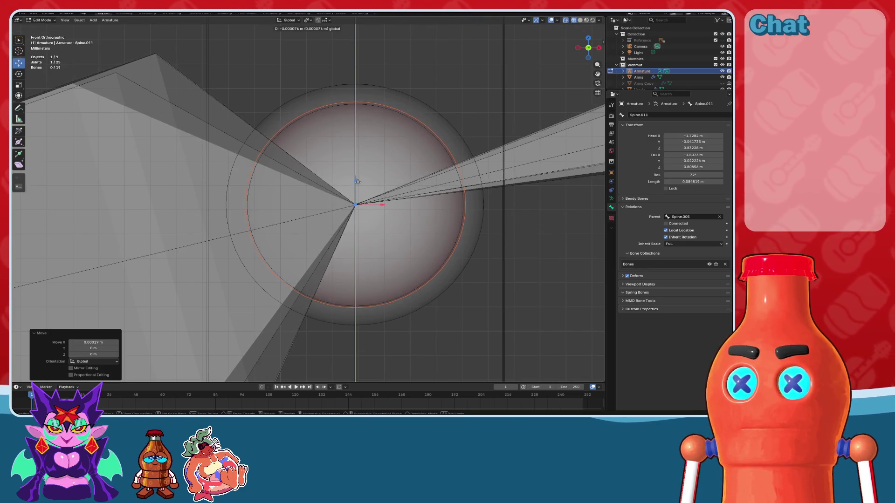
- Move the Spine.013 joint along X by -0.001804 m to centre it between the finger bones
{"action": "scroll", "coordinate": [305, 195], "scroll_direction": "down", "scroll_amount": 4}
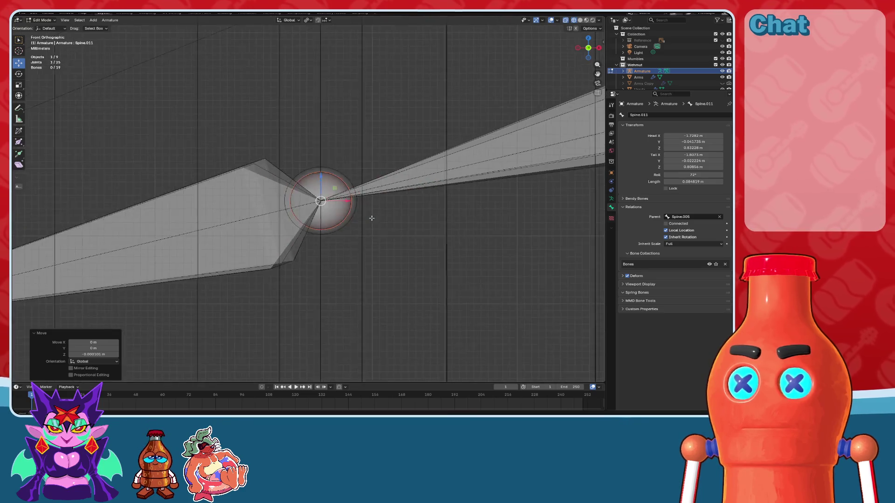
{"action": "scroll", "coordinate": [305, 194], "scroll_direction": "down", "scroll_amount": 4}
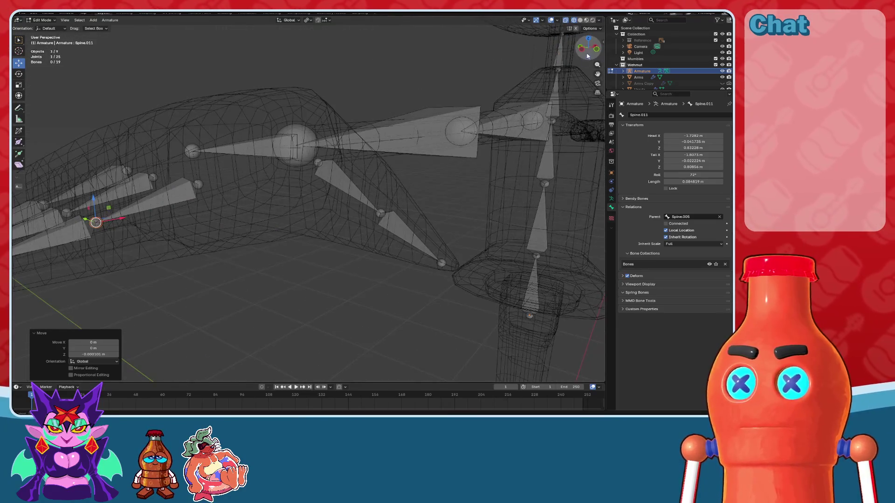
{"action": "left_click", "coordinate": [588, 55]}
{"action": "left_click", "coordinate": [578, 48]}
{"action": "scroll", "coordinate": [405, 128], "scroll_direction": "up", "scroll_amount": 4}
{"action": "scroll", "coordinate": [405, 177], "scroll_direction": "up", "scroll_amount": 3}
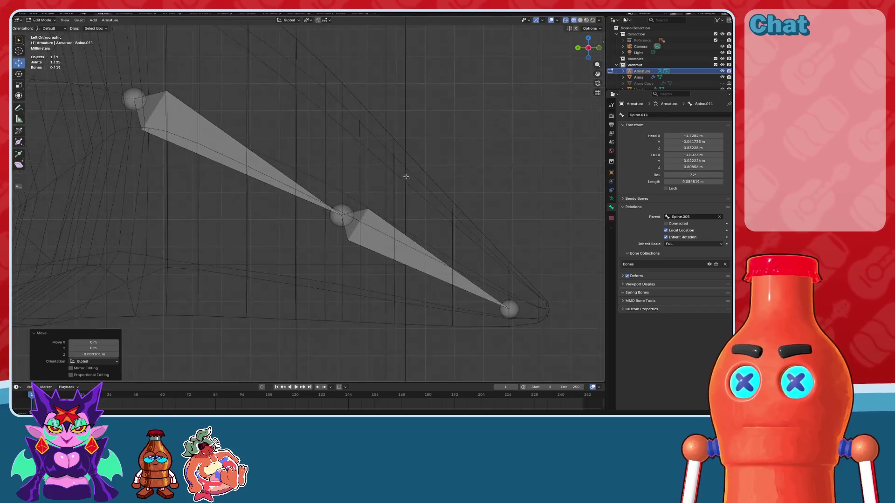
{"action": "left_click", "coordinate": [360, 217]}
{"action": "left_click", "coordinate": [588, 39]}
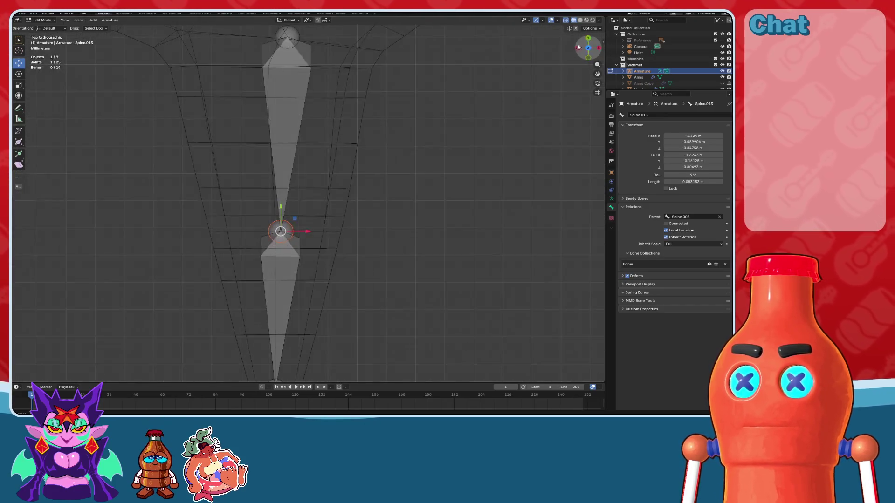
{"action": "scroll", "coordinate": [394, 205], "scroll_direction": "up", "scroll_amount": 2}
{"action": "scroll", "coordinate": [394, 204], "scroll_direction": "up", "scroll_amount": 3}
{"action": "left_click_drag", "start_coordinate": [383, 215], "coordinate": [376, 217]}
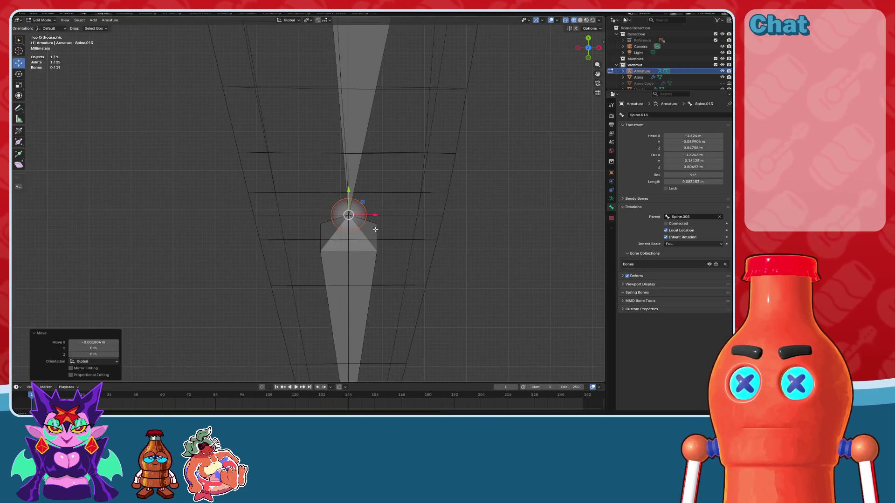
- Confirm the joint's X move, then undo a trial resize of Spine.014
{"action": "scroll", "coordinate": [375, 216], "scroll_direction": "down", "scroll_amount": 5, "text": "shift"}
{"action": "left_click", "coordinate": [355, 198]}
{"action": "key", "text": "s"}
{"action": "left_click", "coordinate": [356, 193]}
{"action": "key", "text": "ctrl+z"}
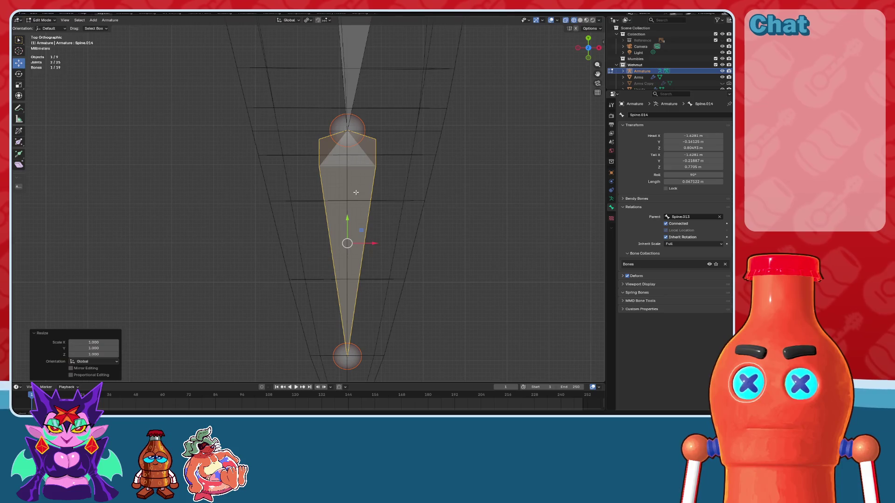
{"action": "left_click", "coordinate": [86, 342]}
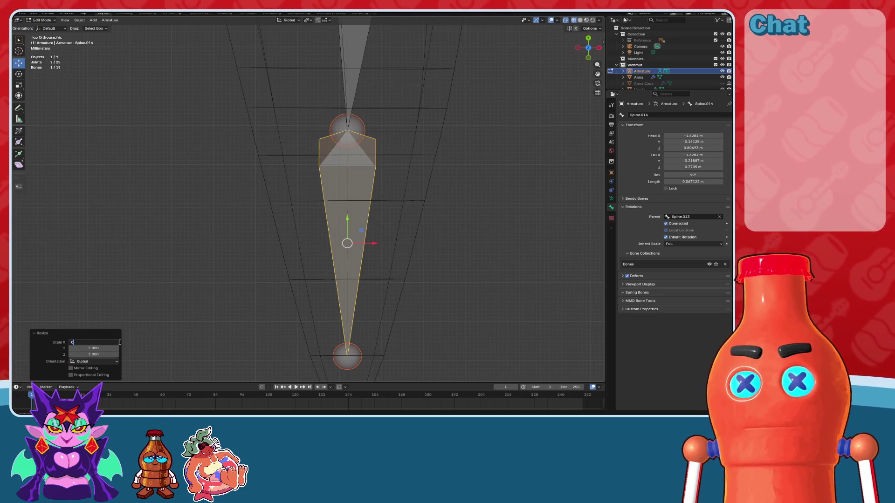
{"action": "scroll", "coordinate": [344, 234], "scroll_direction": "down", "scroll_amount": 2}
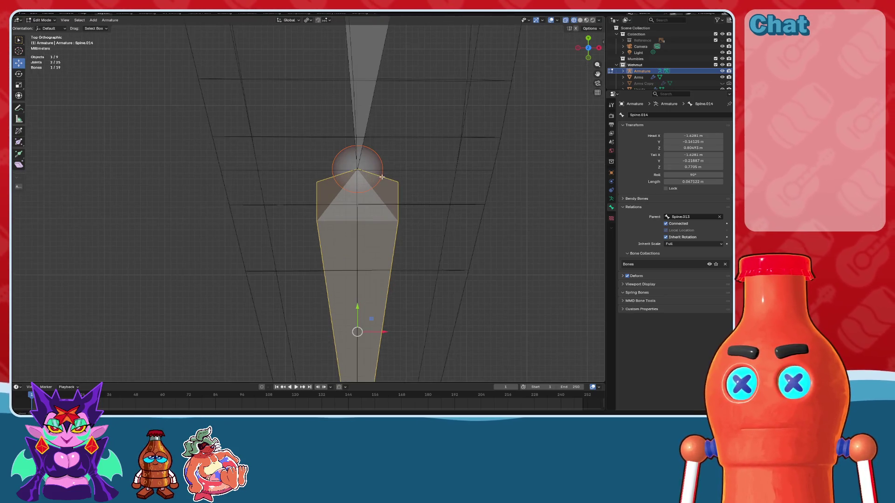
{"action": "scroll", "coordinate": [373, 87], "scroll_direction": "down", "scroll_amount": 2}
{"action": "scroll", "coordinate": [374, 87], "scroll_direction": "up", "scroll_amount": 2}
{"action": "scroll", "coordinate": [366, 186], "scroll_direction": "up", "scroll_amount": 2}
- Shift the Spine.013 joint along X and nudge it slightly along Y
{"action": "left_click", "coordinate": [331, 163]}
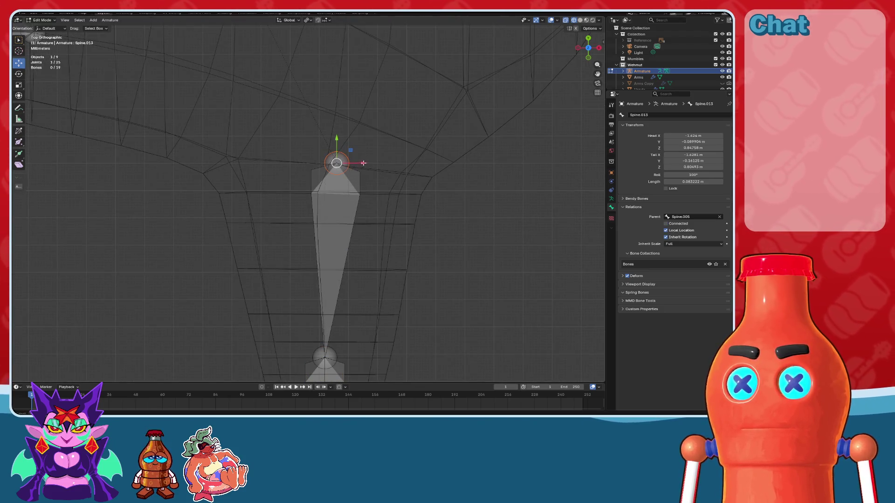
{"action": "key", "text": "g"}
{"action": "key", "text": "x"}
{"action": "left_click", "coordinate": [355, 166]}
{"action": "left_click_drag", "start_coordinate": [330, 141], "coordinate": [329, 139]}
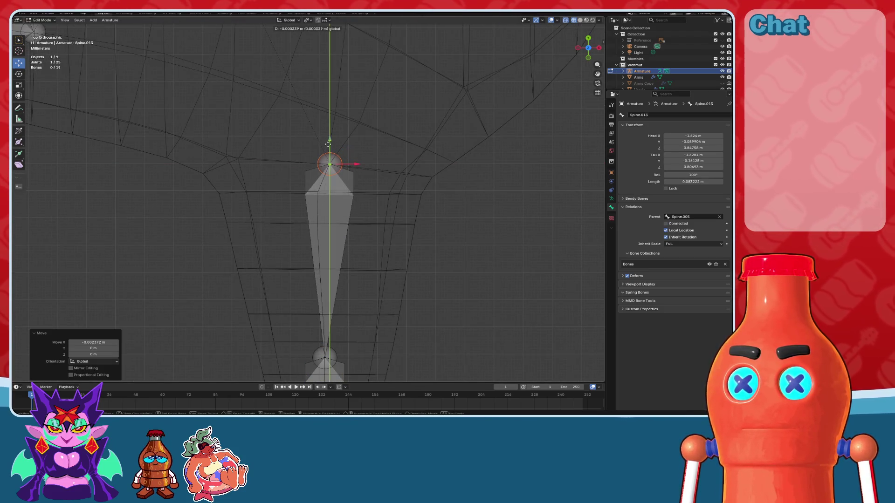
{"action": "left_click", "coordinate": [576, 45]}
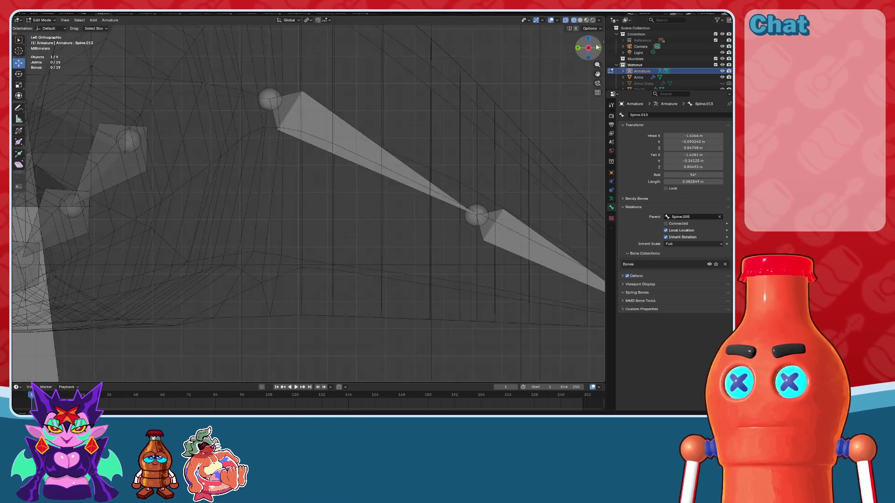
{"action": "left_click_drag", "start_coordinate": [581, 44], "coordinate": [383, 148]}
- From the left side view, lower the Spine.013 joint along Z
{"action": "left_click", "coordinate": [395, 153]}
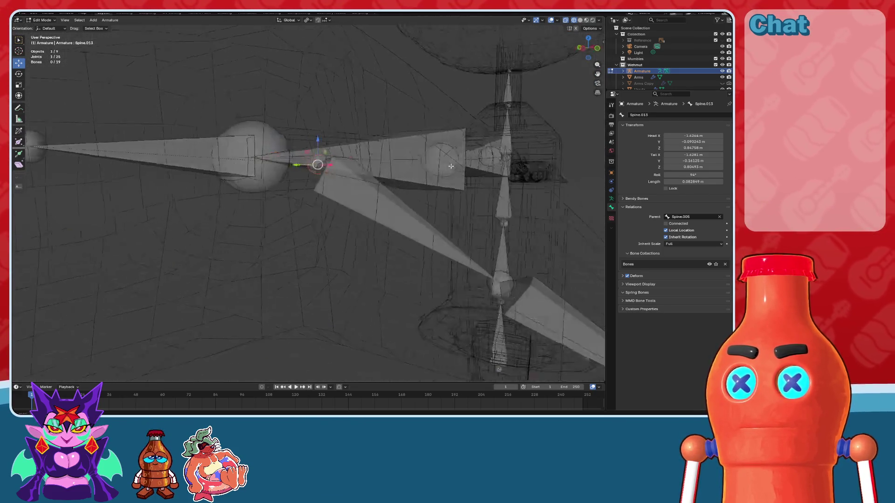
{"action": "left_click", "coordinate": [589, 47]}
{"action": "scroll", "coordinate": [384, 146], "scroll_direction": "down", "scroll_amount": 1}
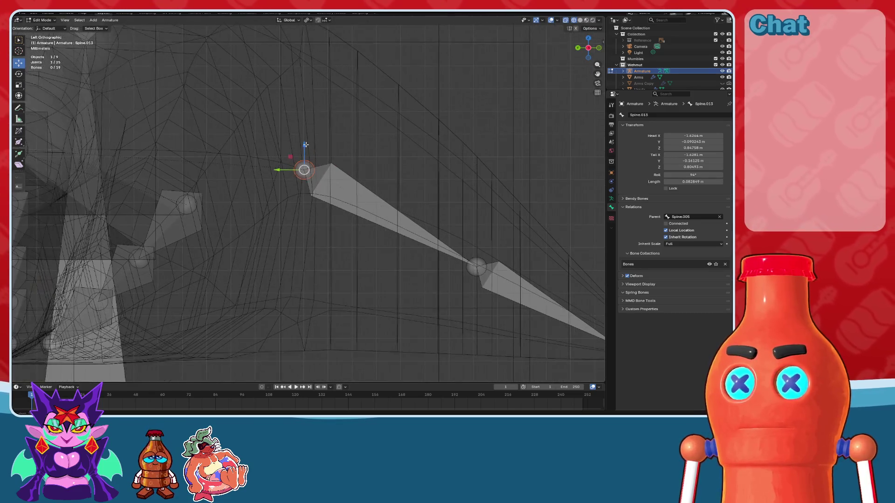
{"action": "left_click_drag", "start_coordinate": [304, 146], "coordinate": [308, 168]}
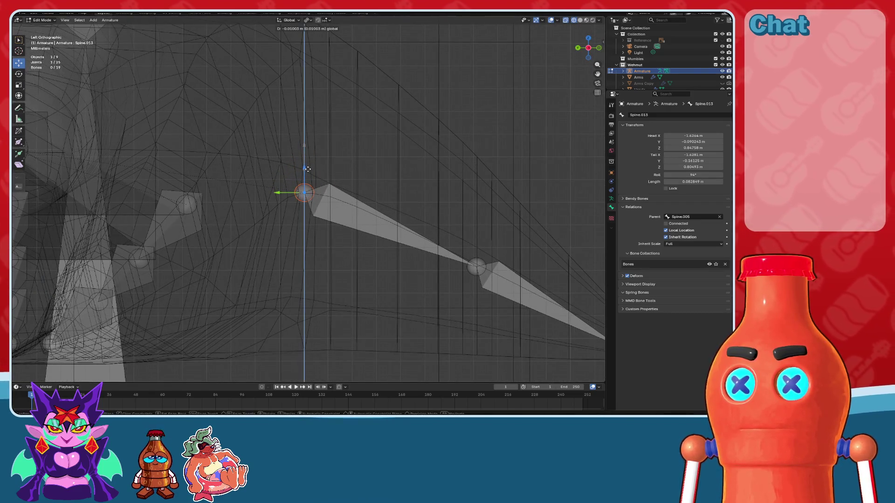
{"action": "scroll", "coordinate": [308, 168], "scroll_direction": "down", "scroll_amount": 3}
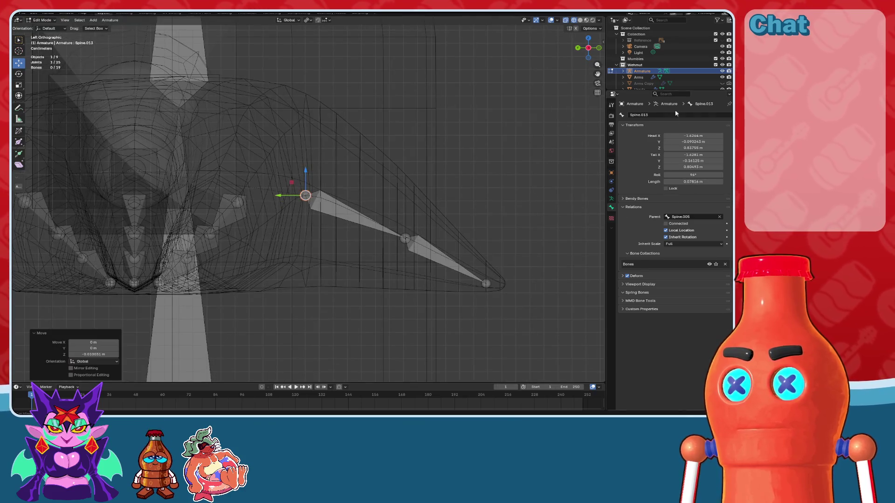
{"action": "scroll", "coordinate": [372, 213], "scroll_direction": "up", "scroll_amount": 4}
{"action": "left_click", "coordinate": [311, 165]}
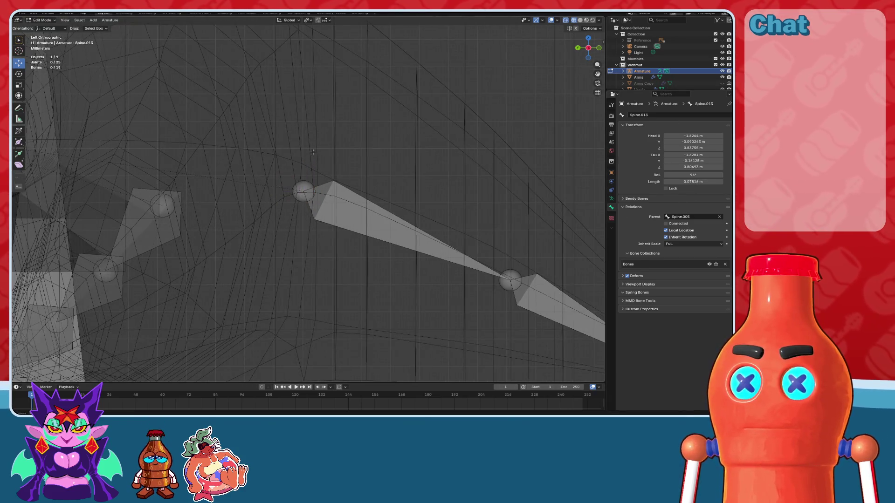
- Check the mesh in solid shading, then lower the bone head slightly further along Z
{"action": "scroll", "coordinate": [307, 186], "scroll_direction": "down", "scroll_amount": 4}
{"action": "scroll", "coordinate": [308, 186], "scroll_direction": "up", "scroll_amount": 1}
{"action": "scroll", "coordinate": [307, 187], "scroll_direction": "up", "scroll_amount": 1}
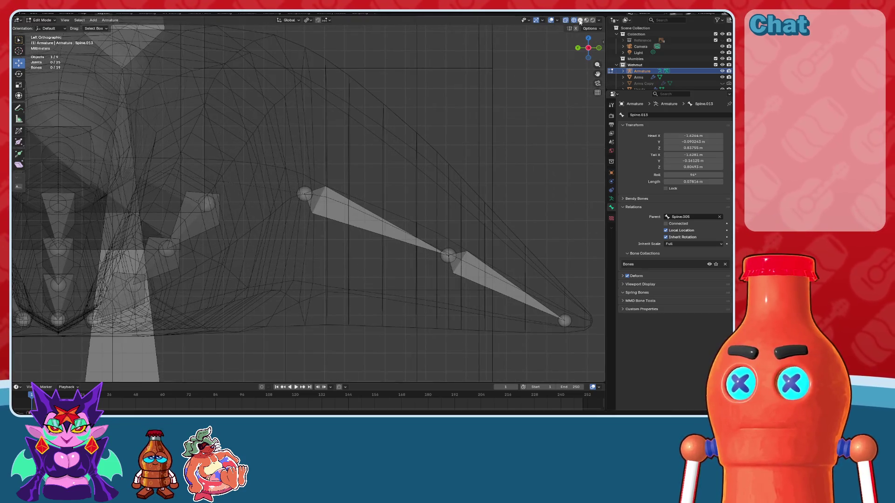
{"action": "left_click", "coordinate": [580, 20]}
{"action": "left_click", "coordinate": [572, 20]}
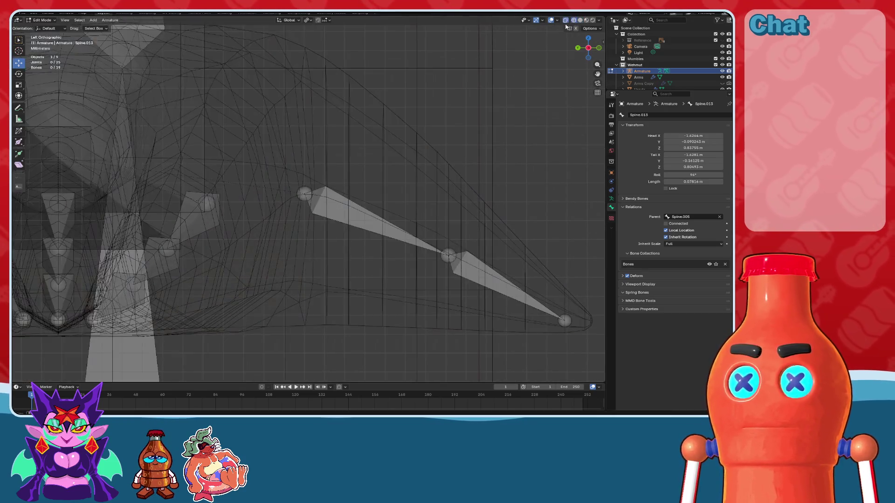
{"action": "scroll", "coordinate": [304, 171], "scroll_direction": "up", "scroll_amount": 2}
{"action": "left_click_drag", "start_coordinate": [306, 169], "coordinate": [306, 171]}
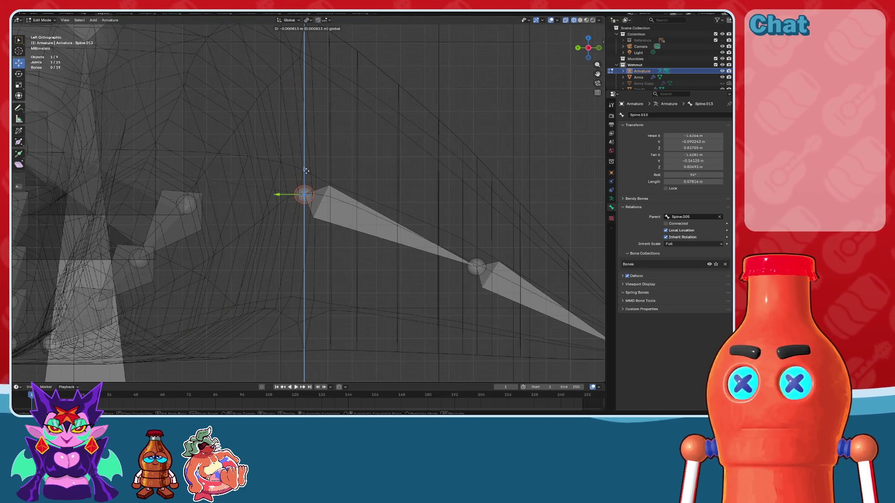
{"action": "scroll", "coordinate": [306, 169], "scroll_direction": "up", "scroll_amount": 1}
{"action": "middle_click_drag", "start_coordinate": [305, 170], "coordinate": [192, 137], "text": "shift"}
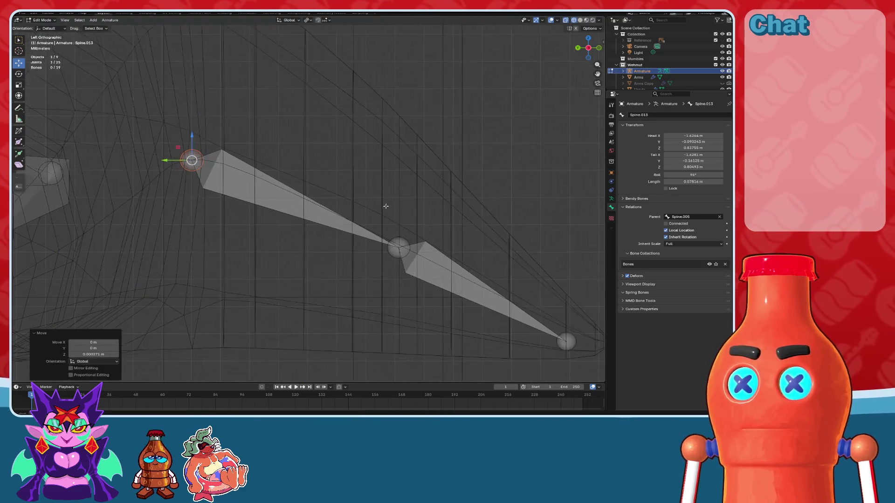
- Nudge the Spine.013 tail joint slightly upward into the finger mesh
{"action": "left_click", "coordinate": [398, 248]}
{"action": "middle_click_drag", "start_coordinate": [513, 190], "coordinate": [453, 148], "text": "shift"}
{"action": "left_click", "coordinate": [580, 20]}
{"action": "left_click", "coordinate": [574, 21]}
{"action": "scroll", "coordinate": [400, 197], "scroll_direction": "up", "scroll_amount": 4}
{"action": "scroll", "coordinate": [400, 197], "scroll_direction": "up", "scroll_amount": 2}
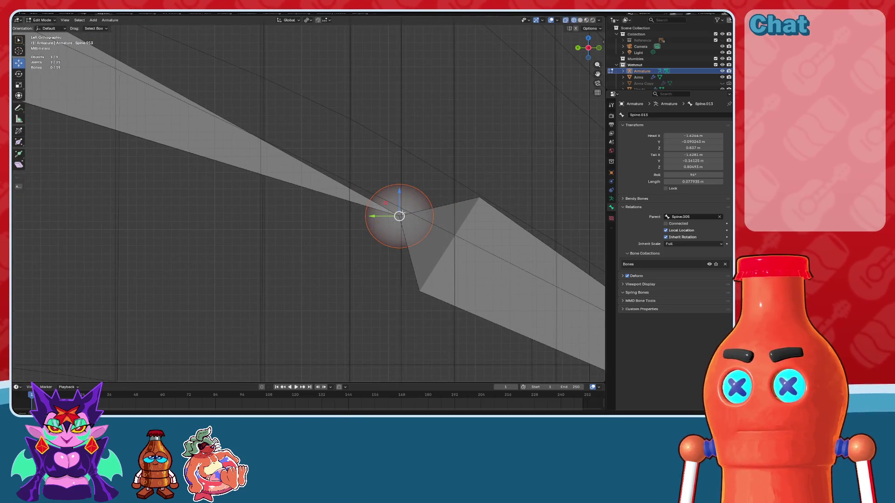
{"action": "key", "text": "g"}
{"action": "left_click", "coordinate": [392, 179]}
{"action": "scroll", "coordinate": [392, 179], "scroll_direction": "down", "scroll_amount": 5}
{"action": "mouse_move", "coordinate": [573, 279]}
{"action": "middle_mouse_down", "text": "shift"}
{"action": "mouse_move", "coordinate": [428, 177]}
{"action": "mouse_move", "coordinate": [355, 165]}
{"action": "middle_mouse_up", "text": "shift"}
- Extrude the short Spine.014 bone straight up along Z from Spine.013's tip
{"action": "left_click", "coordinate": [362, 220]}
{"action": "key", "text": "e"}
{"action": "key", "text": "z"}
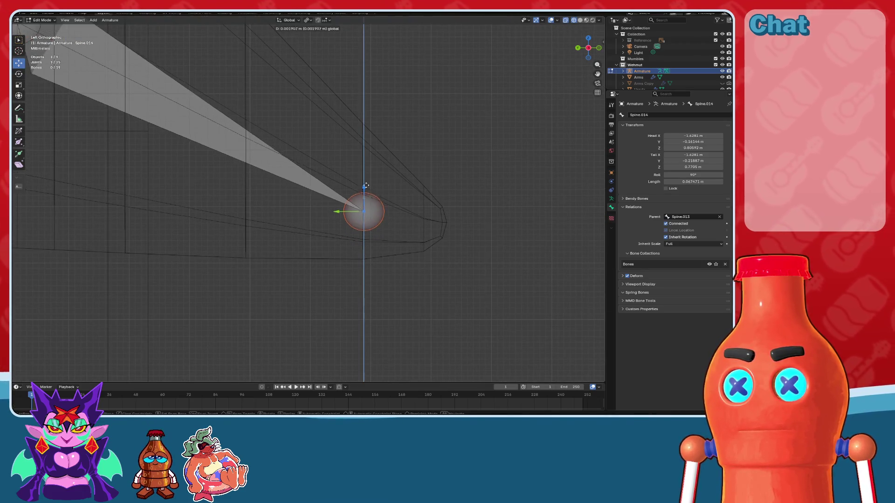
{"action": "left_click", "coordinate": [365, 171]}
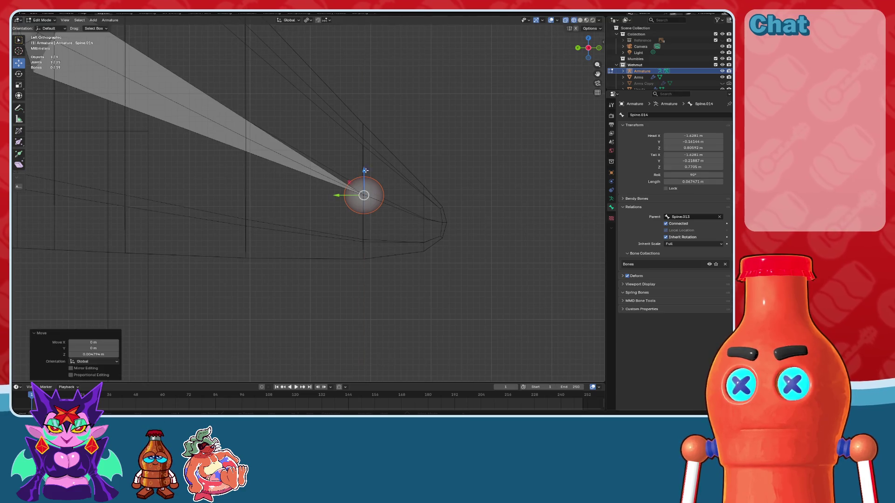
{"action": "left_click", "coordinate": [475, 158]}
{"action": "middle_click_drag", "start_coordinate": [476, 158], "coordinate": [410, 207]}
{"action": "scroll", "coordinate": [409, 207], "scroll_direction": "down", "scroll_amount": 5}
{"action": "middle_click_drag", "start_coordinate": [313, 233], "coordinate": [561, 71]}
{"action": "scroll", "coordinate": [295, 226], "scroll_direction": "up", "scroll_amount": 3}
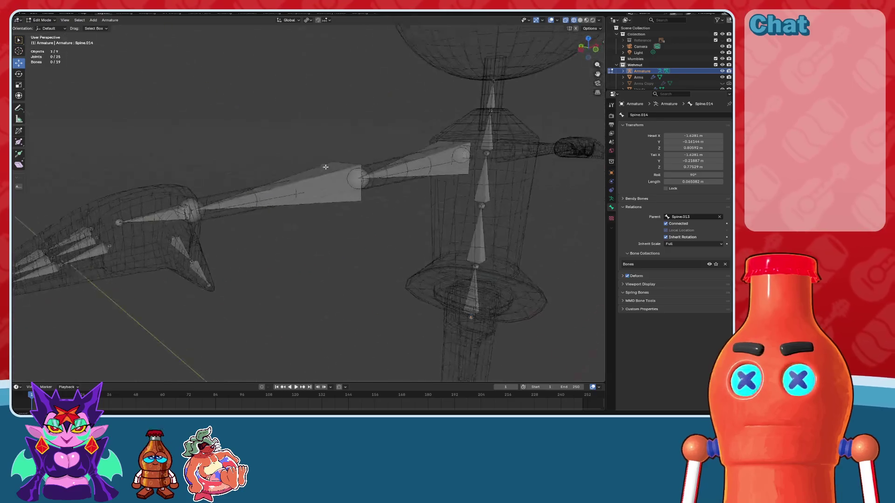
- In front view, lower the wrist joint where the hand starts slightly along Z
{"action": "left_click", "coordinate": [588, 49]}
{"action": "left_click", "coordinate": [287, 172]}
{"action": "scroll", "coordinate": [280, 142], "scroll_direction": "up", "scroll_amount": 3}
{"action": "left_click_drag", "start_coordinate": [280, 143], "coordinate": [279, 169]}
{"action": "mouse_move", "coordinate": [280, 183]}
{"action": "middle_mouse_down"}
{"action": "mouse_move", "coordinate": [334, 200]}
{"action": "mouse_move", "coordinate": [339, 163]}
{"action": "mouse_move", "coordinate": [282, 297]}
{"action": "mouse_move", "coordinate": [352, 248]}
{"action": "middle_mouse_up"}
- Rename the small hand bone Spine.005 to Hand.R
{"action": "left_click", "coordinate": [317, 184]}
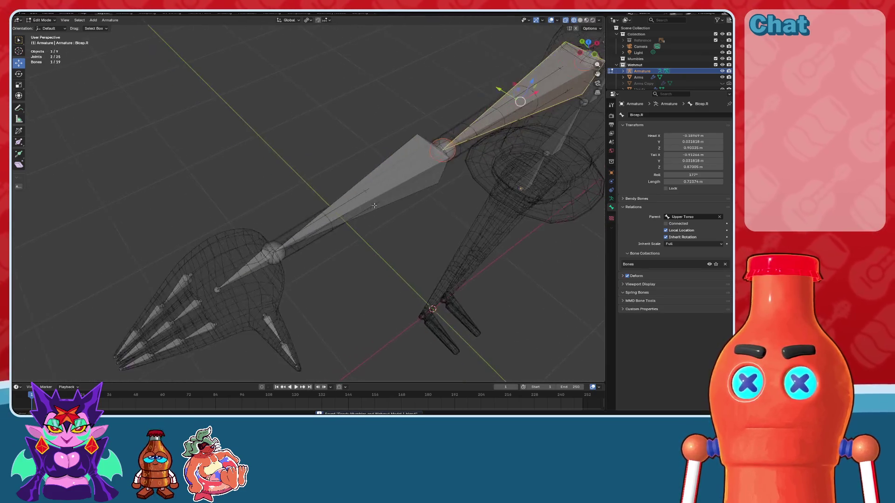
{"action": "left_click", "coordinate": [352, 248]}
{"action": "scroll", "coordinate": [352, 248], "scroll_direction": "up", "scroll_amount": 2}
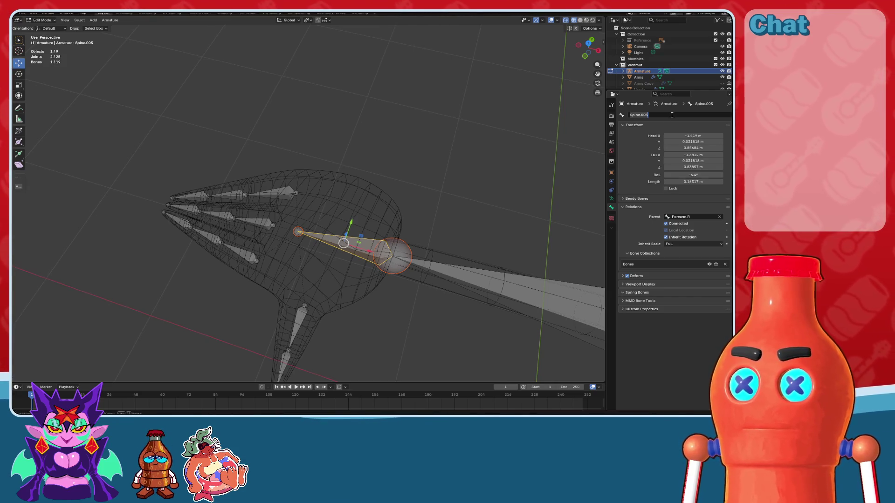
{"action": "type", "text": "Hand.R"}
{"action": "key", "text": "Return"}
- Rename the two thumb bones to Thumb1.R and Thumb2.R
{"action": "mouse_move", "coordinate": [255, 279]}
{"action": "middle_mouse_down"}
{"action": "mouse_move", "coordinate": [372, 176]}
{"action": "mouse_move", "coordinate": [364, 217]}
{"action": "middle_mouse_up"}
{"action": "key", "text": "alt+a"}
{"action": "left_click", "coordinate": [363, 217]}
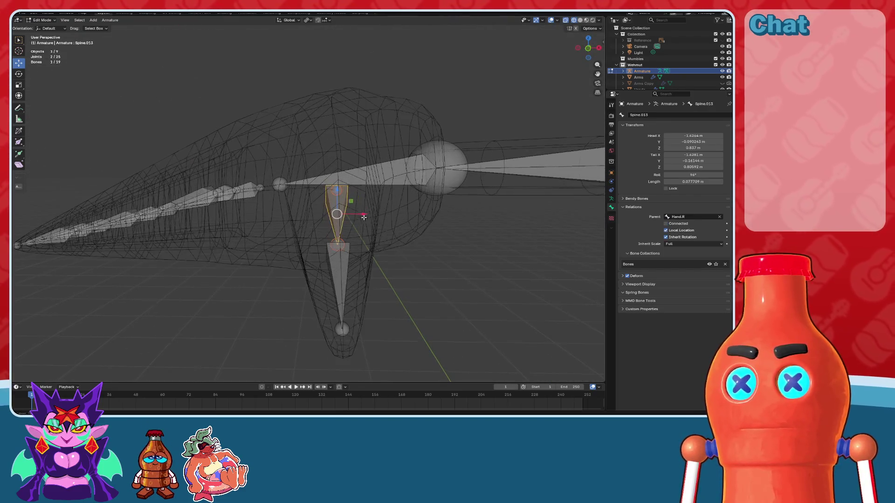
{"action": "type", "text": "Thumb1"}
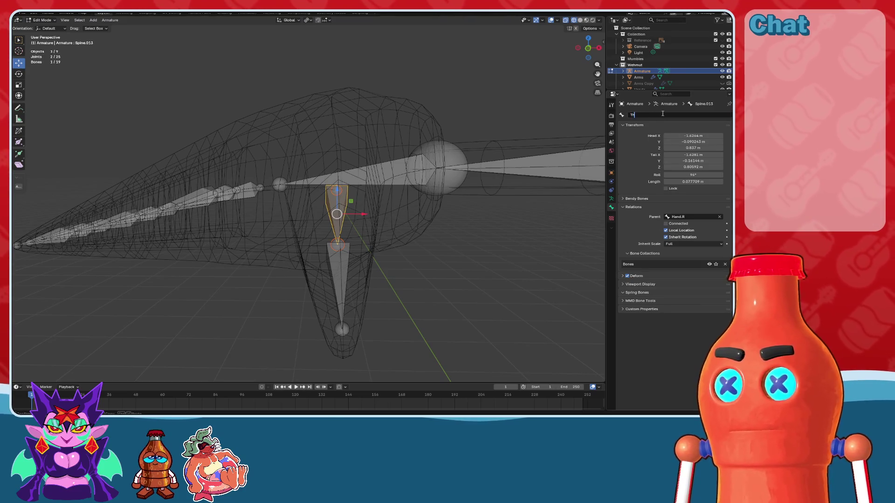
{"action": "key", "text": "Return"}
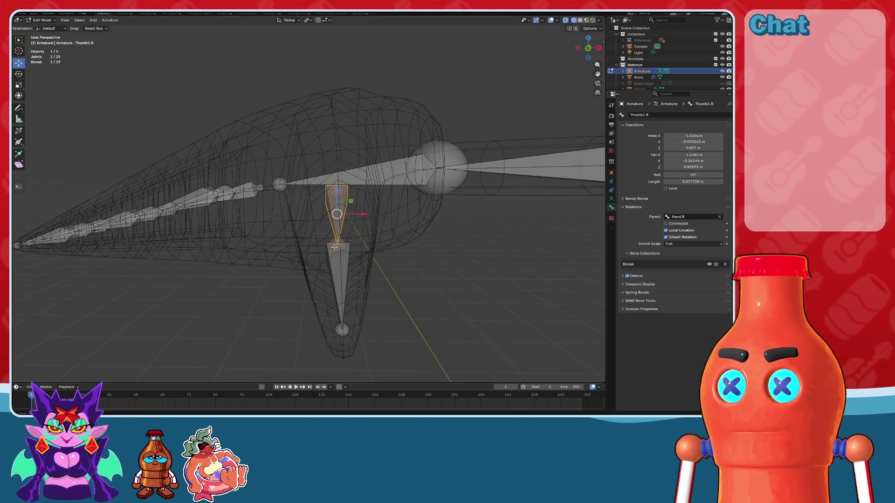
{"action": "key", "text": "bracketright"}
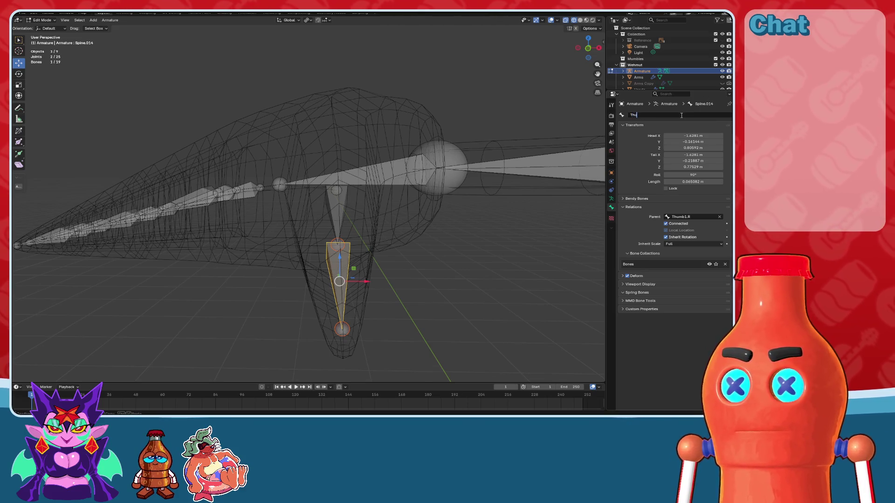
{"action": "key", "text": "Return"}
{"action": "mouse_move", "coordinate": [354, 224]}
{"action": "middle_mouse_down"}
{"action": "mouse_move", "coordinate": [418, 236]}
{"action": "mouse_move", "coordinate": [354, 200]}
{"action": "middle_mouse_up"}
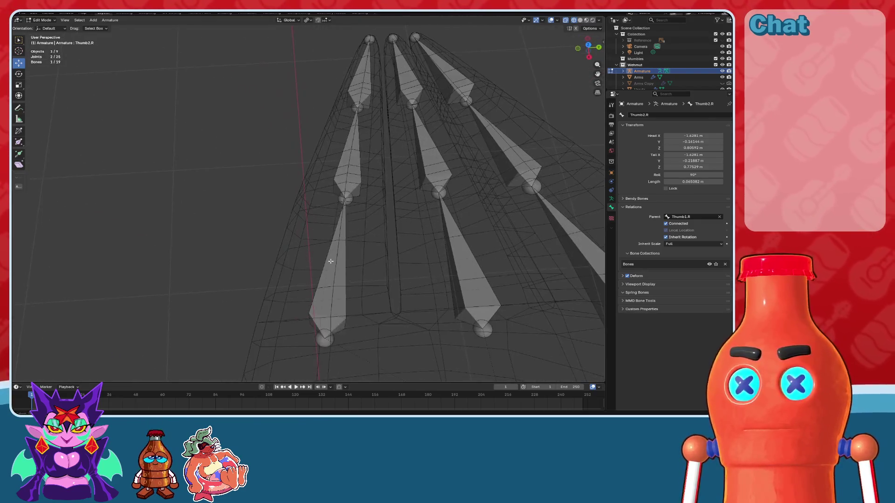
- Name the index finger bones Index1.R through Index3.R
{"action": "left_click", "coordinate": [332, 284]}
{"action": "left_click", "coordinate": [664, 112]}
{"action": "type", "text": "Index1"}
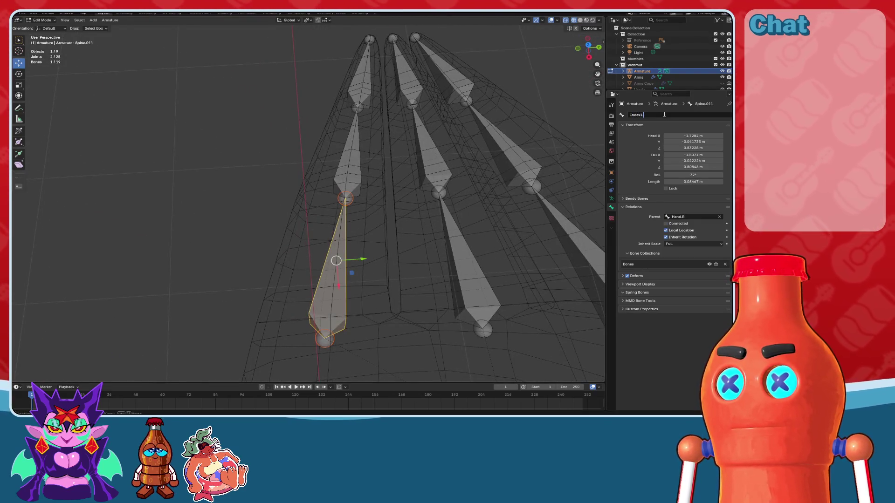
{"action": "type", "text": ".R"}
{"action": "key", "text": "Return"}
{"action": "left_click", "coordinate": [405, 141]}
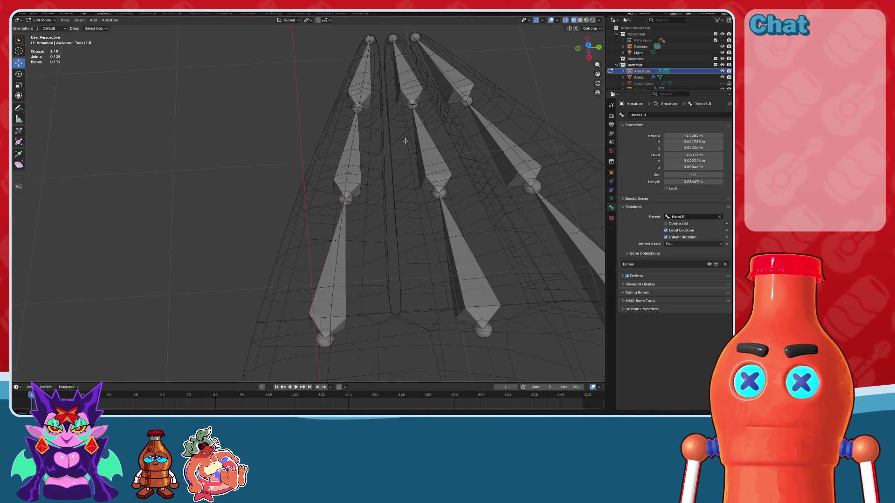
{"action": "left_click", "coordinate": [357, 159]}
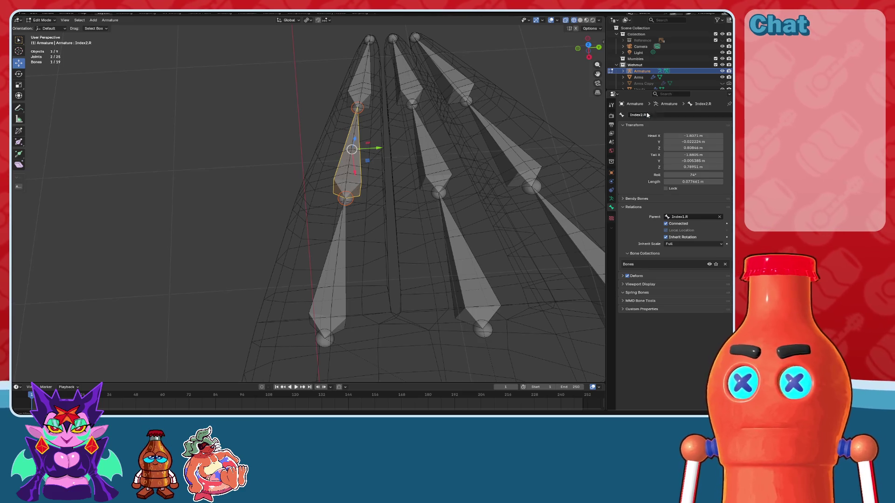
{"action": "left_click", "coordinate": [354, 93]}
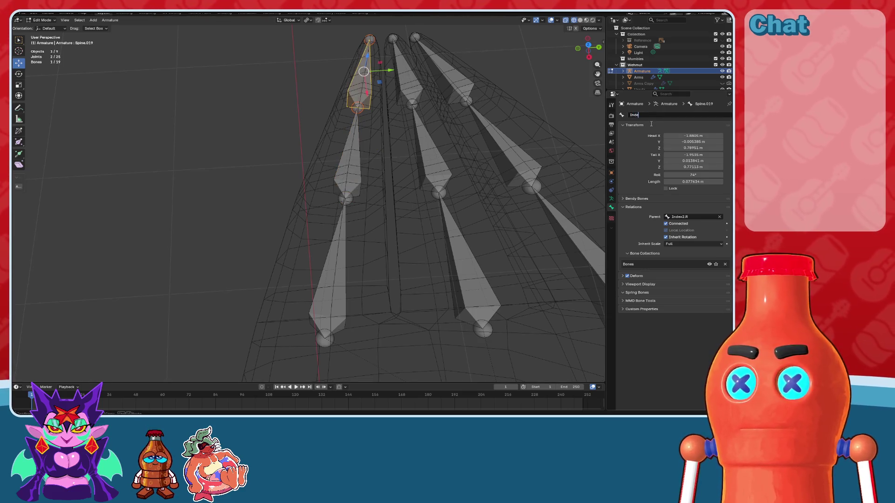
- Name the middle finger bones Middle1.R through Middle3.R, fixing a wrong trailing digit
{"action": "left_click", "coordinate": [475, 260]}
{"action": "key", "text": "KP_Decimal"}
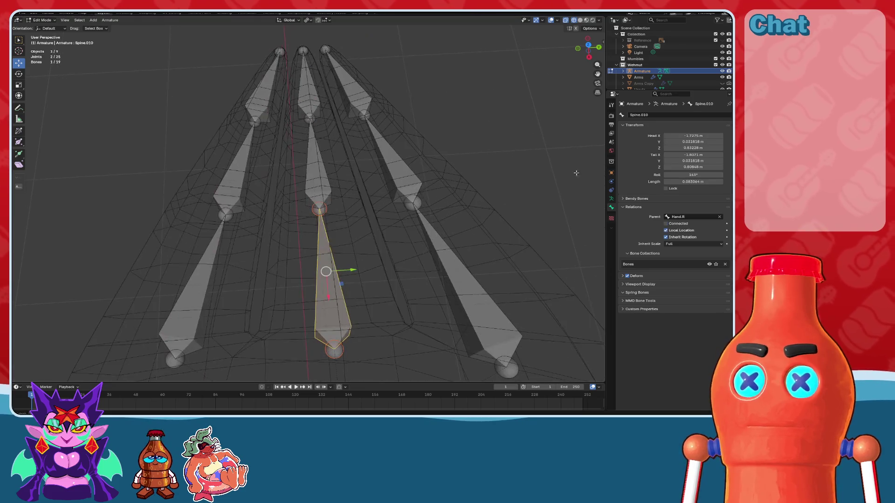
{"action": "left_click", "coordinate": [676, 116]}
{"action": "type", "text": "Middle1"}
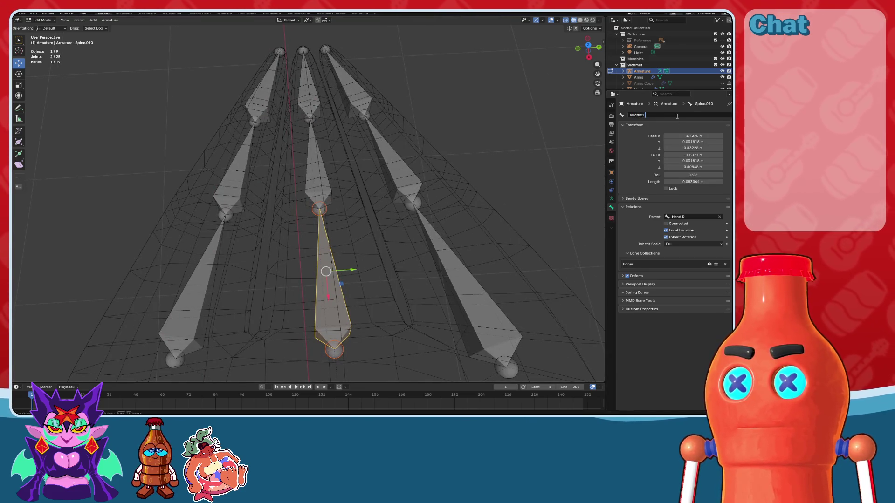
{"action": "type", "text": ".R"}
{"action": "key", "text": "Return"}
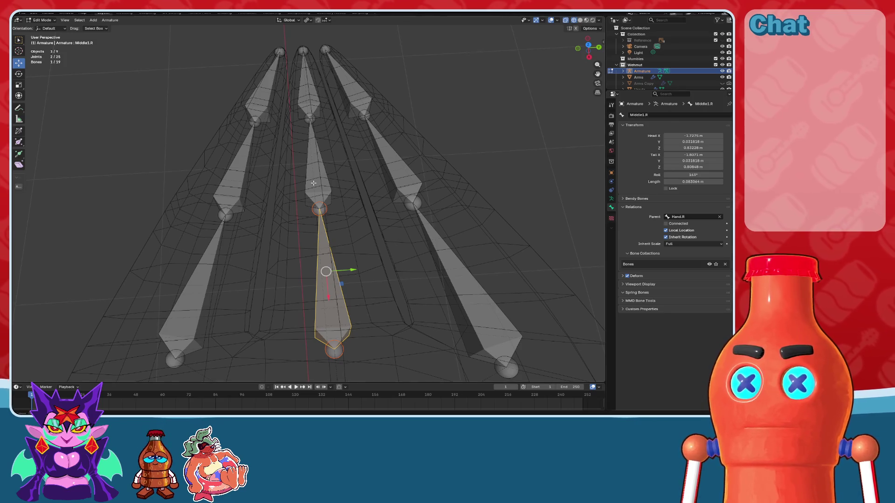
{"action": "left_click", "coordinate": [320, 186]}
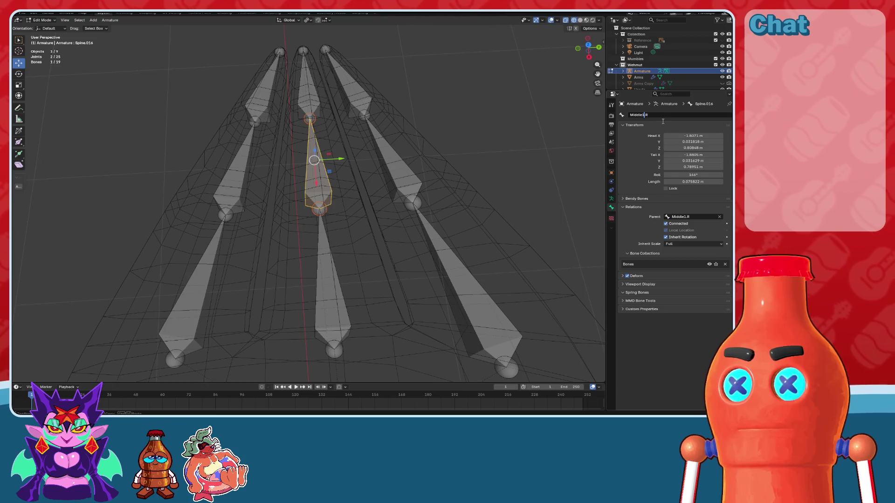
{"action": "type", "text": "2"}
{"action": "left_click", "coordinate": [305, 99]}
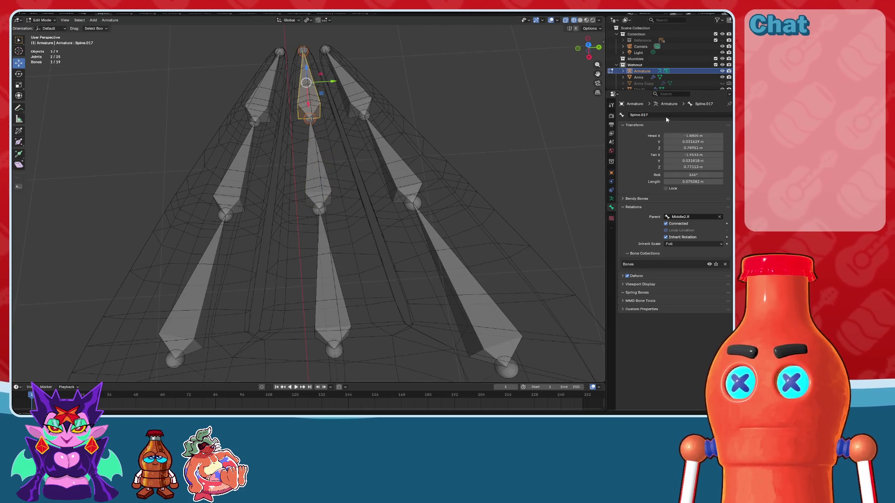
{"action": "key", "text": "BackSpace"}
{"action": "type", "text": "Middle3.R"}
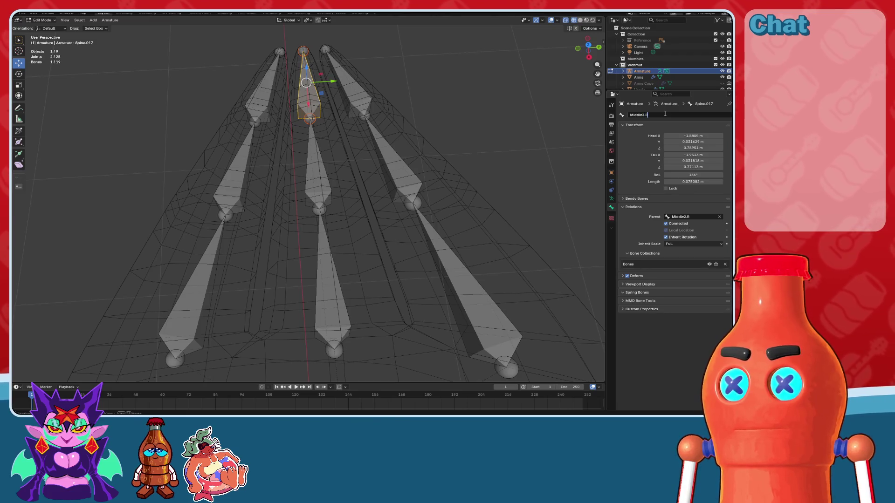
{"action": "key", "text": "Return"}
- Name the pinky finger bones Pinky1.R, Pinky2.R and Pinky3.R
{"action": "left_click", "coordinate": [459, 264]}
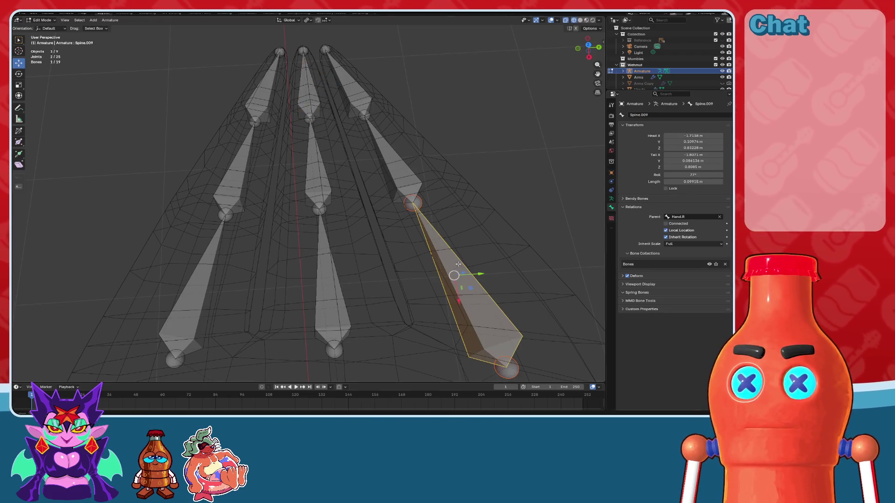
{"action": "left_click", "coordinate": [411, 174]}
{"action": "double_click", "coordinate": [642, 115]}
{"action": "key", "text": "ctrl+v"}
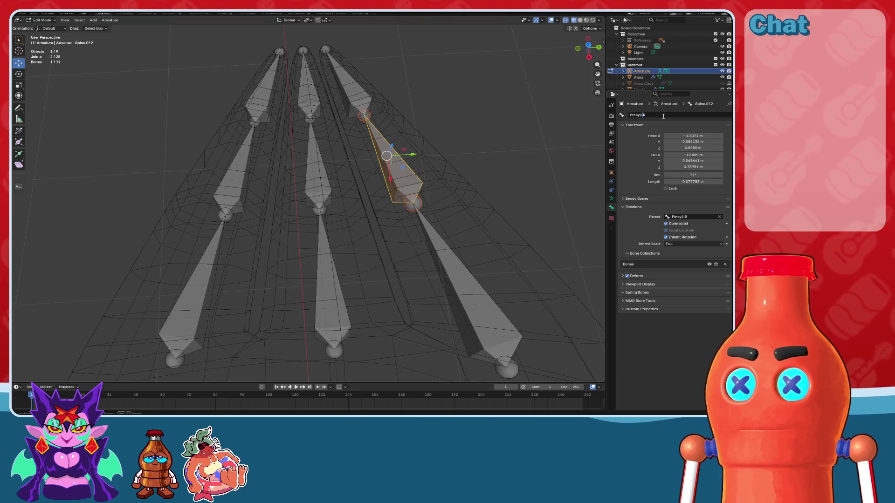
{"action": "left_click", "coordinate": [369, 99]}
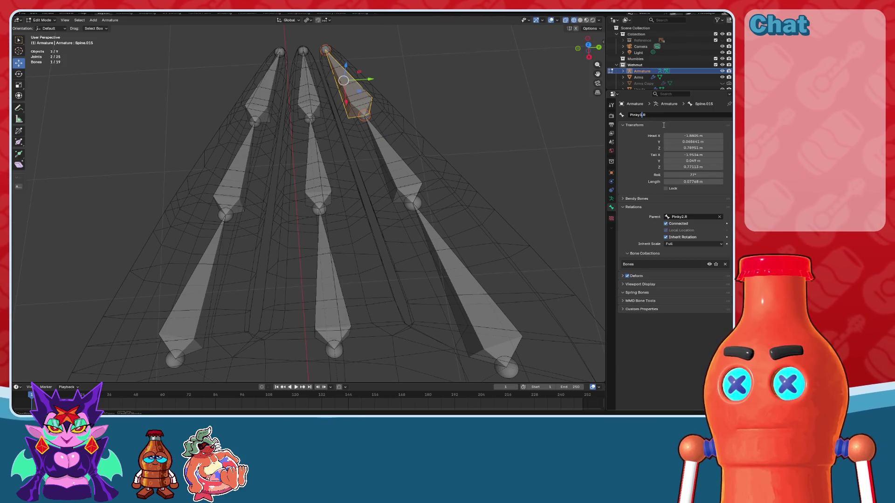
{"action": "scroll", "coordinate": [316, 186], "scroll_direction": "down", "scroll_amount": 8}
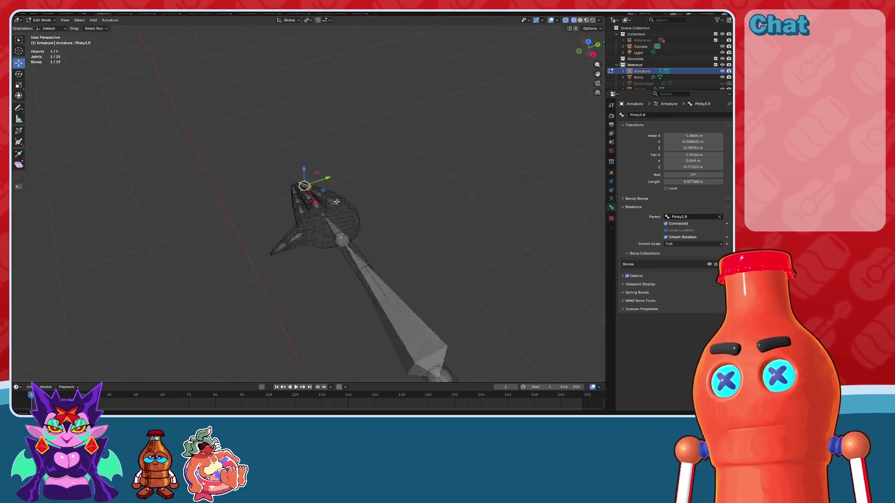
- In front view, extrude a bone straight up from the neck tip joint toward the head
{"action": "middle_click_drag", "start_coordinate": [298, 196], "coordinate": [316, 166]}
{"action": "key", "text": "KP_1"}
{"action": "left_click", "coordinate": [359, 228]}
{"action": "scroll", "coordinate": [355, 205], "scroll_direction": "up", "scroll_amount": 3}
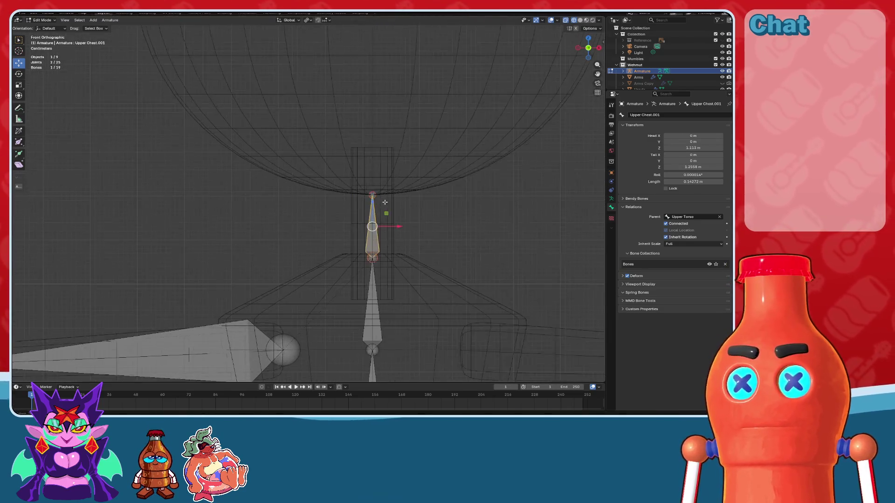
{"action": "left_click", "coordinate": [335, 203]}
{"action": "middle_click_drag", "start_coordinate": [370, 203], "coordinate": [370, 298], "text": "shift"}
{"action": "scroll", "coordinate": [371, 298], "scroll_direction": "up", "scroll_amount": 2}
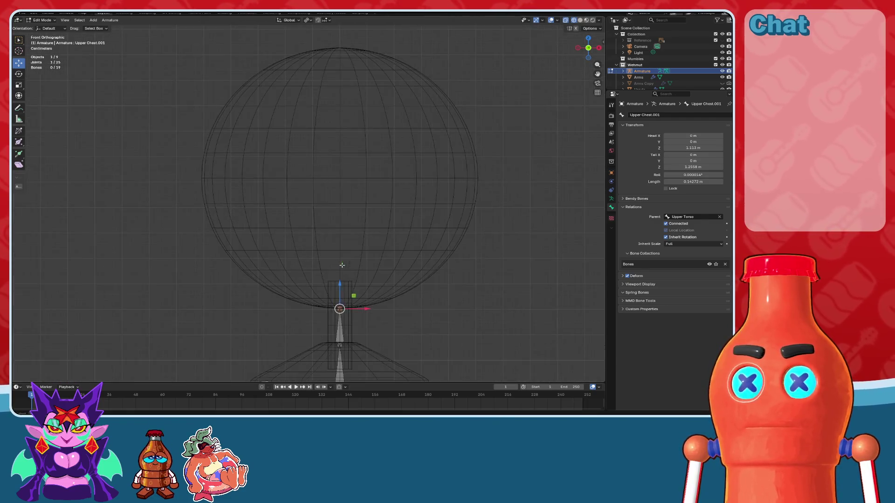
{"action": "key", "text": "e"}
{"action": "key", "text": "z"}
{"action": "left_click", "coordinate": [396, 66]}
- Raise the new head bone's tip vertically so it passes through the head sphere
{"action": "scroll", "coordinate": [340, 172], "scroll_direction": "up", "scroll_amount": 4}
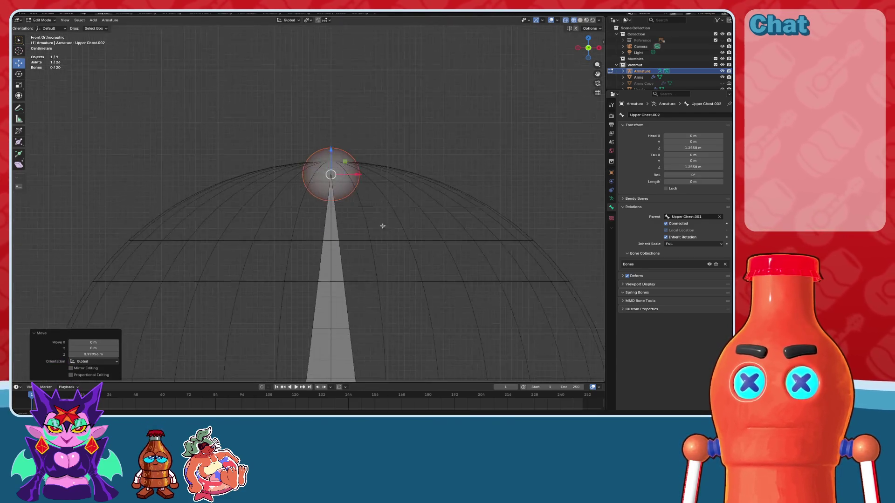
{"action": "key", "text": "g"}
{"action": "key", "text": "Escape"}
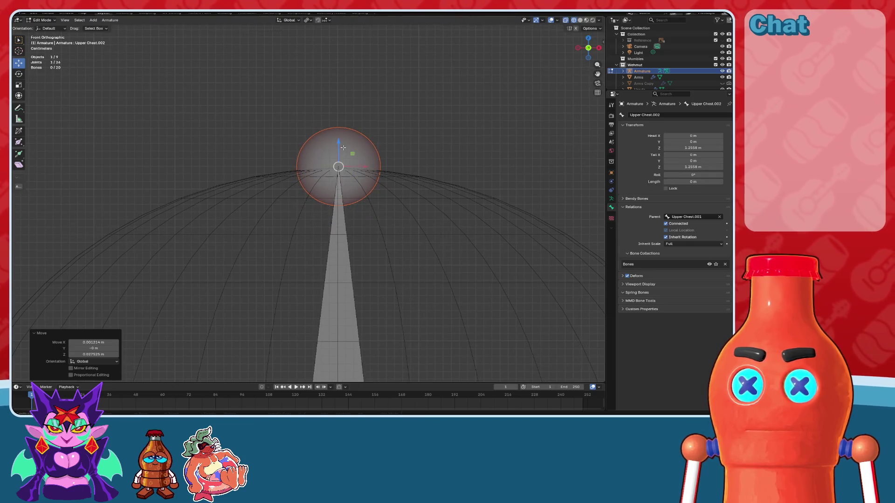
{"action": "key", "text": "g"}
{"action": "key", "text": "z"}
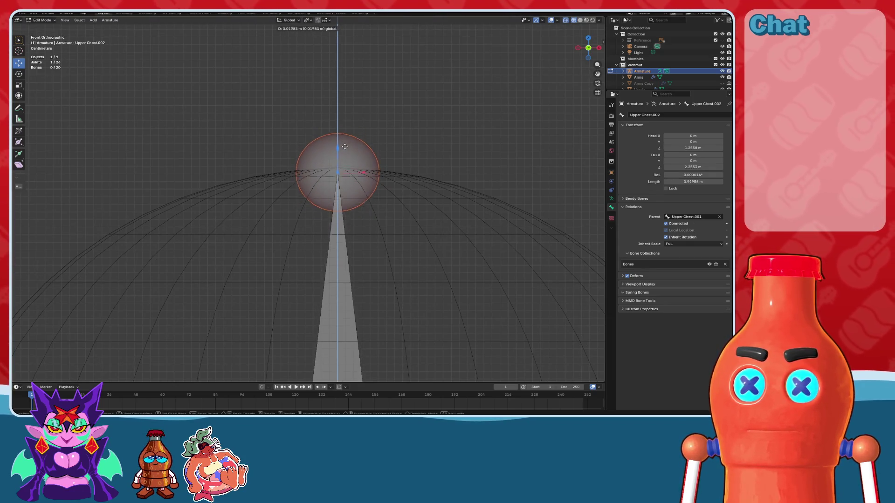
{"action": "left_click", "coordinate": [345, 141]}
{"action": "scroll", "coordinate": [386, 240], "scroll_direction": "down", "scroll_amount": 5}
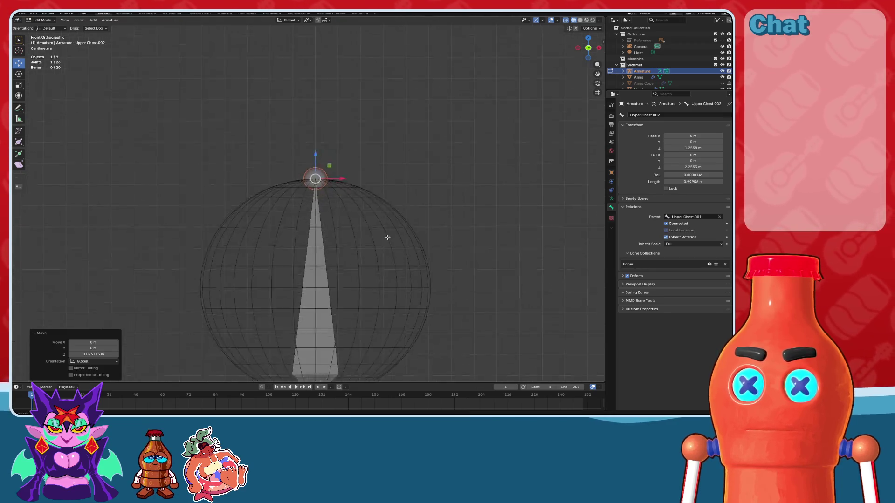
{"action": "middle_click_drag", "start_coordinate": [386, 240], "coordinate": [380, 154], "text": "shift"}
{"action": "scroll", "coordinate": [369, 151], "scroll_direction": "down", "scroll_amount": 3}
{"action": "left_click", "coordinate": [308, 186]}
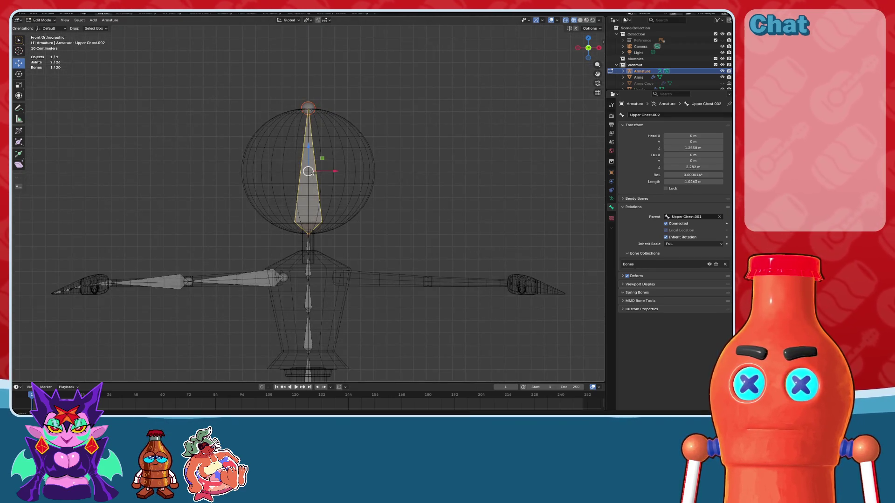
{"action": "middle_click_drag", "start_coordinate": [336, 186], "coordinate": [368, 172]}
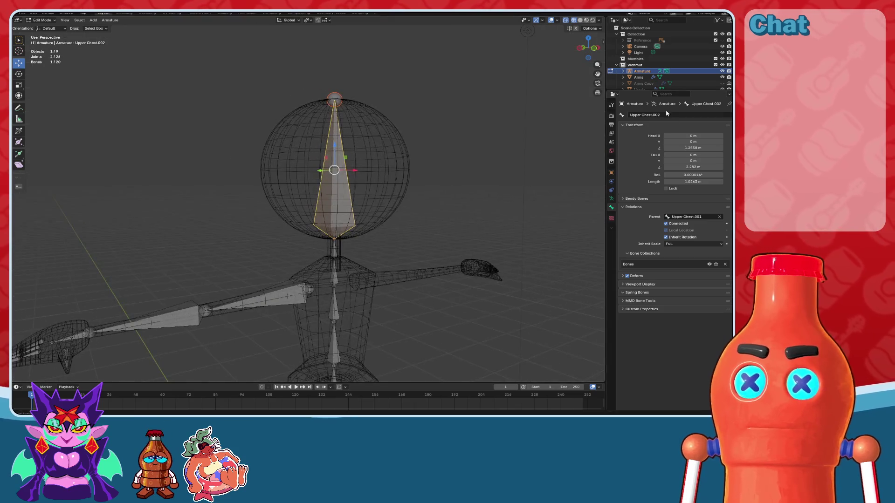
- Rename Upper Chest.002 to Head and Upper Chest.001 to Neck
{"action": "type", "text": "H"}
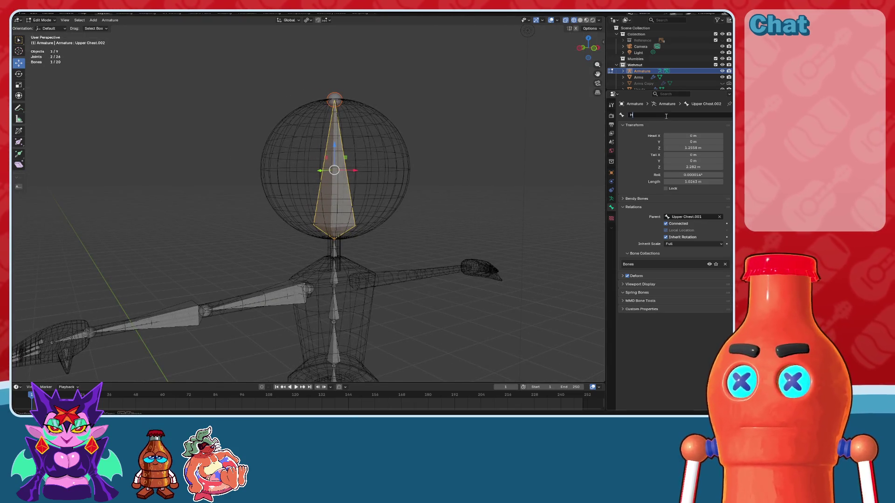
{"action": "key", "text": "Return"}
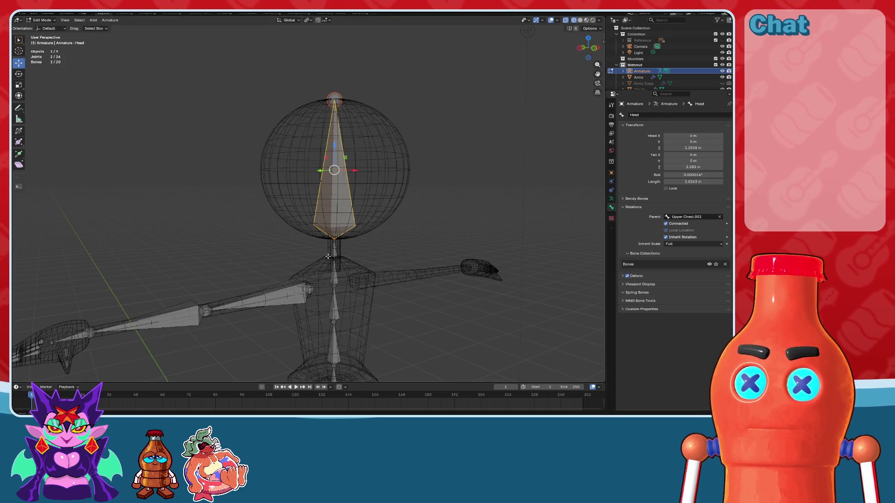
{"action": "left_click", "coordinate": [334, 248]}
{"action": "scroll", "coordinate": [334, 261], "scroll_direction": "up", "scroll_amount": 4}
{"action": "type", "text": "Neck"}
{"action": "key", "text": "Return"}
- Switch to front orthographic view and select the Hips bone's lower joint
{"action": "scroll", "coordinate": [420, 241], "scroll_direction": "down", "scroll_amount": 5}
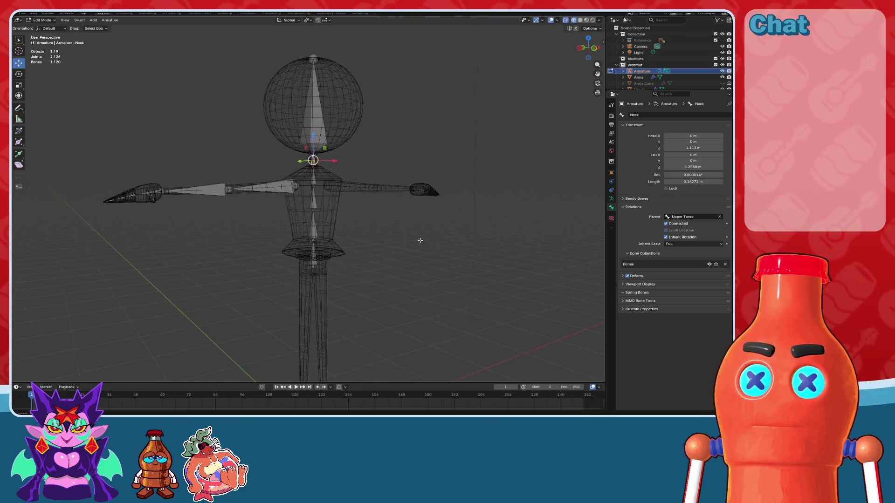
{"action": "scroll", "coordinate": [410, 238], "scroll_direction": "up", "scroll_amount": 3}
{"action": "middle_click_drag", "start_coordinate": [399, 236], "coordinate": [379, 273]}
{"action": "scroll", "coordinate": [385, 226], "scroll_direction": "down", "scroll_amount": 3}
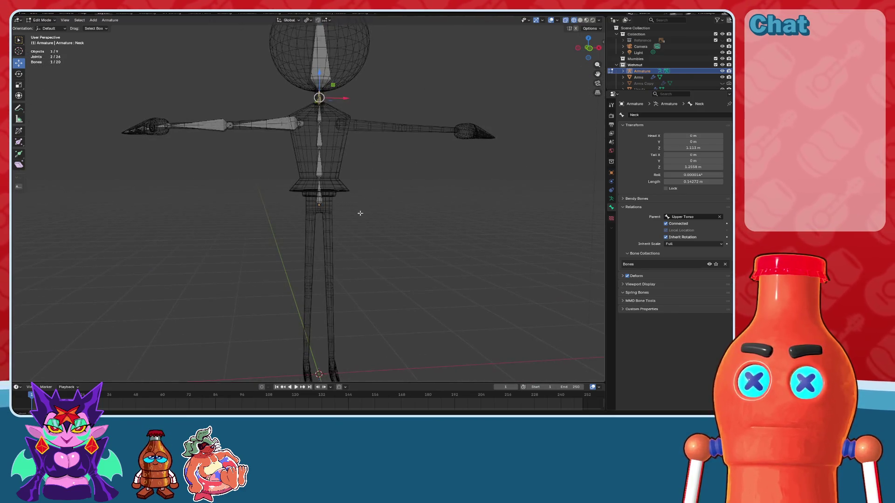
{"action": "left_click", "coordinate": [588, 48]}
{"action": "scroll", "coordinate": [458, 157], "scroll_direction": "up", "scroll_amount": 3}
{"action": "scroll", "coordinate": [395, 155], "scroll_direction": "up", "scroll_amount": 2}
{"action": "scroll", "coordinate": [395, 156], "scroll_direction": "up", "scroll_amount": 2}
{"action": "scroll", "coordinate": [395, 213], "scroll_direction": "up", "scroll_amount": 2}
{"action": "left_click", "coordinate": [356, 161]}
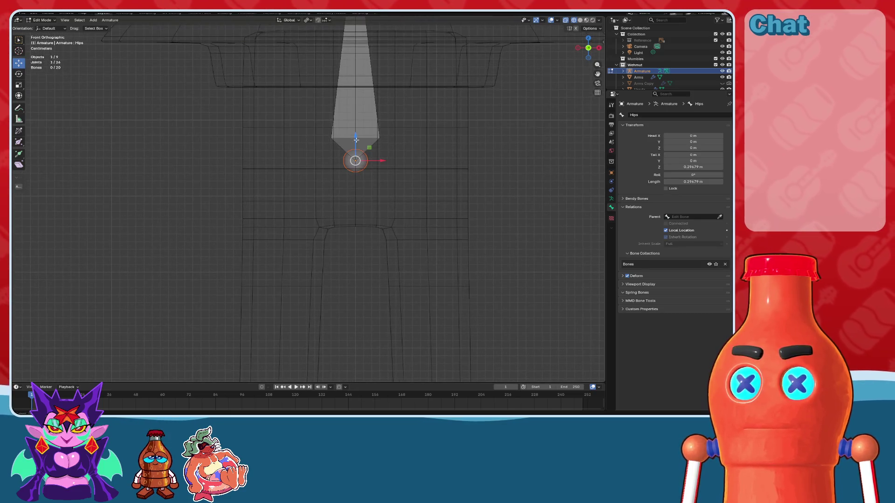
- Lower the Hips bone head slightly, undoing a first vertical move attempt
{"action": "key", "text": "g"}
{"action": "key", "text": "z"}
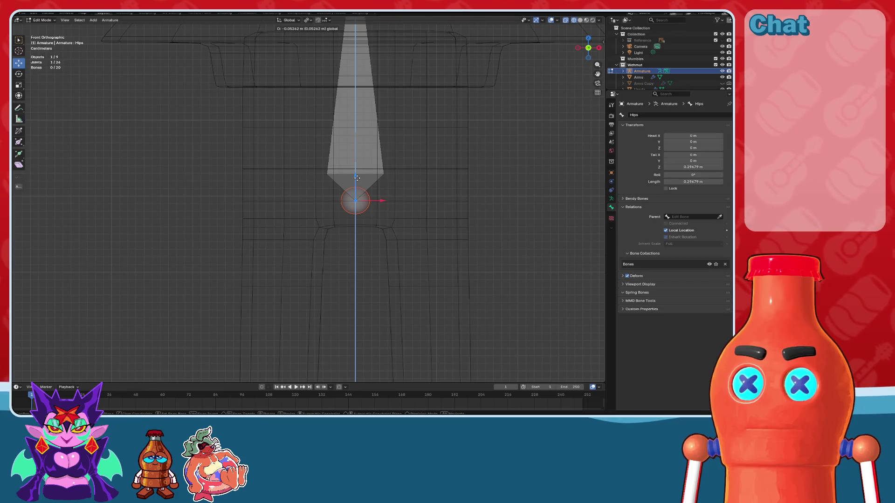
{"action": "left_click", "coordinate": [357, 179]}
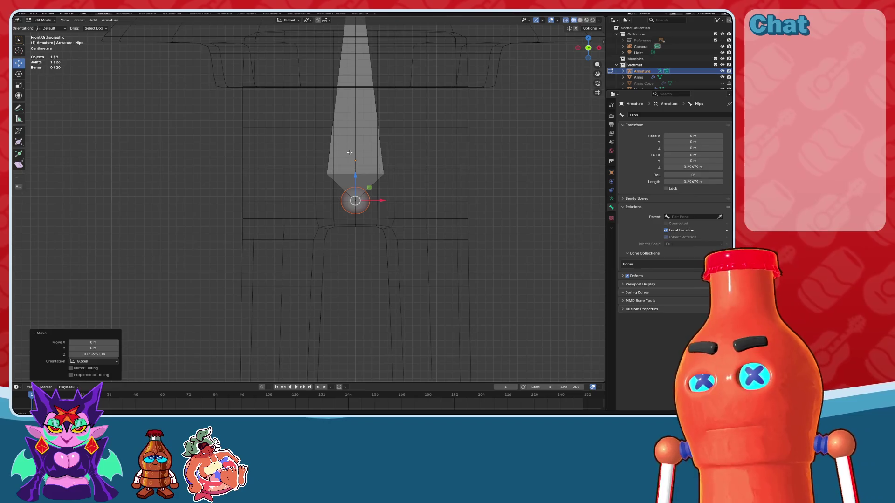
{"action": "key", "text": "ctrl+z"}
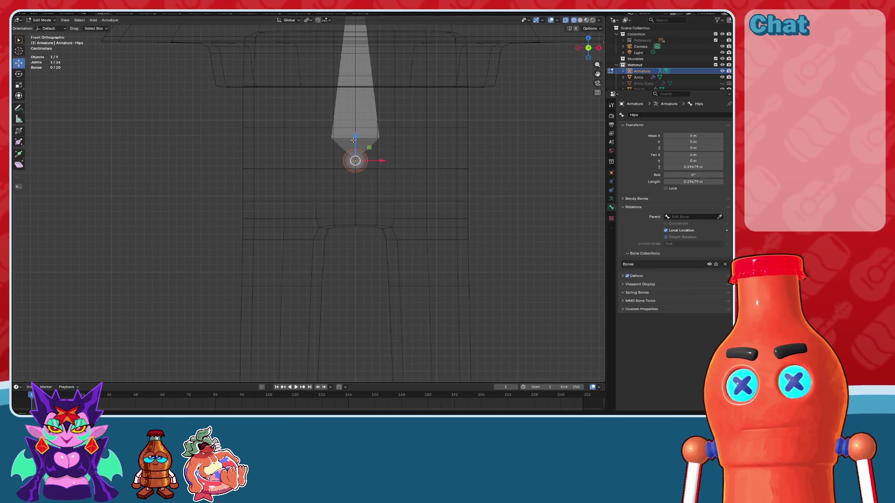
{"action": "left_click_drag", "start_coordinate": [353, 140], "coordinate": [354, 145]}
{"action": "scroll", "coordinate": [372, 159], "scroll_direction": "down", "scroll_amount": 4}
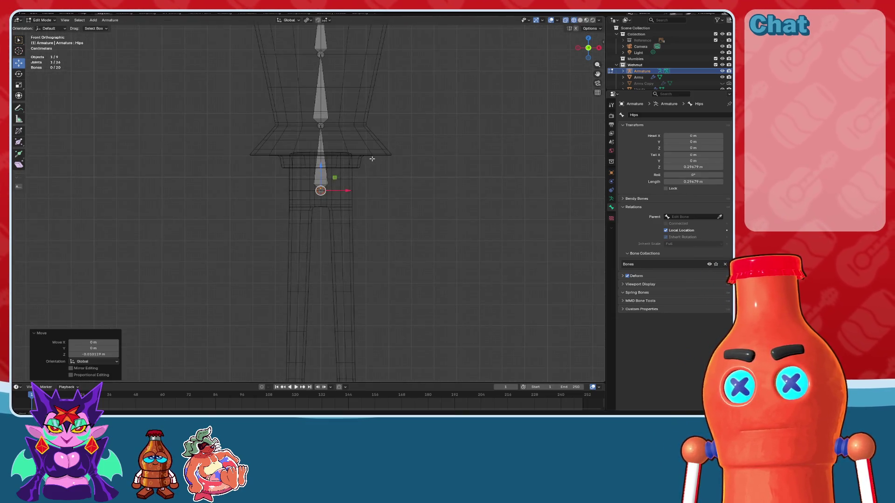
{"action": "scroll", "coordinate": [372, 159], "scroll_direction": "up", "scroll_amount": 4}
{"action": "scroll", "coordinate": [372, 159], "scroll_direction": "up", "scroll_amount": 1}
- Extrude Hips.001 out to the side from the hips joint and adjust its end point
{"action": "key", "text": "e"}
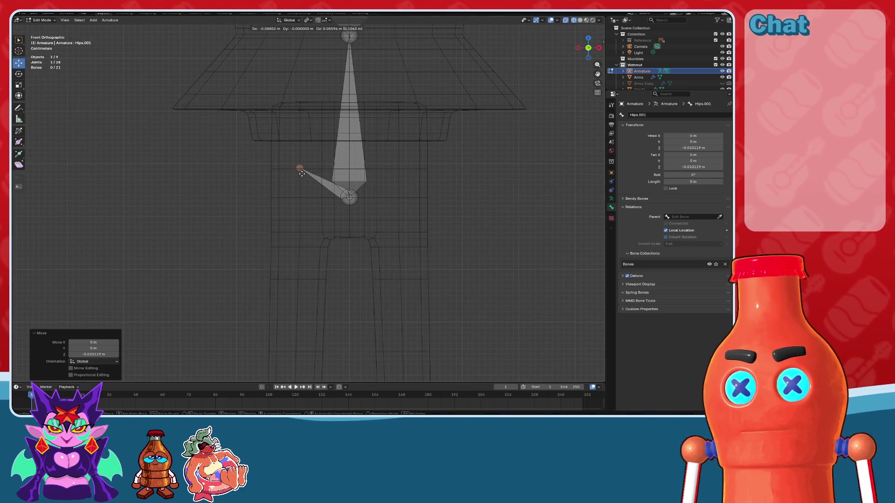
{"action": "left_click", "coordinate": [302, 173]}
{"action": "scroll", "coordinate": [302, 173], "scroll_direction": "up", "scroll_amount": 4}
{"action": "scroll", "coordinate": [302, 174], "scroll_direction": "up", "scroll_amount": 3}
{"action": "left_click_drag", "start_coordinate": [348, 122], "coordinate": [347, 126]}
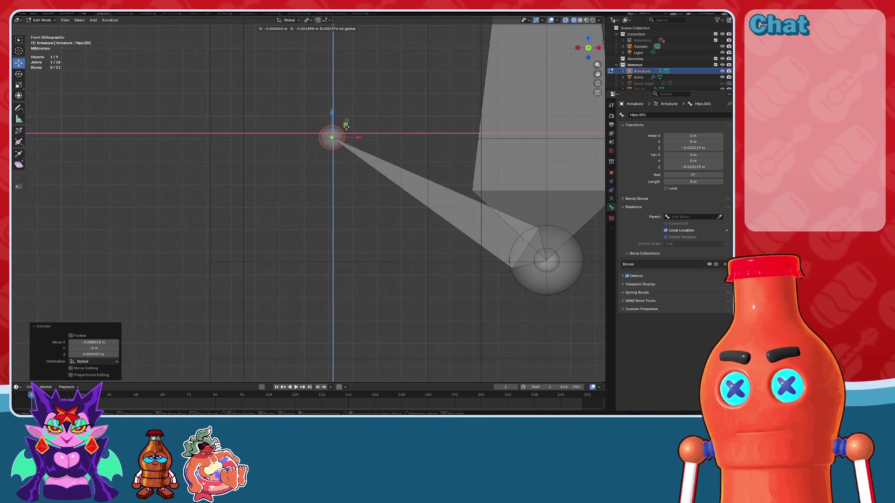
{"action": "scroll", "coordinate": [347, 126], "scroll_direction": "down", "scroll_amount": 4}
{"action": "scroll", "coordinate": [347, 126], "scroll_direction": "down", "scroll_amount": 3}
- Try moving the hips joint vertically, undo it, and reframe the pelvis bones
{"action": "left_click", "coordinate": [349, 190]}
{"action": "left_click_drag", "start_coordinate": [351, 186], "coordinate": [348, 206]}
{"action": "key", "text": "ctrl+z"}
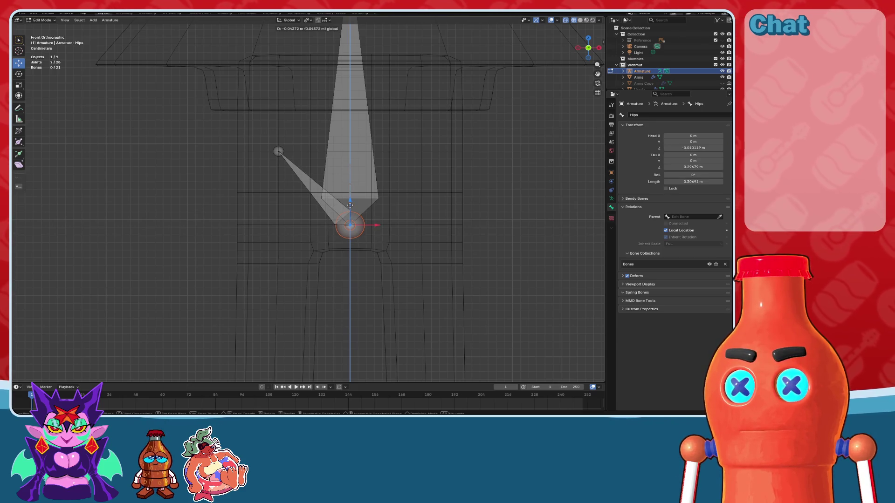
{"action": "left_click_drag", "start_coordinate": [350, 205], "coordinate": [349, 206]}
{"action": "mouse_move", "coordinate": [350, 205]}
{"action": "middle_mouse_down", "text": "shift"}
{"action": "mouse_move", "coordinate": [436, 205]}
{"action": "mouse_move", "coordinate": [365, 146]}
{"action": "mouse_move", "coordinate": [368, 133]}
{"action": "middle_mouse_up", "text": "shift"}
{"action": "scroll", "coordinate": [315, 177], "scroll_direction": "down", "scroll_amount": 2}
- Extrude Hips.002 from the Hips.001 tip down below the hip
{"action": "left_click", "coordinate": [349, 160]}
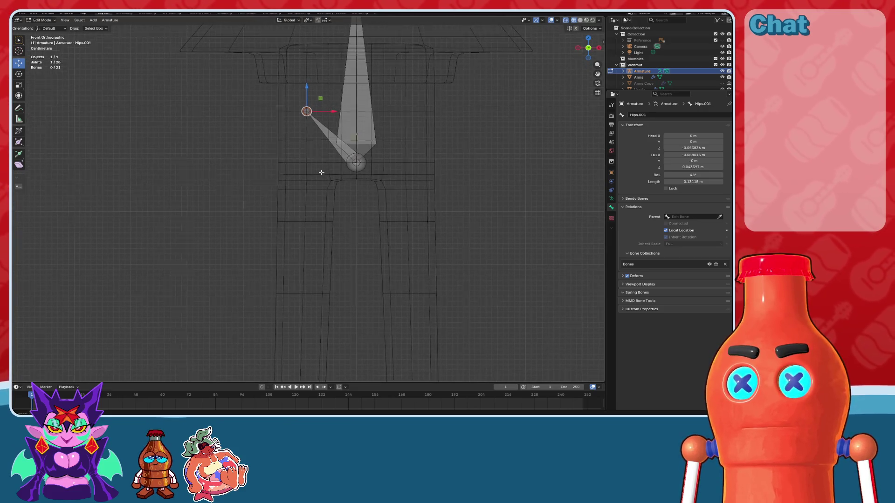
{"action": "scroll", "coordinate": [325, 189], "scroll_direction": "up", "scroll_amount": 3}
{"action": "key", "text": "e"}
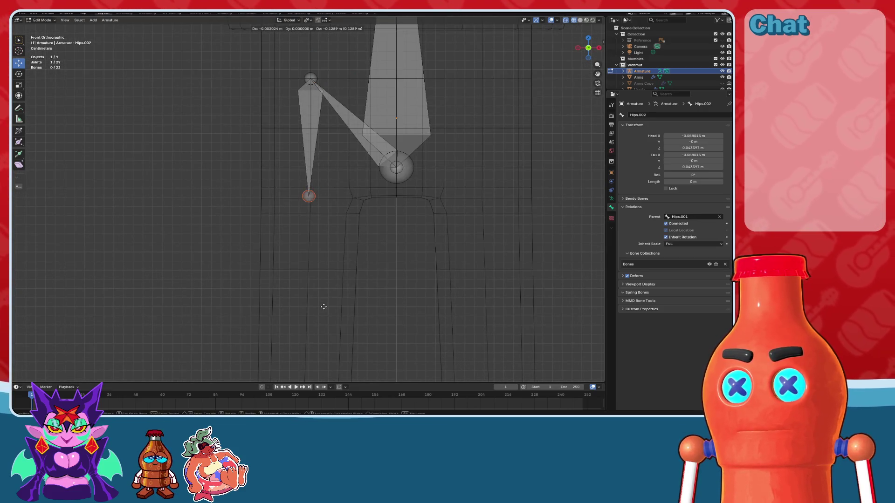
{"action": "left_click", "coordinate": [326, 309]}
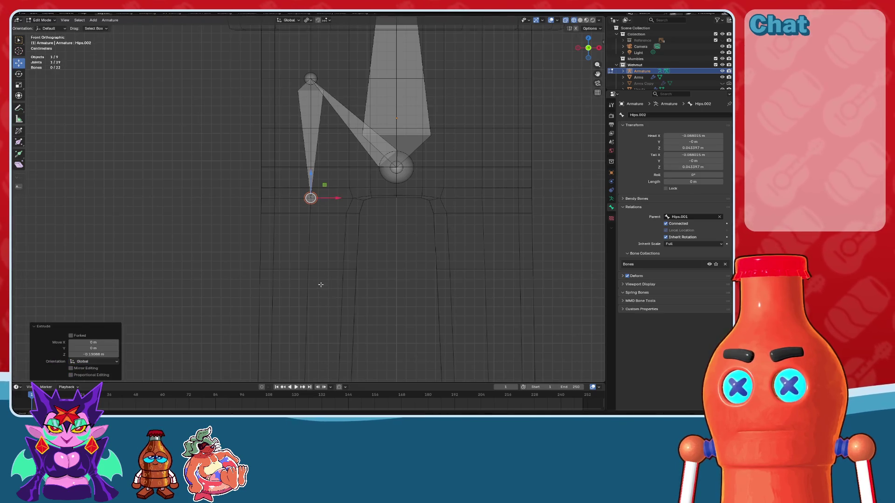
{"action": "scroll", "coordinate": [308, 200], "scroll_direction": "up", "scroll_amount": 6}
{"action": "key", "text": "g"}
{"action": "key", "text": "x"}
{"action": "right_click", "coordinate": [344, 200]}
{"action": "scroll", "coordinate": [326, 196], "scroll_direction": "down", "scroll_amount": 6}
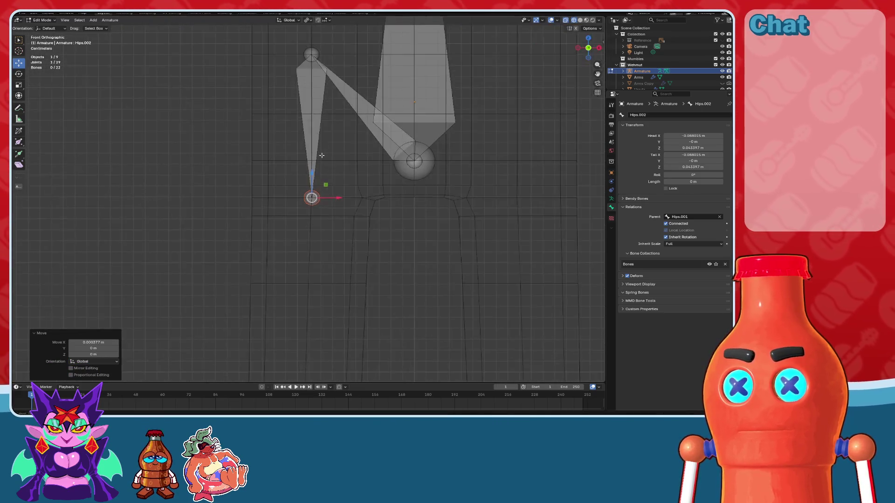
- Keep Hips.002 after an undone deletion and extrude Hips.003 down from its tip
{"action": "left_click", "coordinate": [316, 147]}
{"action": "key", "text": "x"}
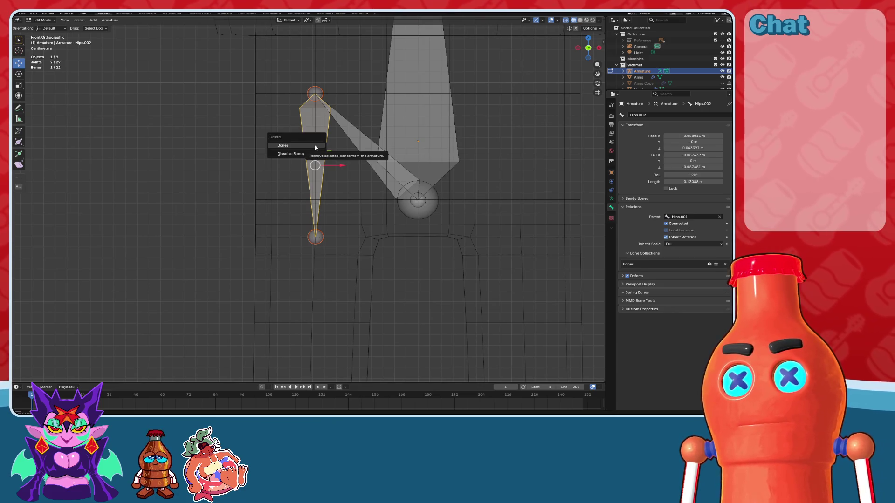
{"action": "left_click", "coordinate": [315, 148]}
{"action": "key", "text": "ctrl+z"}
{"action": "scroll", "coordinate": [336, 212], "scroll_direction": "down", "scroll_amount": 5, "text": "shift"}
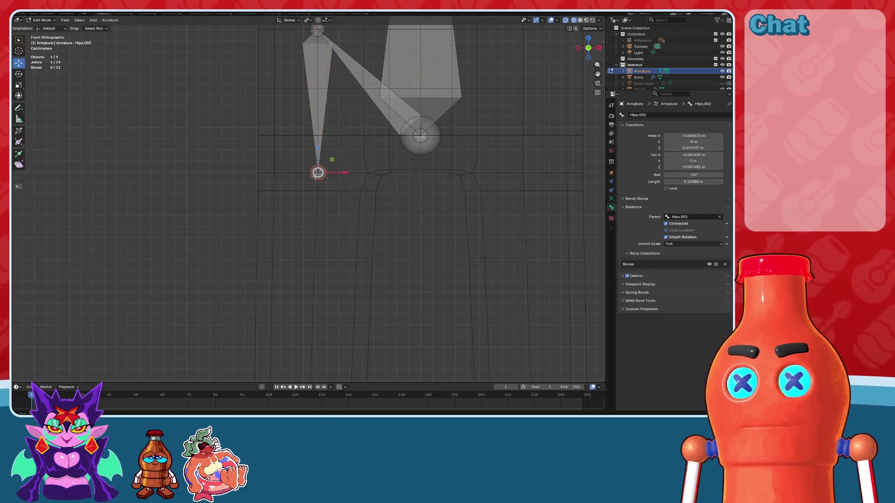
{"action": "key", "text": "e"}
{"action": "scroll", "coordinate": [317, 173], "scroll_direction": "down", "scroll_amount": 5}
{"action": "scroll", "coordinate": [352, 84], "scroll_direction": "up", "scroll_amount": 4}
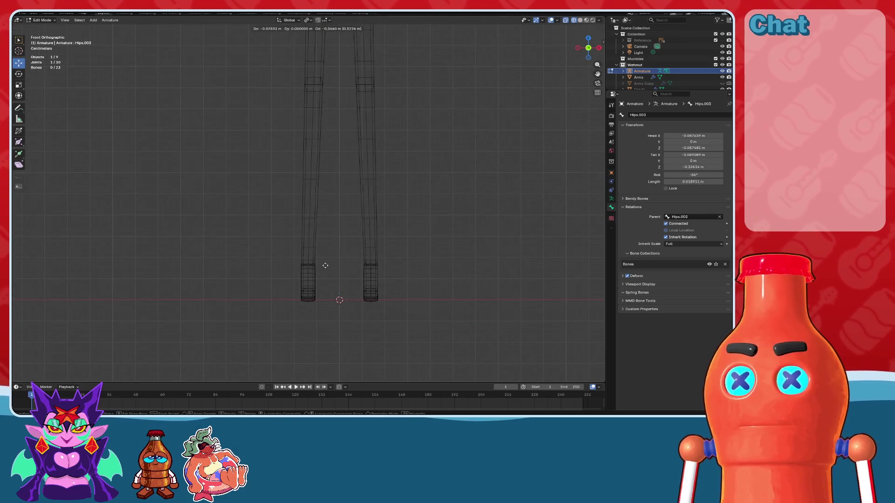
- Place Hips.003's end at the bottom of the leg and adjust it vertically in left side view
{"action": "left_click", "coordinate": [304, 259]}
{"action": "scroll", "coordinate": [355, 146], "scroll_direction": "up", "scroll_amount": 5}
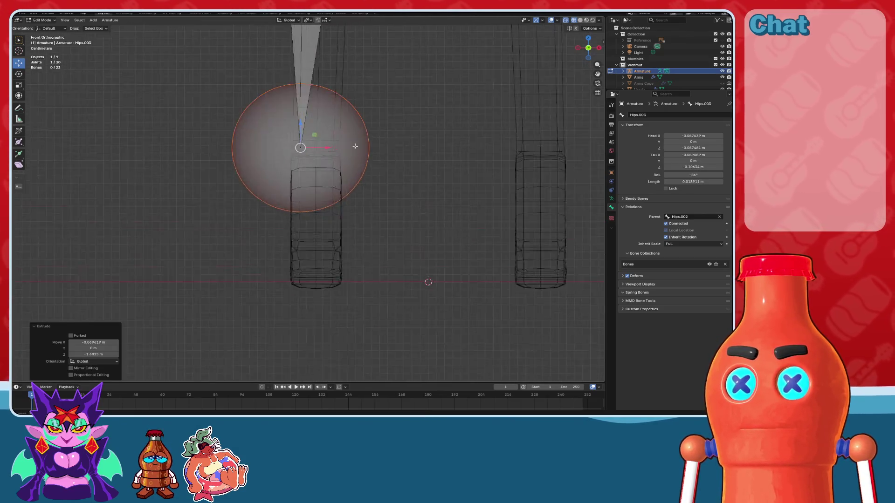
{"action": "scroll", "coordinate": [355, 146], "scroll_direction": "up", "scroll_amount": 3}
{"action": "left_click", "coordinate": [577, 47]}
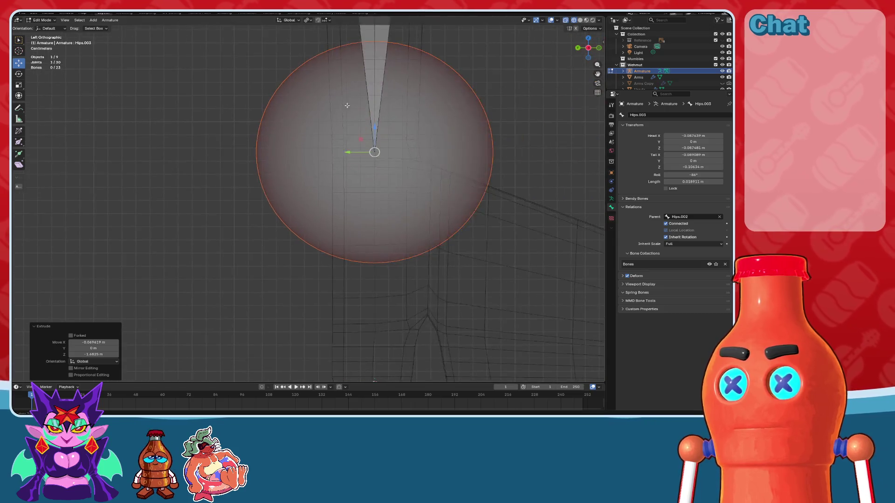
{"action": "middle_click_drag", "start_coordinate": [347, 105], "coordinate": [310, 130], "text": "shift"}
{"action": "key", "text": "g"}
{"action": "key", "text": "z"}
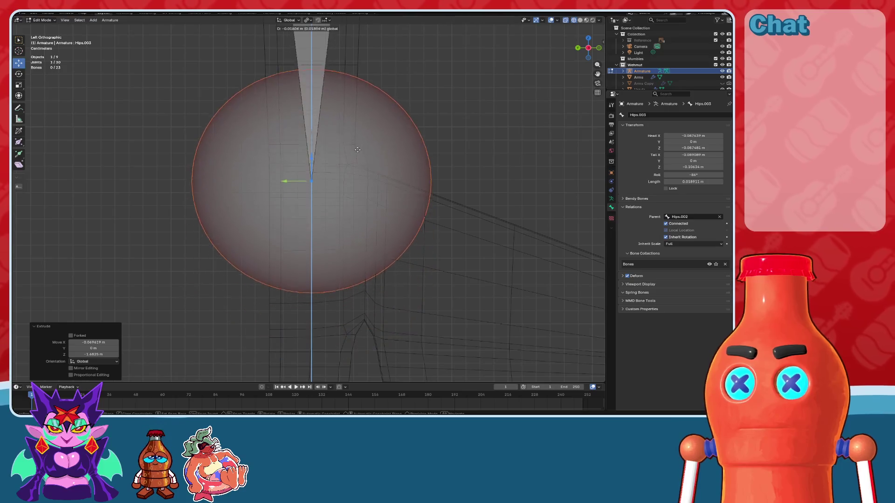
{"action": "left_click", "coordinate": [359, 132]}
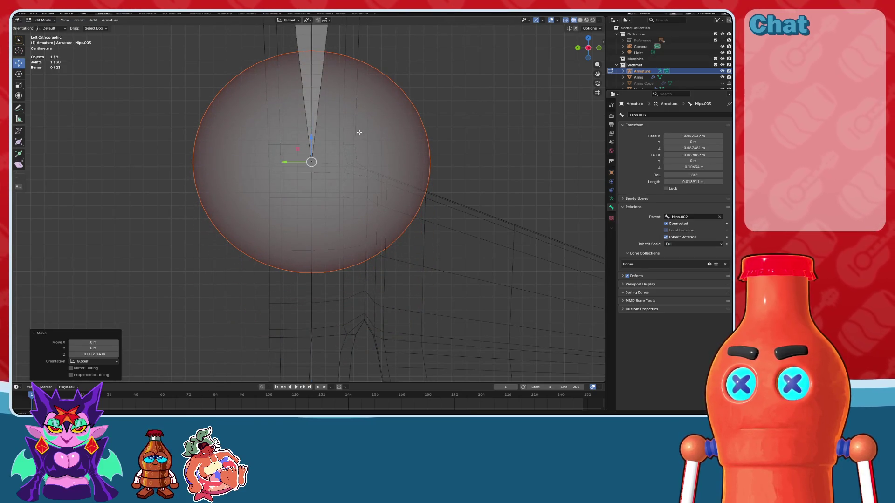
- Nudge the leg joint slightly with a Shift+X plane-constrained move
{"action": "scroll", "coordinate": [360, 132], "scroll_direction": "down", "scroll_amount": 5}
{"action": "mouse_move", "coordinate": [352, 191]}
{"action": "middle_mouse_down", "text": "shift"}
{"action": "mouse_move", "coordinate": [410, 214]}
{"action": "mouse_move", "coordinate": [408, 140]}
{"action": "middle_mouse_up", "text": "shift"}
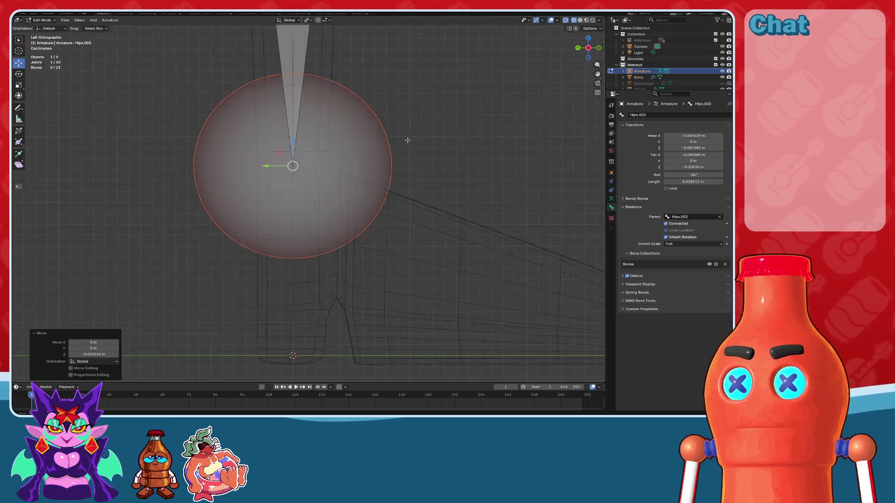
{"action": "scroll", "coordinate": [406, 214], "scroll_direction": "up", "scroll_amount": 5}
{"action": "scroll", "coordinate": [402, 210], "scroll_direction": "up", "scroll_amount": 3}
{"action": "middle_click_drag", "start_coordinate": [402, 210], "coordinate": [326, 207], "text": "shift"}
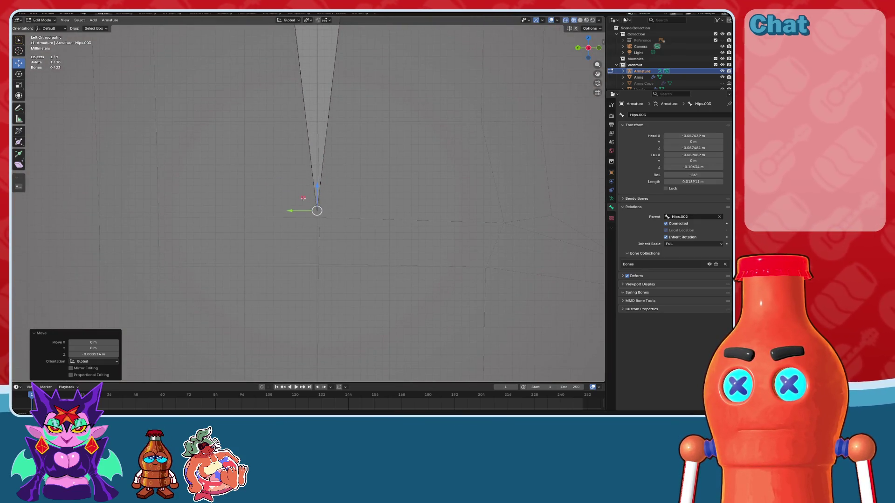
{"action": "key", "text": "g"}
{"action": "key", "text": "shift+x"}
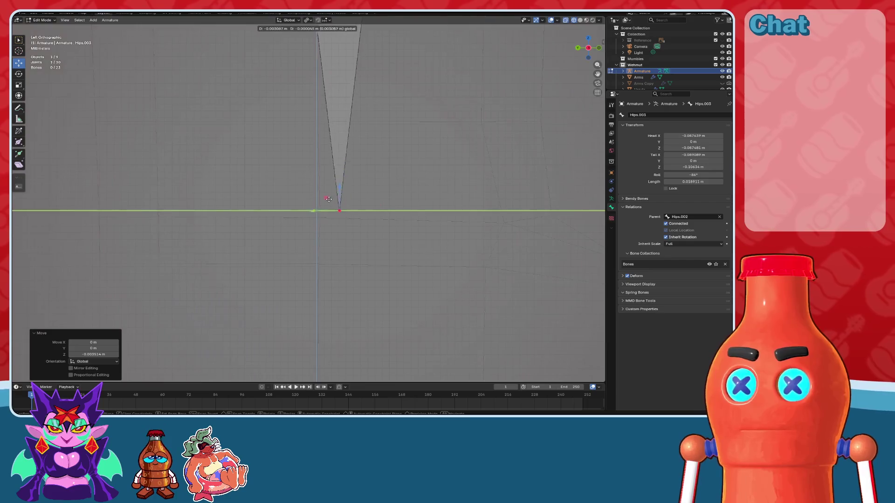
{"action": "left_click", "coordinate": [309, 206]}
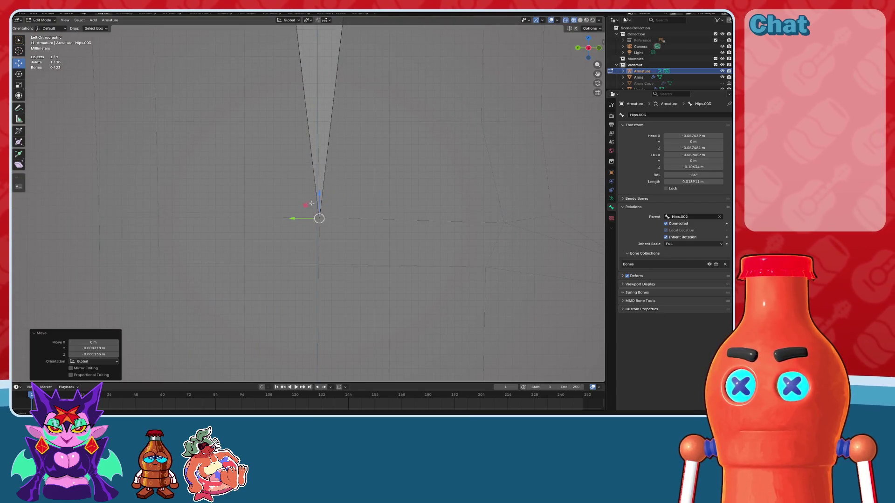
- Return to front view and delete the Hips.002 bone
{"action": "scroll", "coordinate": [392, 144], "scroll_direction": "down", "scroll_amount": 5}
{"action": "middle_click_drag", "start_coordinate": [392, 144], "coordinate": [376, 206], "text": "shift"}
{"action": "scroll", "coordinate": [364, 132], "scroll_direction": "down", "scroll_amount": 4}
{"action": "middle_click_drag", "start_coordinate": [364, 133], "coordinate": [364, 261], "text": "shift"}
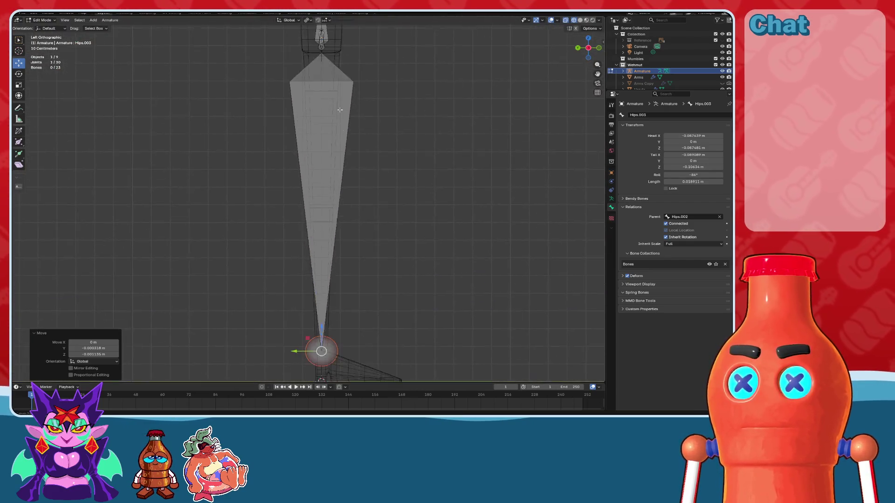
{"action": "scroll", "coordinate": [335, 200], "scroll_direction": "up", "scroll_amount": 6}
{"action": "middle_click_drag", "start_coordinate": [361, 186], "coordinate": [381, 274], "text": "shift"}
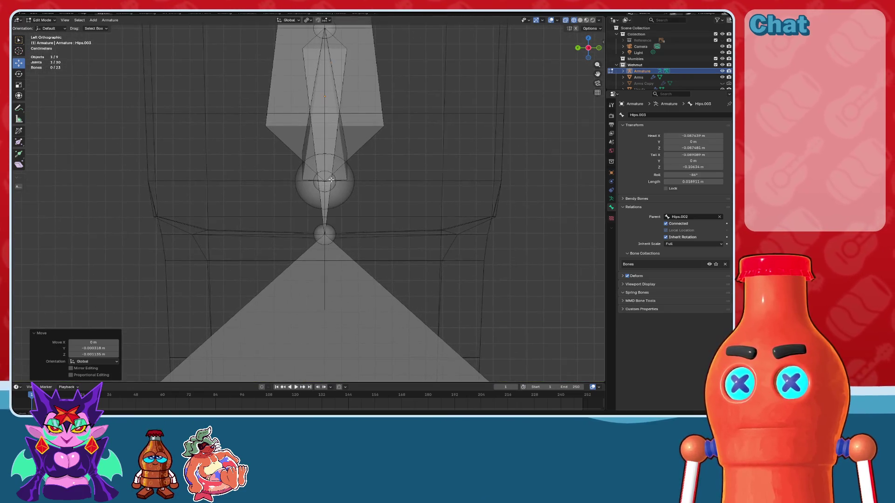
{"action": "left_click", "coordinate": [598, 48]}
{"action": "left_click", "coordinate": [359, 136]}
{"action": "key", "text": "x"}
{"action": "left_click", "coordinate": [362, 135]}
{"action": "scroll", "coordinate": [396, 215], "scroll_direction": "down", "scroll_amount": 5}
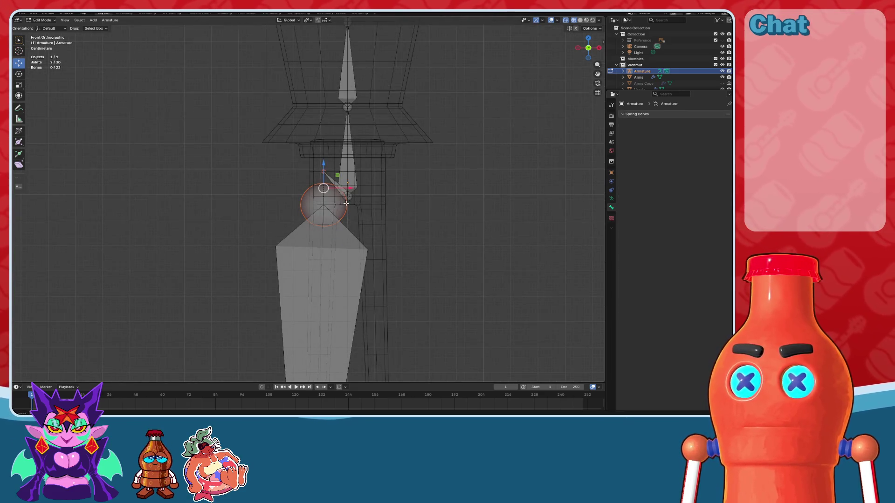
{"action": "scroll", "coordinate": [346, 203], "scroll_direction": "up", "scroll_amount": 5}
{"action": "key", "text": "ctrl+z"}
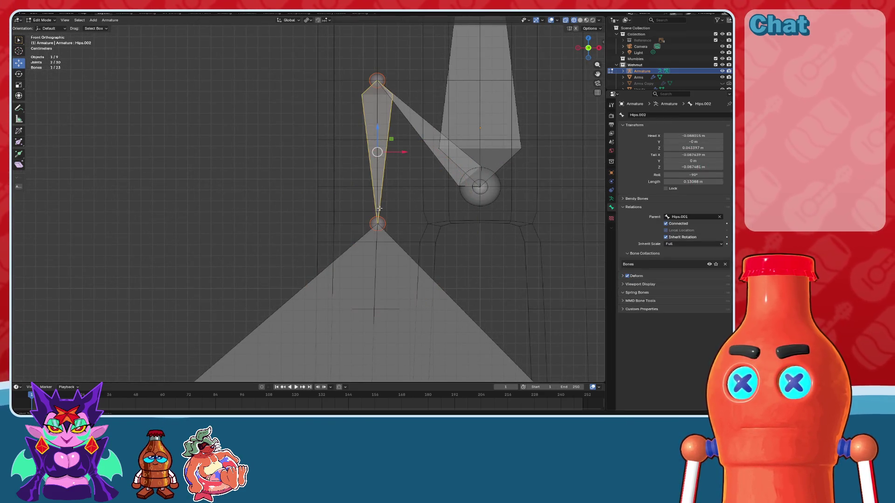
{"action": "key", "text": "Delete"}
- Slide Hips.003's lower end joint about 0.058 m left along X over the leg mesh
{"action": "left_click", "coordinate": [379, 242]}
{"action": "scroll", "coordinate": [387, 140], "scroll_direction": "down", "scroll_amount": 4}
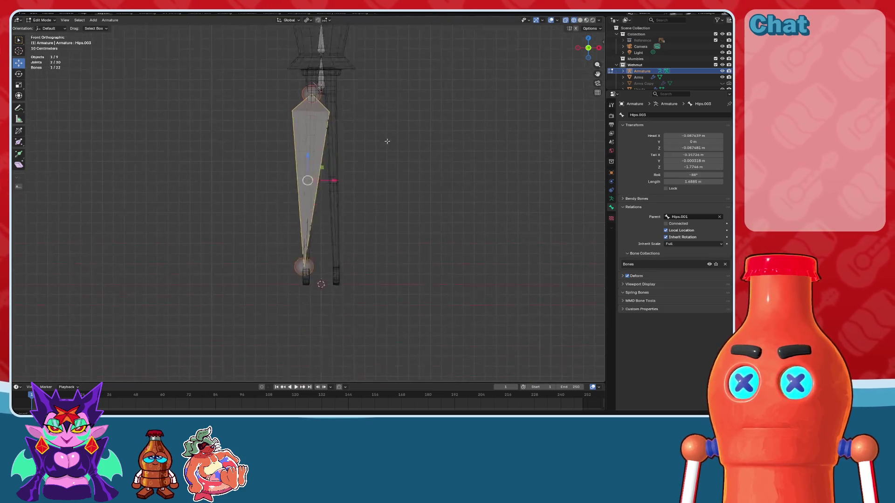
{"action": "scroll", "coordinate": [373, 154], "scroll_direction": "up", "scroll_amount": 2}
{"action": "scroll", "coordinate": [355, 140], "scroll_direction": "up", "scroll_amount": 3}
{"action": "scroll", "coordinate": [326, 139], "scroll_direction": "up", "scroll_amount": 3}
{"action": "scroll", "coordinate": [296, 136], "scroll_direction": "up", "scroll_amount": 3}
{"action": "left_click", "coordinate": [283, 124]}
{"action": "scroll", "coordinate": [347, 208], "scroll_direction": "up", "scroll_amount": 3}
{"action": "scroll", "coordinate": [336, 251], "scroll_direction": "up", "scroll_amount": 2}
{"action": "mouse_move", "coordinate": [286, 206]}
{"action": "left_mouse_down"}
{"action": "mouse_move", "coordinate": [183, 243]}
{"action": "mouse_move", "coordinate": [623, 256]}
{"action": "left_mouse_up"}
{"action": "left_click_drag", "start_coordinate": [537, 207], "coordinate": [349, 226]}
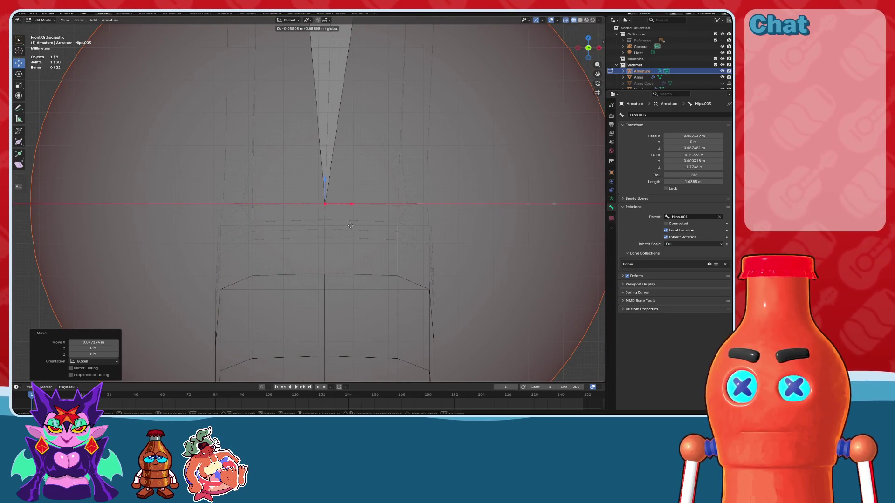
{"action": "left_click", "coordinate": [350, 226]}
- Select the long lower leg bone and open the Armature menu
{"action": "scroll", "coordinate": [350, 226], "scroll_direction": "down", "scroll_amount": 5}
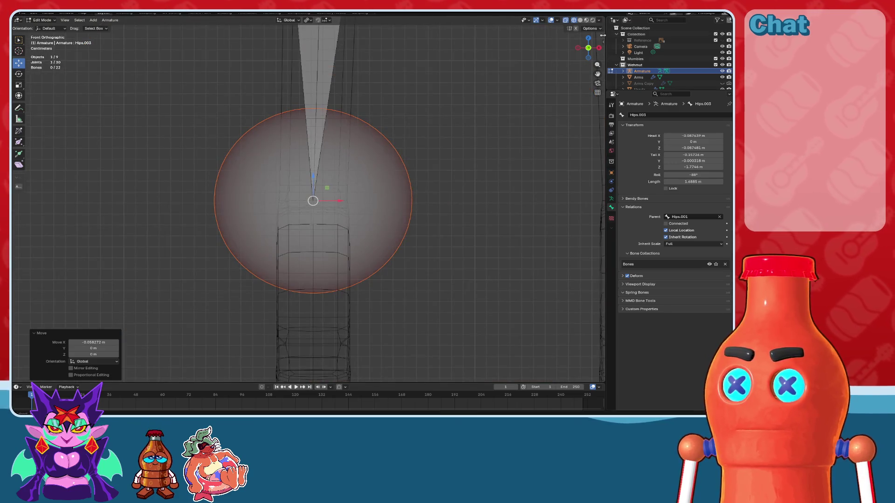
{"action": "scroll", "coordinate": [574, 47], "scroll_direction": "down", "scroll_amount": 5}
{"action": "middle_click_drag", "start_coordinate": [298, 42], "coordinate": [299, 155], "text": "shift"}
{"action": "left_click", "coordinate": [299, 155]}
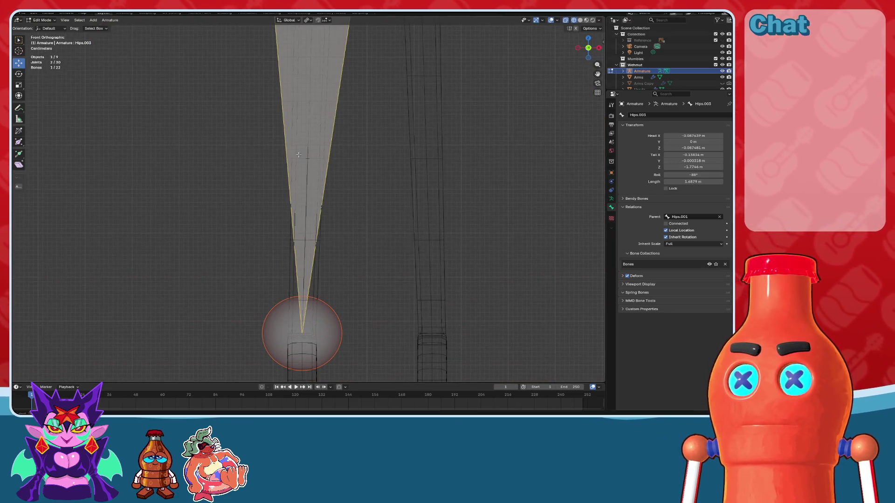
{"action": "left_click", "coordinate": [112, 21]}
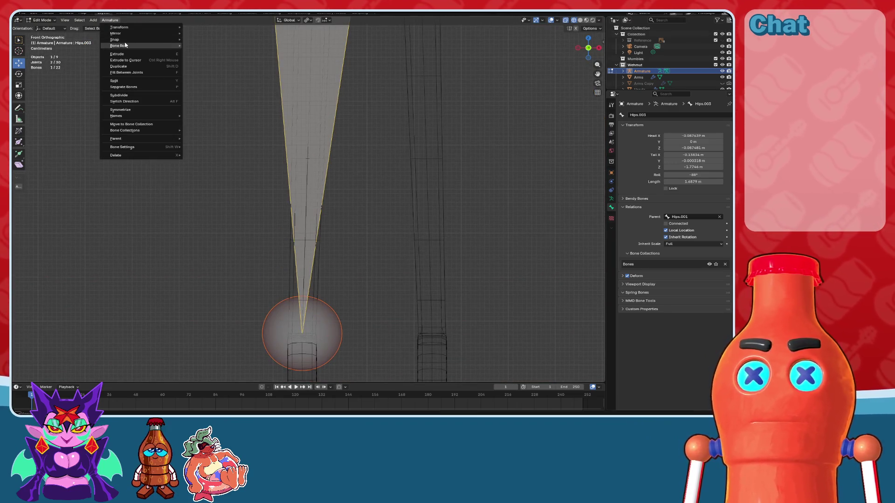
- Subdivide the leg bone and position the new knee joint in front view
{"action": "left_click", "coordinate": [119, 95]}
{"action": "scroll", "coordinate": [339, 197], "scroll_direction": "up", "scroll_amount": 5}
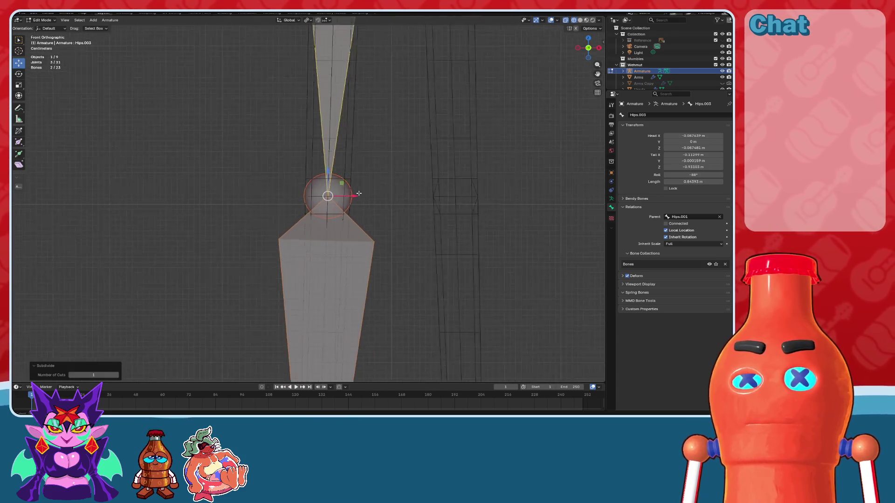
{"action": "scroll", "coordinate": [376, 186], "scroll_direction": "up", "scroll_amount": 2}
{"action": "scroll", "coordinate": [366, 168], "scroll_direction": "up", "scroll_amount": 3}
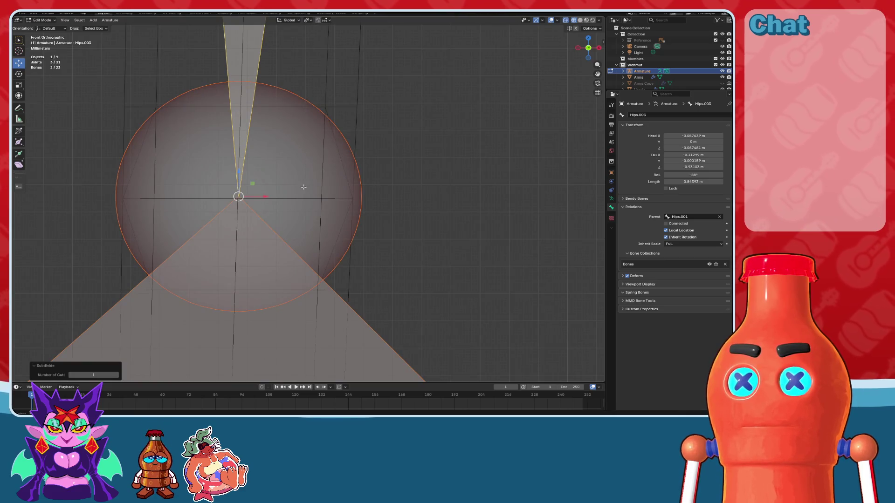
{"action": "middle_click_drag", "start_coordinate": [296, 197], "coordinate": [300, 194]}
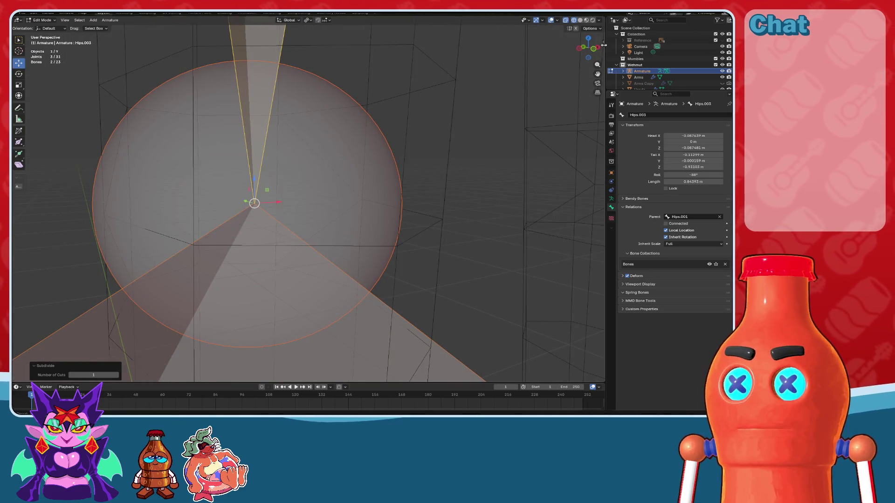
{"action": "key", "text": "KP_1"}
{"action": "key", "text": "g"}
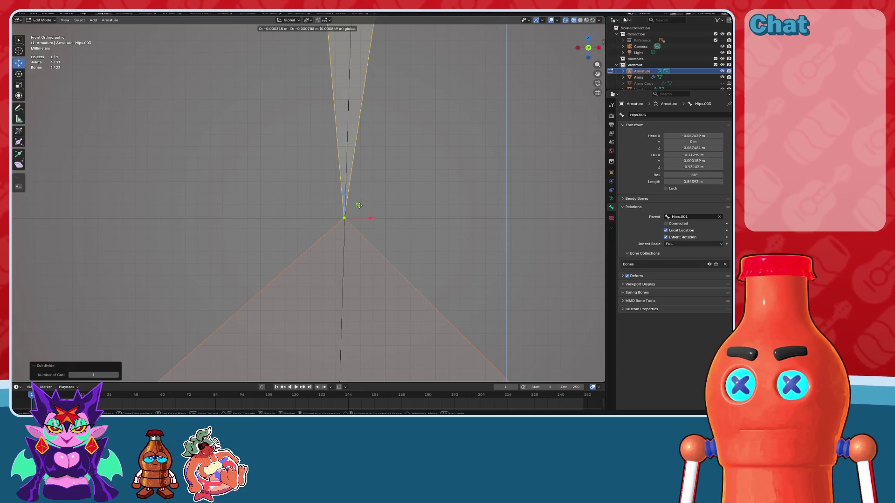
{"action": "left_click", "coordinate": [360, 205]}
- In side view, frame the knee joint and shift it along the Y axis
{"action": "left_click", "coordinate": [578, 48]}
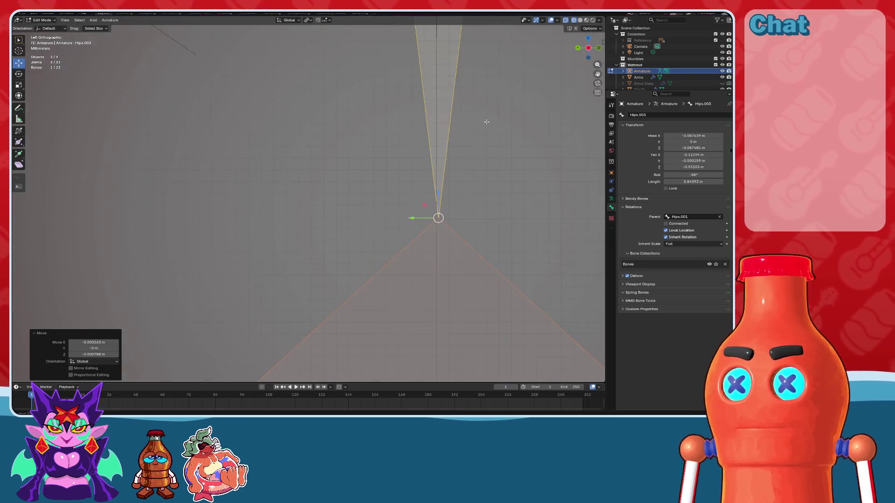
{"action": "scroll", "coordinate": [365, 154], "scroll_direction": "down", "scroll_amount": 4}
{"action": "scroll", "coordinate": [365, 154], "scroll_direction": "up", "scroll_amount": 3}
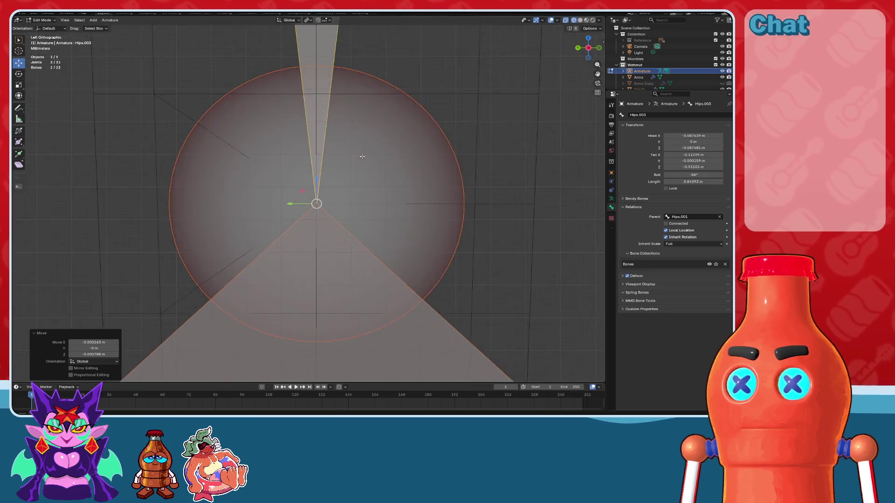
{"action": "scroll", "coordinate": [381, 201], "scroll_direction": "up", "scroll_amount": 3}
{"action": "left_click", "coordinate": [369, 235]}
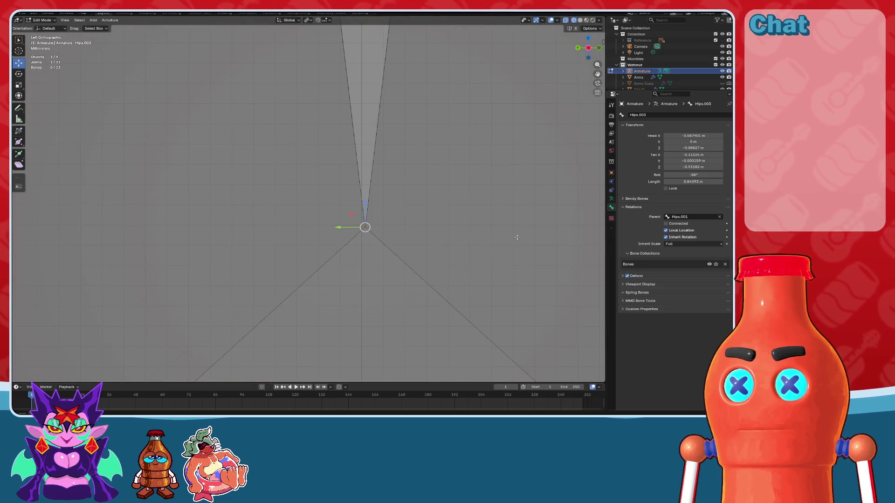
{"action": "key", "text": "KP_Decimal"}
{"action": "left_click_drag", "start_coordinate": [304, 210], "coordinate": [301, 230]}
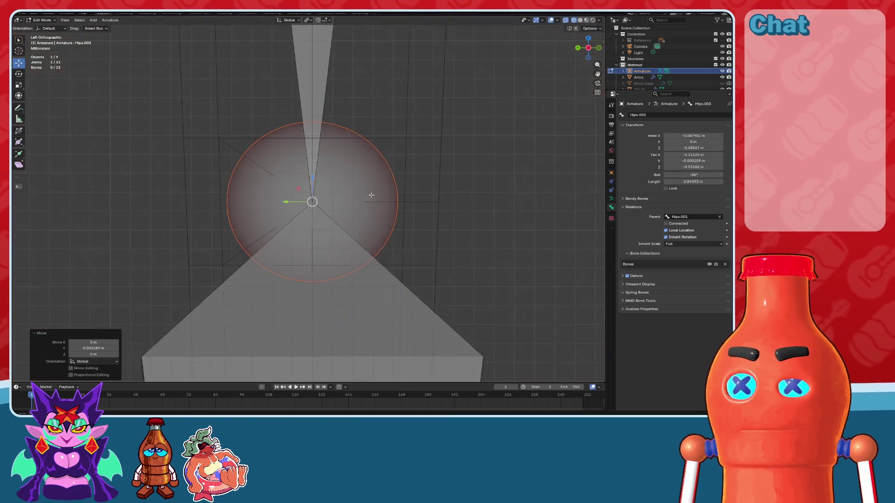
{"action": "scroll", "coordinate": [349, 187], "scroll_direction": "down", "scroll_amount": 8}
{"action": "left_click", "coordinate": [378, 290]}
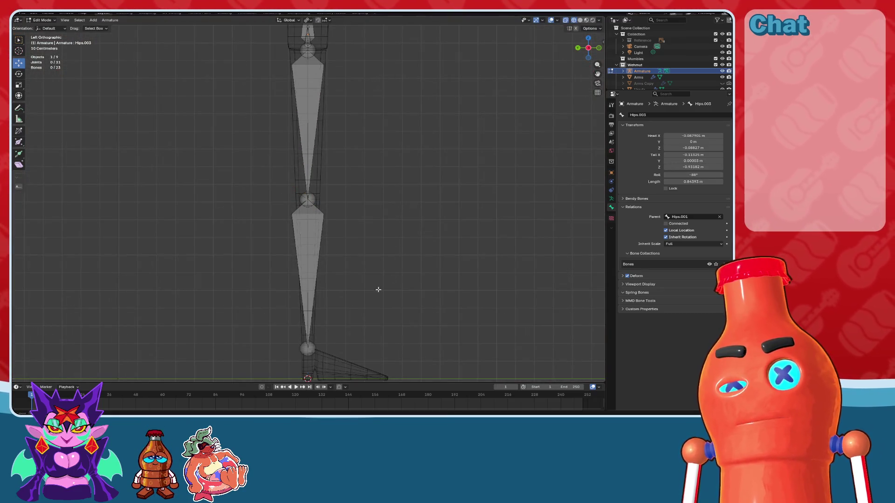
- Extrude a short foot bone from the ankle joint
{"action": "left_click", "coordinate": [307, 348]}
{"action": "scroll", "coordinate": [340, 158], "scroll_direction": "up", "scroll_amount": 6}
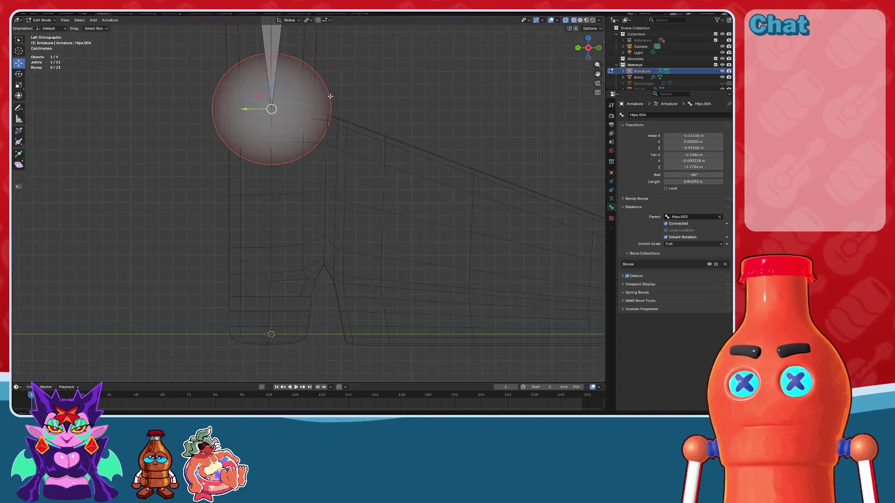
{"action": "scroll", "coordinate": [301, 110], "scroll_direction": "down", "scroll_amount": 3}
{"action": "middle_click_drag", "start_coordinate": [347, 149], "coordinate": [302, 149], "text": "shift"}
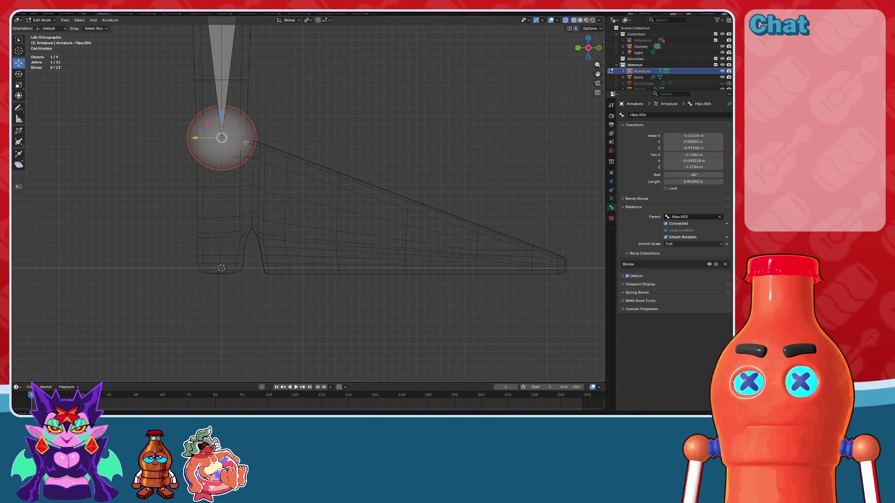
{"action": "scroll", "coordinate": [245, 142], "scroll_direction": "up", "scroll_amount": 3}
{"action": "key", "text": "e"}
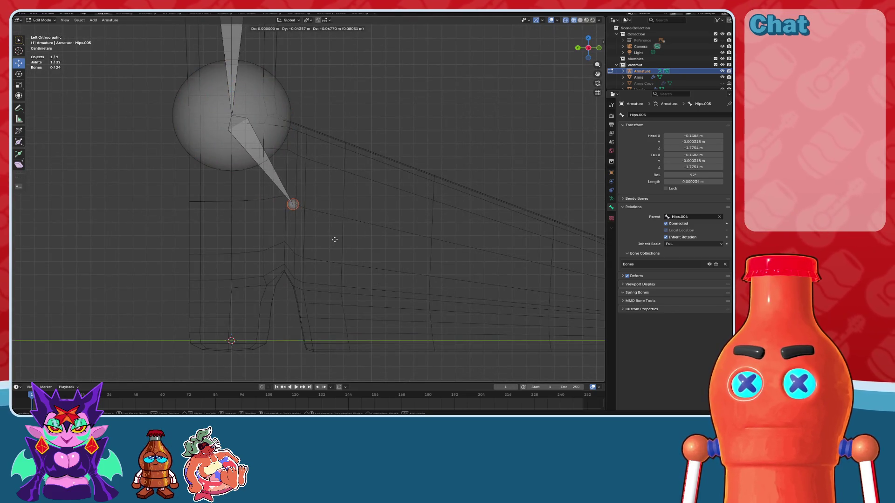
{"action": "left_click", "coordinate": [337, 239]}
{"action": "scroll", "coordinate": [337, 239], "scroll_direction": "down", "scroll_amount": 5}
{"action": "middle_click_drag", "start_coordinate": [392, 220], "coordinate": [308, 219], "text": "shift"}
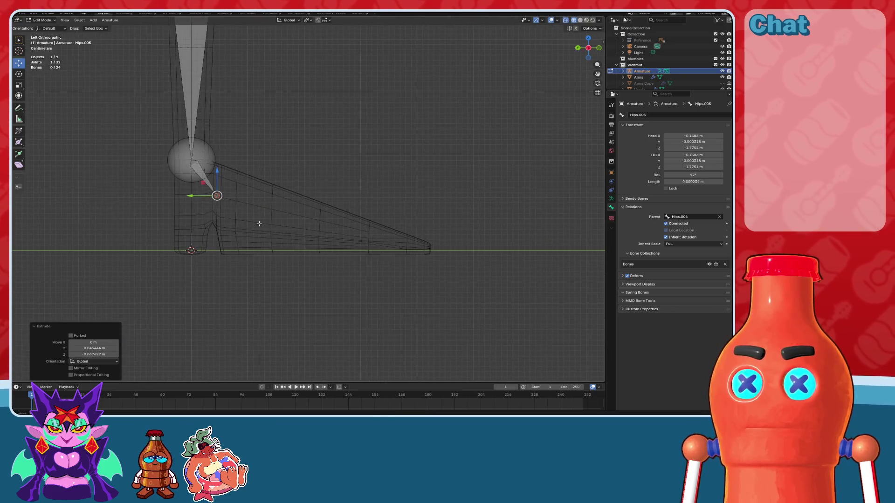
{"action": "scroll", "coordinate": [260, 223], "scroll_direction": "up", "scroll_amount": 3}
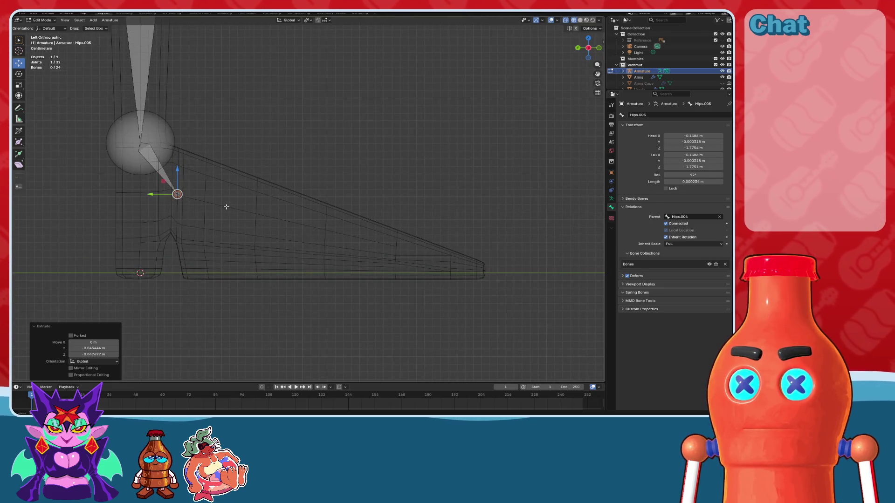
- Extrude a toe bone to the foot tip and adjust its end joint
{"action": "key", "text": "e"}
{"action": "left_click", "coordinate": [469, 246]}
{"action": "middle_click_drag", "start_coordinate": [470, 247], "coordinate": [428, 231], "text": "shift"}
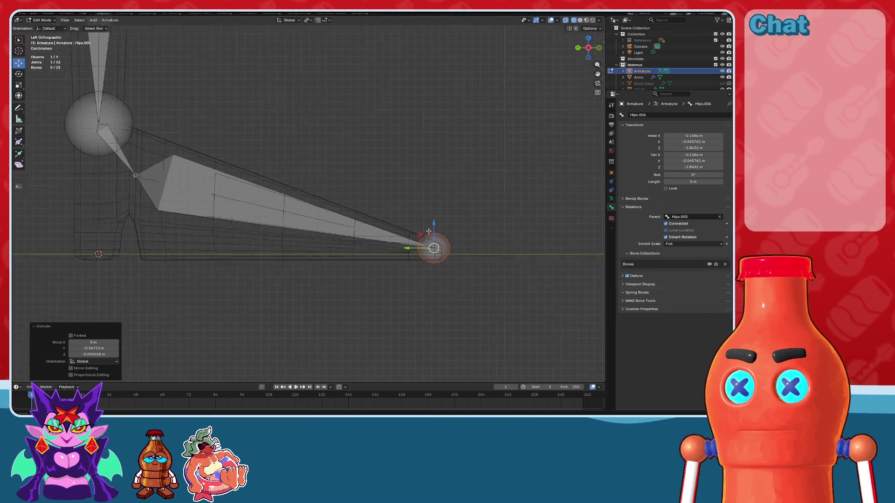
{"action": "scroll", "coordinate": [429, 231], "scroll_direction": "up", "scroll_amount": 4}
{"action": "scroll", "coordinate": [334, 189], "scroll_direction": "up", "scroll_amount": 3}
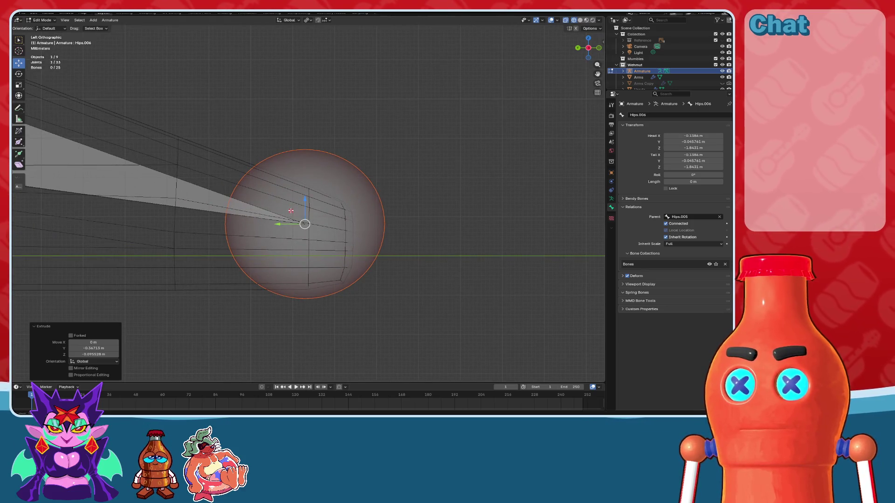
{"action": "key", "text": "g"}
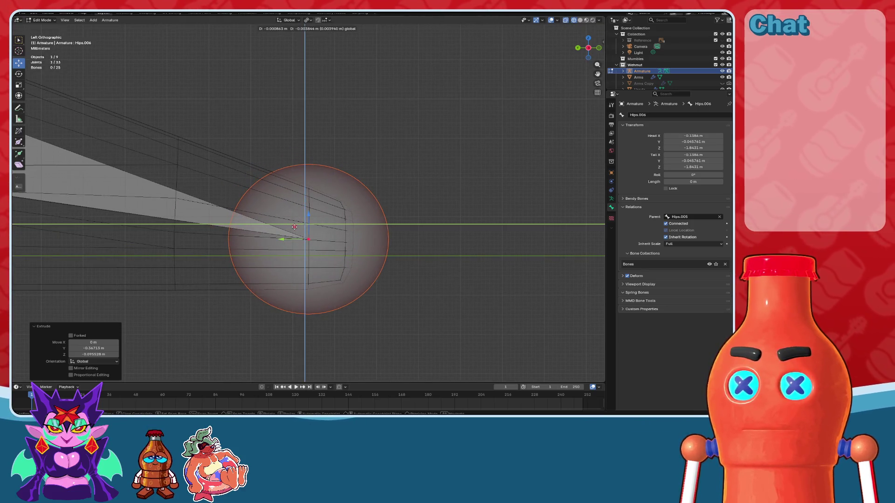
{"action": "left_click", "coordinate": [294, 227]}
{"action": "scroll", "coordinate": [295, 227], "scroll_direction": "down", "scroll_amount": 5}
{"action": "scroll", "coordinate": [310, 211], "scroll_direction": "up", "scroll_amount": 2}
{"action": "scroll", "coordinate": [310, 210], "scroll_direction": "up", "scroll_amount": 2}
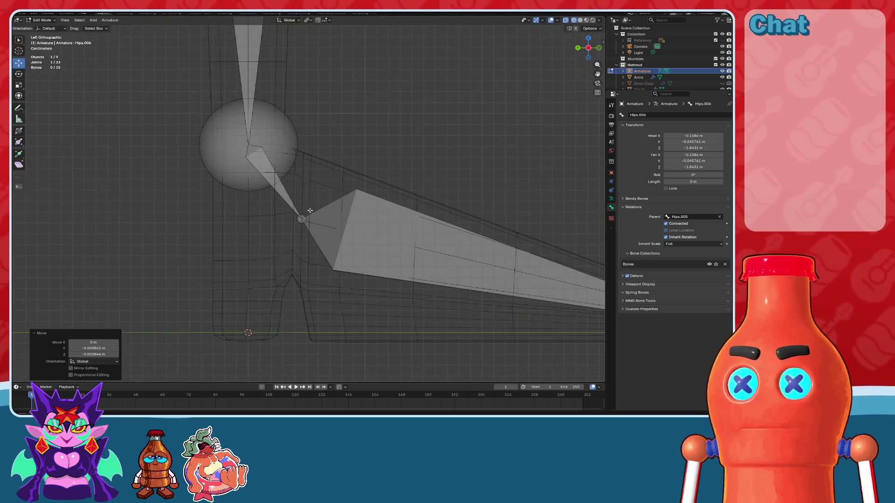
- Reposition the joint between the two foot bones, with a small vertical tweak, then return to front view
{"action": "left_click", "coordinate": [310, 210]}
{"action": "scroll", "coordinate": [326, 195], "scroll_direction": "down", "scroll_amount": 2}
{"action": "scroll", "coordinate": [383, 160], "scroll_direction": "down", "scroll_amount": 4}
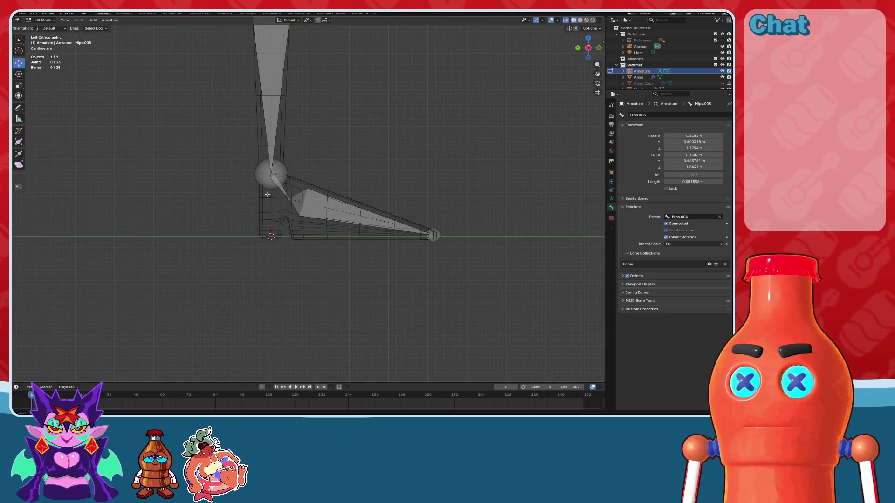
{"action": "left_click", "coordinate": [283, 190]}
{"action": "scroll", "coordinate": [289, 193], "scroll_direction": "up", "scroll_amount": 4}
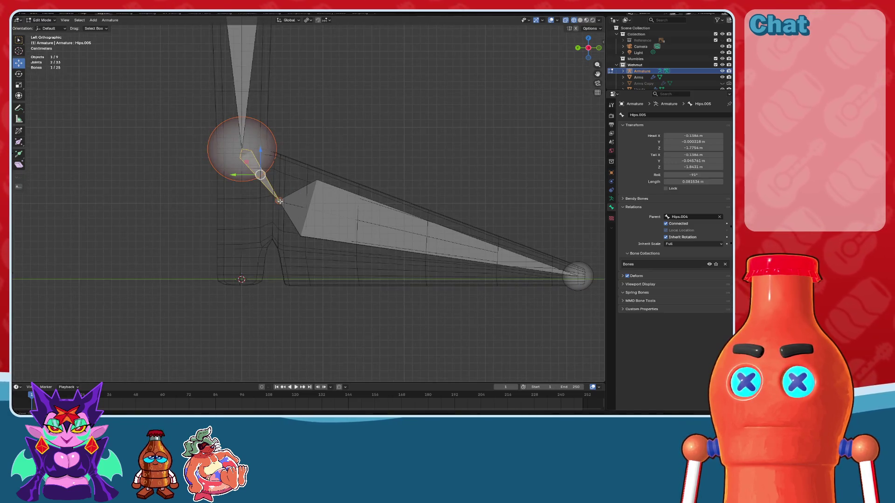
{"action": "left_click", "coordinate": [279, 201]}
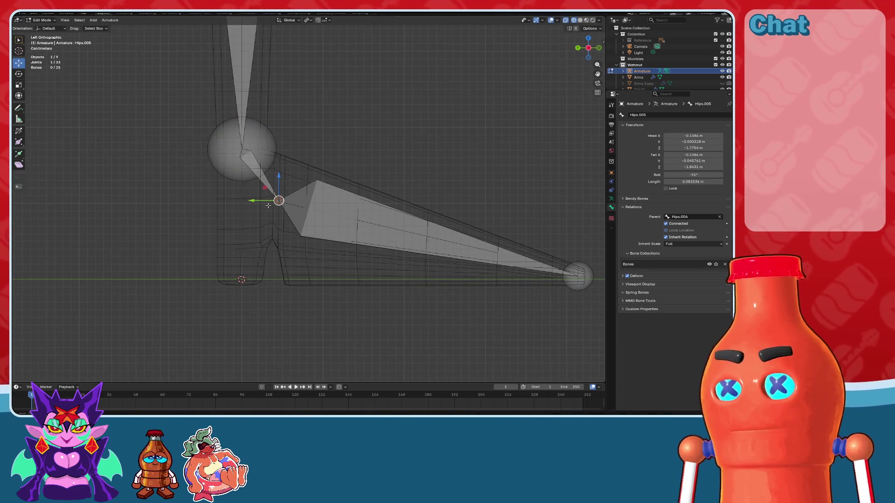
{"action": "key", "text": "g"}
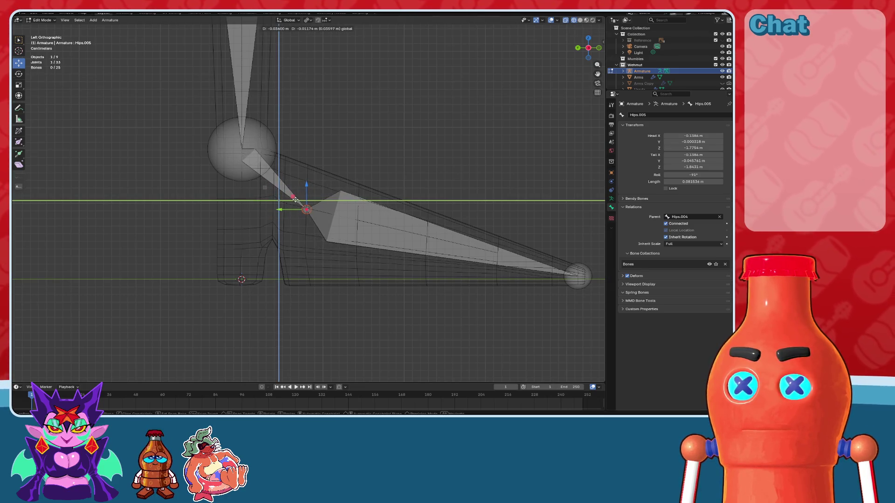
{"action": "left_click", "coordinate": [296, 199]}
{"action": "scroll", "coordinate": [299, 205], "scroll_direction": "up", "scroll_amount": 5}
{"action": "key", "text": "g"}
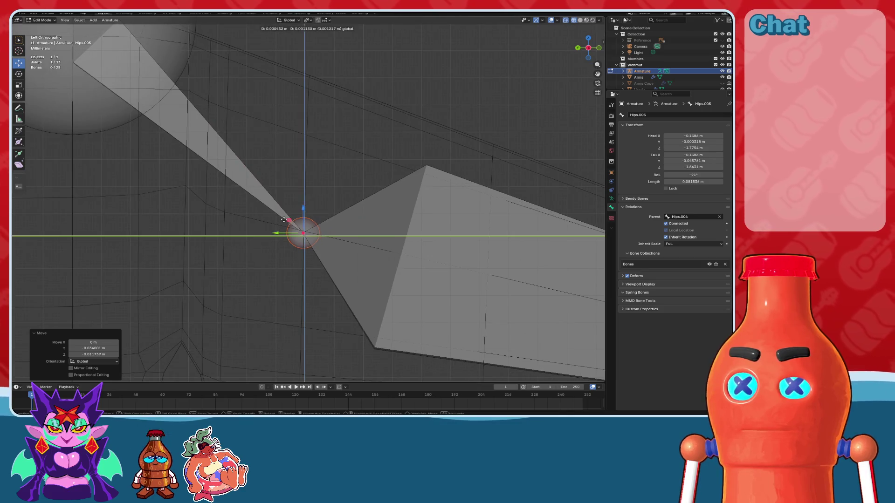
{"action": "key", "text": "z"}
{"action": "left_click", "coordinate": [286, 218]}
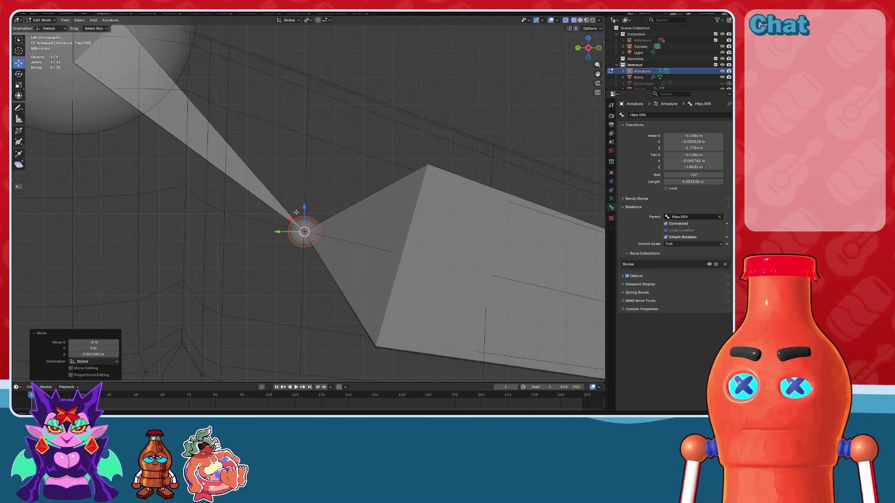
{"action": "scroll", "coordinate": [350, 209], "scroll_direction": "down", "scroll_amount": 6}
{"action": "scroll", "coordinate": [314, 178], "scroll_direction": "down", "scroll_amount": 6}
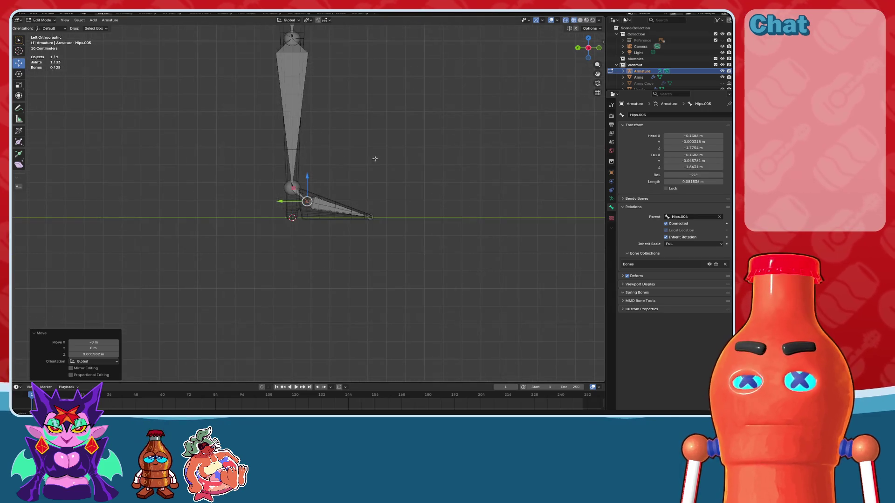
{"action": "left_click", "coordinate": [599, 48]}
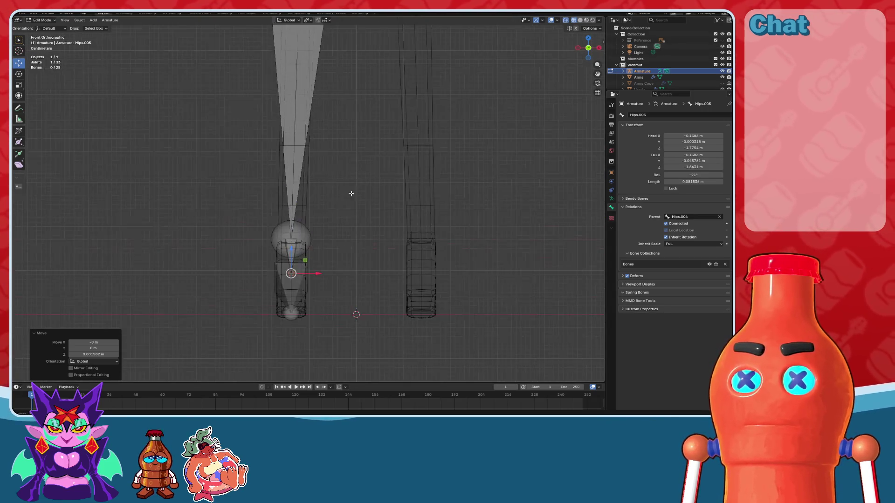
- Delete the small stray angled bone at the hips, leaving 24 bones
{"action": "scroll", "coordinate": [326, 140], "scroll_direction": "up", "scroll_amount": 5, "text": "shift"}
{"action": "left_click", "coordinate": [314, 145]}
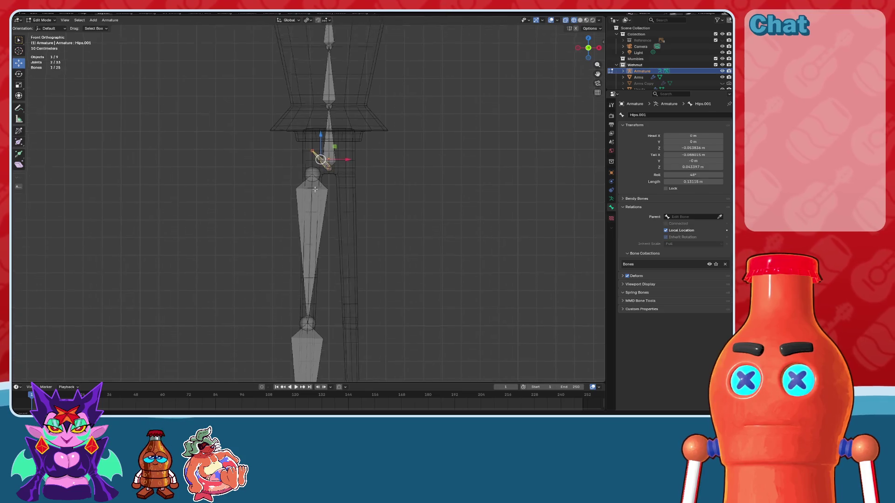
{"action": "scroll", "coordinate": [321, 200], "scroll_direction": "up", "scroll_amount": 3}
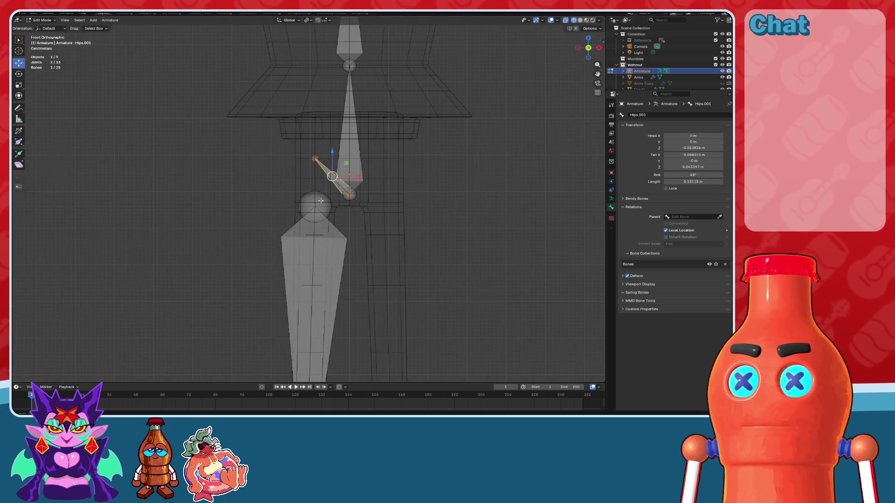
{"action": "left_click", "coordinate": [362, 160]}
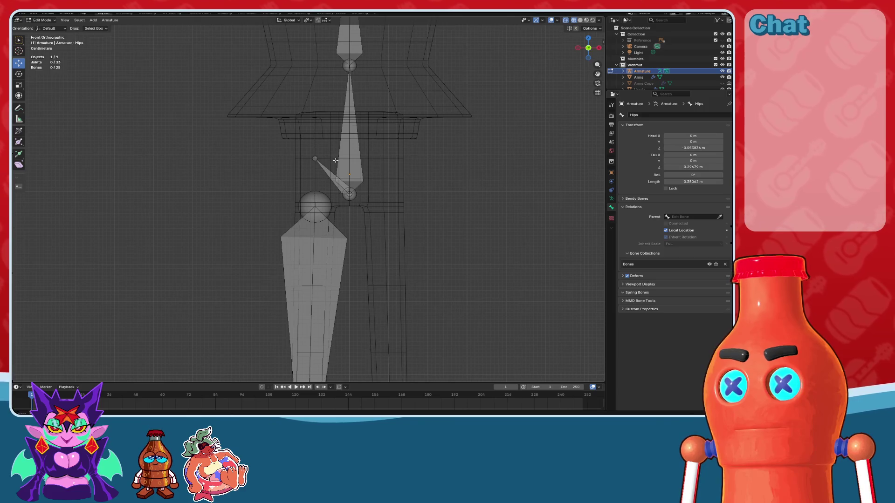
{"action": "left_click", "coordinate": [361, 162]}
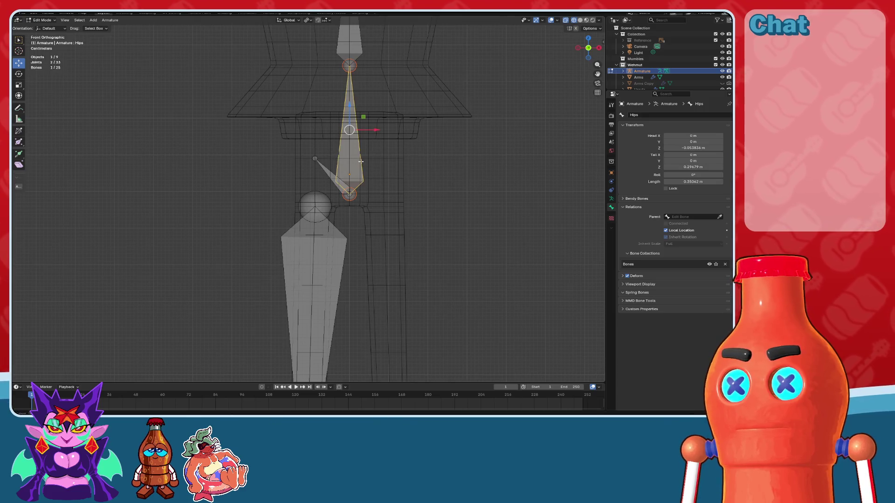
{"action": "left_click", "coordinate": [324, 170]}
{"action": "key", "text": "x"}
{"action": "left_click", "coordinate": [303, 173]}
- Raise the Hips bone's lower joint 0.042469 m along Z
{"action": "left_click", "coordinate": [353, 171]}
{"action": "left_click", "coordinate": [349, 194]}
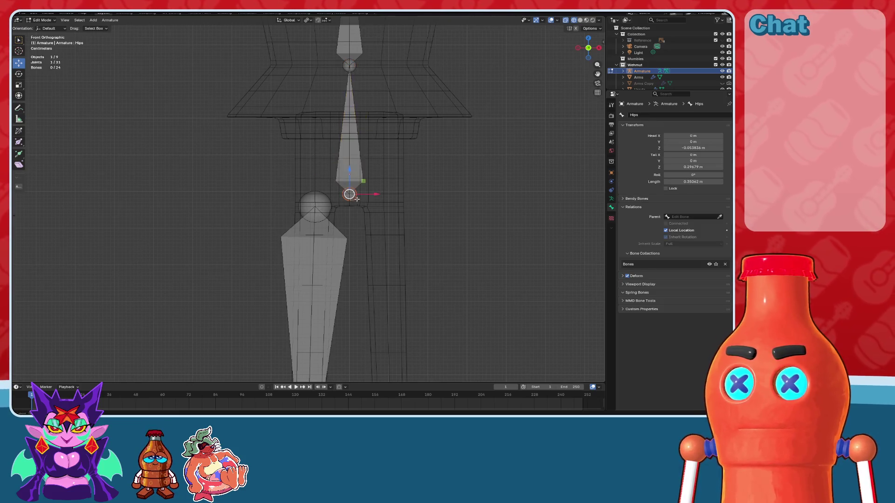
{"action": "scroll", "coordinate": [349, 194], "scroll_direction": "up", "scroll_amount": 3}
{"action": "scroll", "coordinate": [349, 194], "scroll_direction": "up", "scroll_amount": 2}
{"action": "key", "text": "g"}
{"action": "key", "text": "z"}
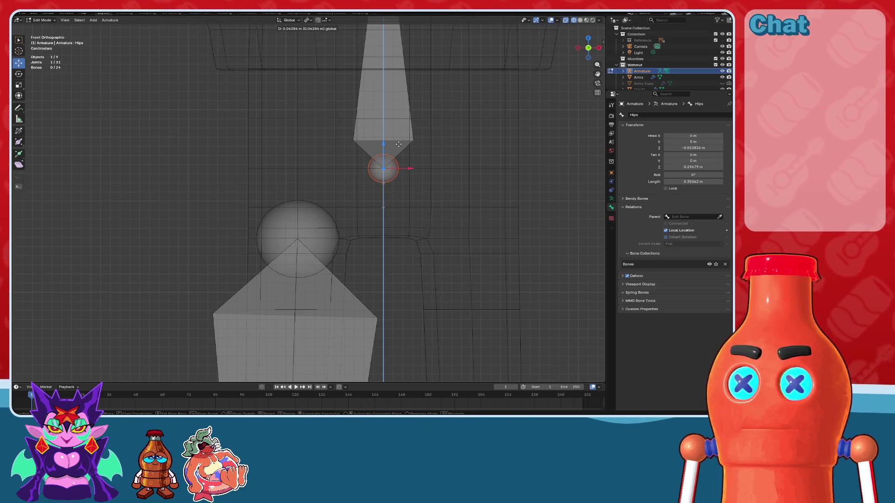
{"action": "left_click", "coordinate": [398, 144]}
{"action": "scroll", "coordinate": [382, 159], "scroll_direction": "down", "scroll_amount": 3}
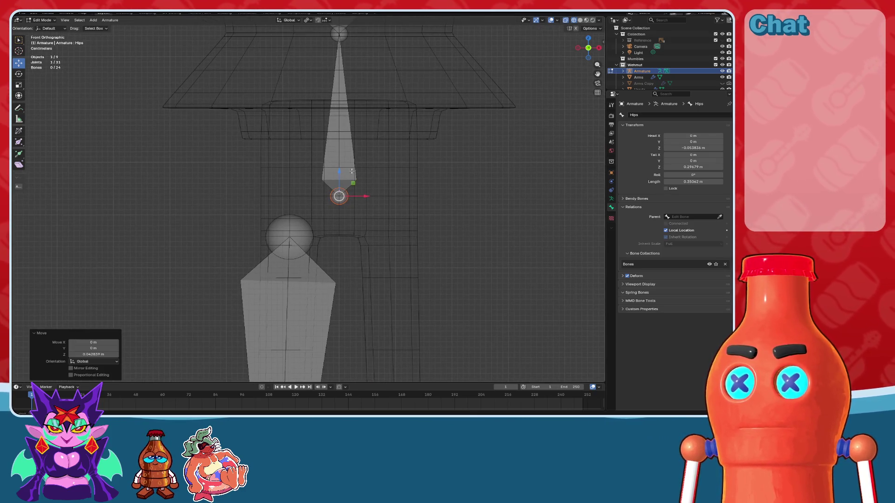
{"action": "key", "text": "ctrl+z"}
{"action": "left_click", "coordinate": [277, 258]}
{"action": "scroll", "coordinate": [277, 258], "scroll_direction": "down", "scroll_amount": 4}
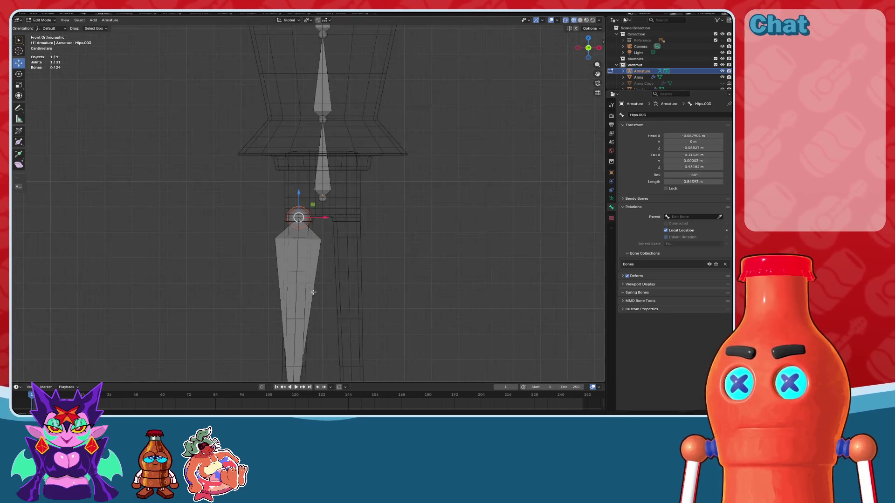
- Name the upper and lower right leg bones Thigh.R and Calf.R
{"action": "type", "text": "Thig"}
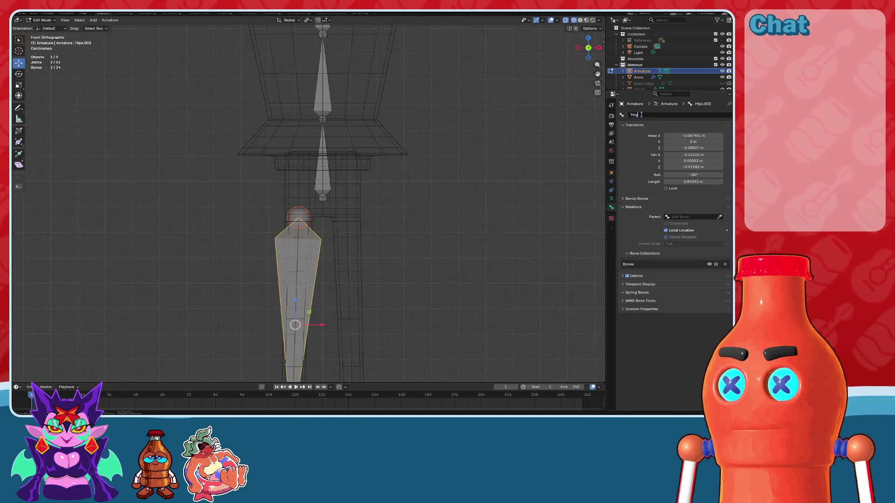
{"action": "type", "text": "h.R"}
{"action": "key", "text": "Return"}
{"action": "middle_click_drag", "start_coordinate": [308, 364], "coordinate": [307, 161], "text": "shift"}
{"action": "left_click", "coordinate": [312, 236]}
{"action": "left_click", "coordinate": [660, 115]}
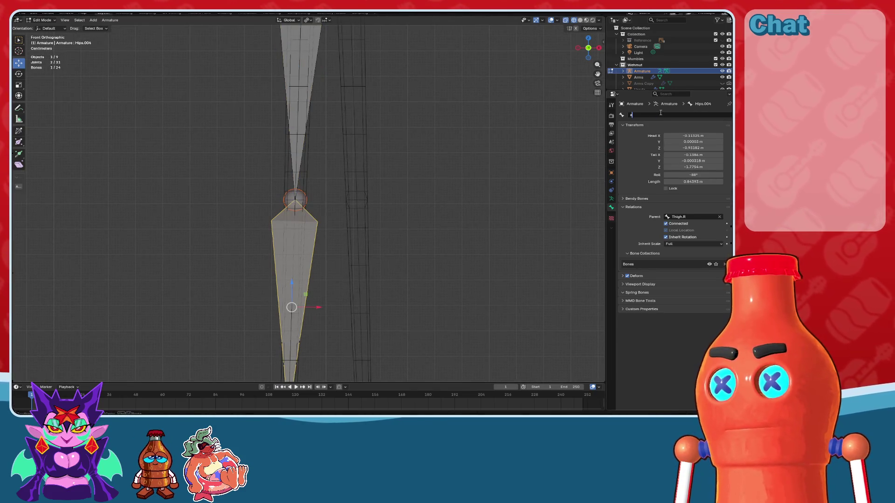
{"action": "type", "text": "Calf.R"}
{"action": "key", "text": "Return"}
- Check the right foot bone and rename the toe bone Toe.R
{"action": "middle_click_drag", "start_coordinate": [434, 240], "coordinate": [434, 70], "text": "shift"}
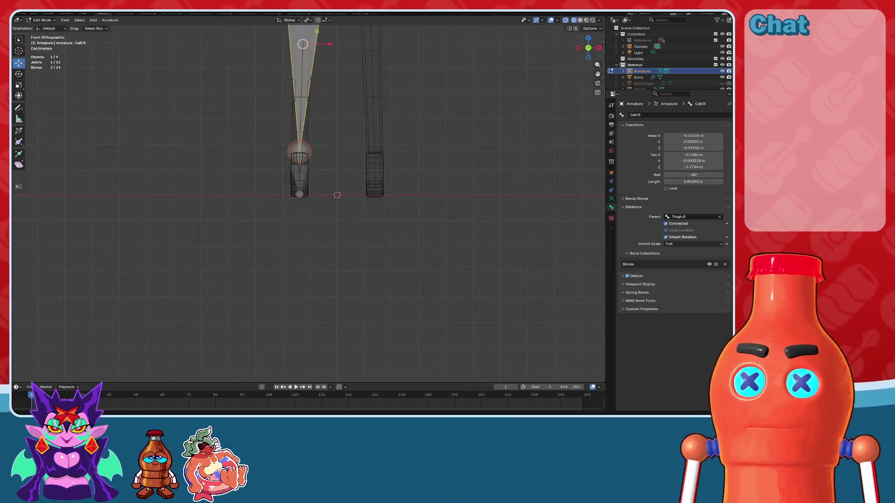
{"action": "middle_click_drag", "start_coordinate": [373, 210], "coordinate": [326, 163]}
{"action": "left_click", "coordinate": [301, 205]}
{"action": "type", "text": "Foot"}
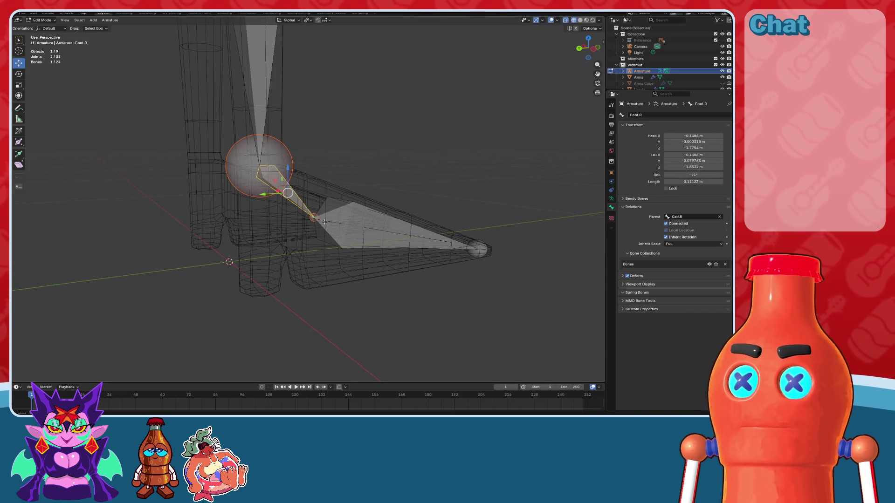
{"action": "left_click", "coordinate": [396, 229]}
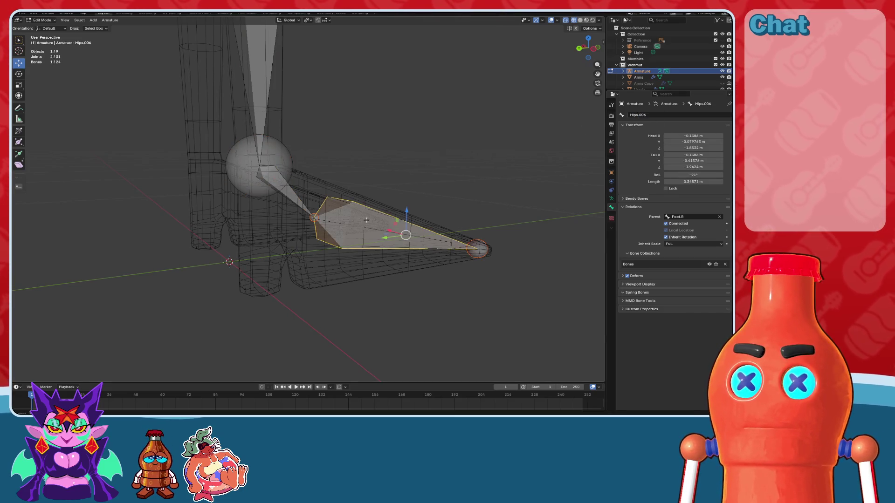
{"action": "left_click", "coordinate": [676, 115]}
{"action": "type", "text": "Toe.R"}
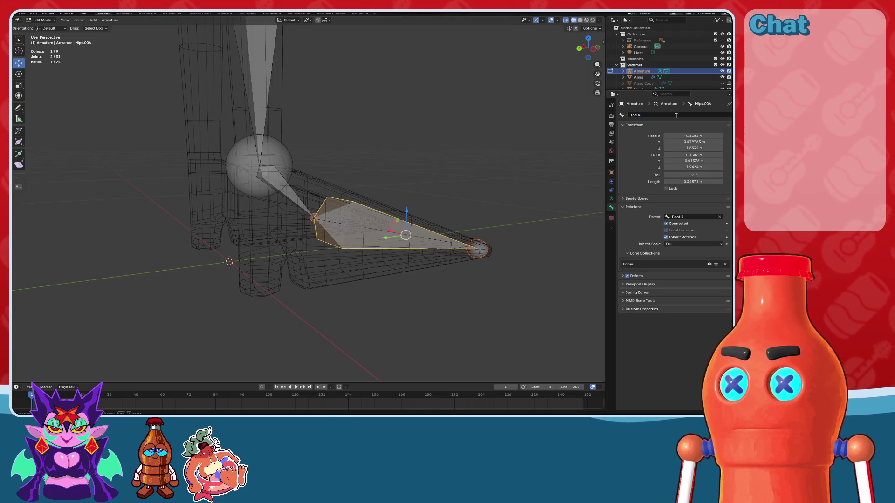
{"action": "key", "text": "Return"}
- Select Thigh.R, Calf.R, Foot.R, Toe.R and the right arm bones, with Thigh.R active
{"action": "scroll", "coordinate": [401, 219], "scroll_direction": "down", "scroll_amount": 5}
{"action": "mouse_move", "coordinate": [383, 200]}
{"action": "middle_mouse_down"}
{"action": "mouse_move", "coordinate": [401, 218]}
{"action": "mouse_move", "coordinate": [365, 233]}
{"action": "middle_mouse_up"}
{"action": "left_click_drag", "start_coordinate": [276, 122], "coordinate": [367, 332]}
{"action": "scroll", "coordinate": [366, 332], "scroll_direction": "up", "scroll_amount": 4}
{"action": "left_click", "coordinate": [367, 206], "text": "shift"}
{"action": "scroll", "coordinate": [367, 205], "scroll_direction": "up", "scroll_amount": 4, "text": "shift"}
{"action": "left_click_drag", "start_coordinate": [378, 209], "coordinate": [114, 164], "text": "shift"}
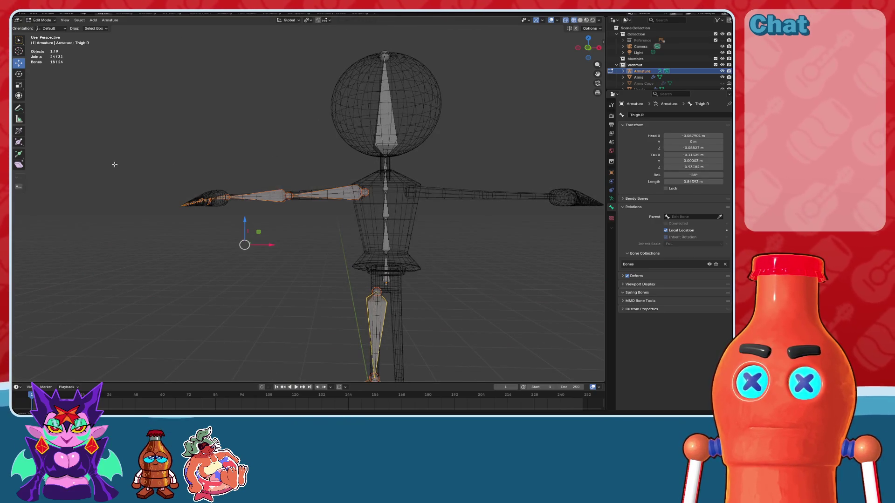
{"action": "middle_click_drag", "start_coordinate": [114, 163], "coordinate": [242, 301]}
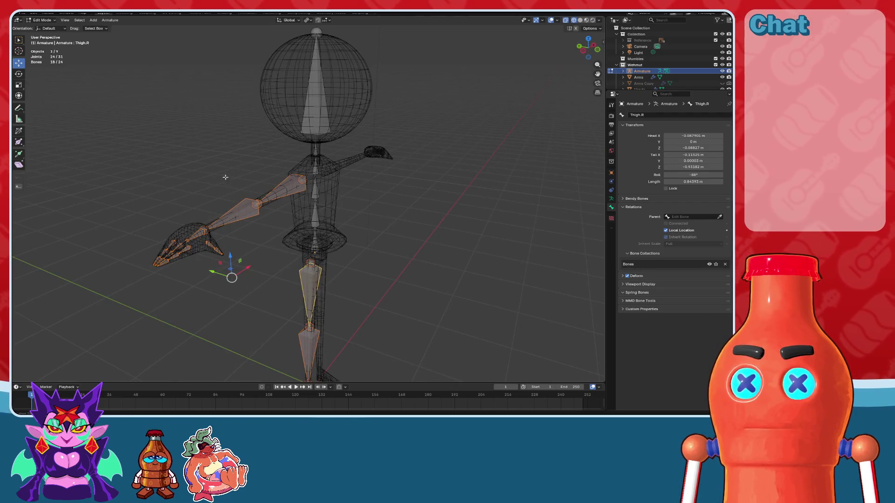
{"action": "key", "text": "KP_1"}
- Symmetrize the selected right bones, creating left counterparts like Calf.L for 42 bones
{"action": "left_click", "coordinate": [110, 20]}
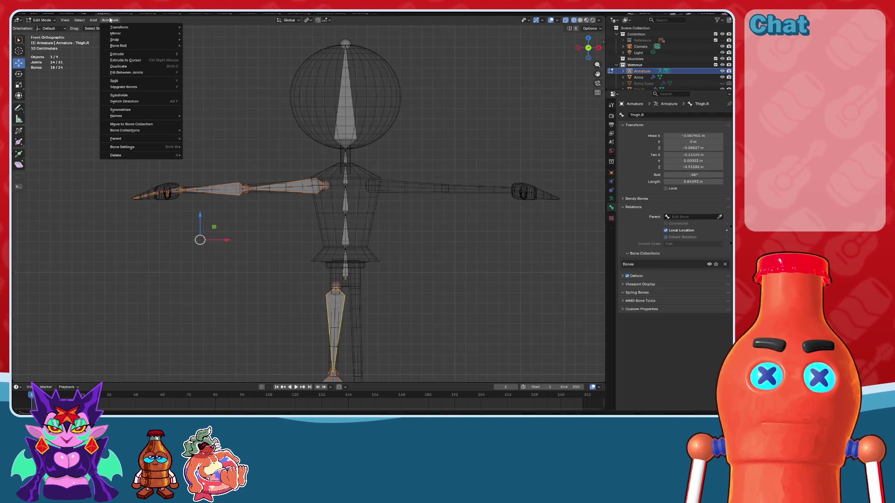
{"action": "left_click", "coordinate": [130, 114]}
{"action": "scroll", "coordinate": [181, 140], "scroll_direction": "down", "scroll_amount": 3}
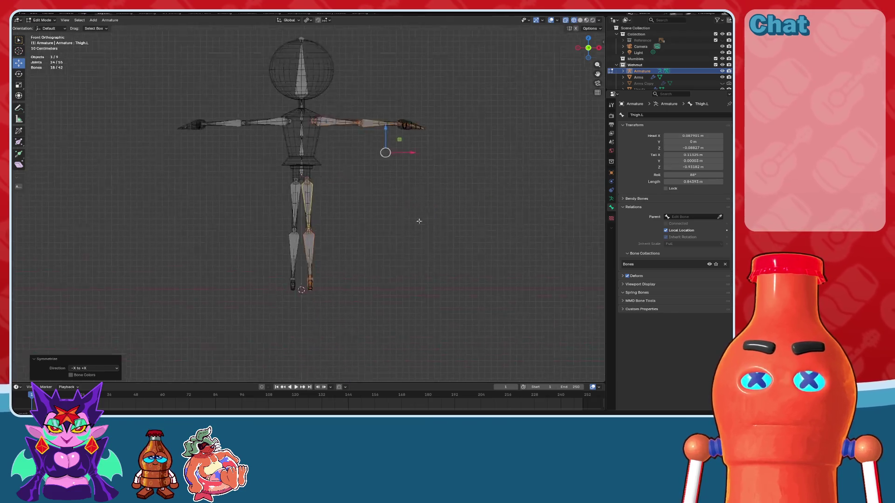
{"action": "scroll", "coordinate": [312, 210], "scroll_direction": "up", "scroll_amount": 6}
{"action": "left_click", "coordinate": [312, 210]}
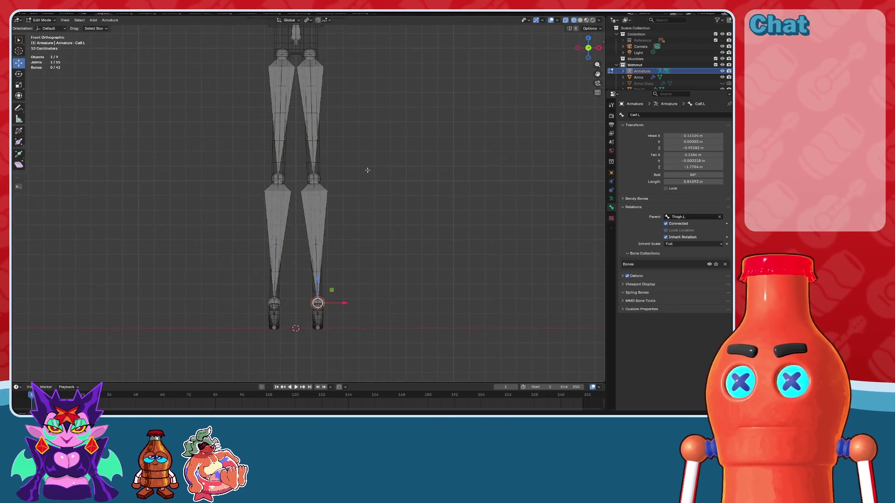
{"action": "scroll", "coordinate": [368, 171], "scroll_direction": "down", "scroll_amount": 4}
{"action": "left_click", "coordinate": [397, 166]}
{"action": "middle_click_drag", "start_coordinate": [398, 166], "coordinate": [398, 217], "text": "shift"}
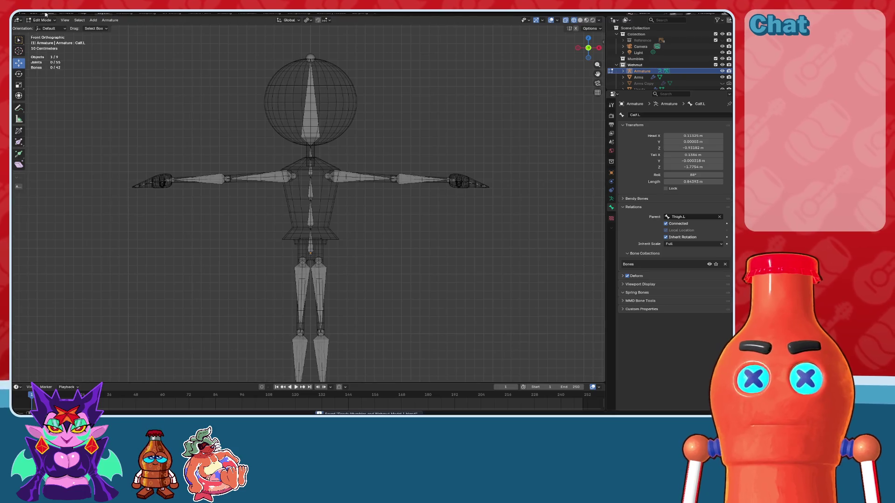
- Leave armature Edit Mode and return to Object Mode
{"action": "key", "text": "Tab"}
{"action": "mouse_move", "coordinate": [324, 145]}
{"action": "middle_mouse_down", "text": "shift"}
{"action": "mouse_move", "coordinate": [333, 179]}
{"action": "mouse_move", "coordinate": [556, 109]}
{"action": "middle_mouse_up", "text": "shift"}
{"action": "left_click", "coordinate": [586, 36]}
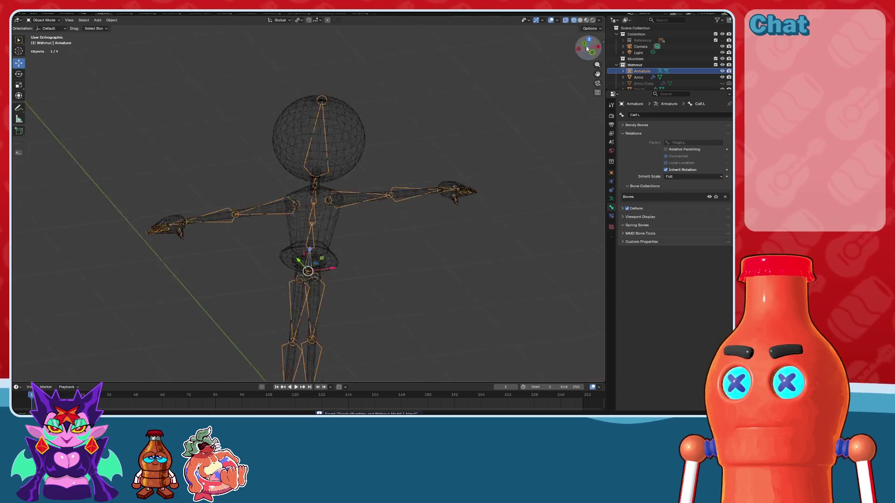
- Parent the character's body meshes to the armature with automatic weights
{"action": "left_click_drag", "start_coordinate": [531, 288], "coordinate": [28, 109]}
{"action": "middle_click_drag", "start_coordinate": [355, 229], "coordinate": [360, 140]}
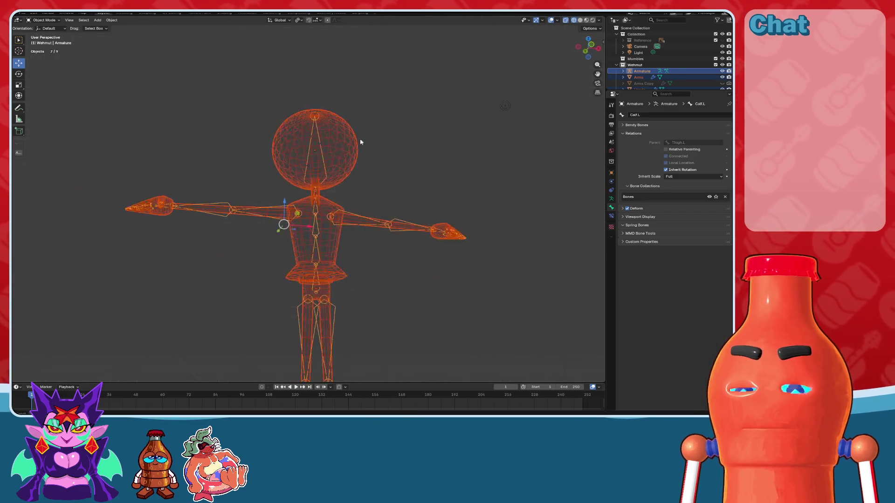
{"action": "scroll", "coordinate": [332, 150], "scroll_direction": "up", "scroll_amount": 3}
{"action": "left_click", "coordinate": [332, 154], "text": "shift"}
{"action": "left_click", "coordinate": [331, 160], "text": "shift"}
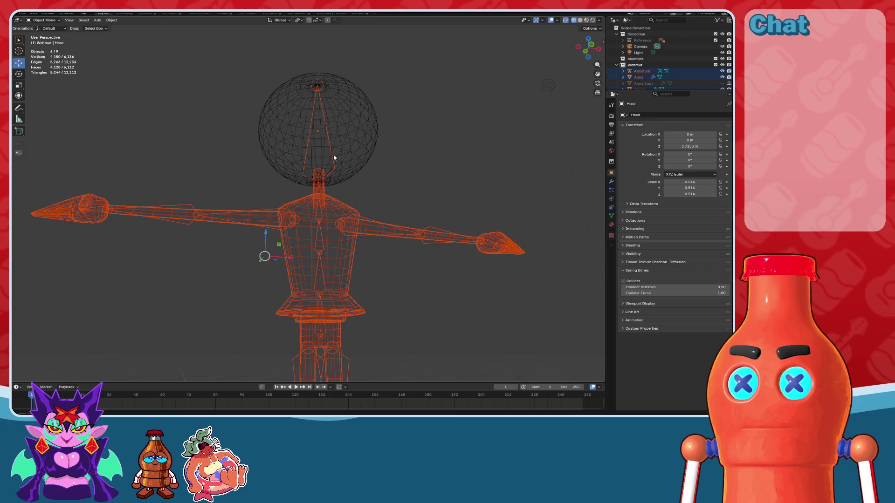
{"action": "left_click", "coordinate": [334, 158], "text": "shift"}
{"action": "key", "text": "ctrl+p"}
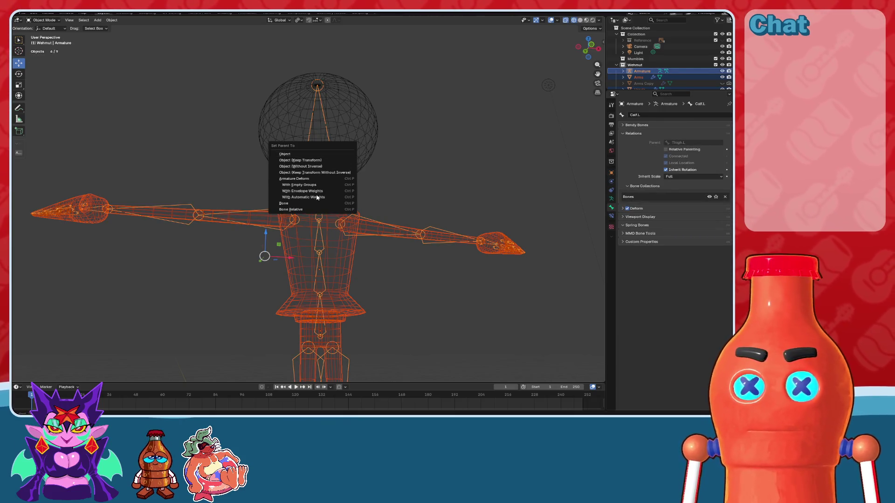
{"action": "left_click", "coordinate": [317, 198]}
- Deselect everything and save the file
{"action": "left_click", "coordinate": [457, 171]}
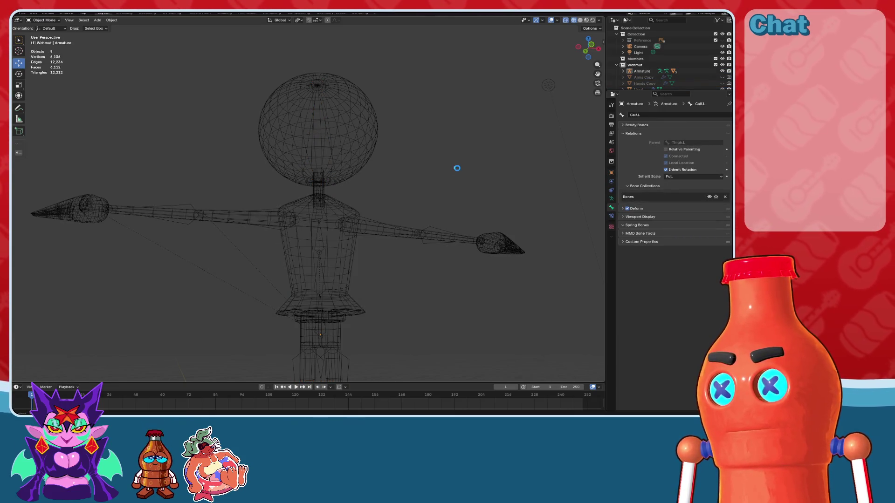
{"action": "scroll", "coordinate": [577, 37], "scroll_direction": "down", "scroll_amount": 3}
{"action": "key", "text": "shift+z"}
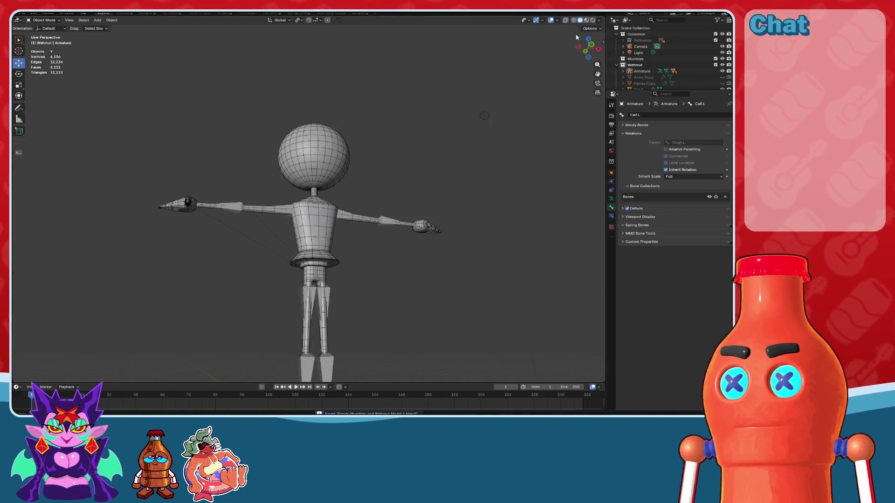
{"action": "scroll", "coordinate": [420, 193], "scroll_direction": "up", "scroll_amount": 4}
- In Pose Mode, test-rotate the Head bone, then undo the rotation
{"action": "left_click", "coordinate": [325, 39]}
{"action": "key", "text": "ctrl+Tab"}
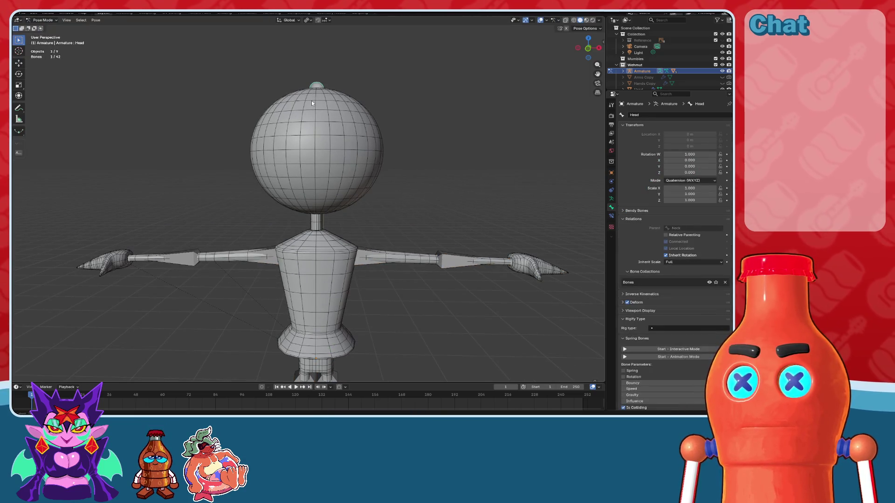
{"action": "left_click", "coordinate": [19, 77]}
{"action": "left_click_drag", "start_coordinate": [321, 193], "coordinate": [345, 240]}
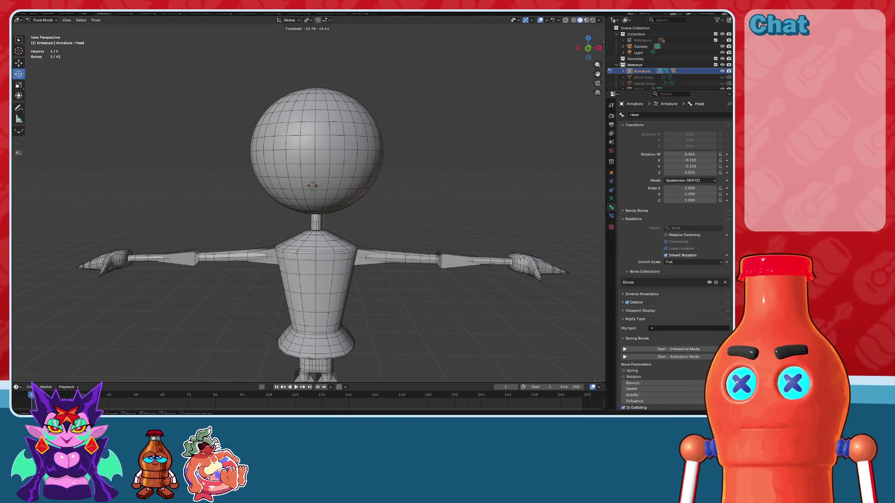
{"action": "key", "text": "ctrl+z"}
{"action": "key", "text": "ctrl+Tab"}
- Inspect the head sphere's vertex groups in wireframe from the top view
{"action": "left_click", "coordinate": [333, 147]}
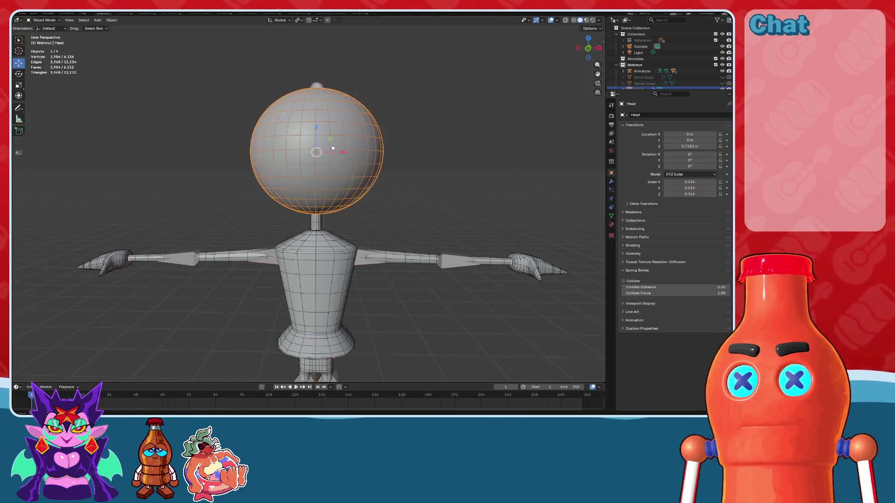
{"action": "left_click", "coordinate": [611, 216]}
{"action": "middle_click_drag", "start_coordinate": [313, 131], "coordinate": [313, 152]}
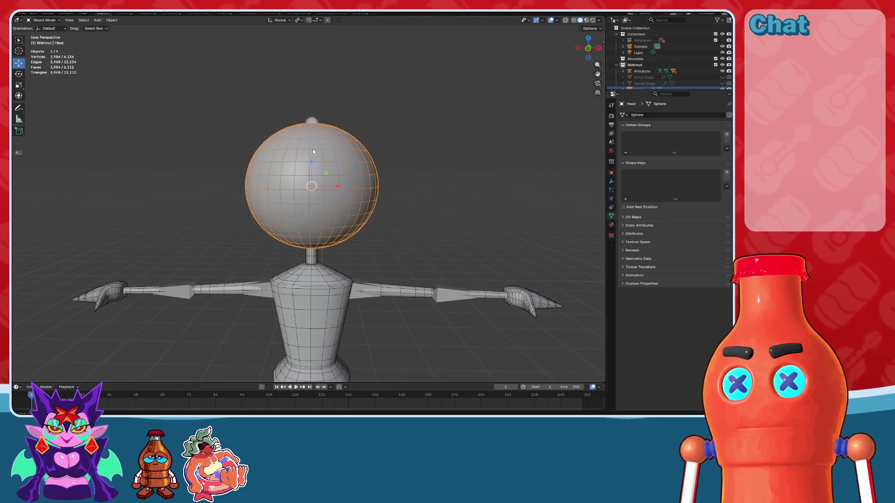
{"action": "left_click", "coordinate": [574, 20]}
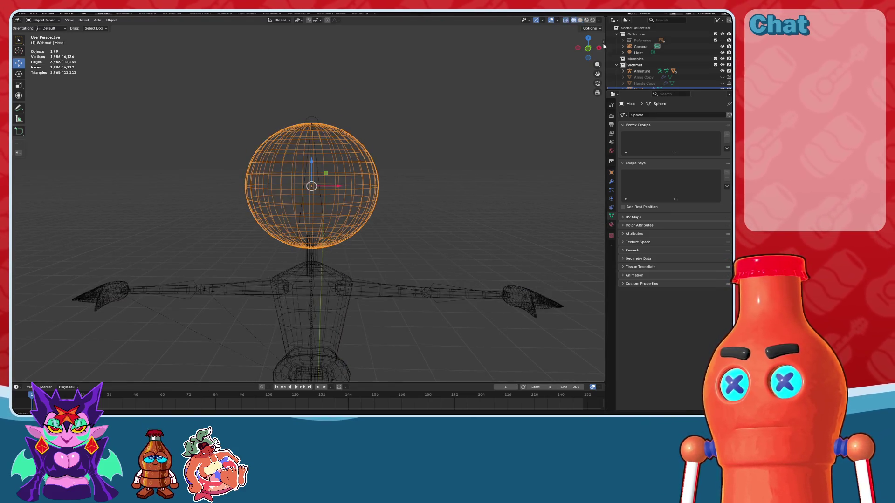
{"action": "left_click", "coordinate": [588, 38]}
{"action": "scroll", "coordinate": [382, 187], "scroll_direction": "down", "scroll_amount": 2}
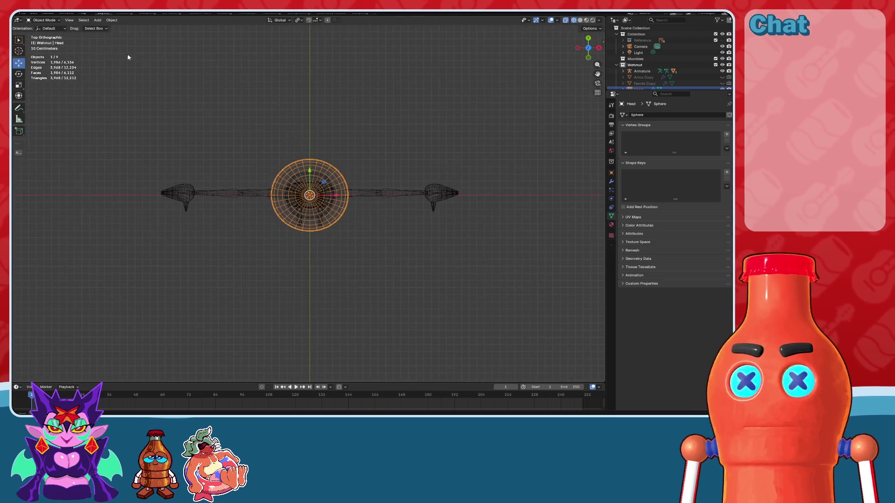